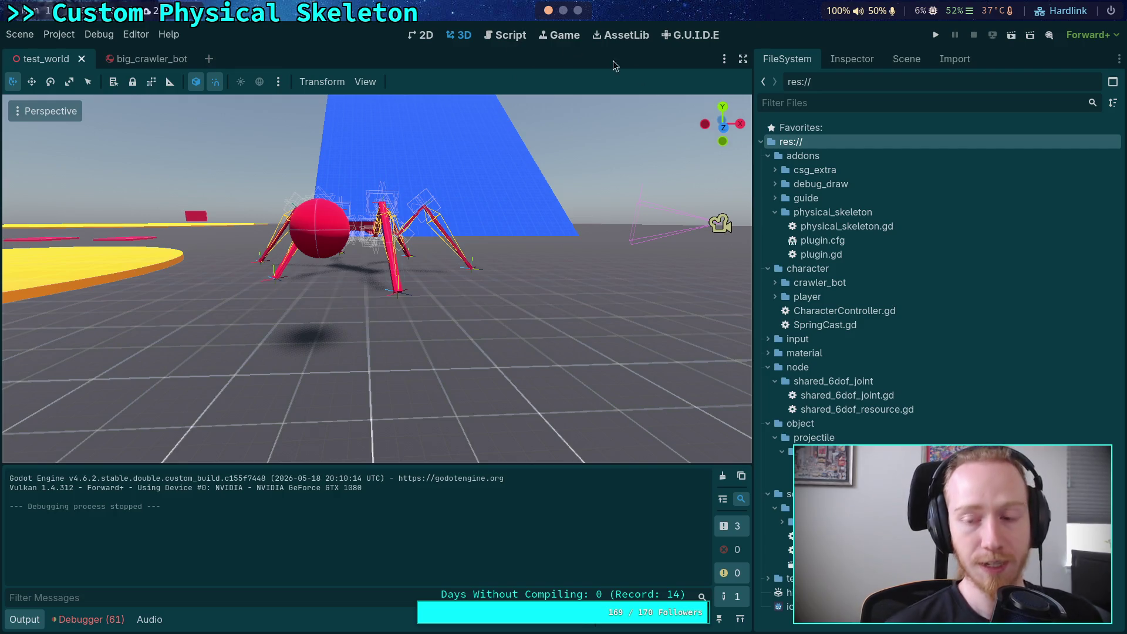
Open CrawlerCharacter.gd in the script editor
click(895, 61)
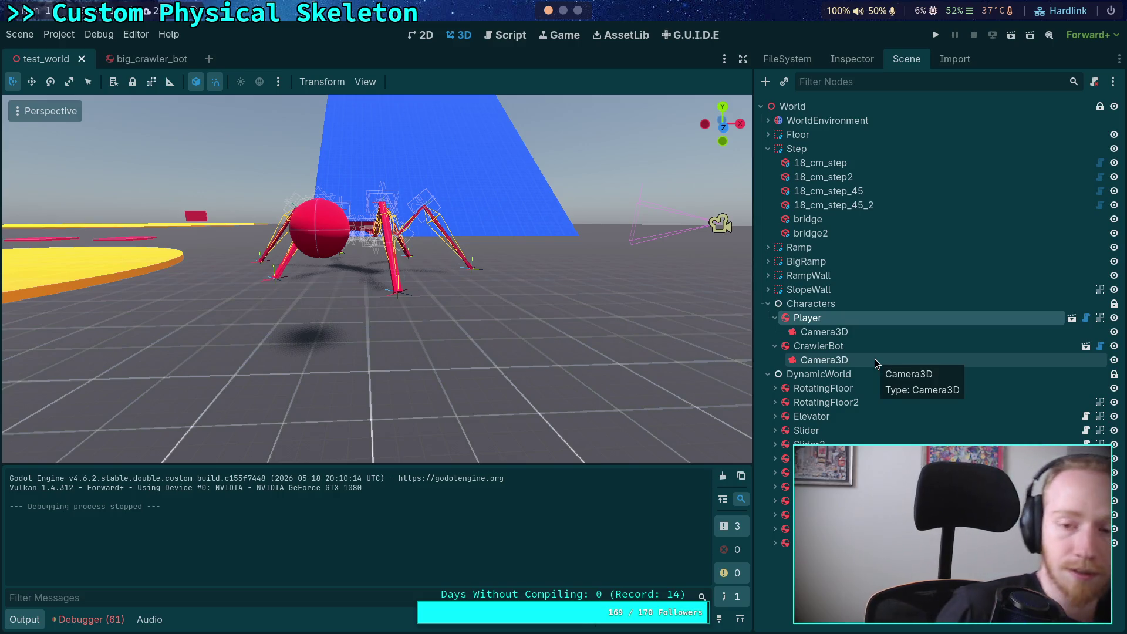
click(566, 13)
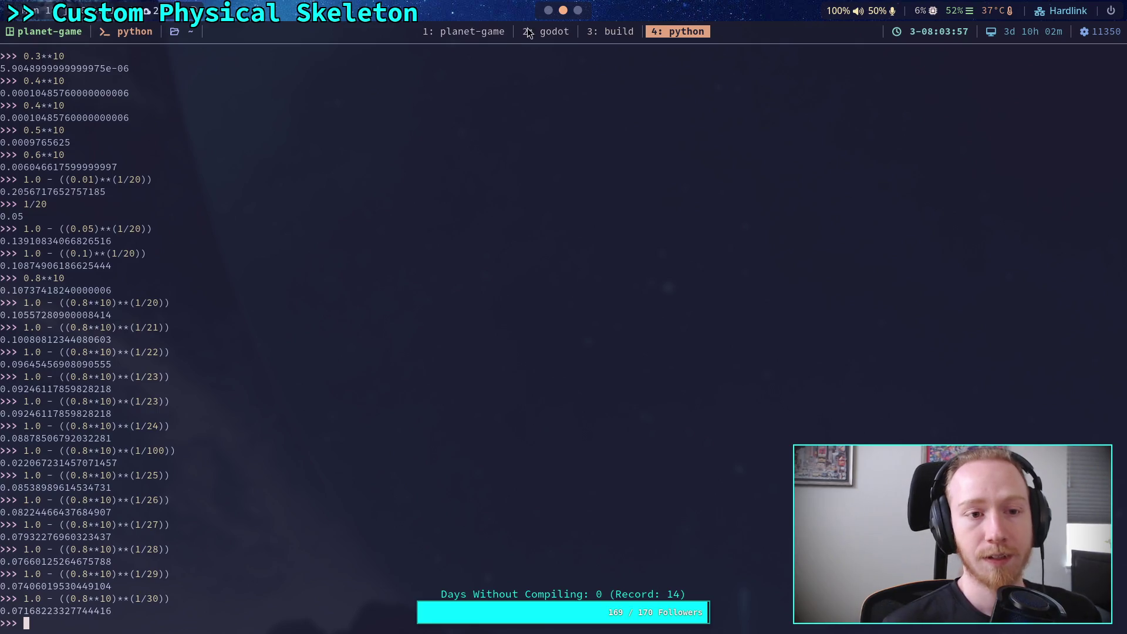
click(549, 12)
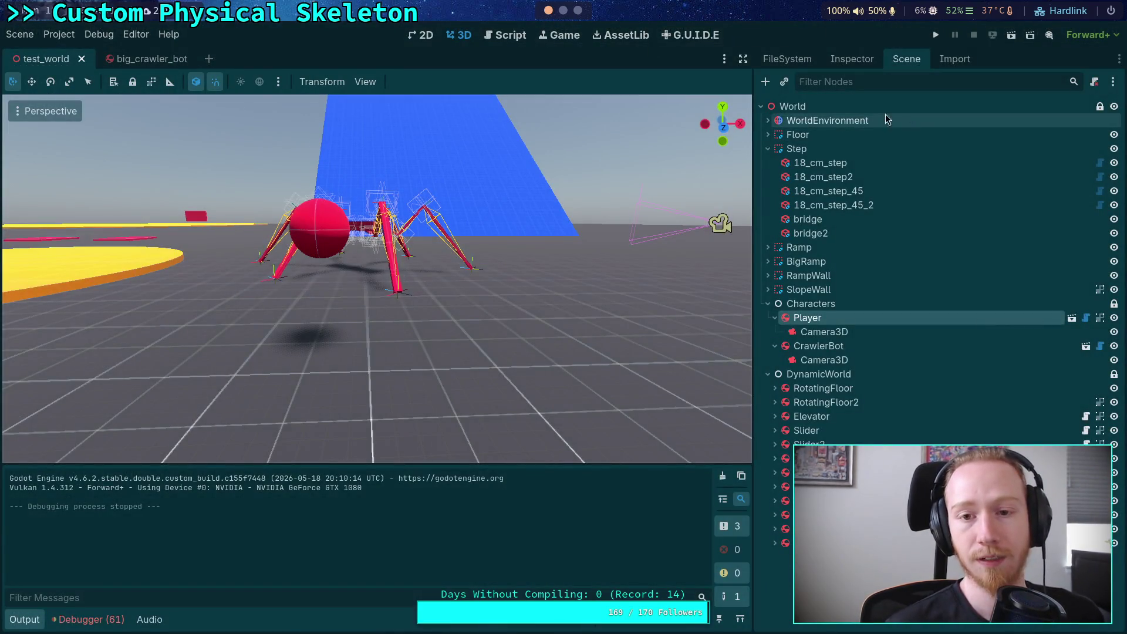
click(499, 38)
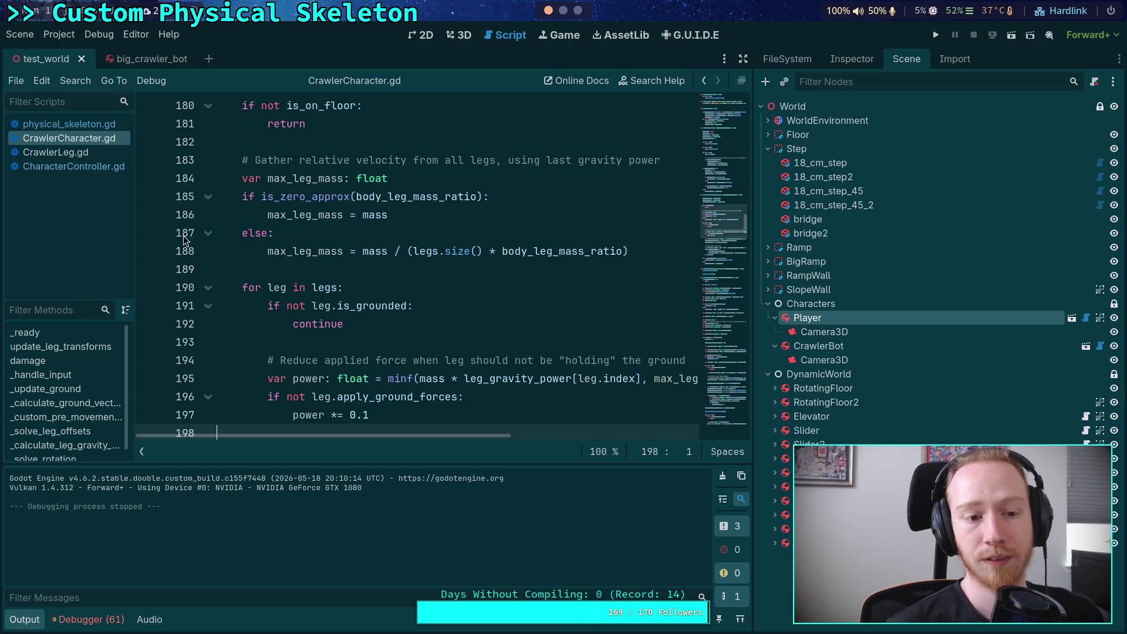
Write PhysicsServer3D on line 193 inside the grounded-legs loop, without a trailing dot
click(514, 341)
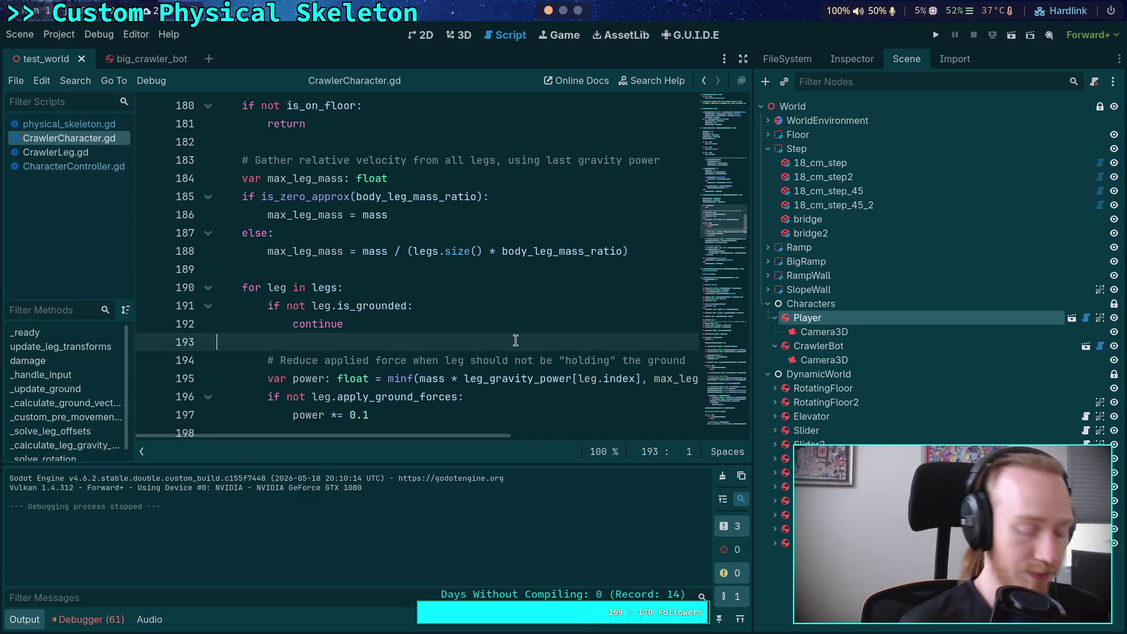
text(PhysicsSer)
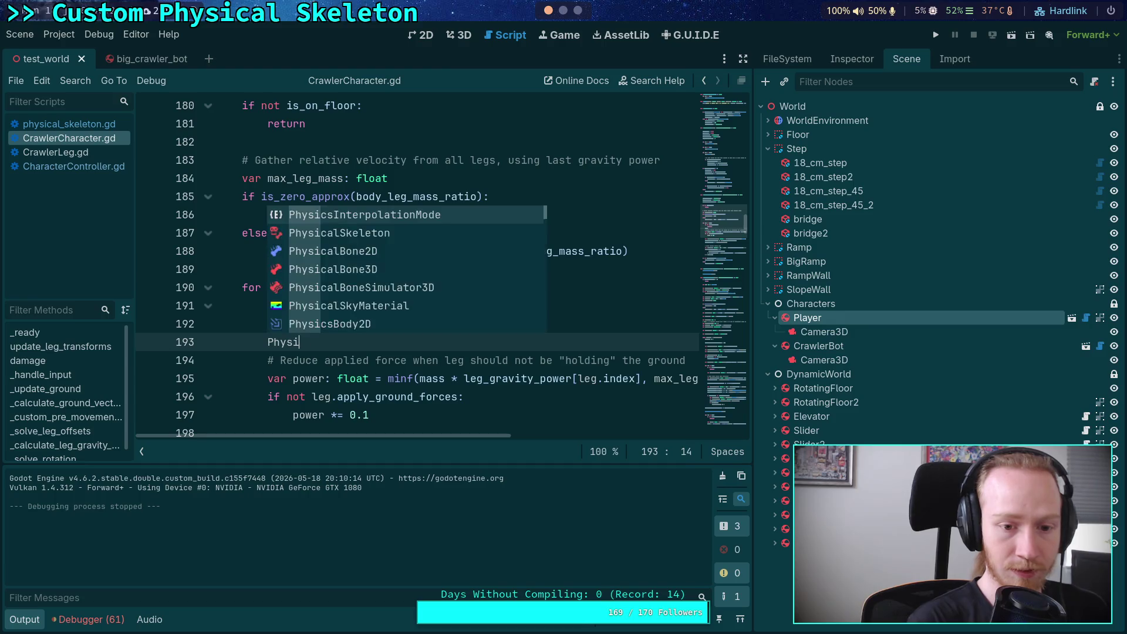
key(Down)
key(Return)
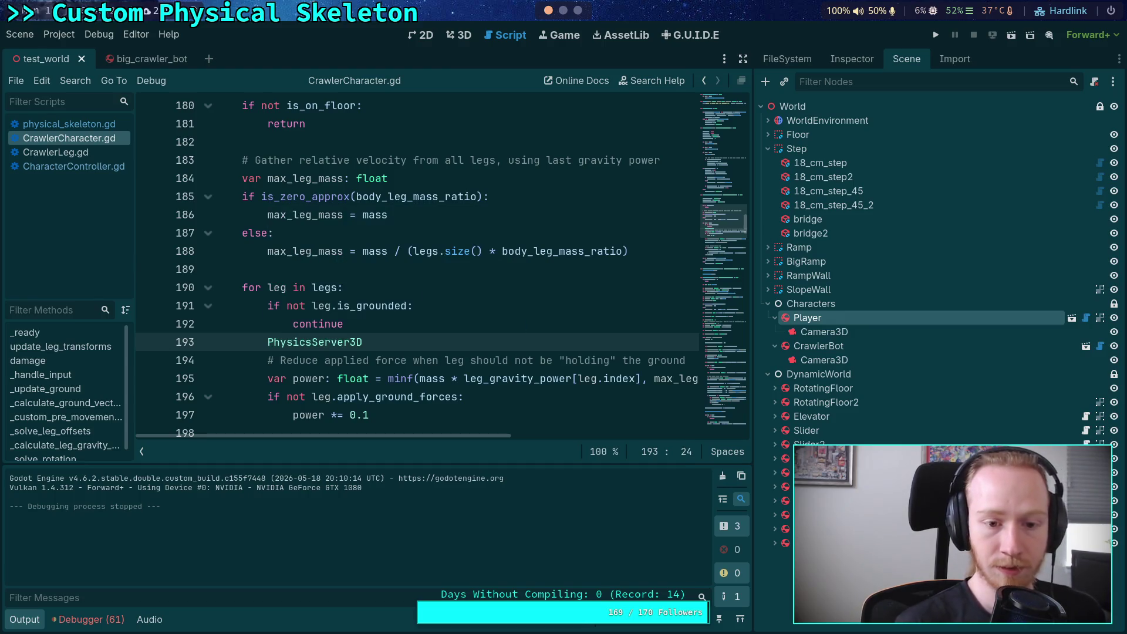
text(.)
key(BackSpace)
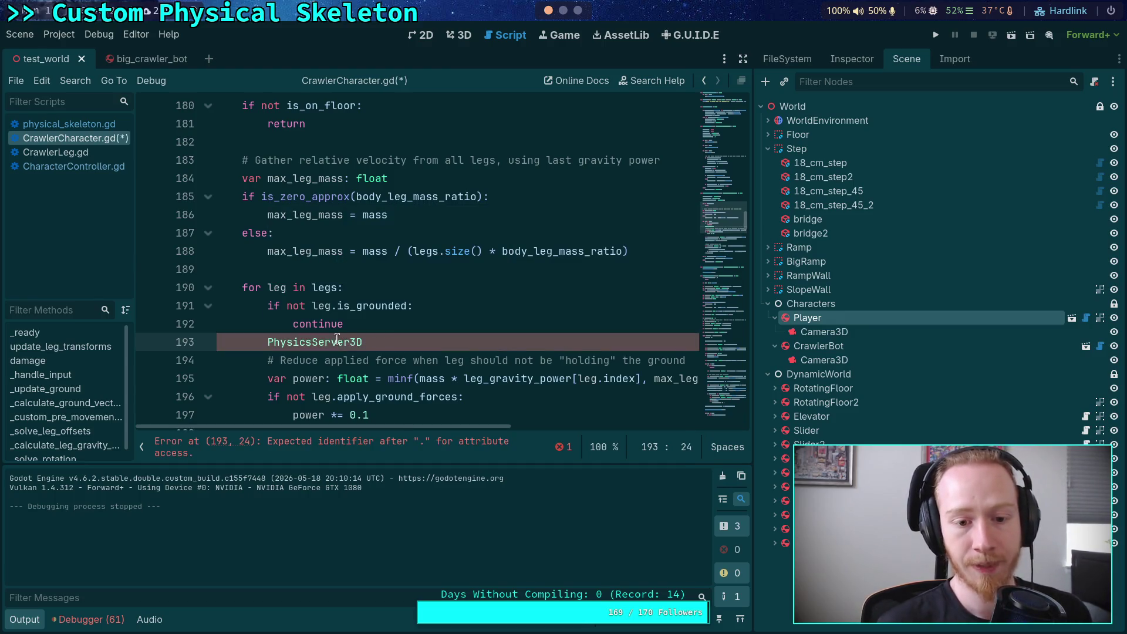
click(47, 36)
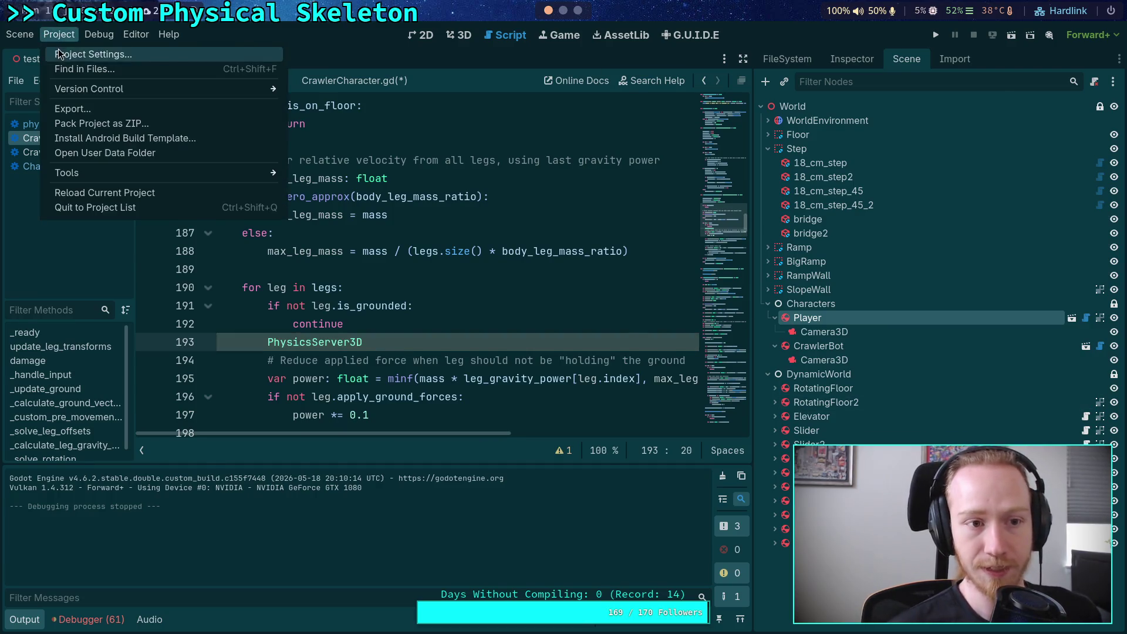
Review the Jolt Physics 3D section of Project Settings, then close it
click(88, 54)
click(221, 481)
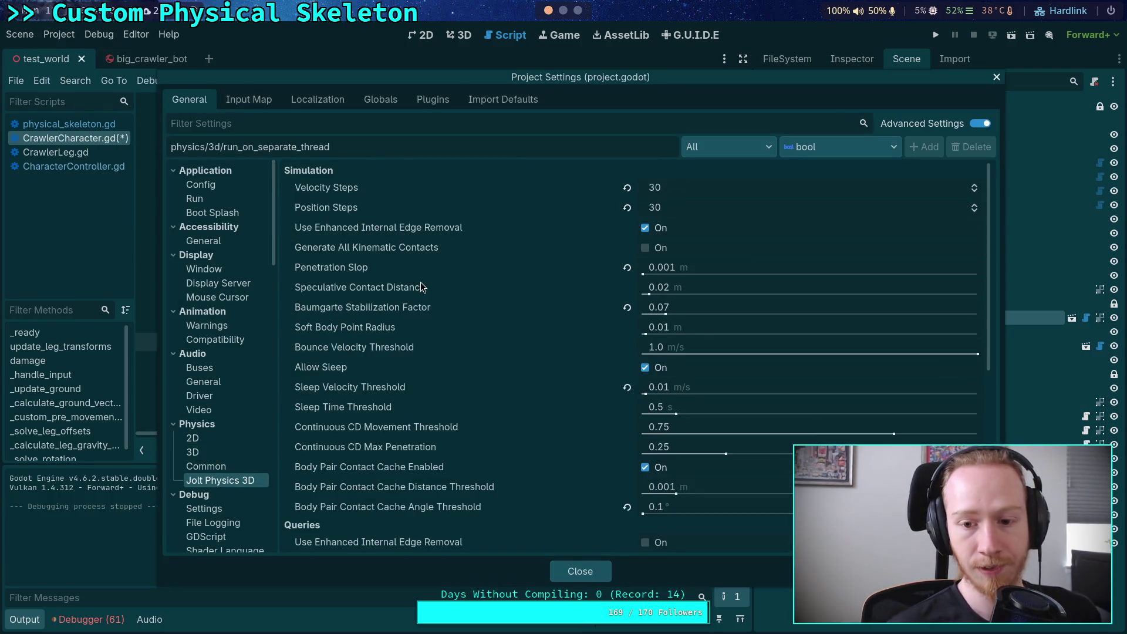
mouse_move(339, 305)
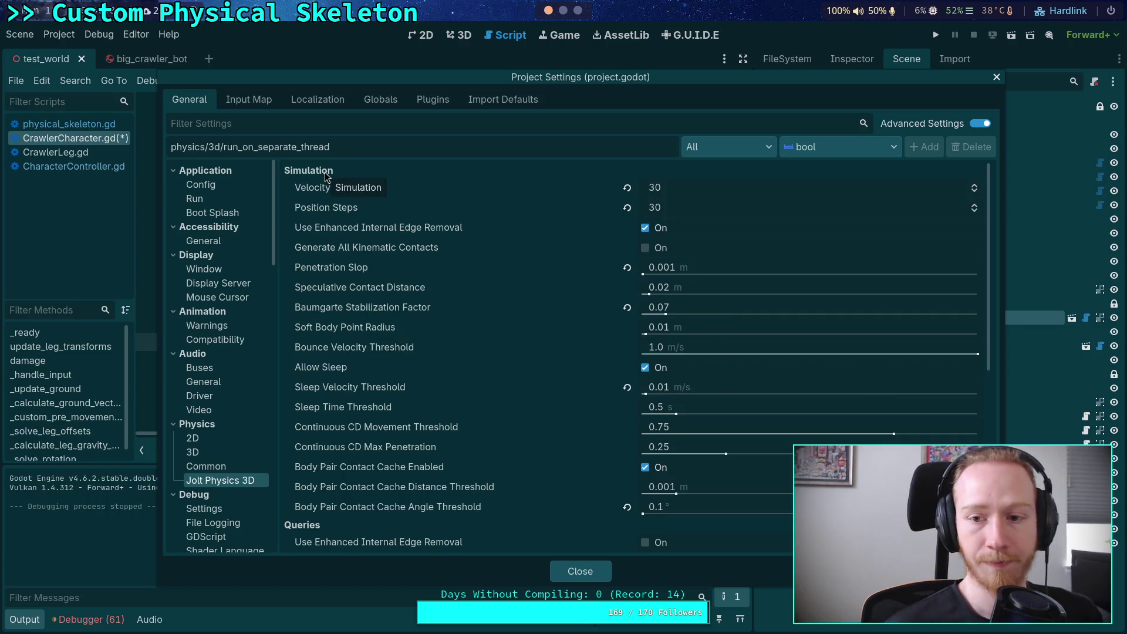
click(582, 569)
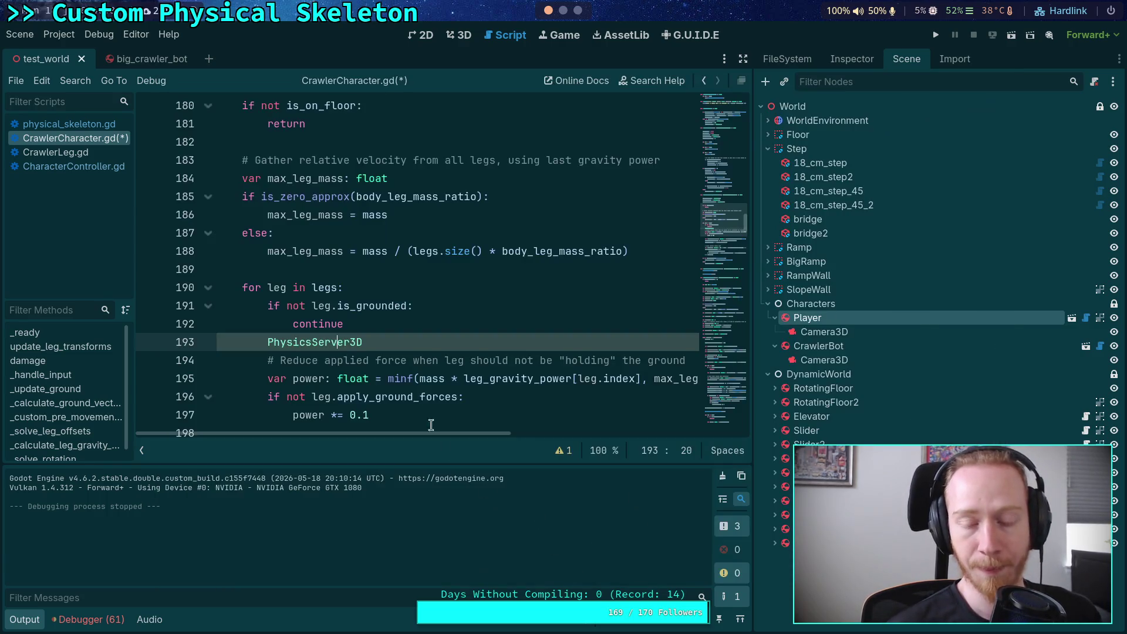
Look up the PhysicsServer3D class documentation from line 193, then close that docs page
text(.bau)
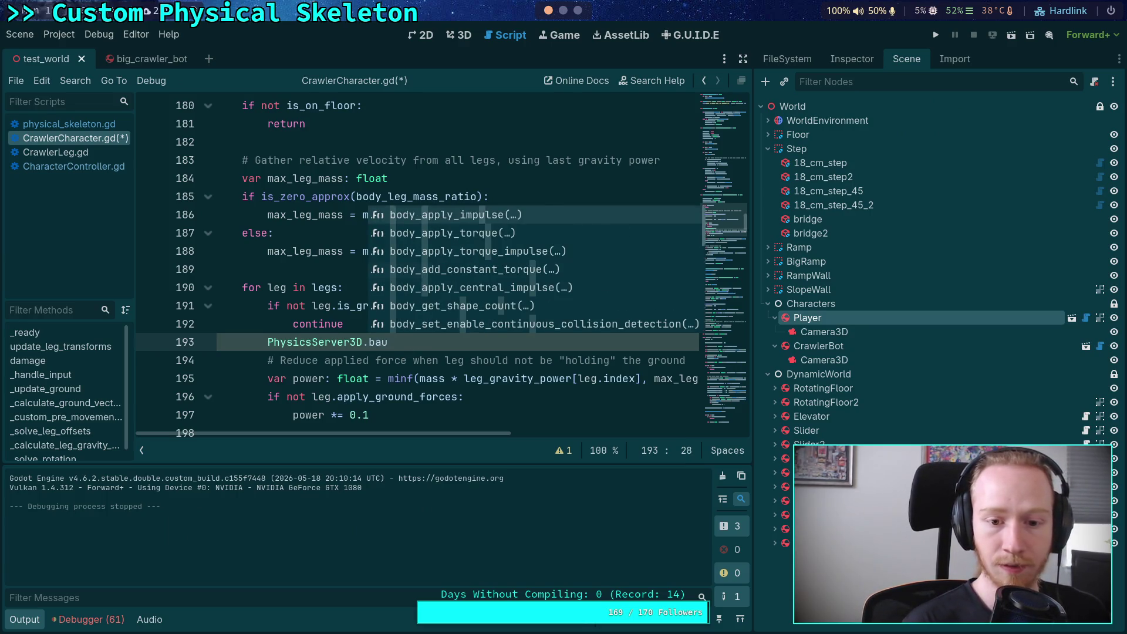
text(m)
key(BackSpace)
key(BackSpace)
key(BackSpace)
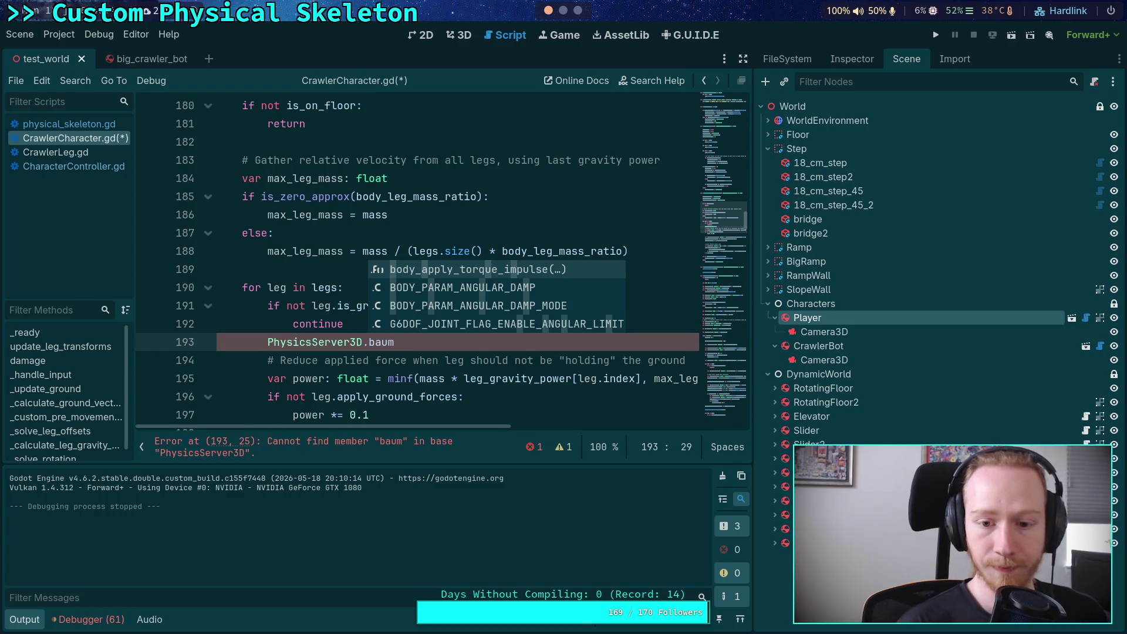
click(352, 347)
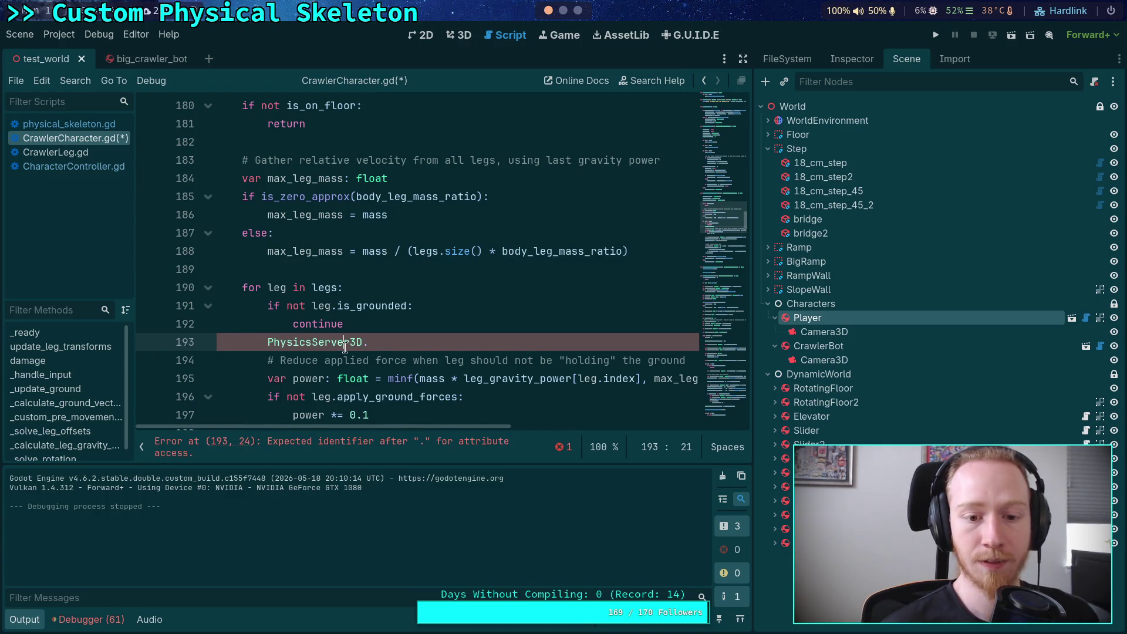
right_click(352, 346)
click(399, 530)
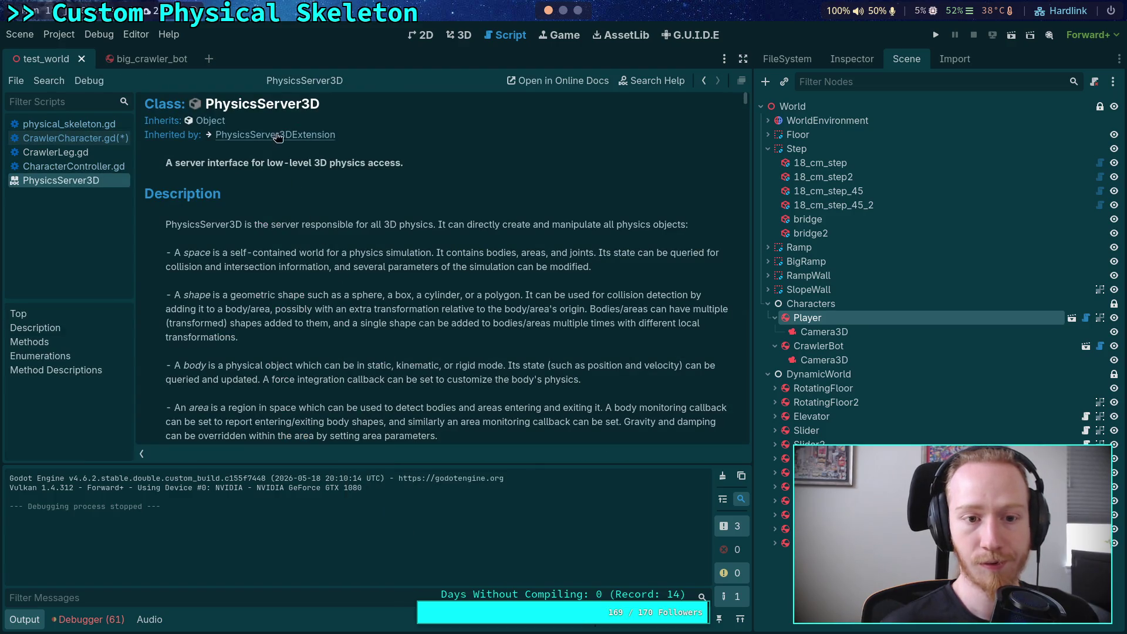
right_click(81, 187)
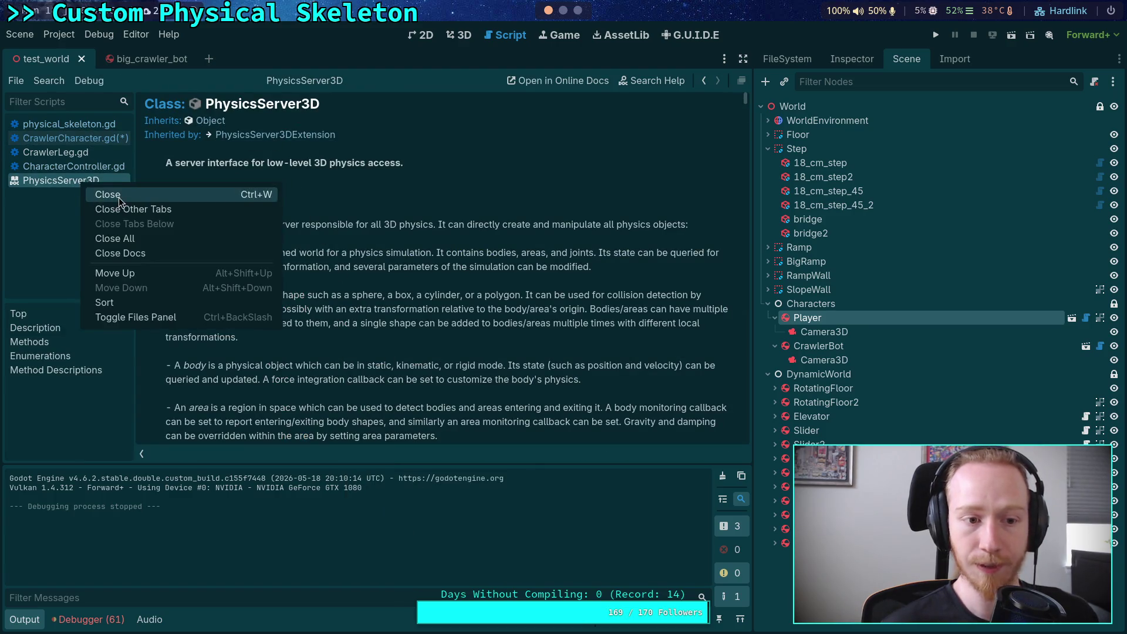
click(118, 198)
Replace PhysicsServer3D. with ProjectSettings on line 193 and open the ProjectSettings class reference
drag(371, 341, 271, 343)
text(Project)
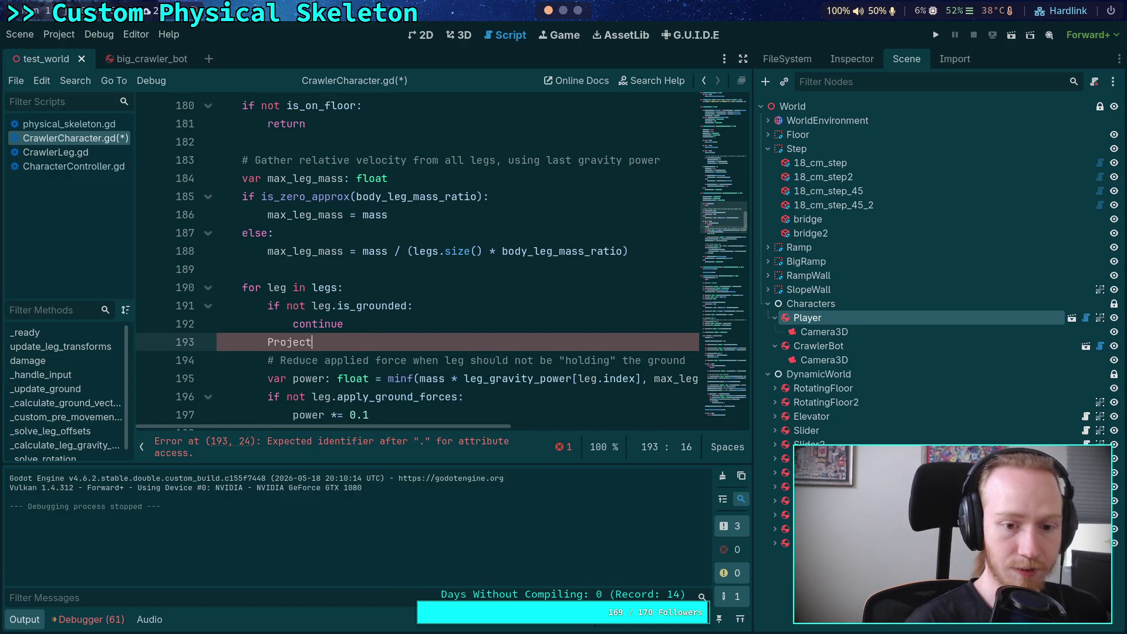
text(S)
key(Return)
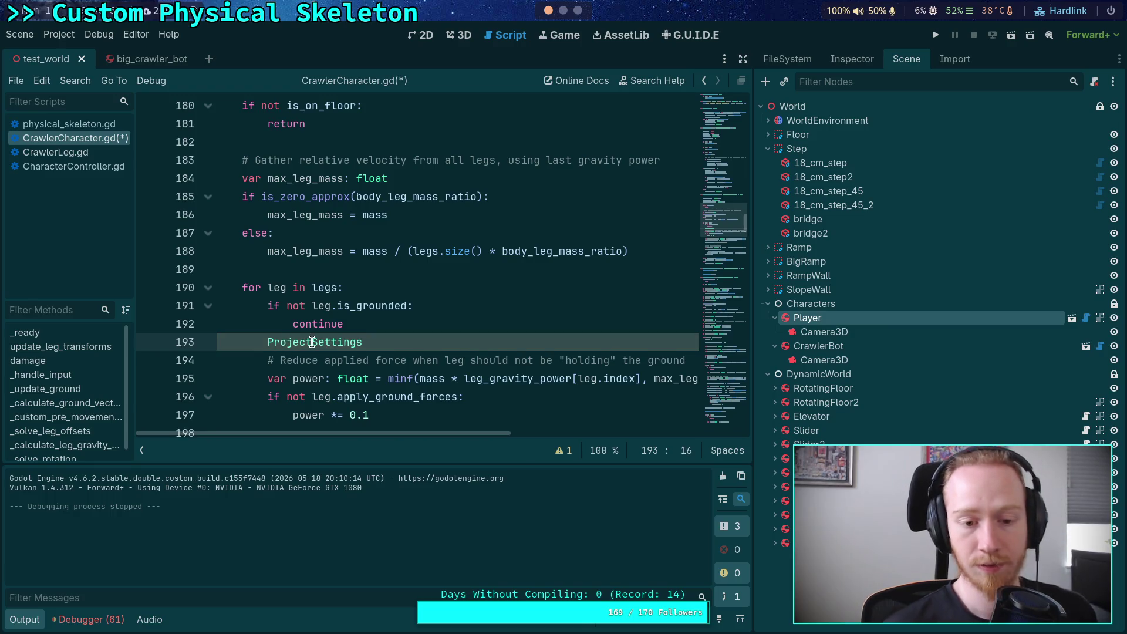
right_click(312, 342)
click(387, 522)
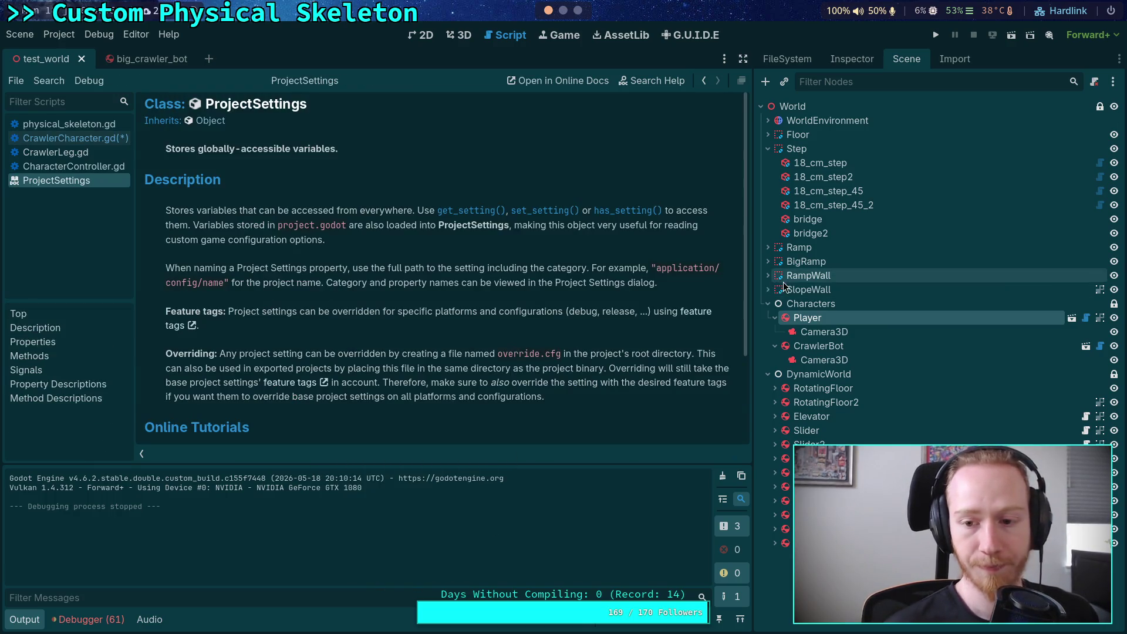
Widen the docs panel and search 'baumgarte' to reach the baumgarte_stabilization_factor description
drag(753, 282, 830, 282)
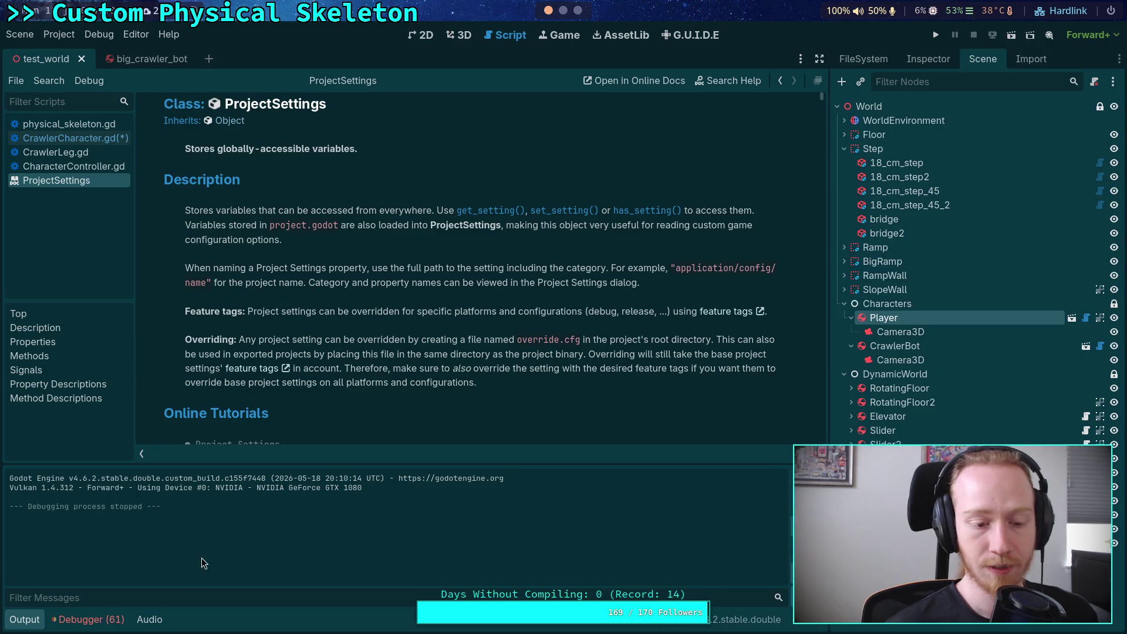
click(35, 630)
scroll(279, 182, down, 6)
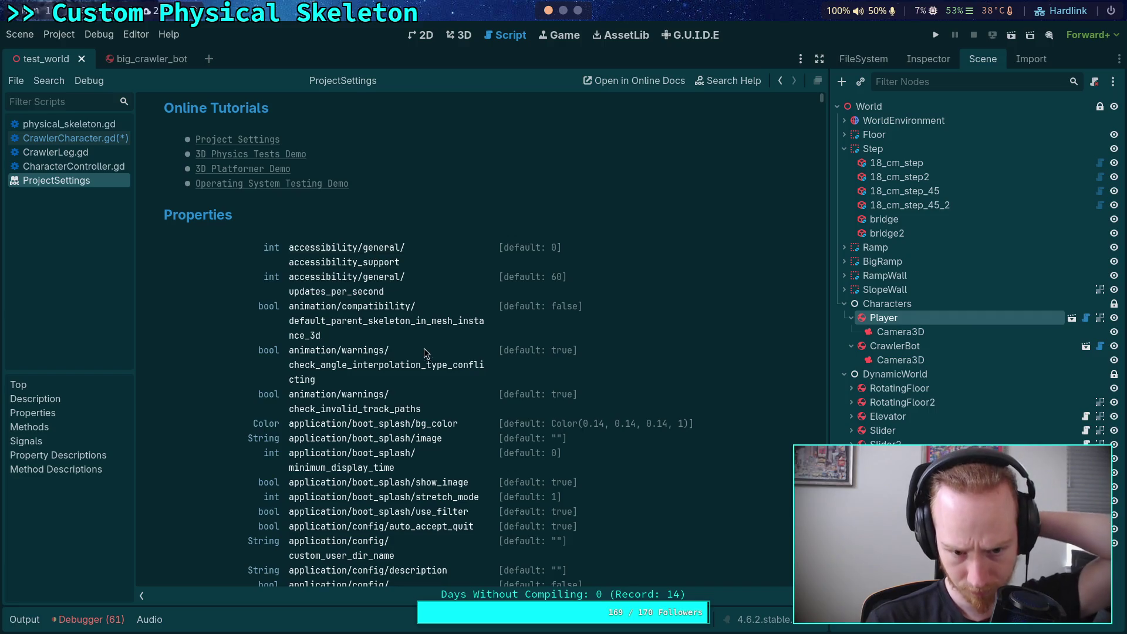
scroll(427, 356, down, 20)
scroll(427, 356, down, 15)
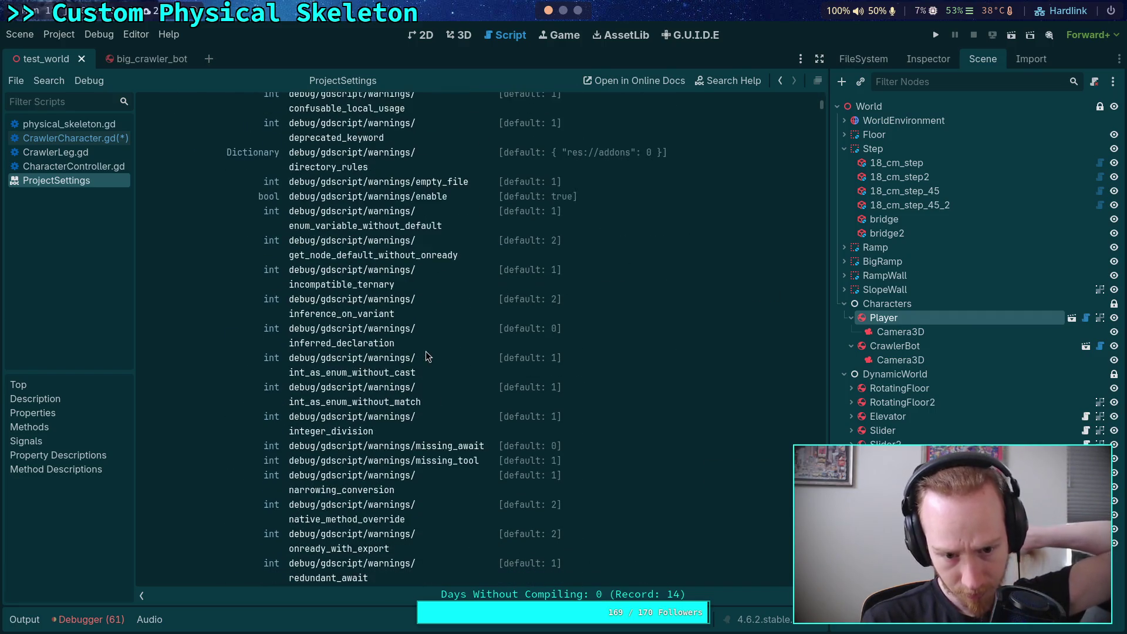
scroll(427, 356, up, 8)
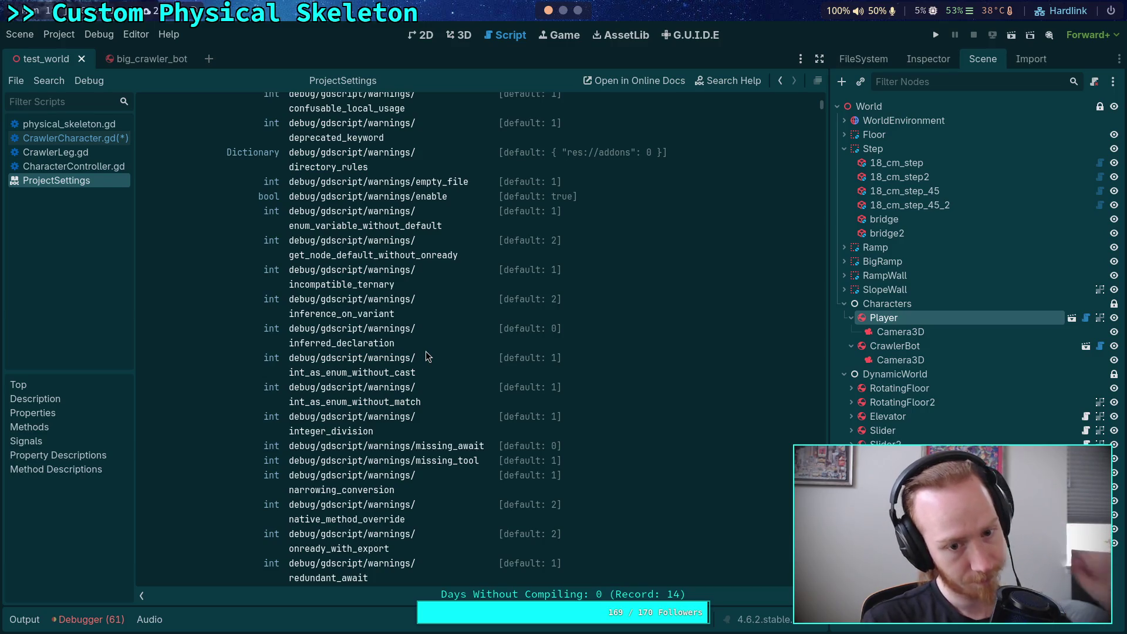
scroll(426, 355, up, 5)
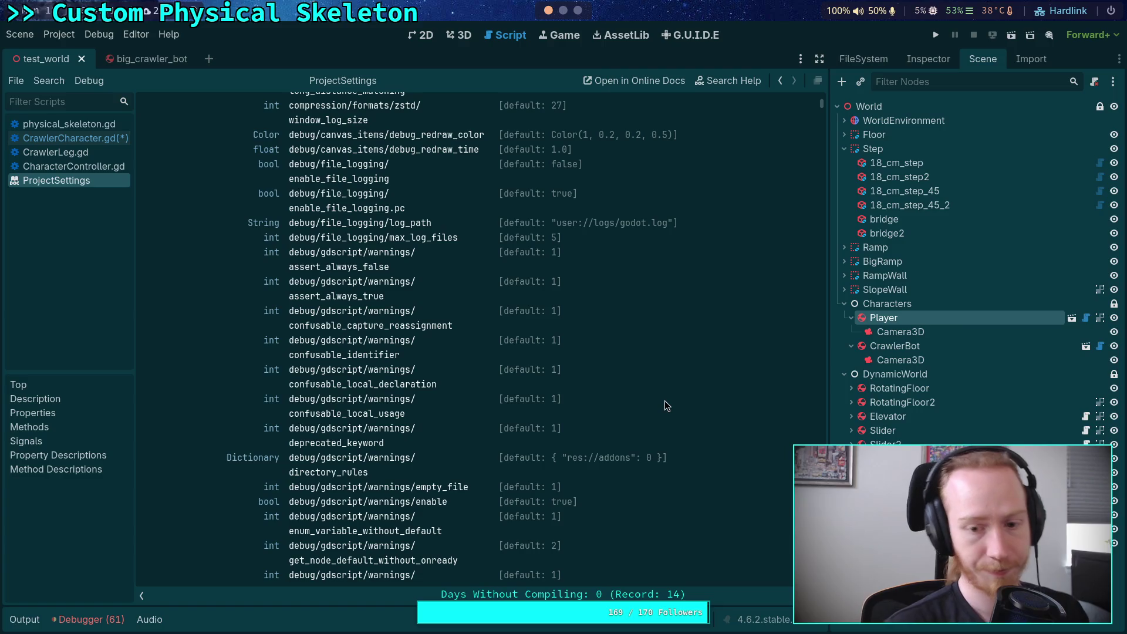
key(ctrl+f)
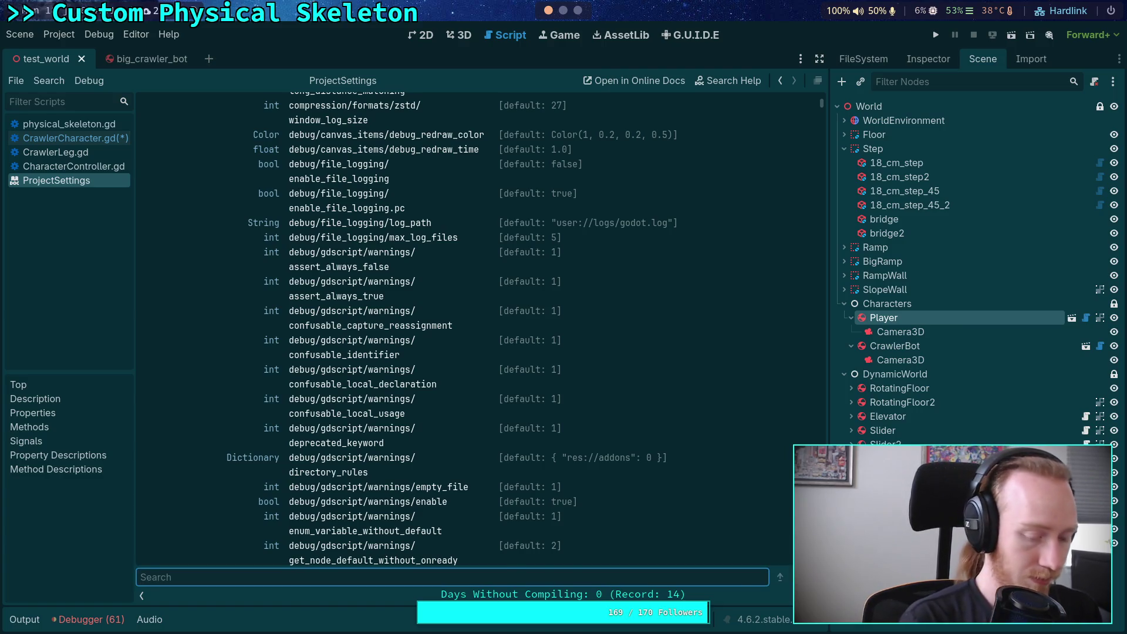
text(baumgarte)
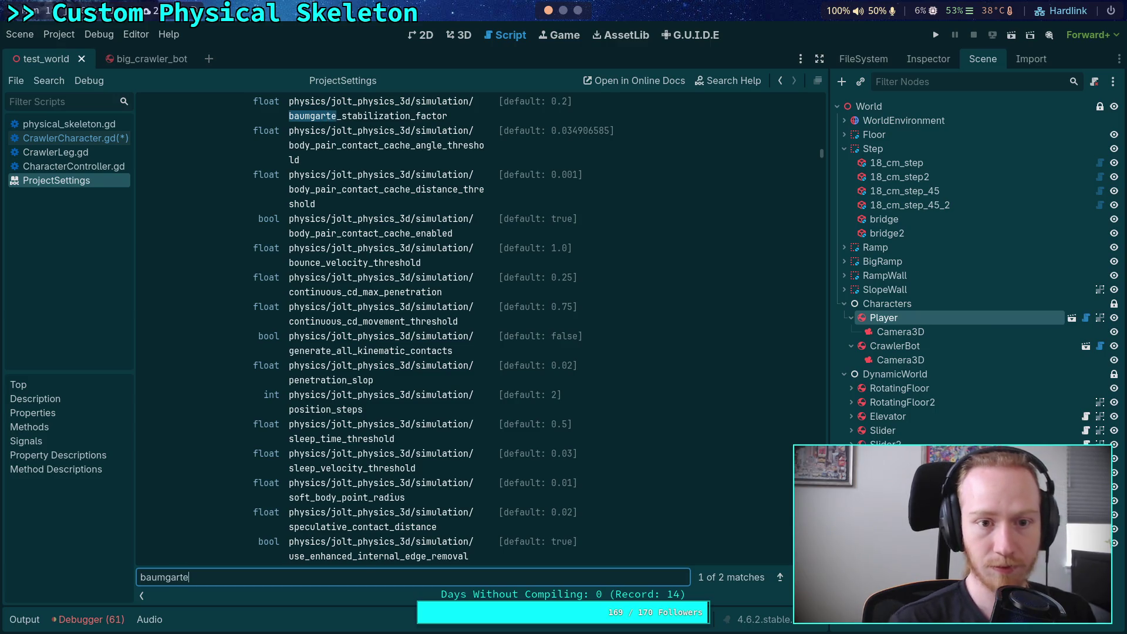
scroll(568, 326, up, 2)
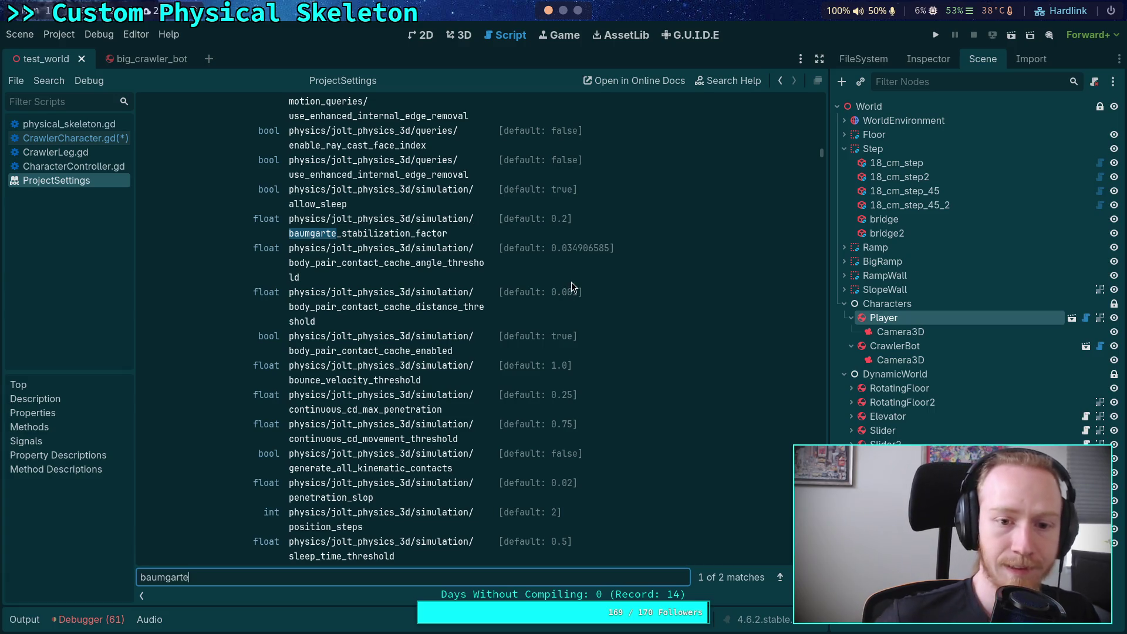
click(402, 232)
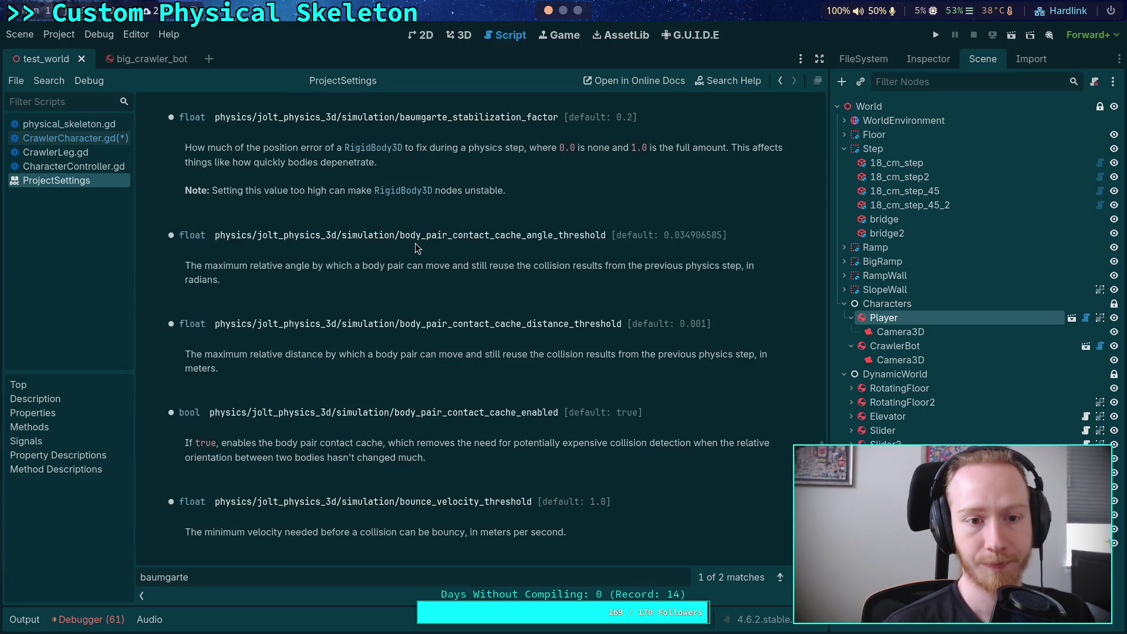
Copy the baumgarte_stabilization_factor name and go to the nvim workspace with PhysicsSettings.h
drag(213, 118, 554, 121)
click(386, 120)
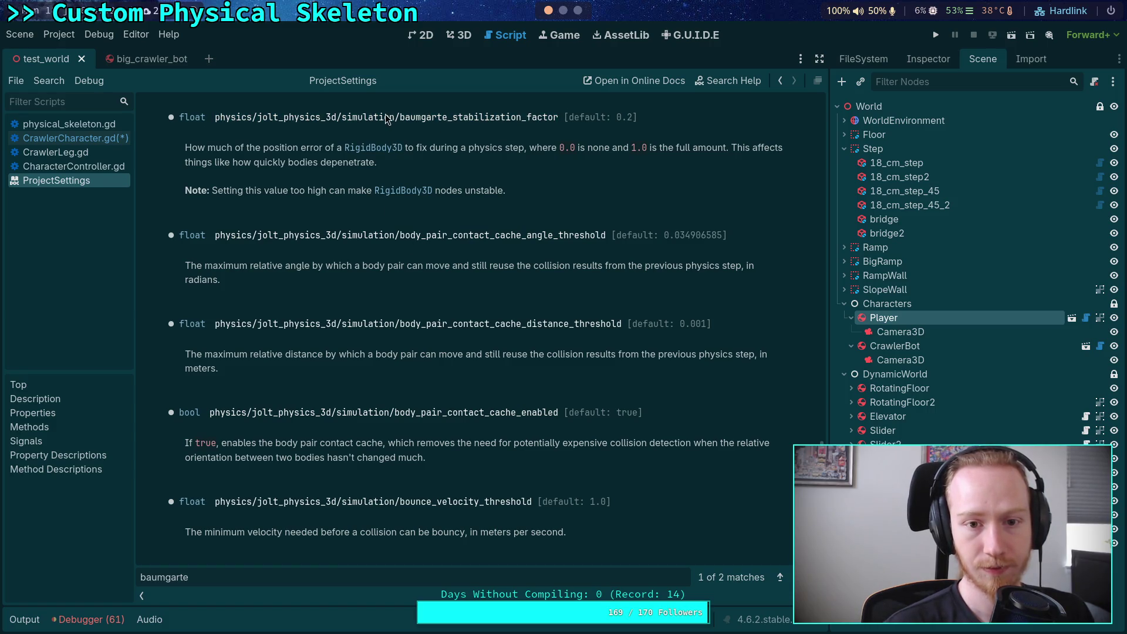
drag(401, 117, 554, 118)
right_click(535, 122)
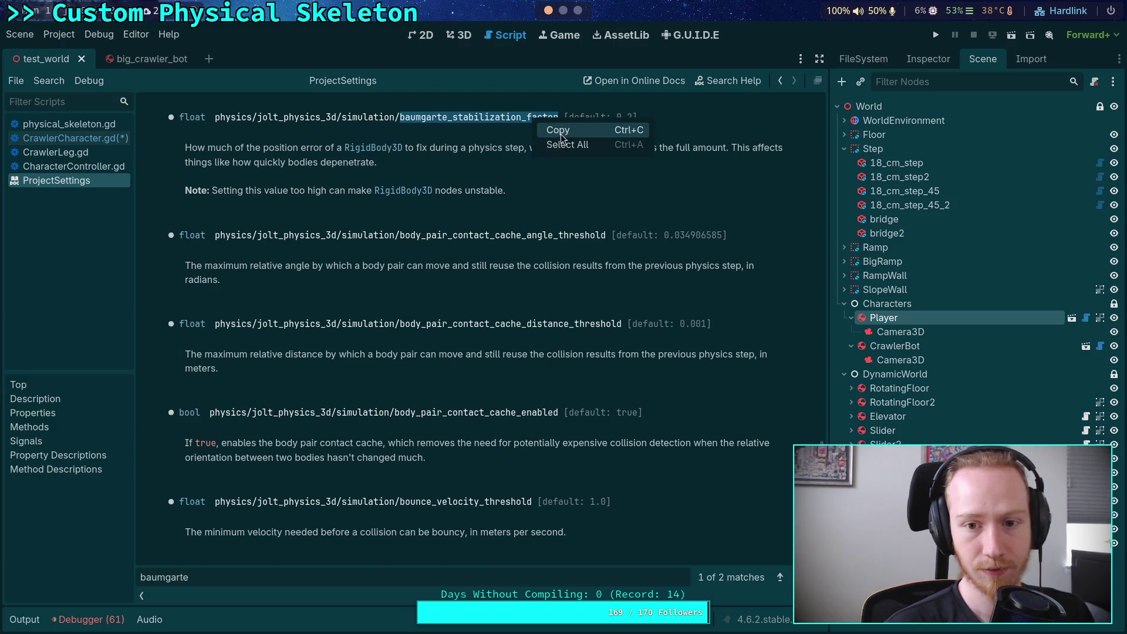
click(557, 128)
key(super+4)
click(545, 32)
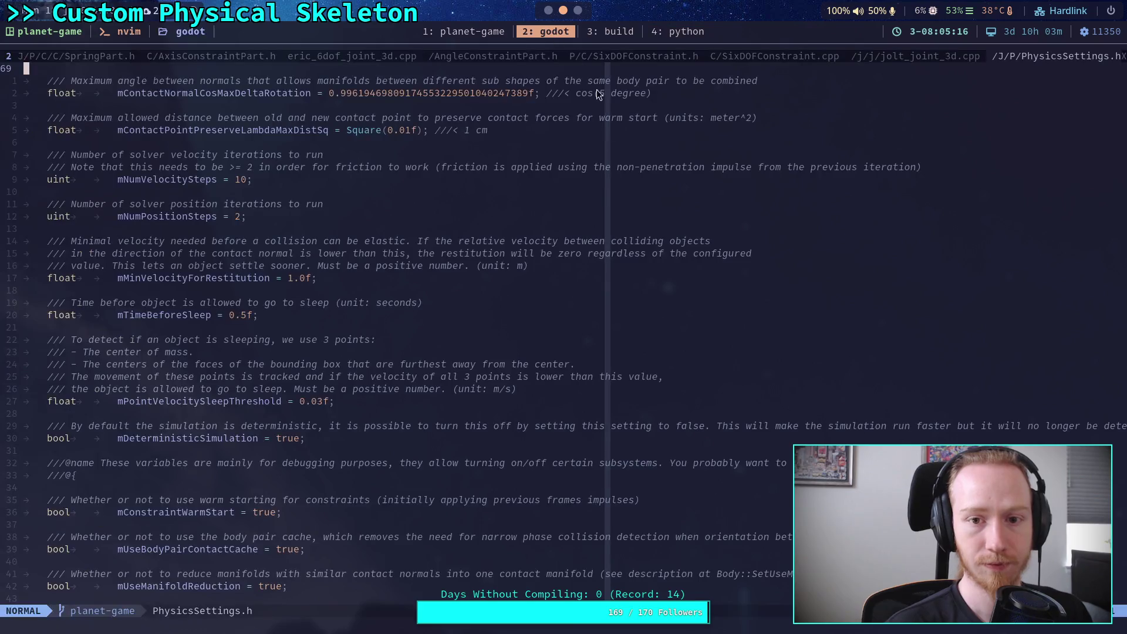
key(space)
key(f)
key(g)
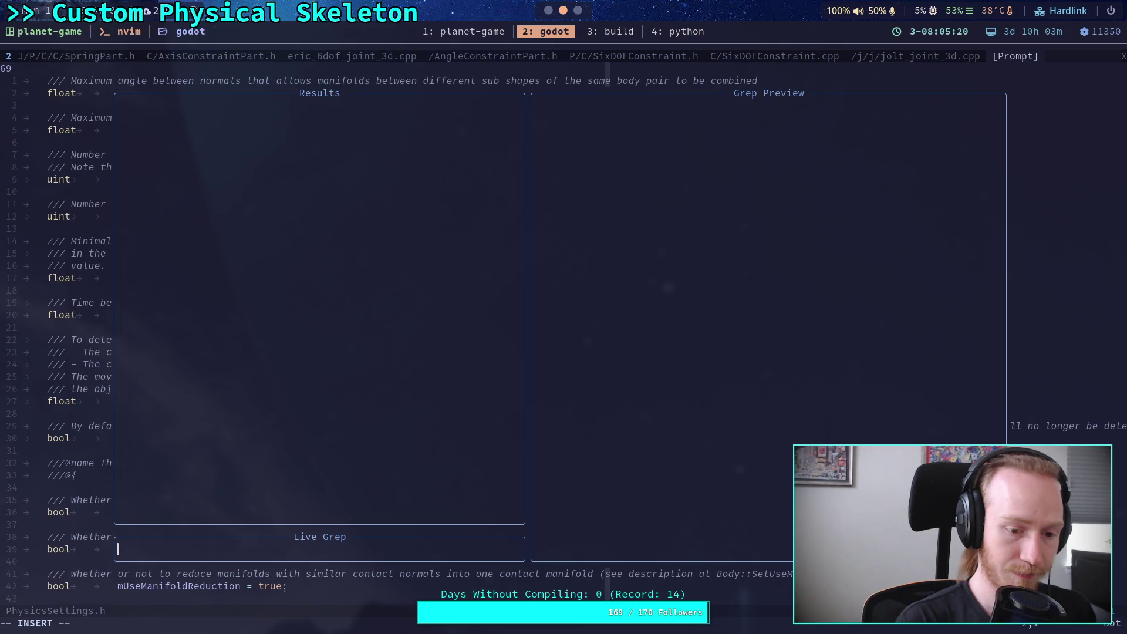
key(Escape)
key(Escape)
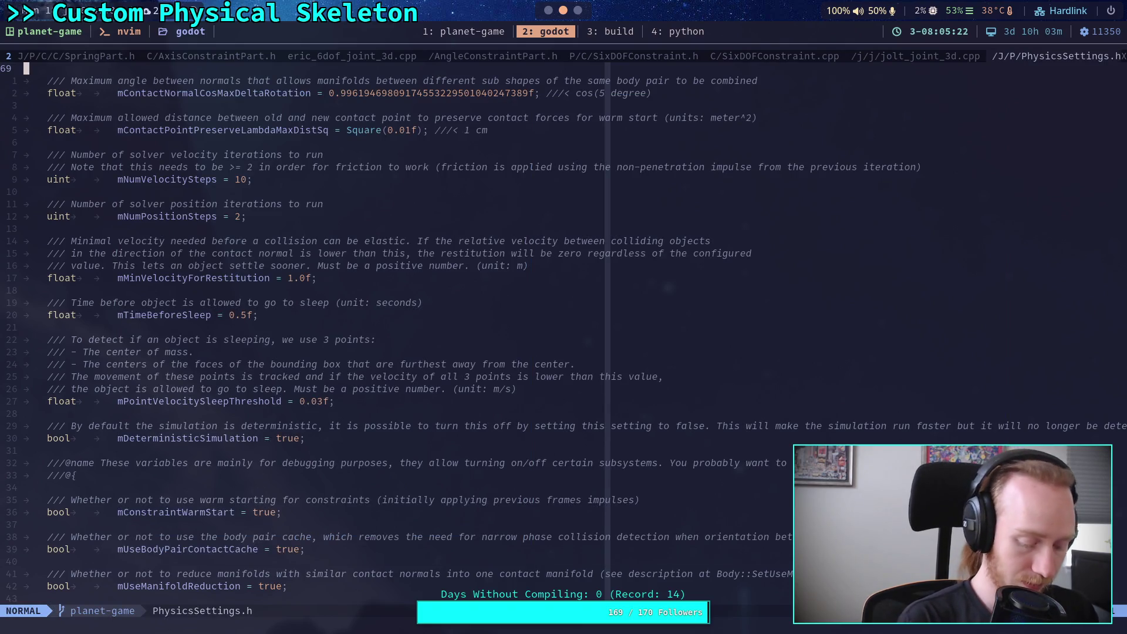
key(alt+Tab)
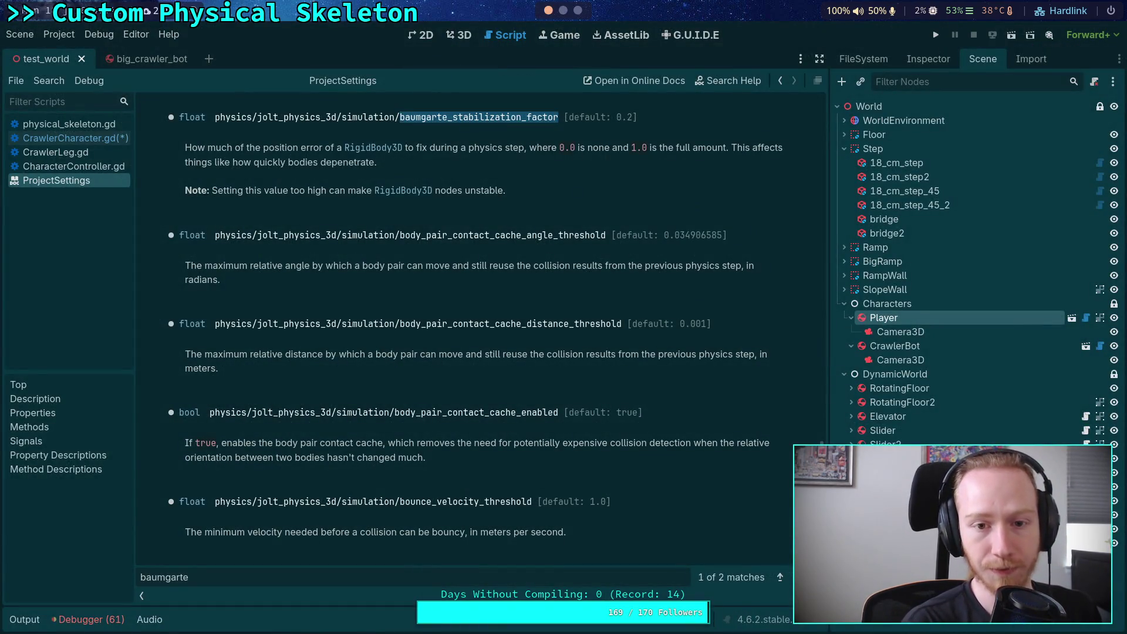
key(alt+Tab)
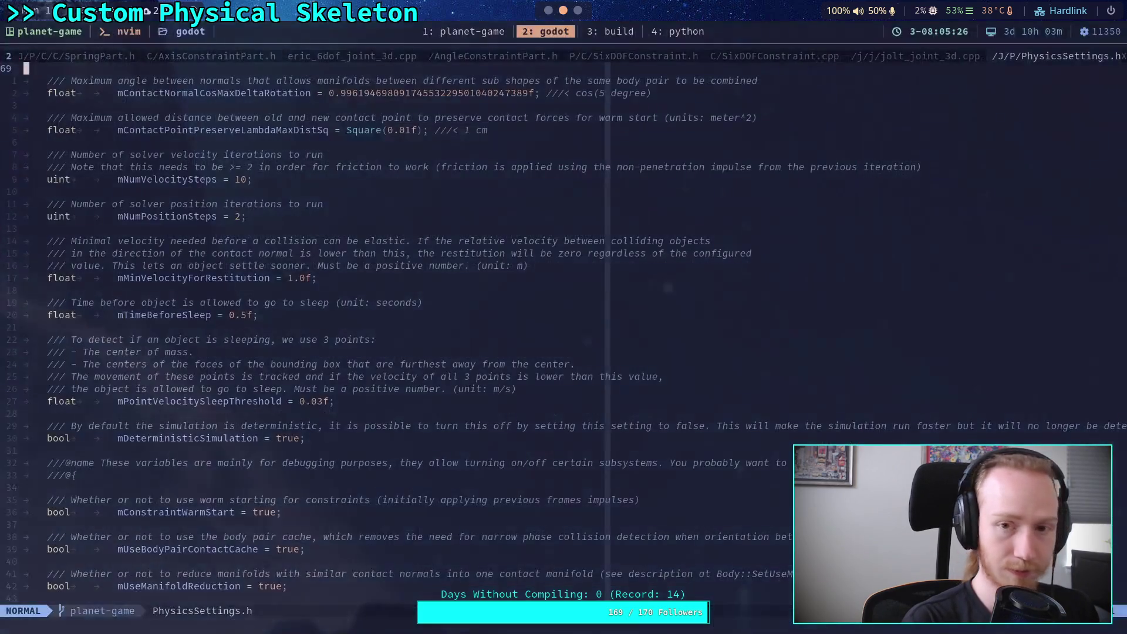
key(space)
text(fg)
text(bau)
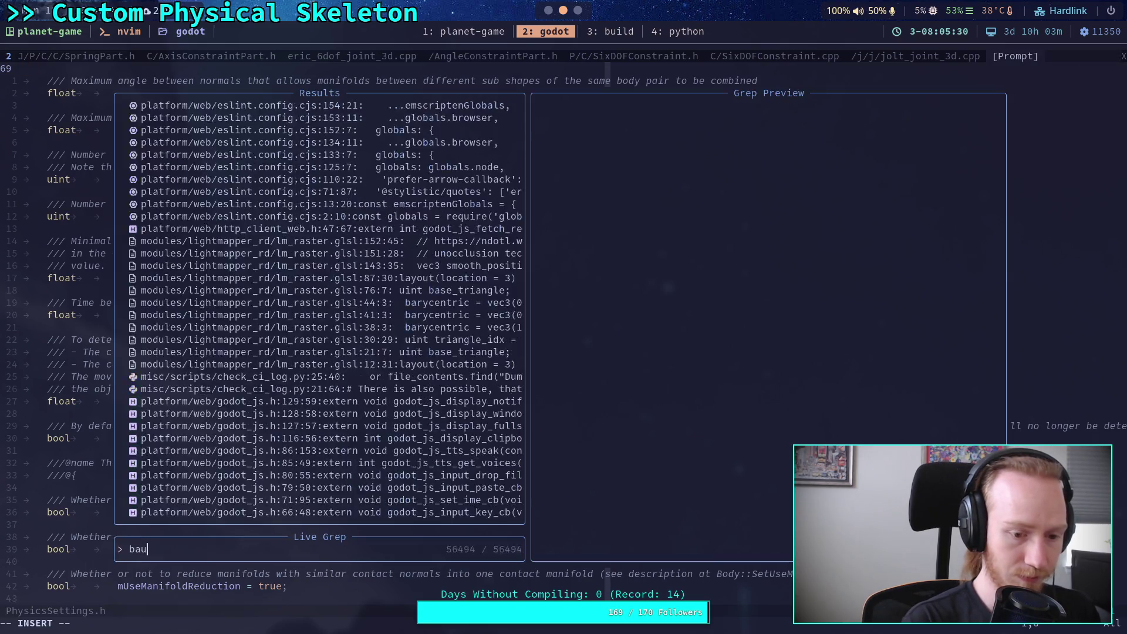
text(mgarte_sta)
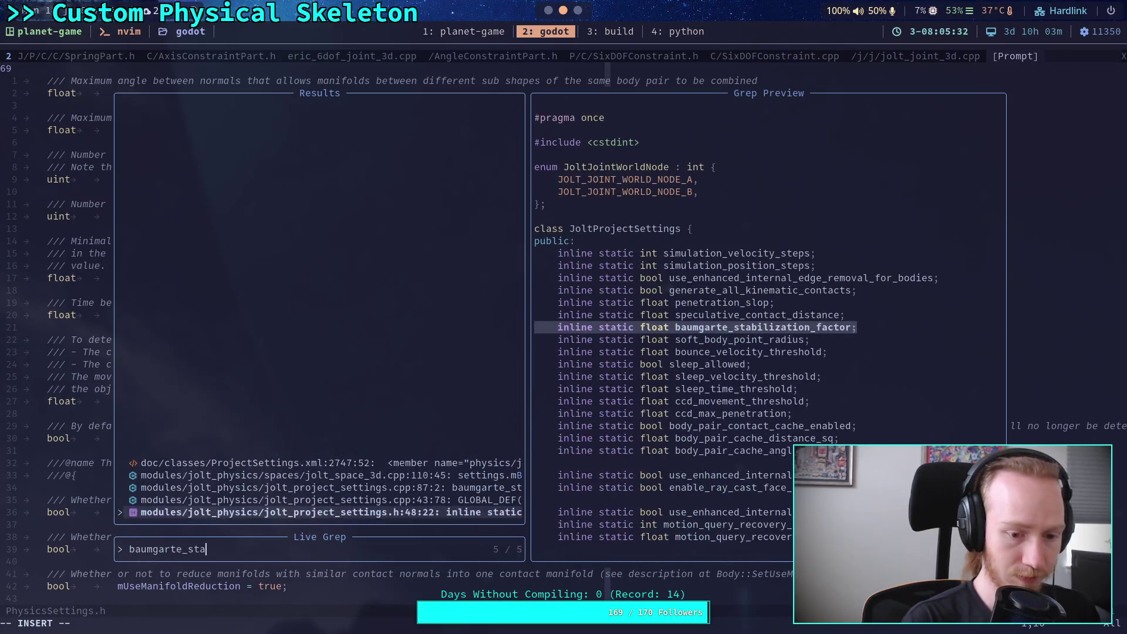
text(bil)
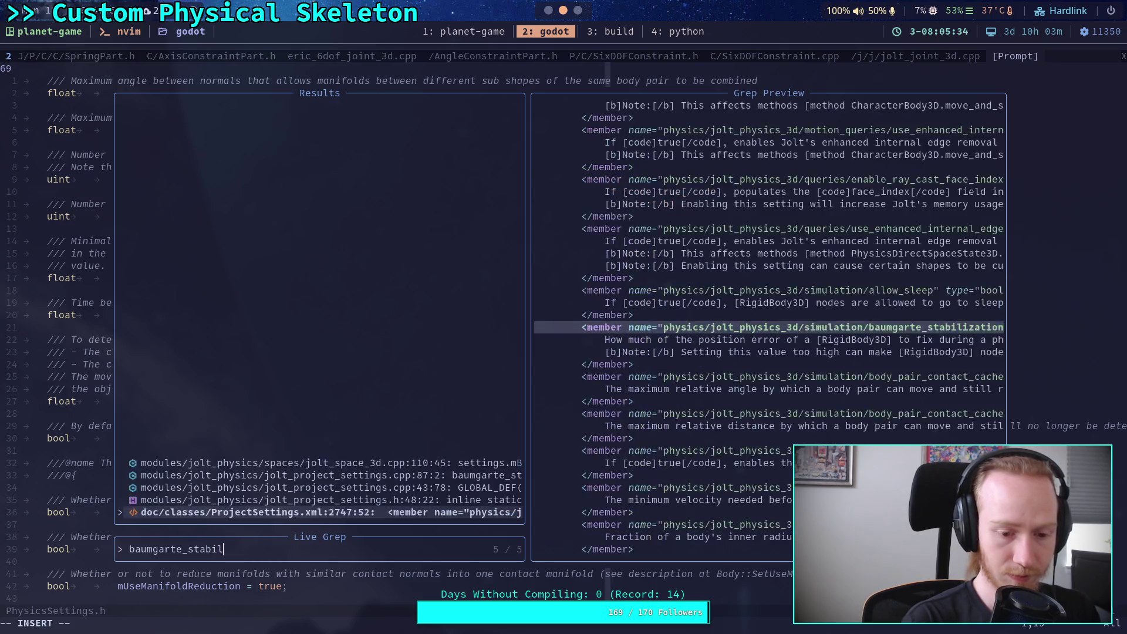
text(ization_factor)
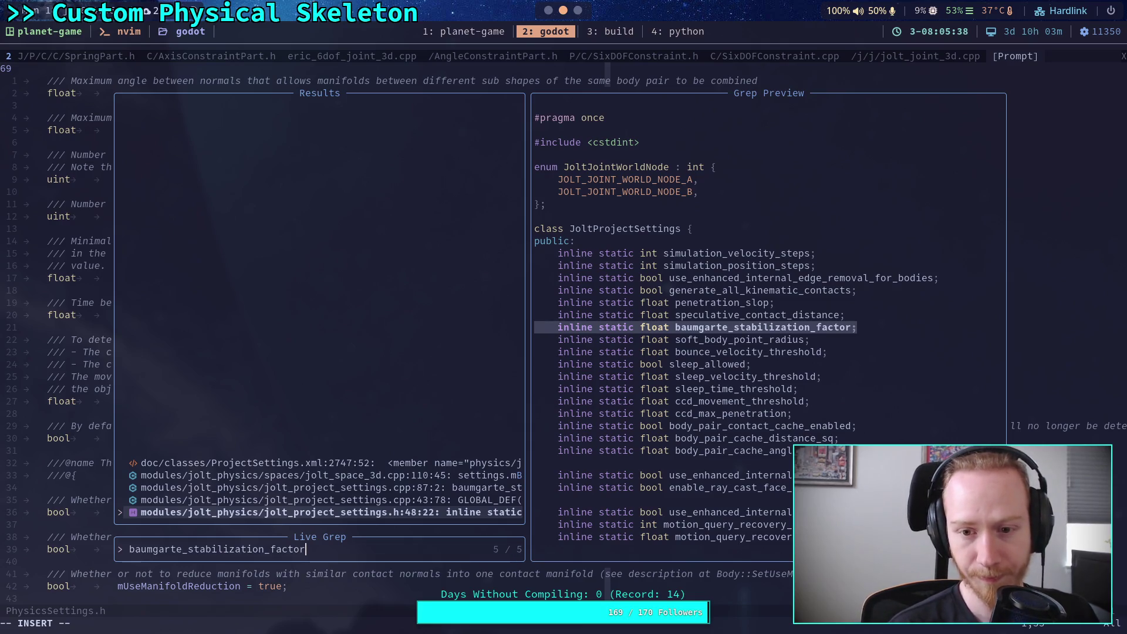
key(Up)
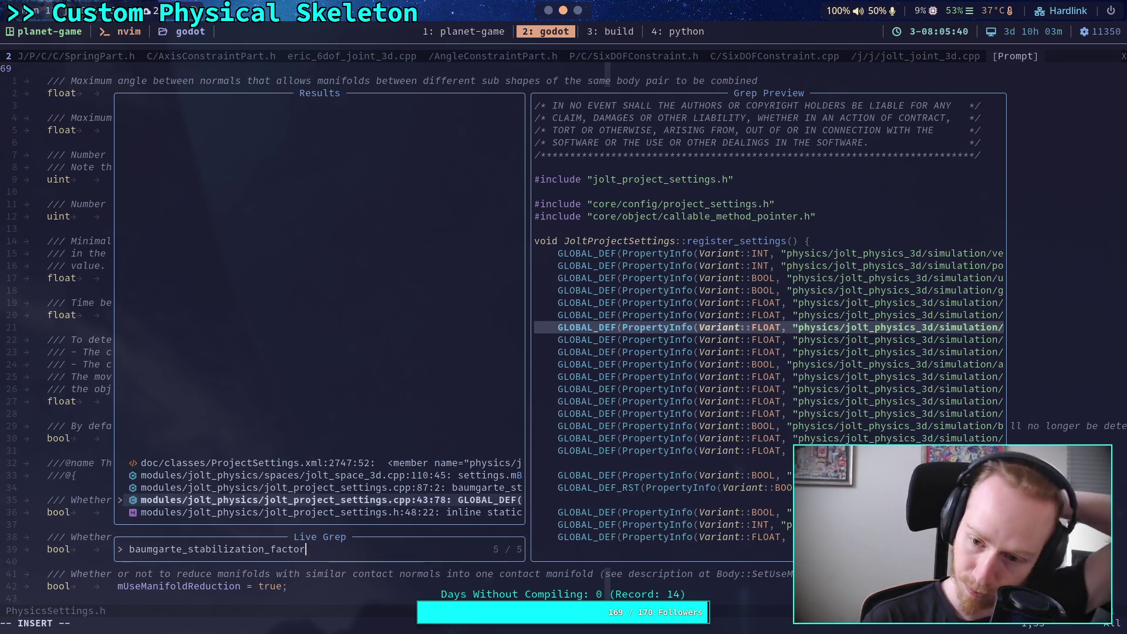
key(Up)
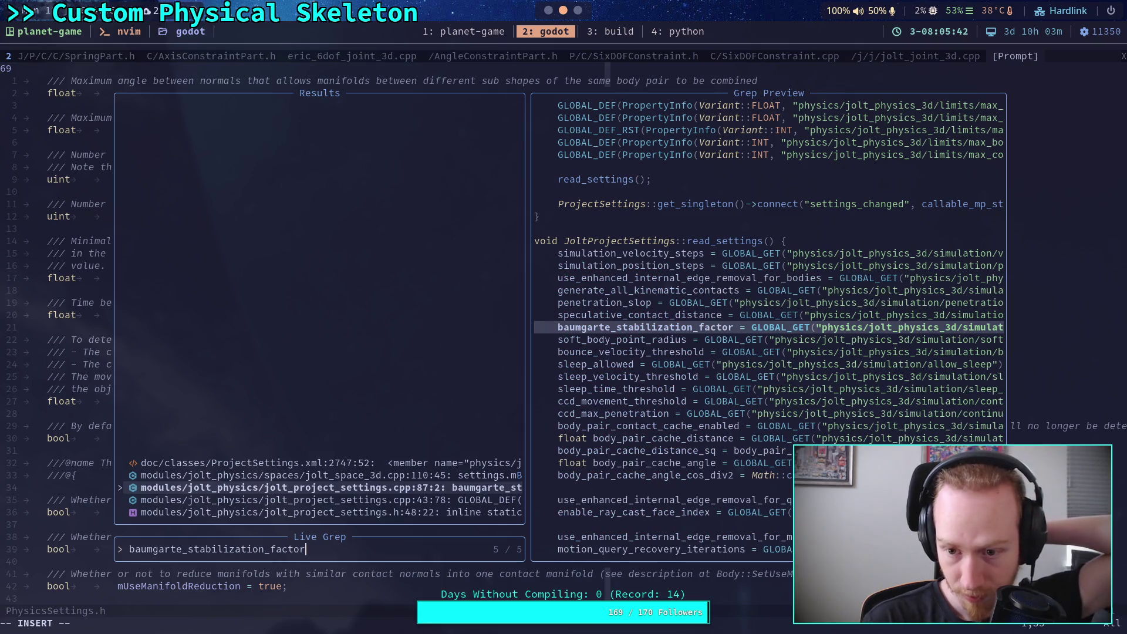
key(Up)
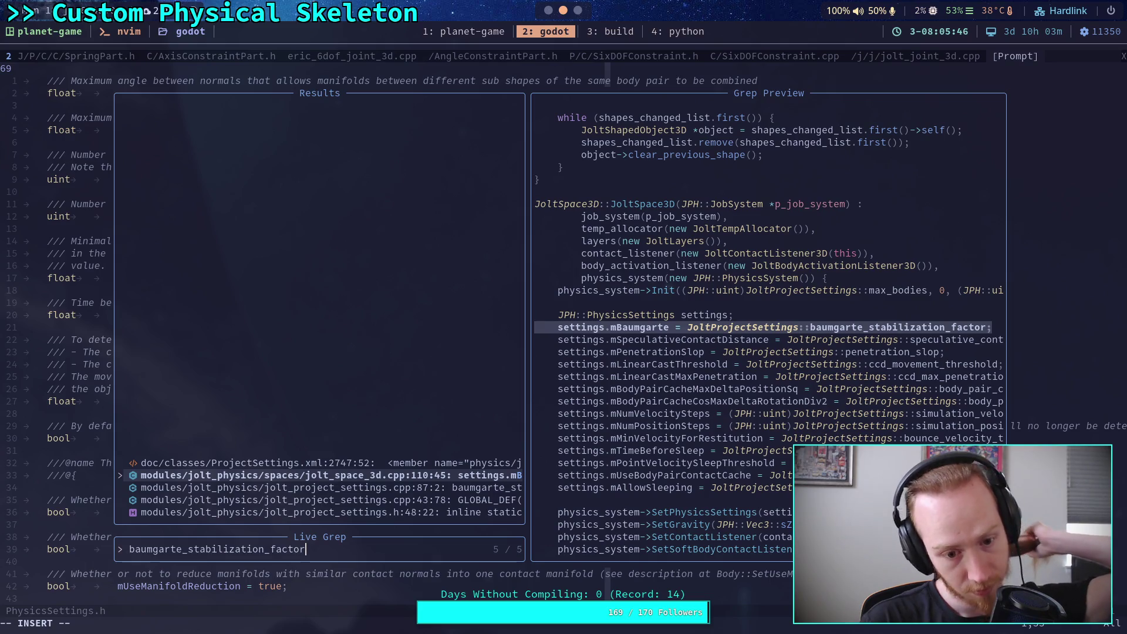
key(Down)
key(Down)
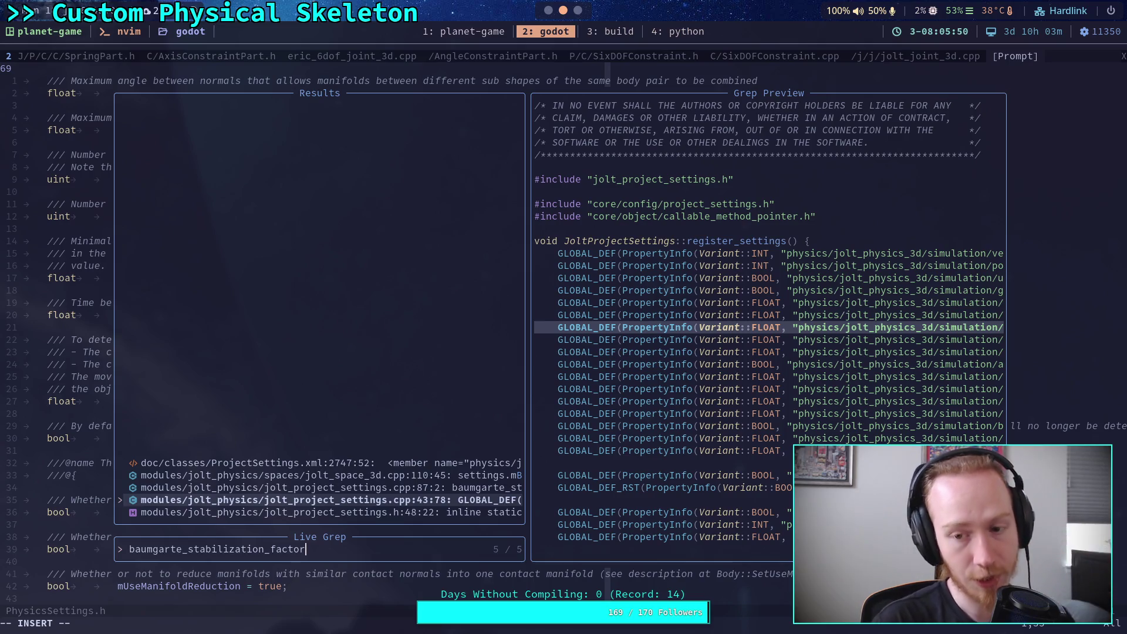
key(Down)
key(Up)
key(Up)
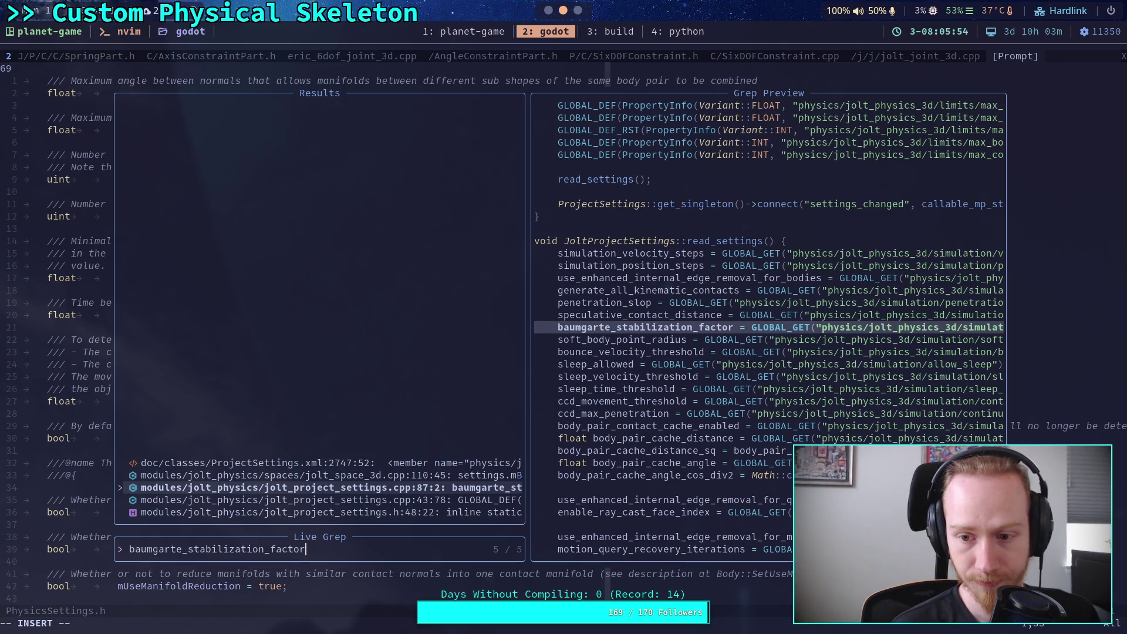
key(Up)
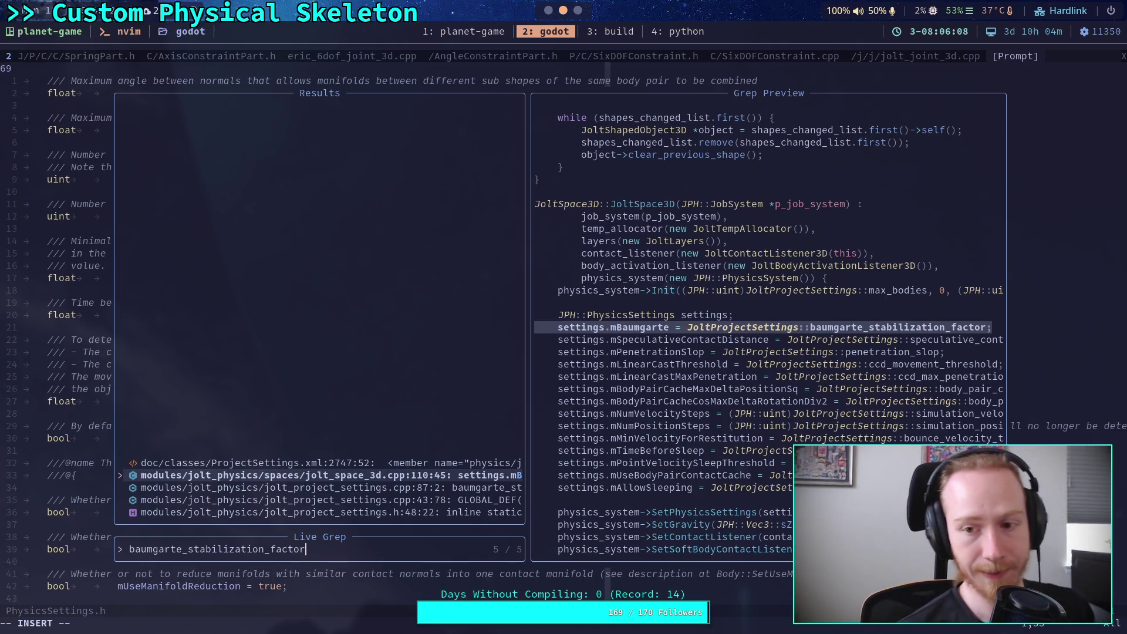
key(Escape)
key(Escape)
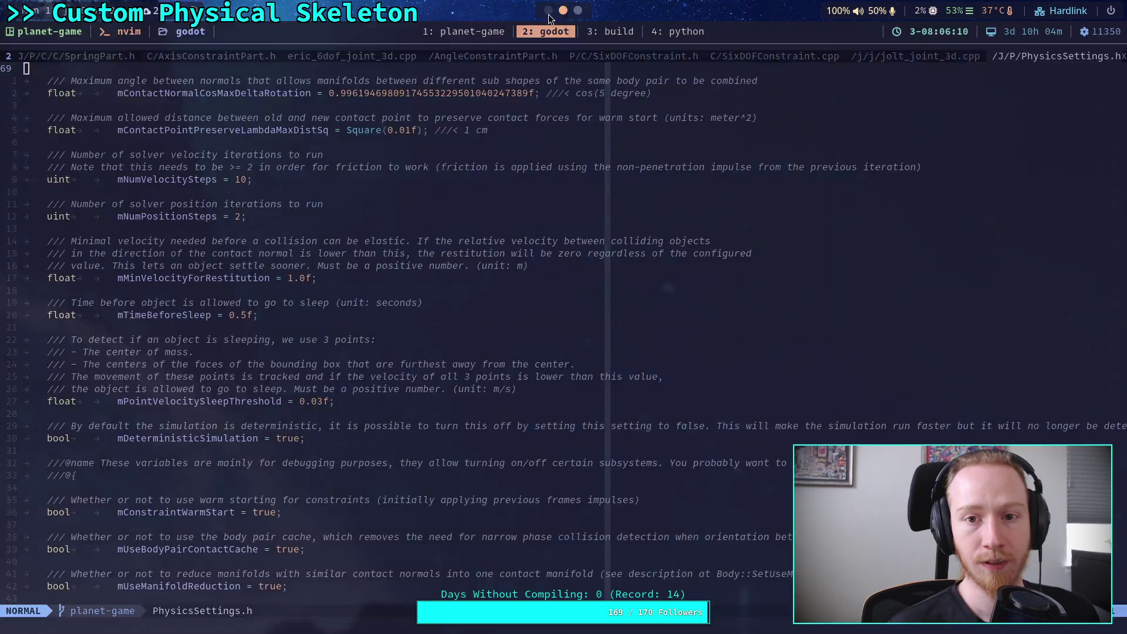
Remove the stray ProjectSettings text from line 193, save CrawlerCharacter.gd, and close it
key(alt+Tab)
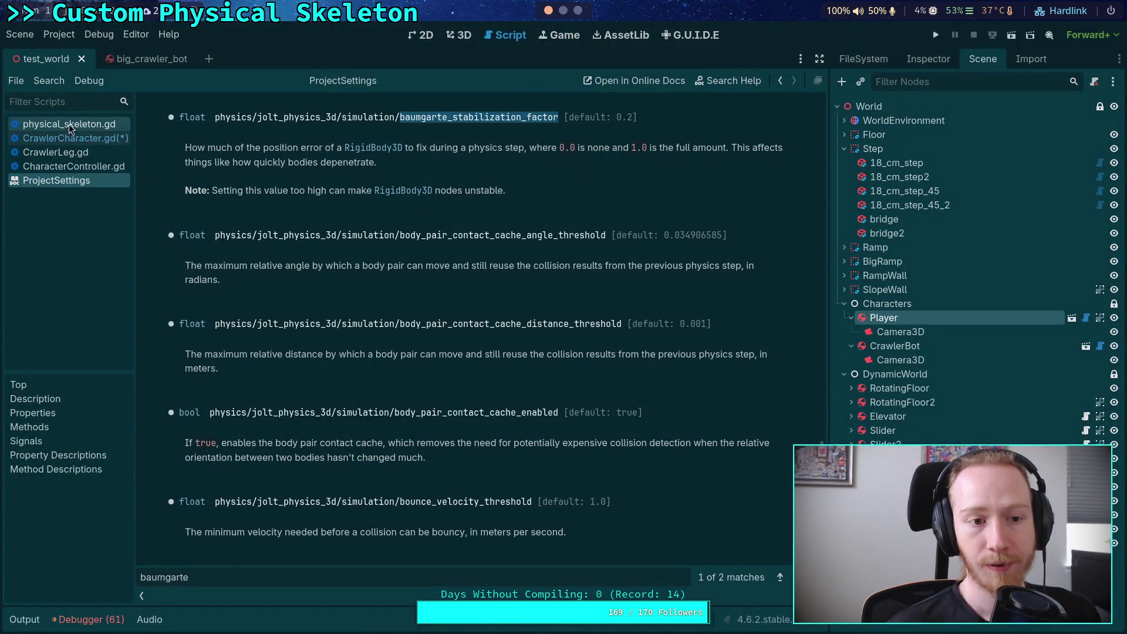
click(70, 138)
key(shift+Home)
key(shift+Home)
key(BackSpace)
click(398, 307)
key(ctrl+s)
right_click(103, 155)
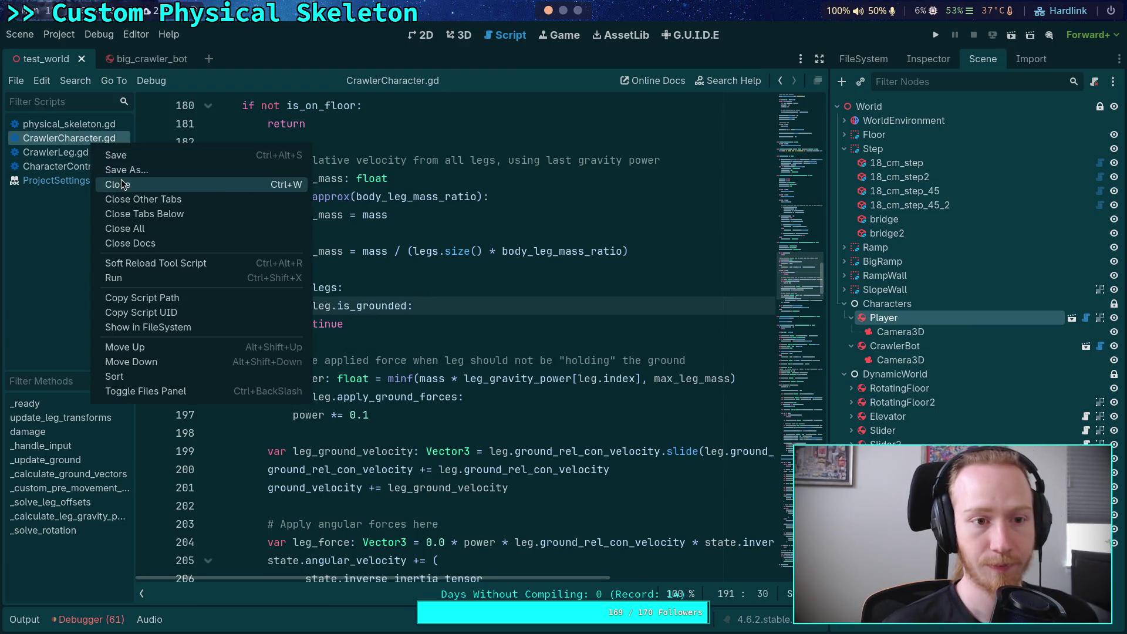
click(121, 182)
Raise Jolt Physics 3D Velocity Steps and Position Steps to 31 in Project Settings
click(69, 35)
click(72, 53)
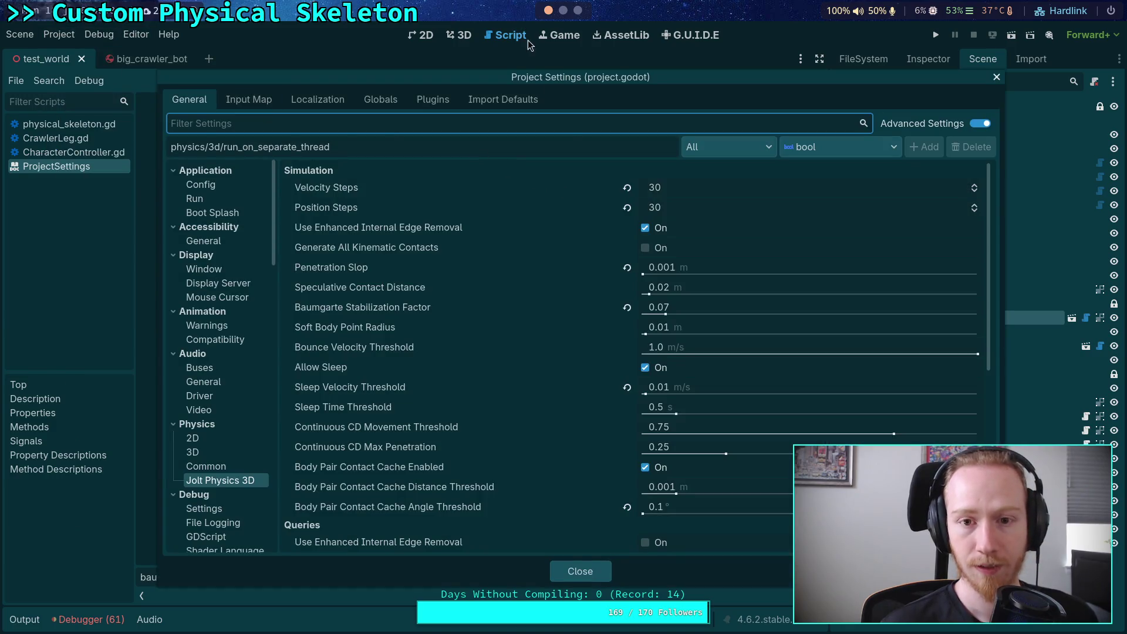
key(super+1)
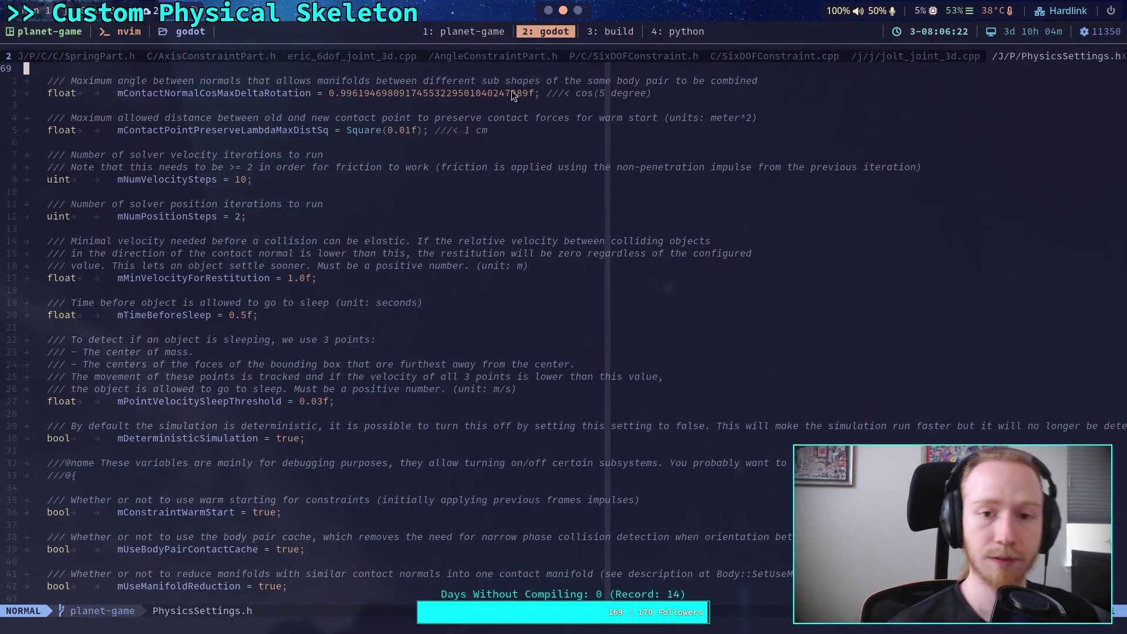
click(679, 31)
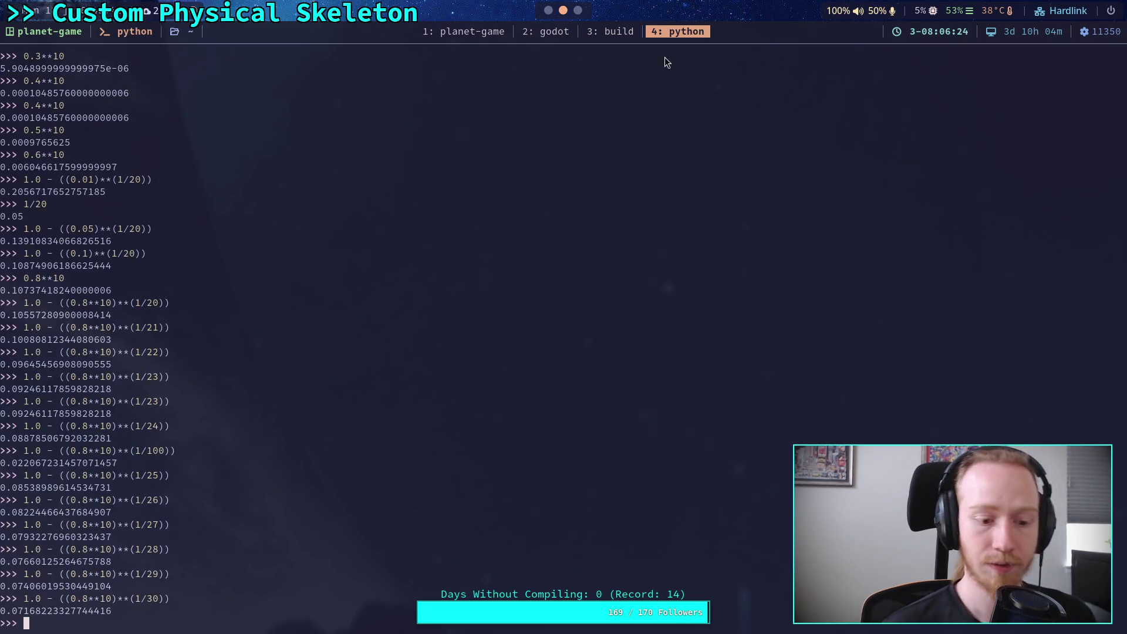
click(552, 10)
click(974, 186)
click(974, 205)
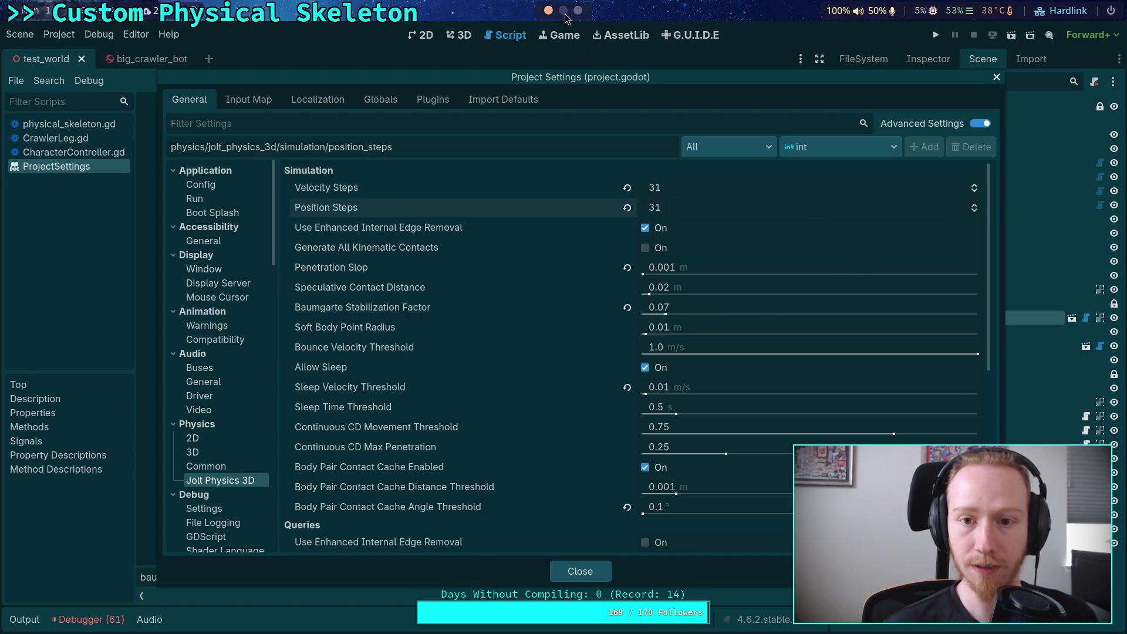
Recompute the stabilization value for 31 steps in Python, then run the game
click(563, 10)
key(Up)
key(Return)
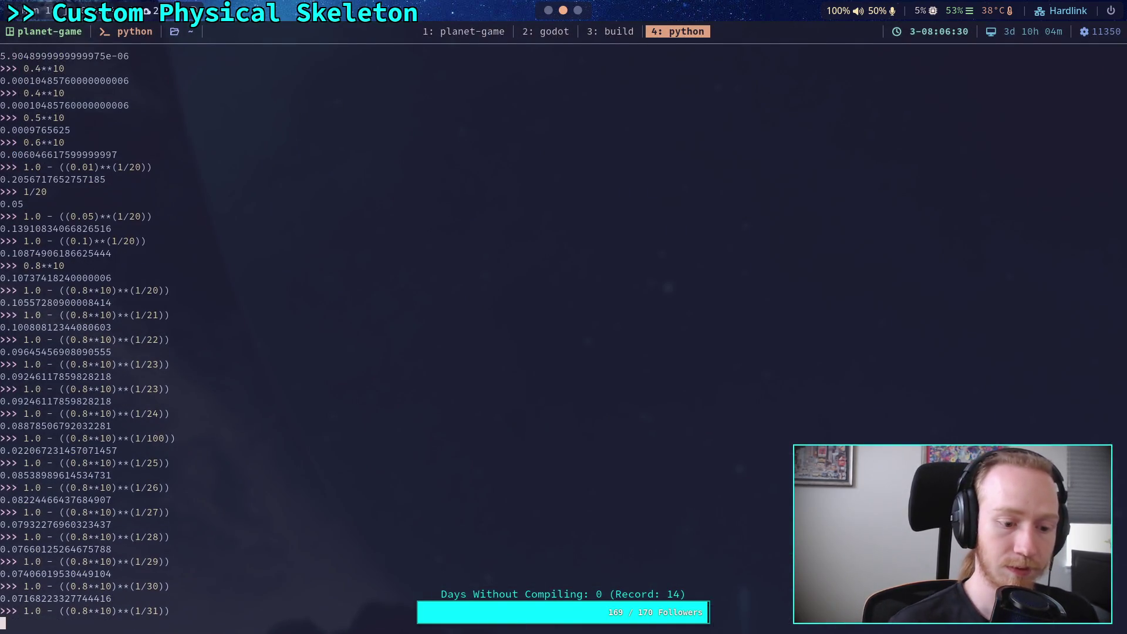
click(548, 10)
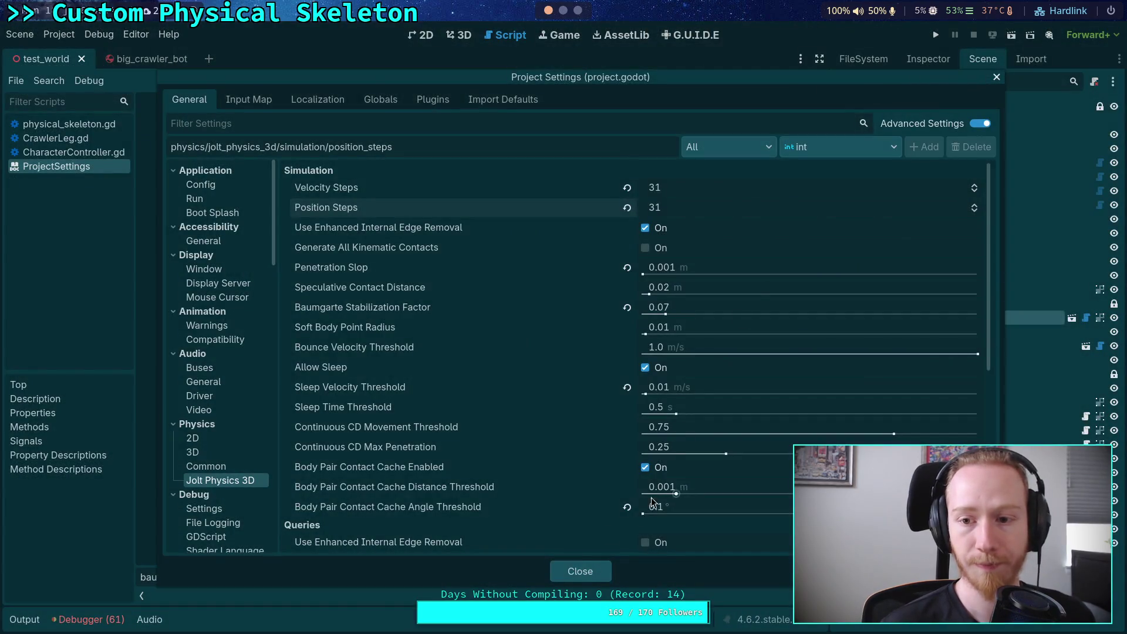
click(590, 569)
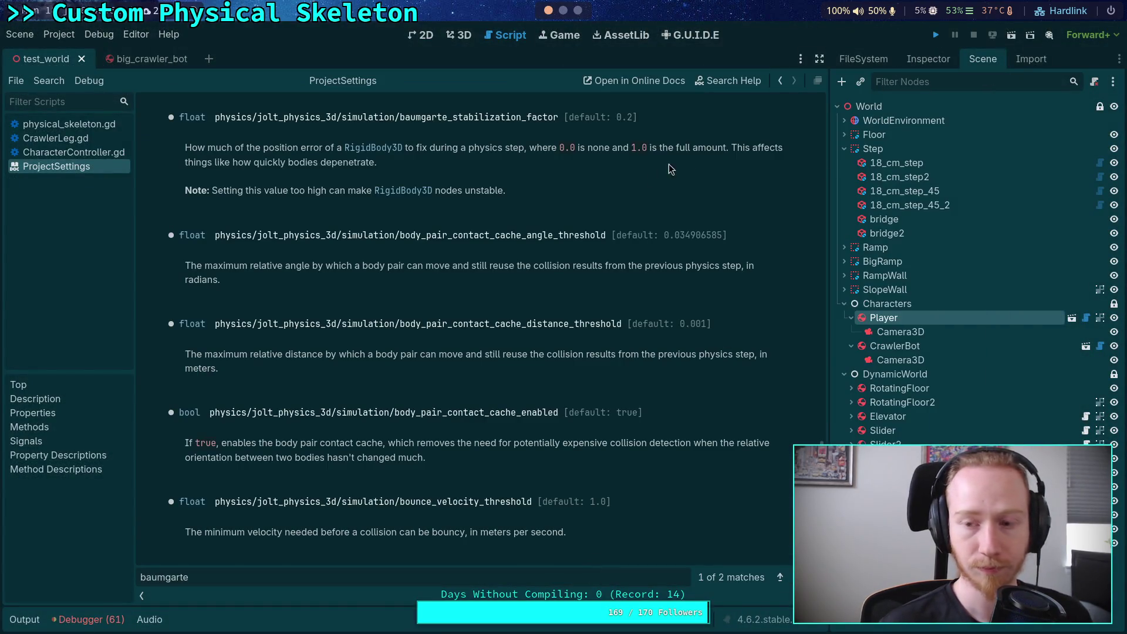
key(F5)
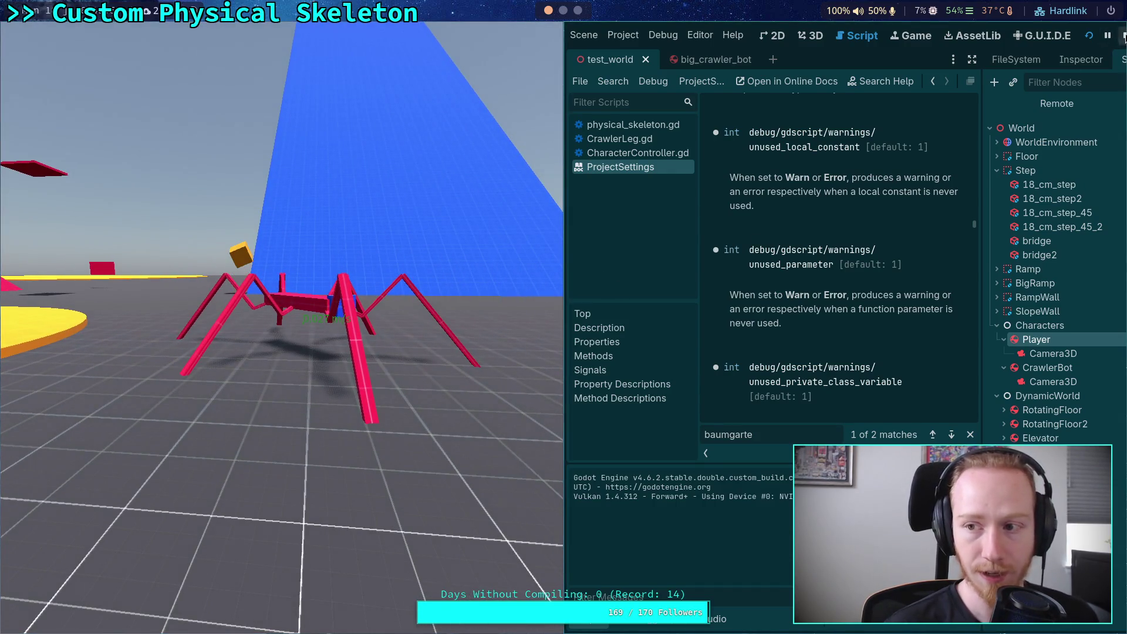
Set the Baumgarte Stabilization Factor to 0.06, then test-run and stop the crawler
key(F8)
click(59, 34)
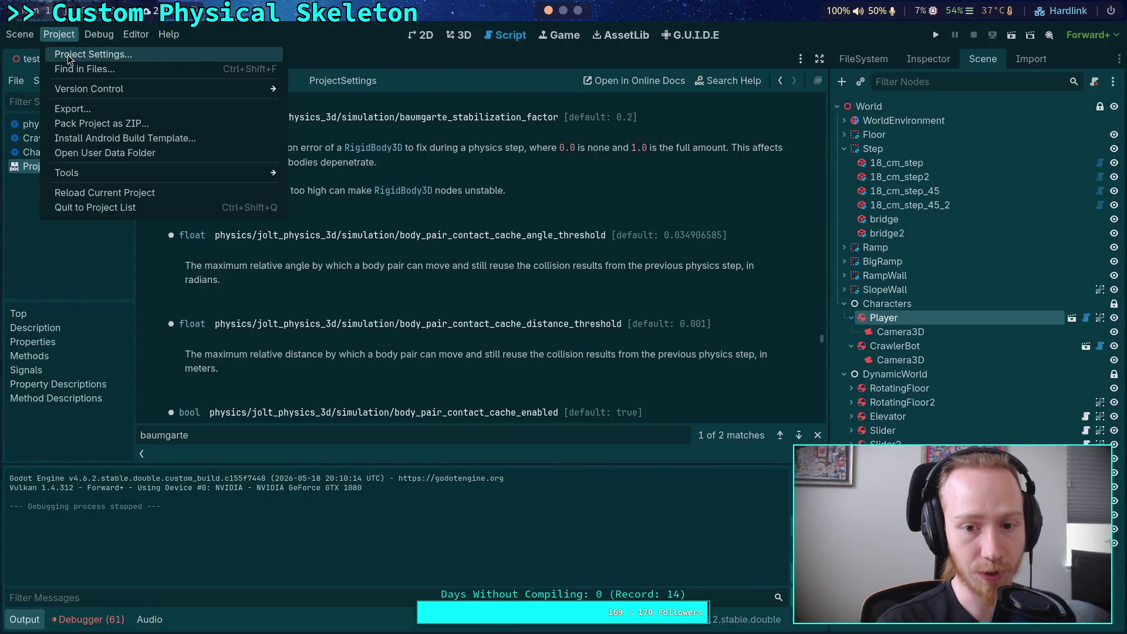
click(69, 55)
click(722, 310)
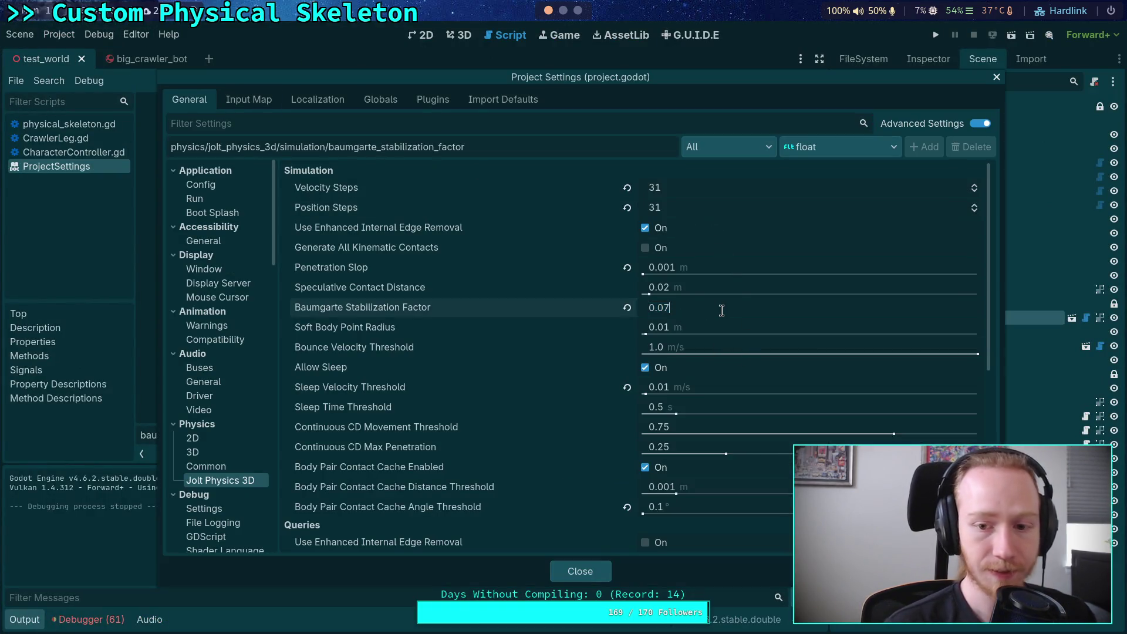
key(Return)
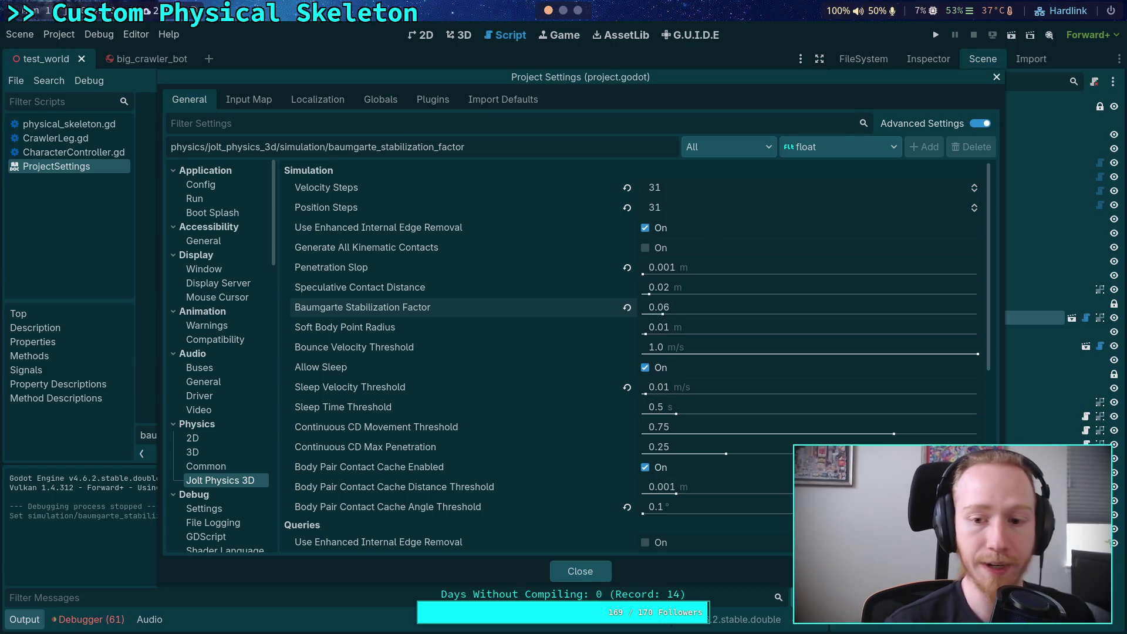
click(568, 572)
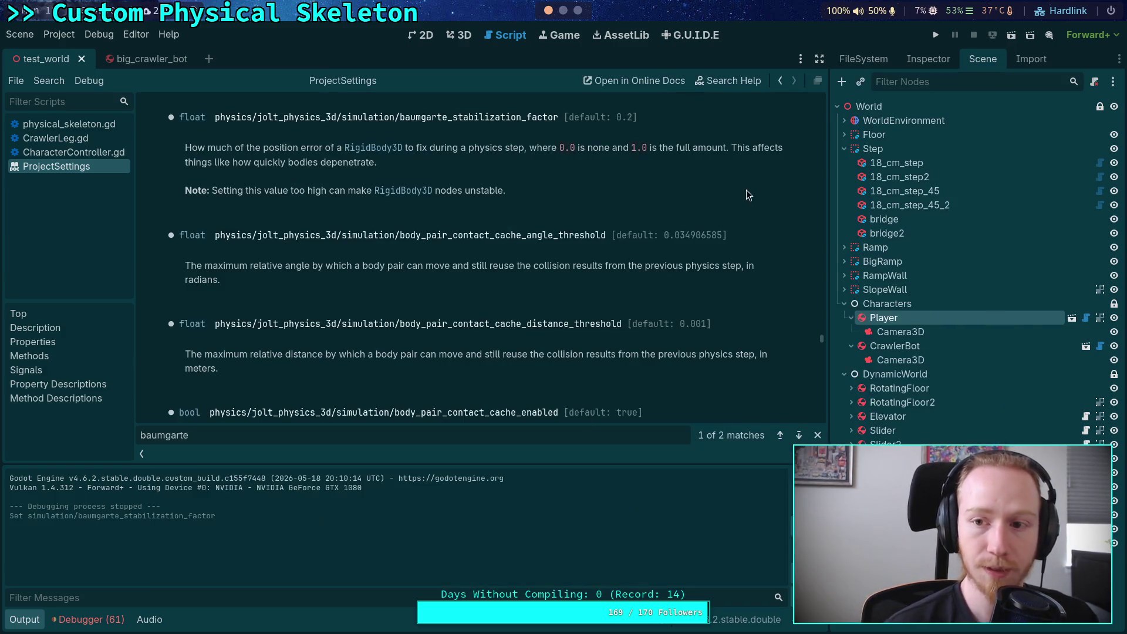
click(937, 36)
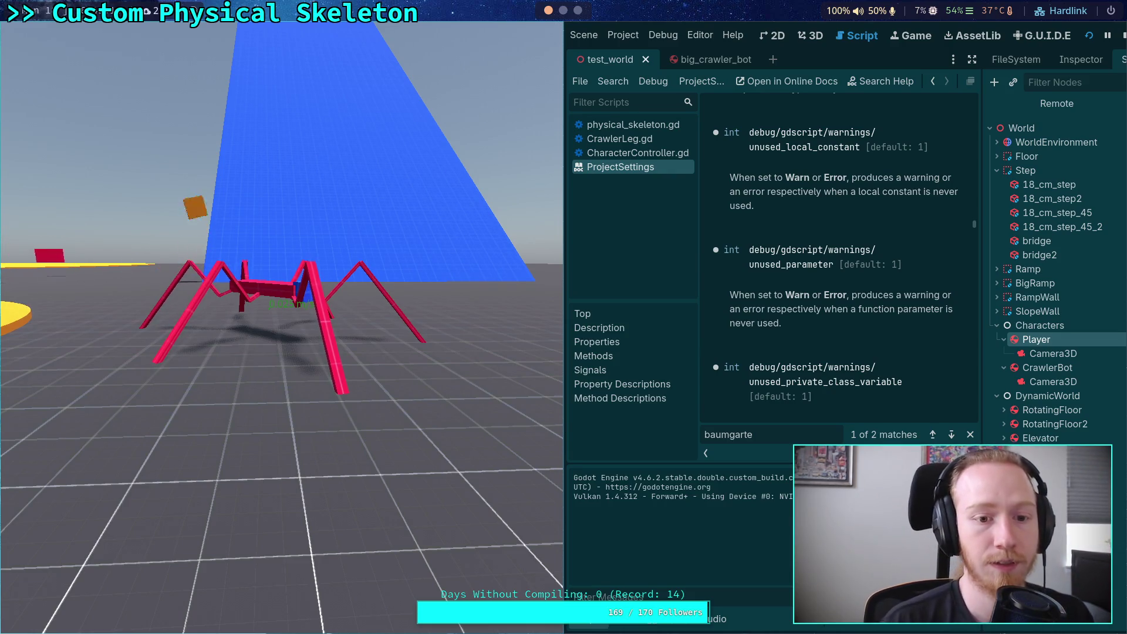
click(1123, 35)
Close the ProjectSettings help page
click(58, 34)
click(42, 166)
right_click(42, 166)
click(67, 172)
Raise Jolt Physics 3D Velocity Steps and Position Steps to 32
click(64, 36)
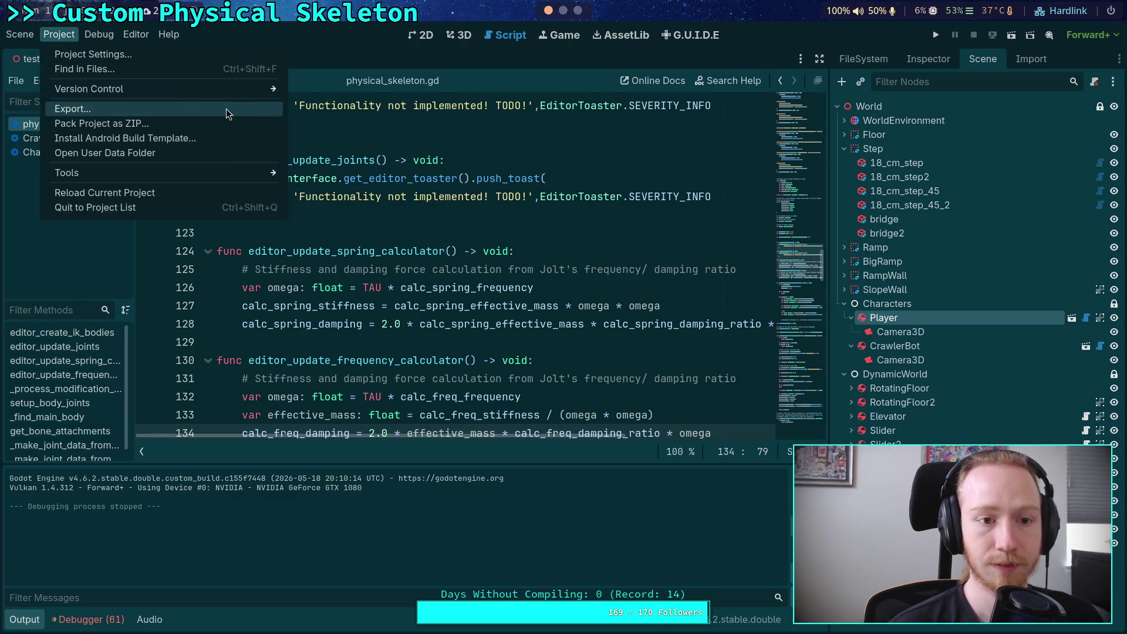
click(77, 51)
click(973, 185)
click(974, 205)
Recompute the stabilization factor for 32 steps in Python, then test-run and stop the crawler
key(super+2)
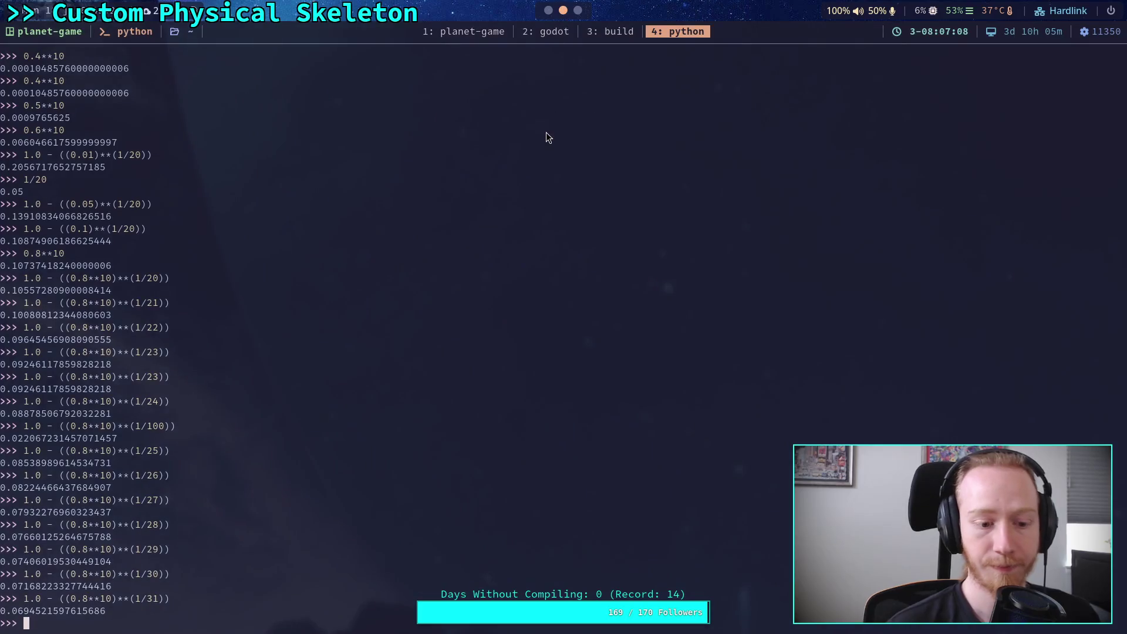
key(Up)
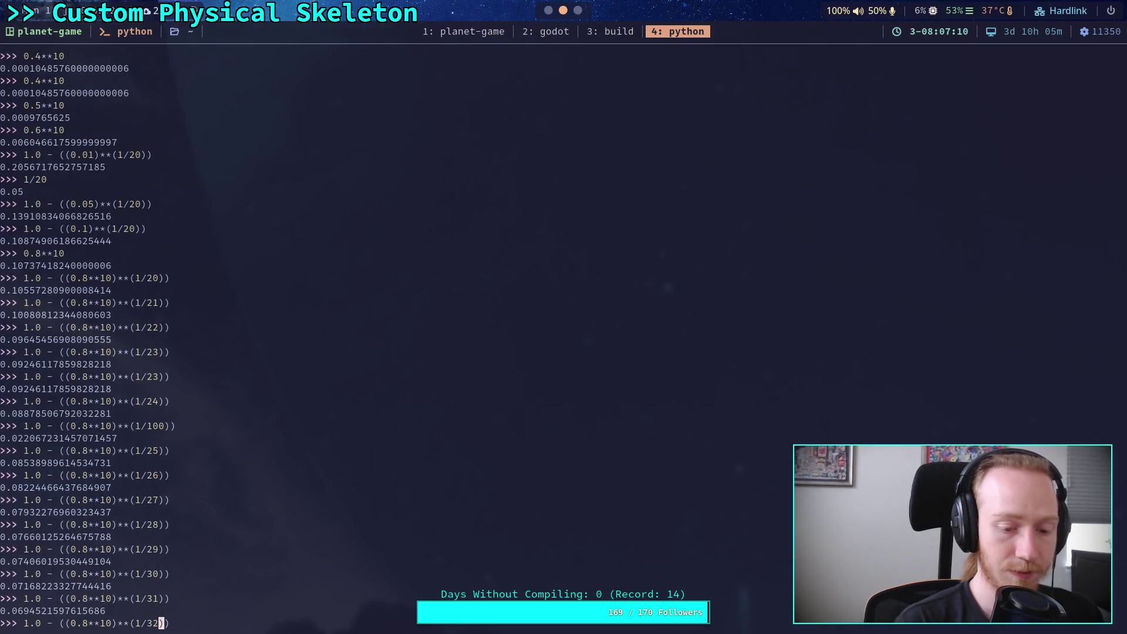
key(Return)
key(super+2)
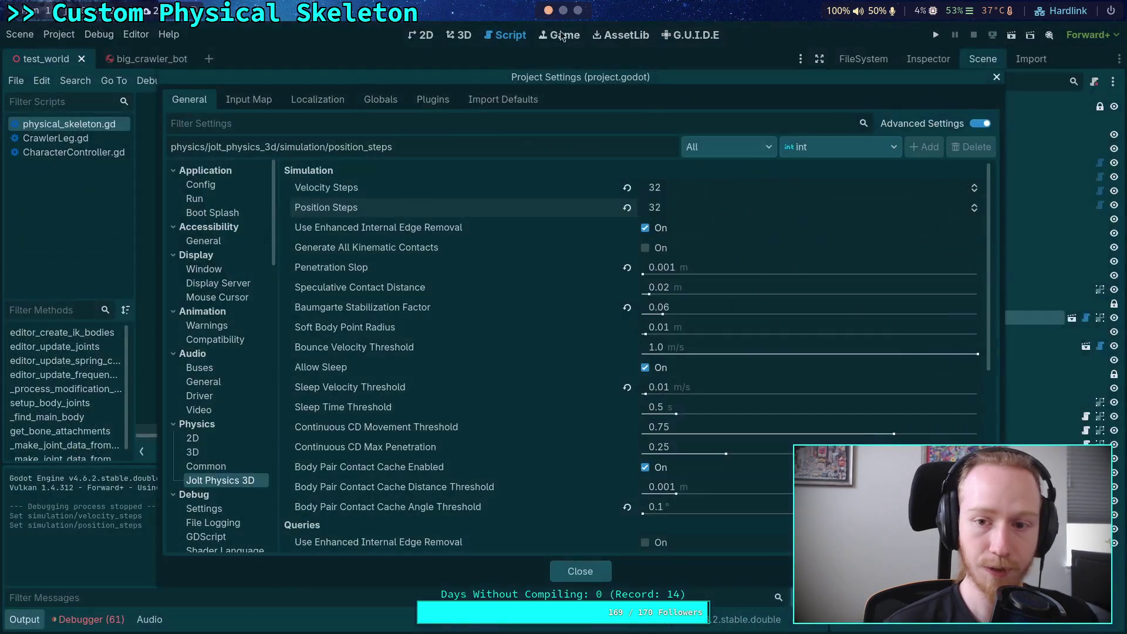
click(564, 571)
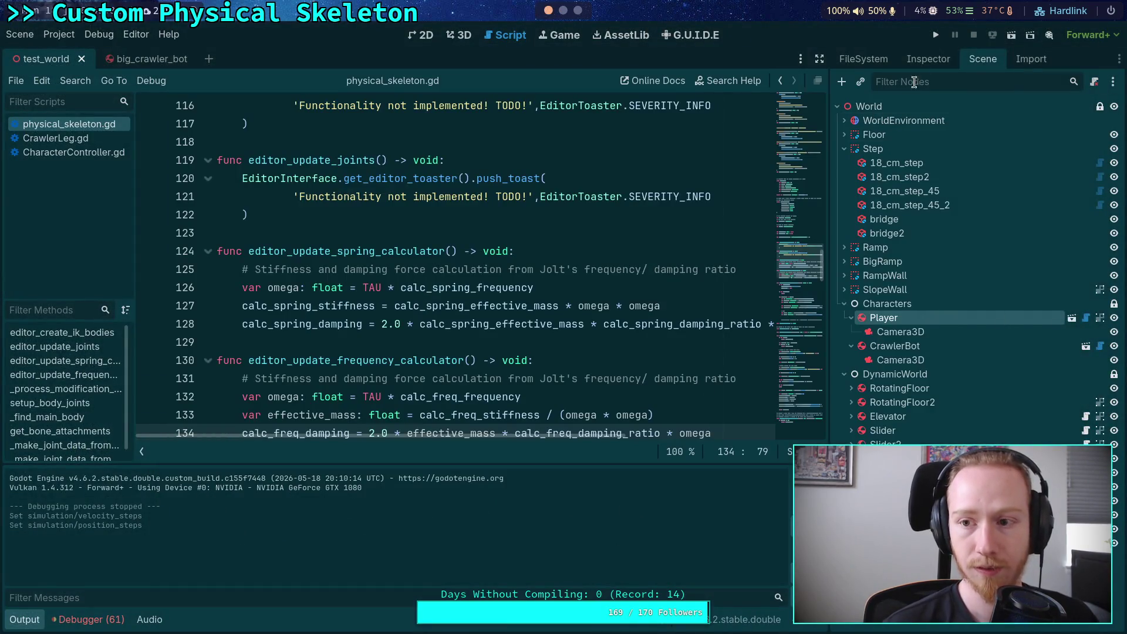
click(936, 36)
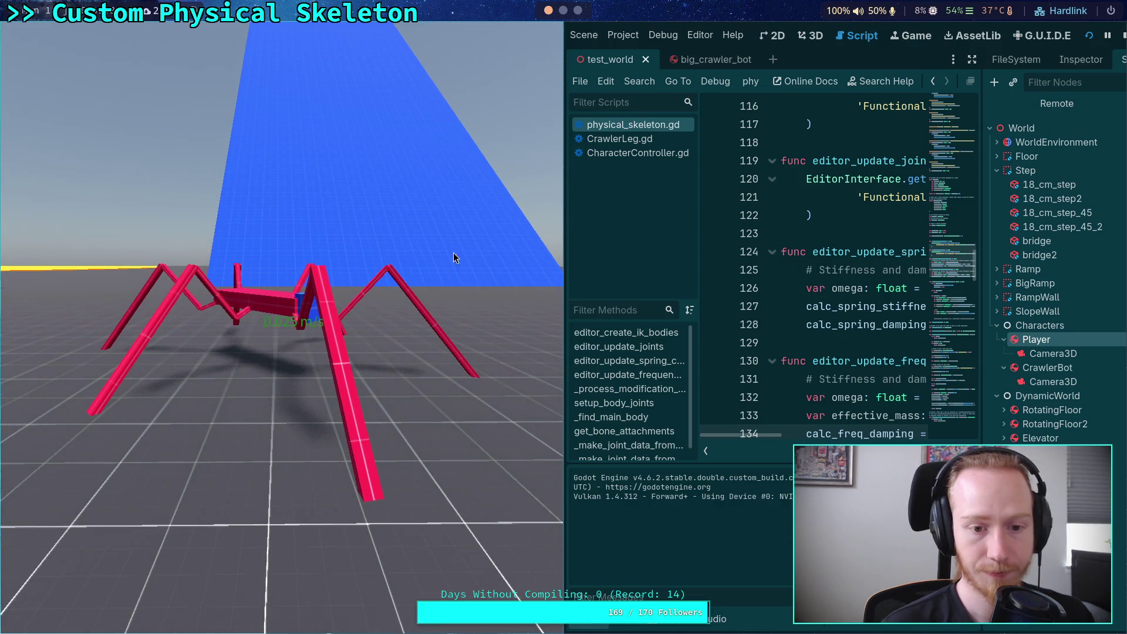
key(F8)
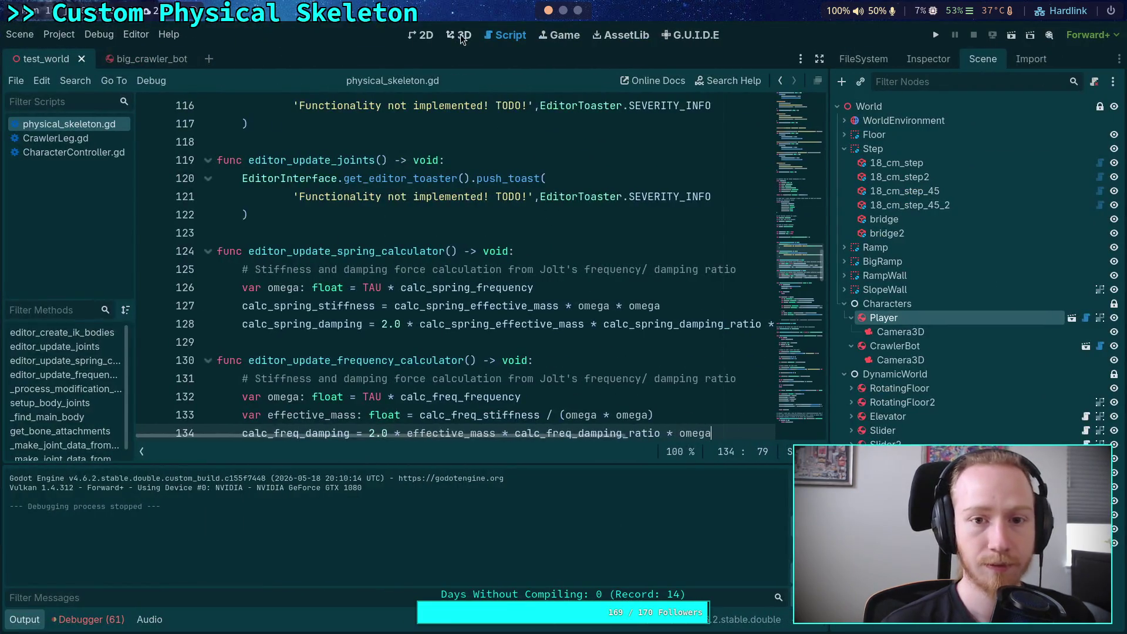
Move the Player capsule in the 3D view, save, and test-run the crawler
click(461, 37)
key(f)
mouse_move(344, 325)
mouse_down()
mouse_move(488, 263)
mouse_move(465, 239)
mouse_move(453, 265)
mouse_up()
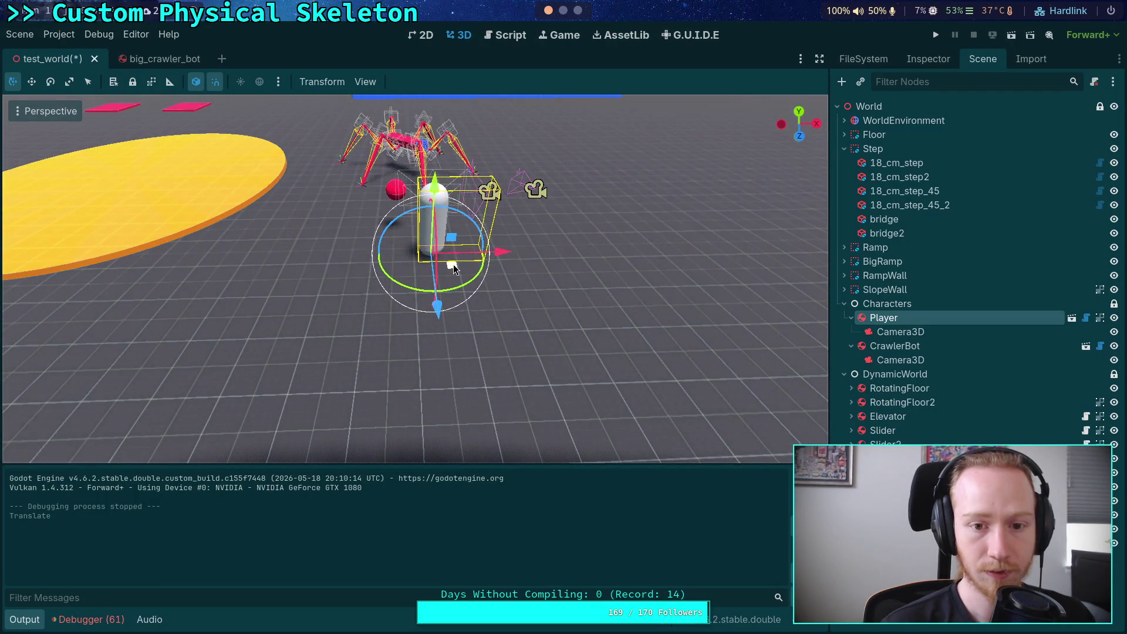
key(F5)
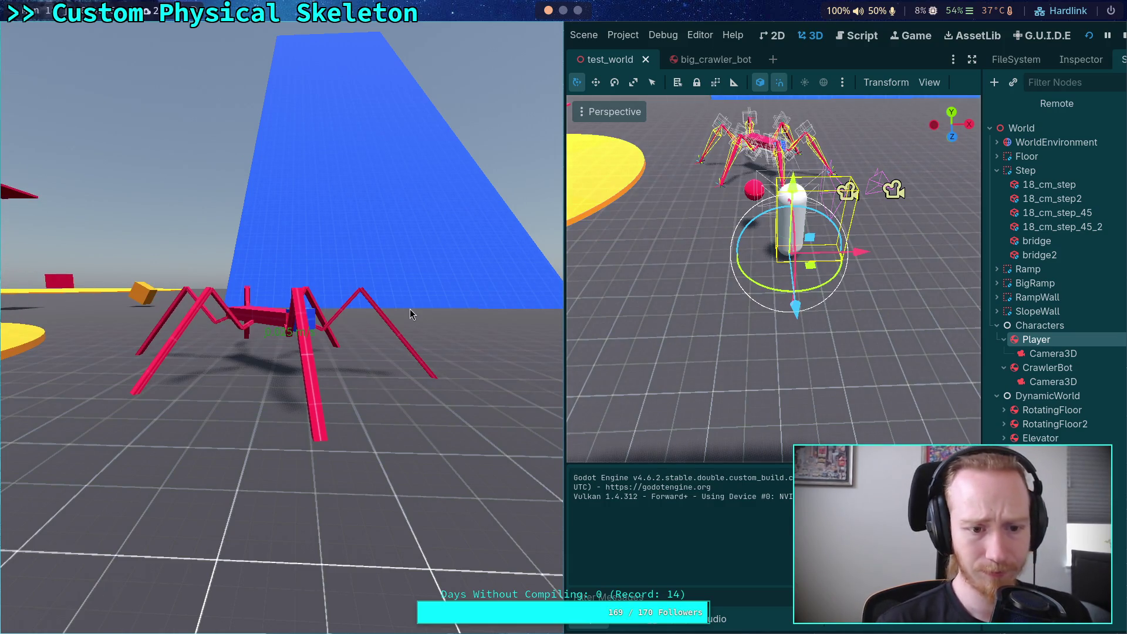
click(1123, 35)
Raise Velocity Steps and Position Steps to 33, then test-run and stop the crawler
click(59, 34)
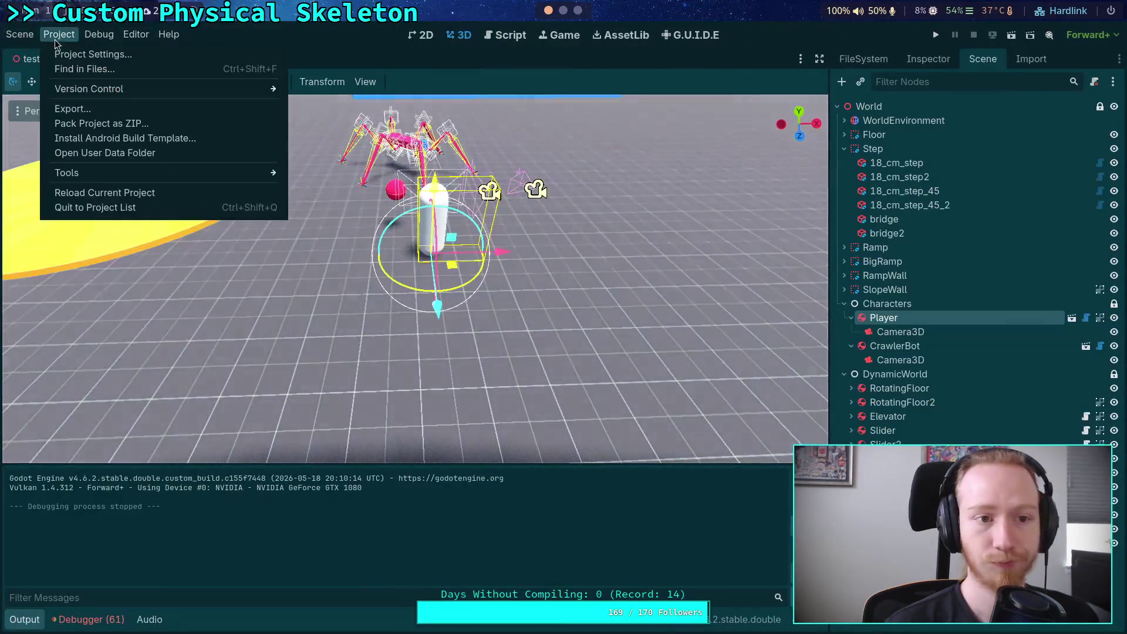
click(58, 55)
click(975, 205)
click(975, 185)
click(591, 571)
click(936, 34)
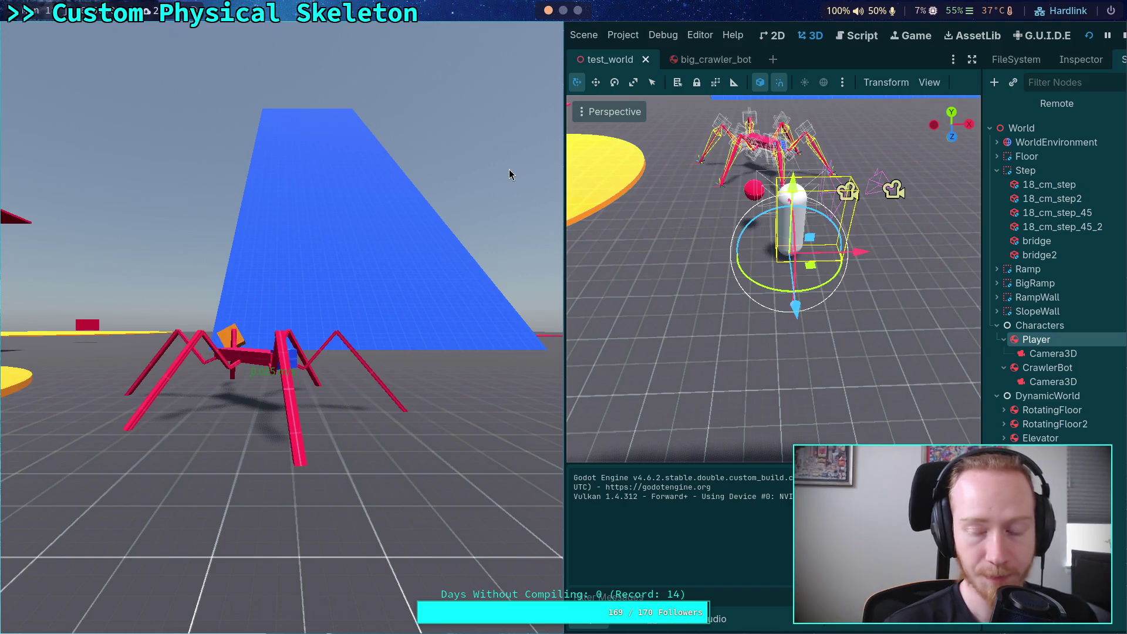
click(1123, 35)
Raise both step values to 34 and recompute the stabilization factor in Python
click(59, 34)
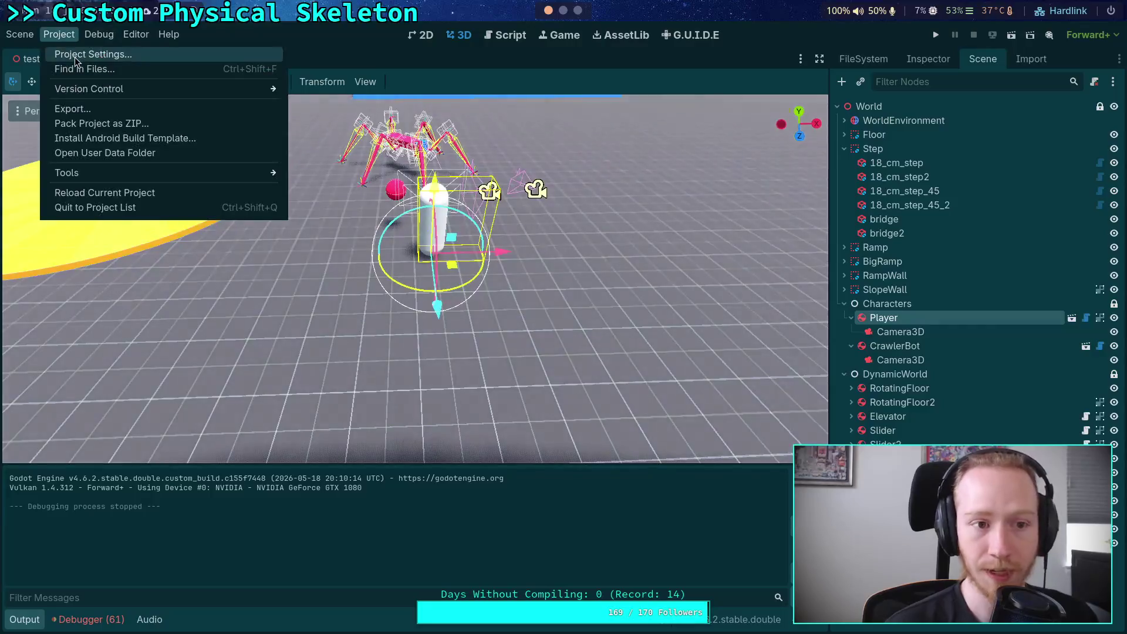
click(75, 54)
click(973, 204)
click(973, 184)
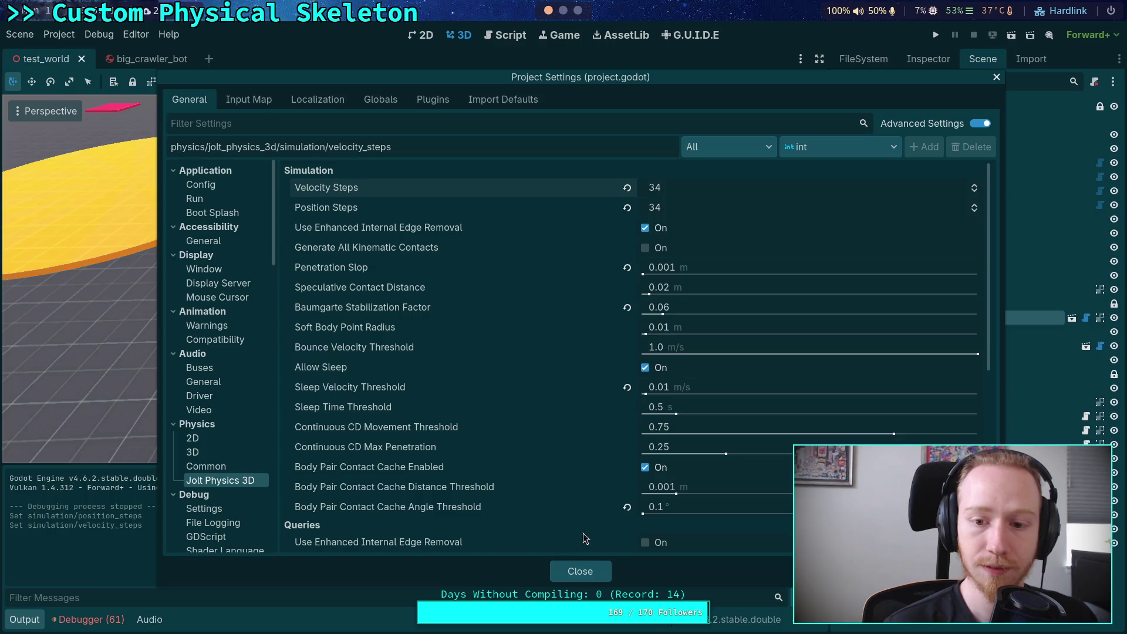
click(580, 571)
click(563, 10)
key(Up)
key(Left)
key(Return)
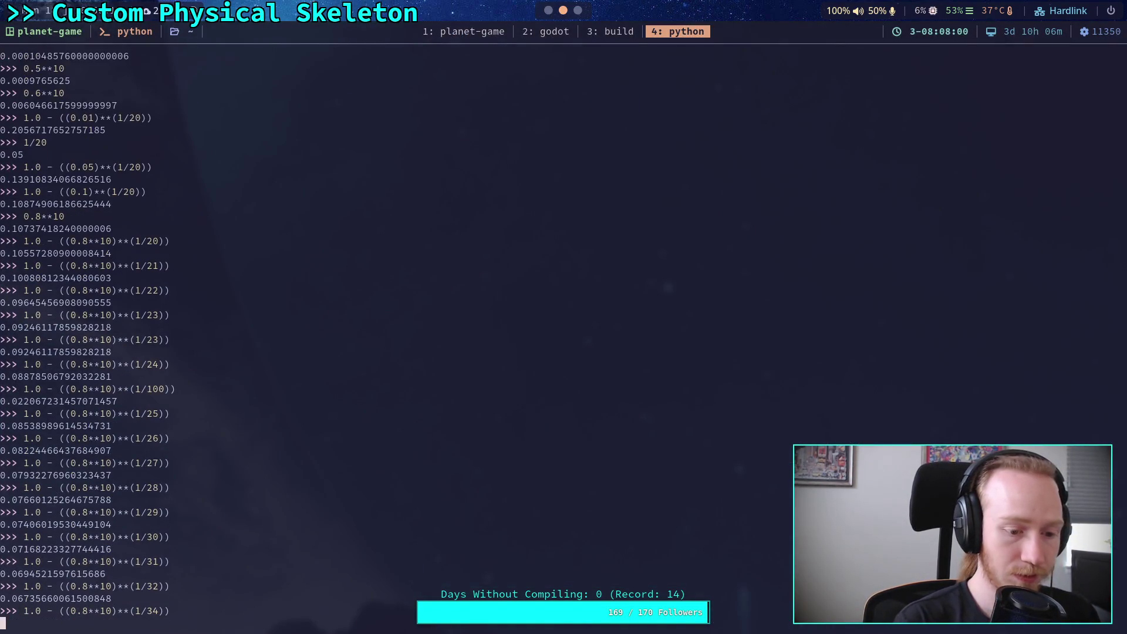
Test-run the crawler bot with 34 steps, then stop it
click(548, 10)
key(F5)
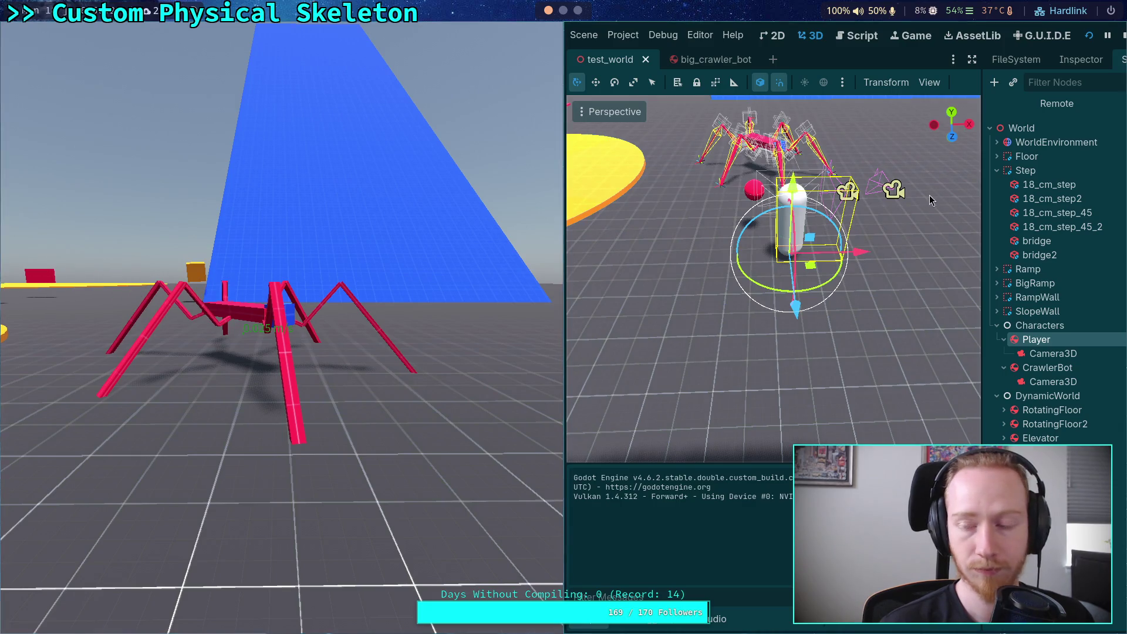
click(1124, 36)
click(59, 34)
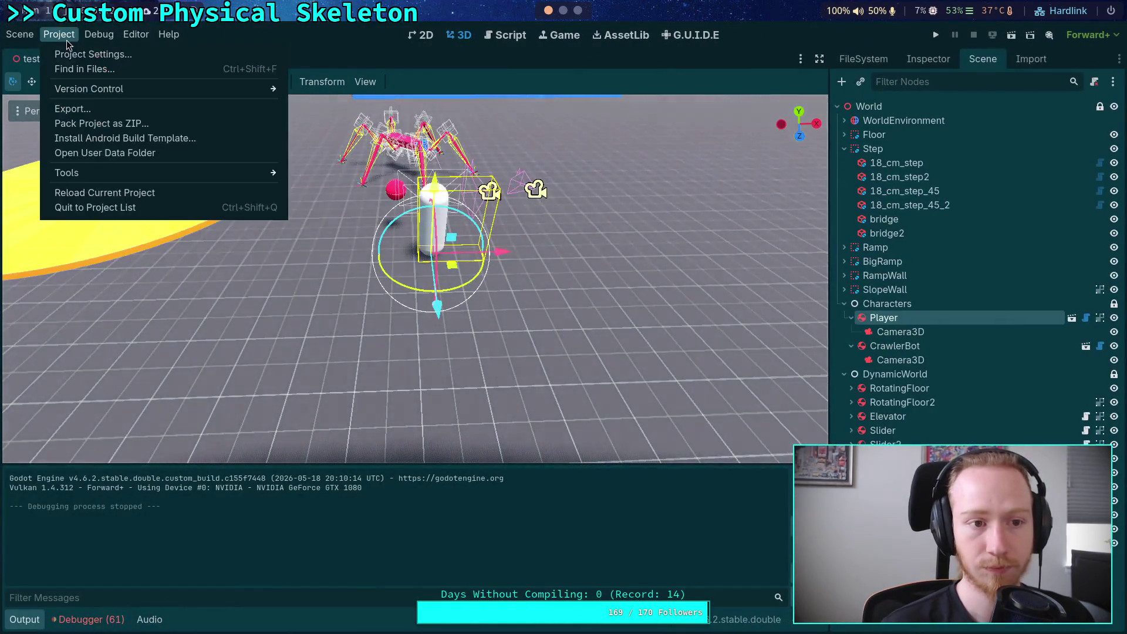
Raise the Jolt Velocity and Position Steps to 35 and test-run the crawler twice
click(78, 54)
click(977, 203)
click(977, 182)
click(580, 571)
key(F5)
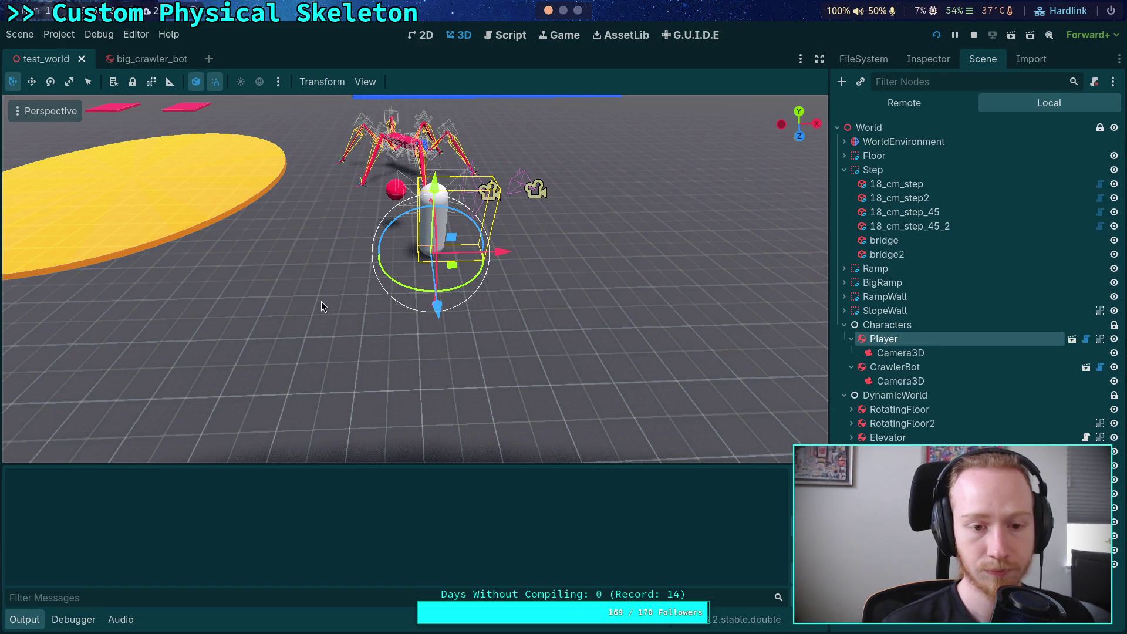
click(974, 42)
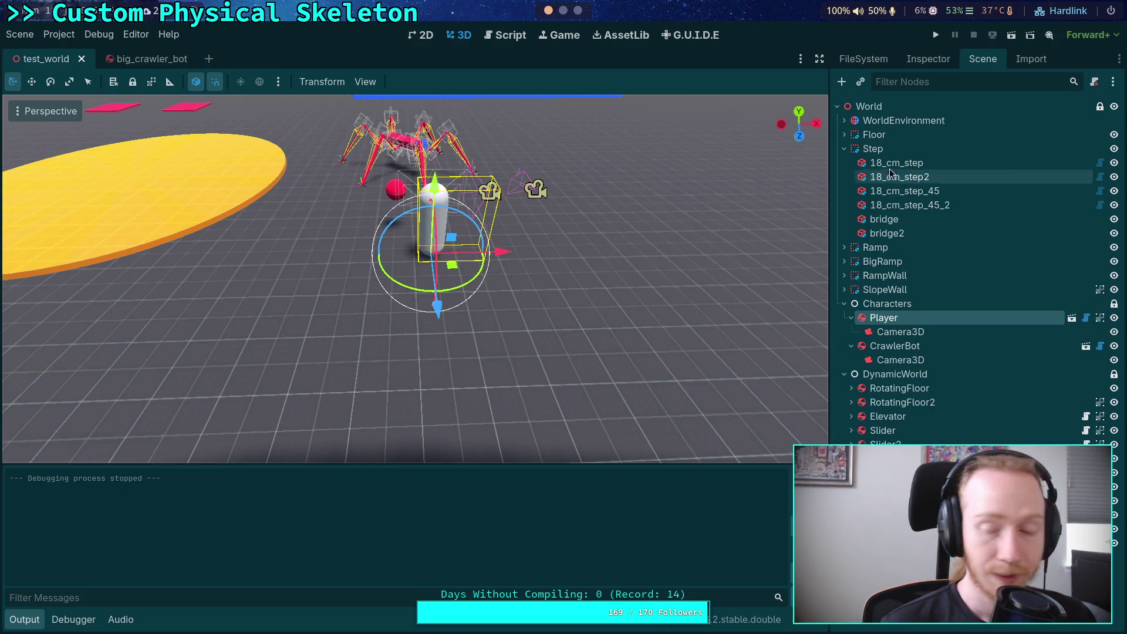
key(F5)
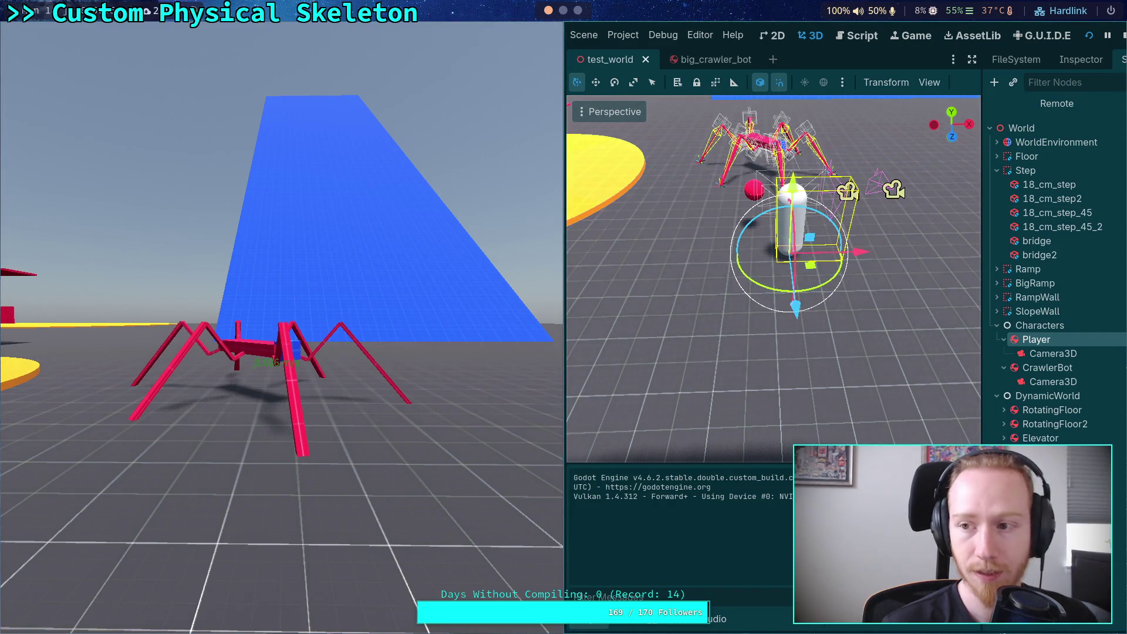
click(1122, 37)
Set the Jolt Velocity and Position Steps to 100 in Project Settings
click(62, 36)
click(75, 56)
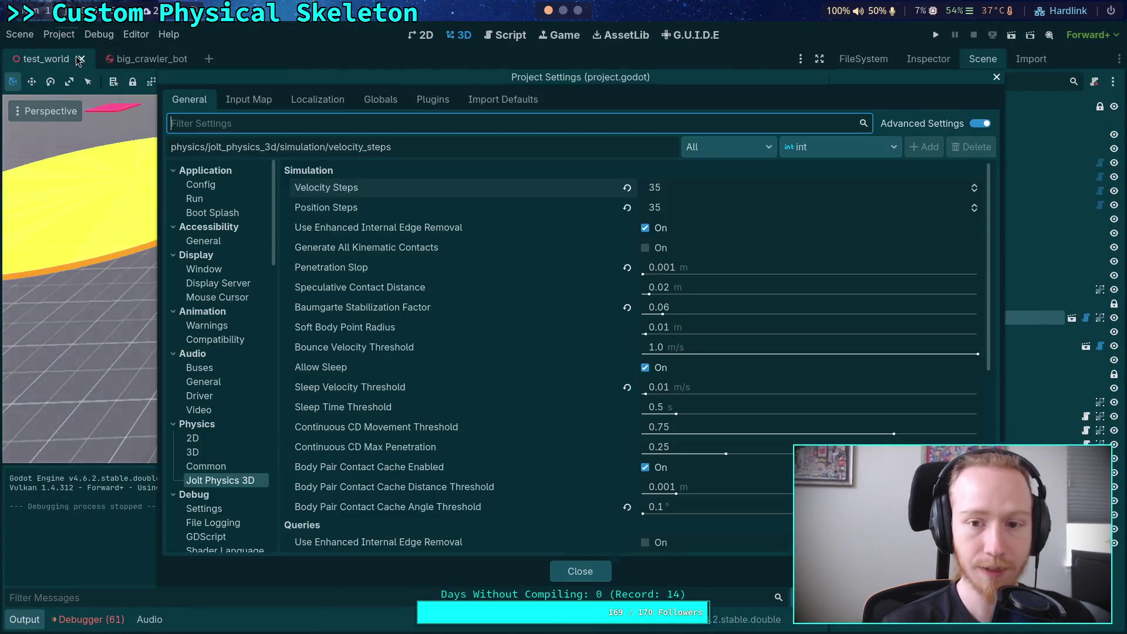
click(695, 191)
text(100)
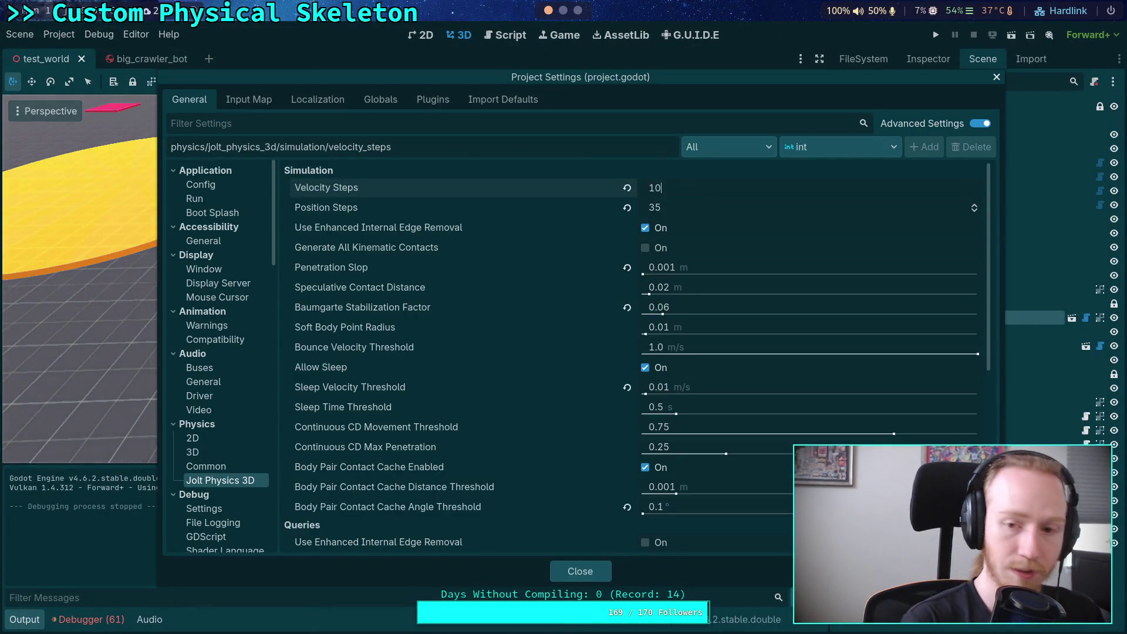
click(711, 208)
key(Return)
Compute the factor for 100 steps, set Baumgarte Stabilization Factor to 0.02, and test-run the crawler
key(super+4)
key(Up)
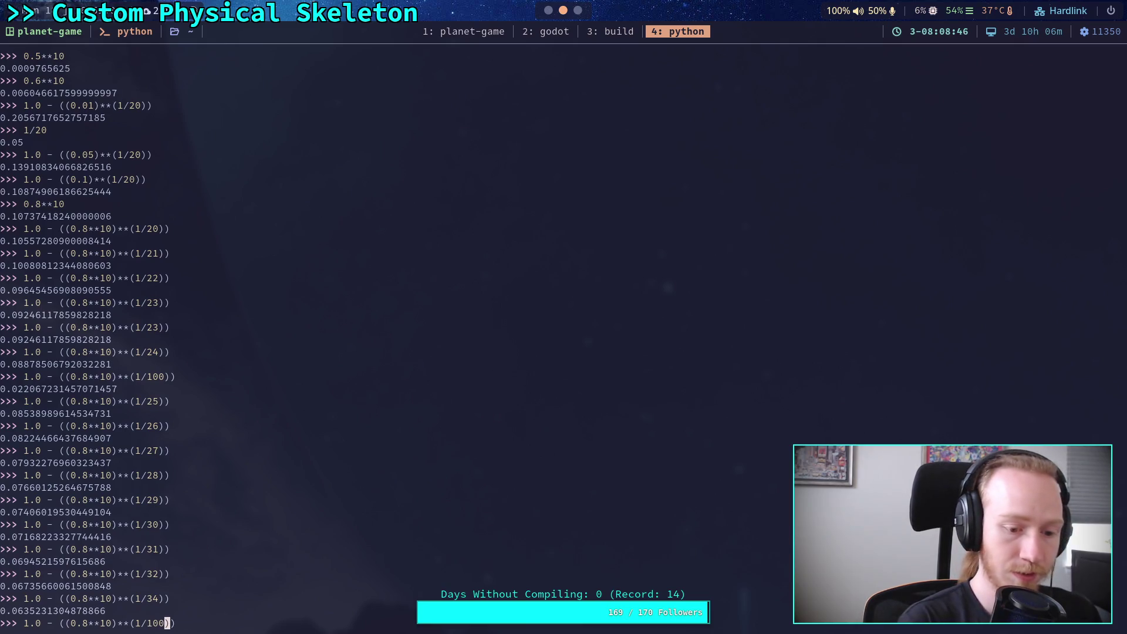
key(Return)
click(544, 26)
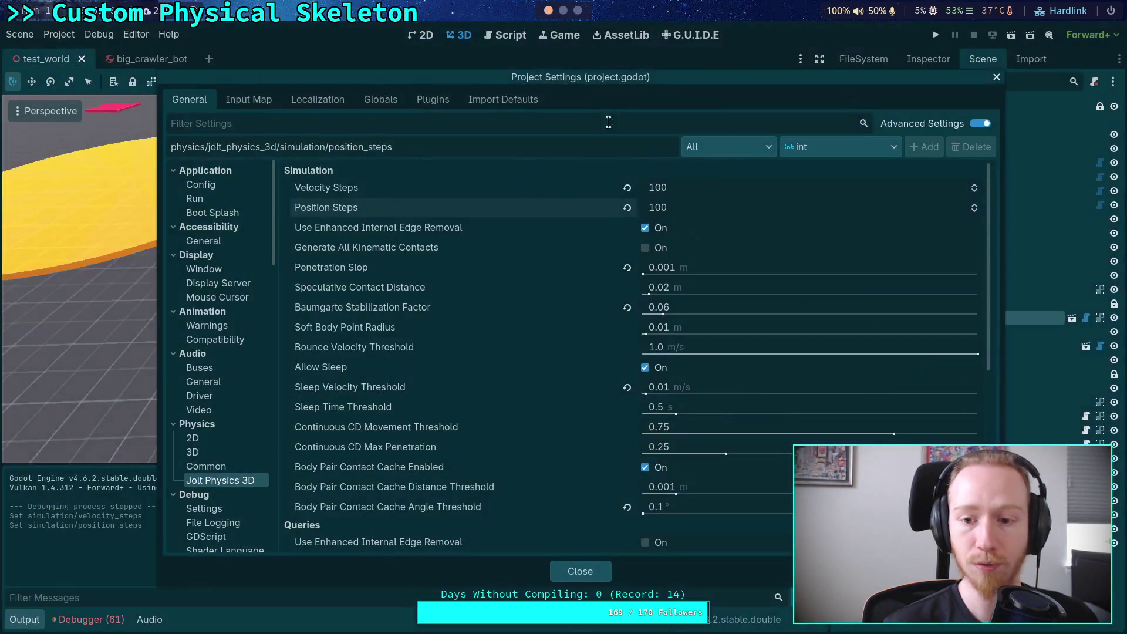
click(697, 307)
text(0.02)
key(Return)
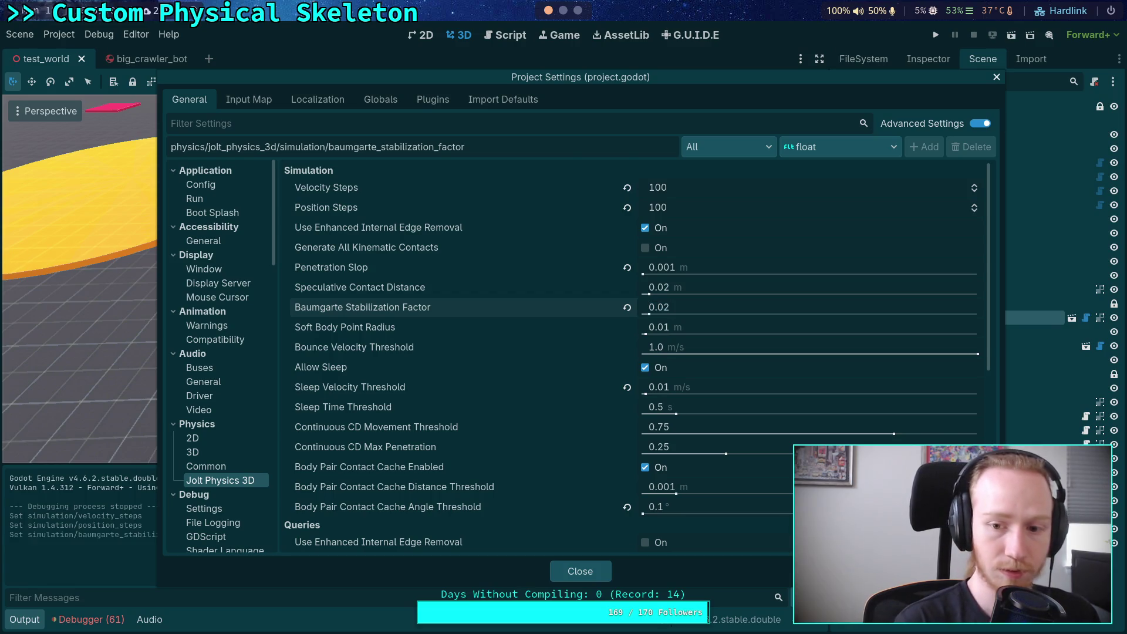
click(591, 578)
key(F5)
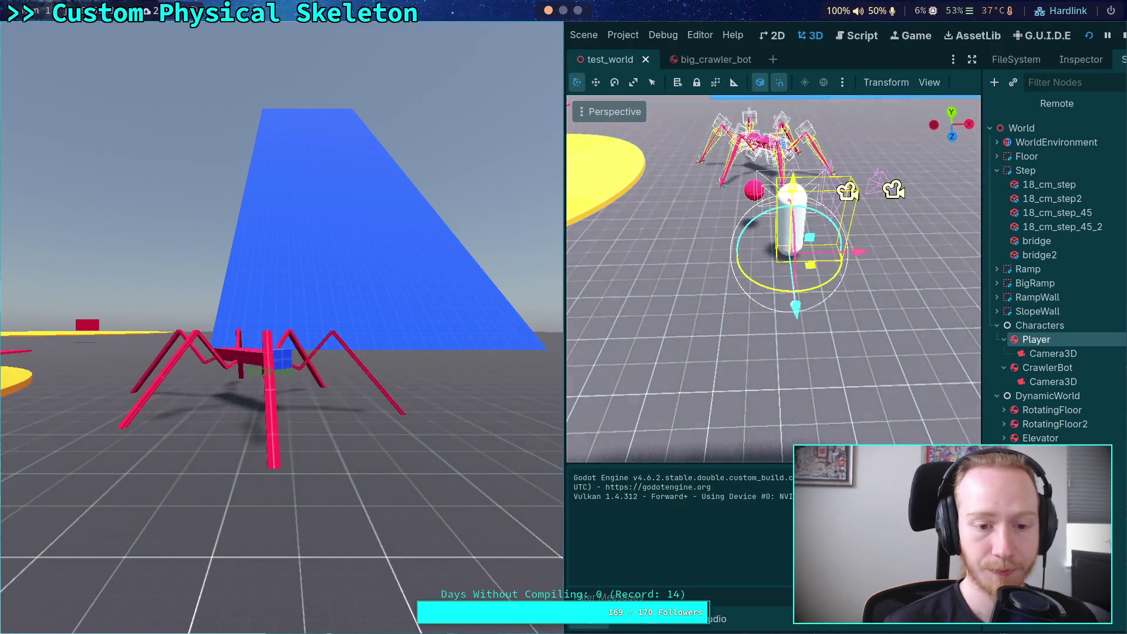
click(1124, 37)
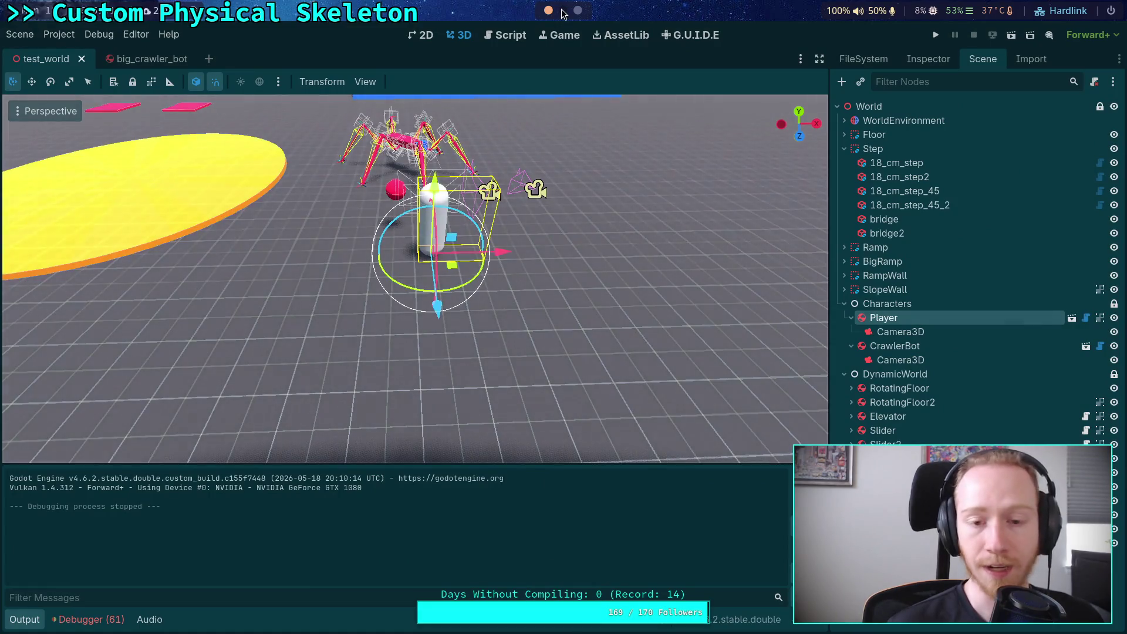
Set the Jolt Velocity and Position Steps to 36
click(58, 34)
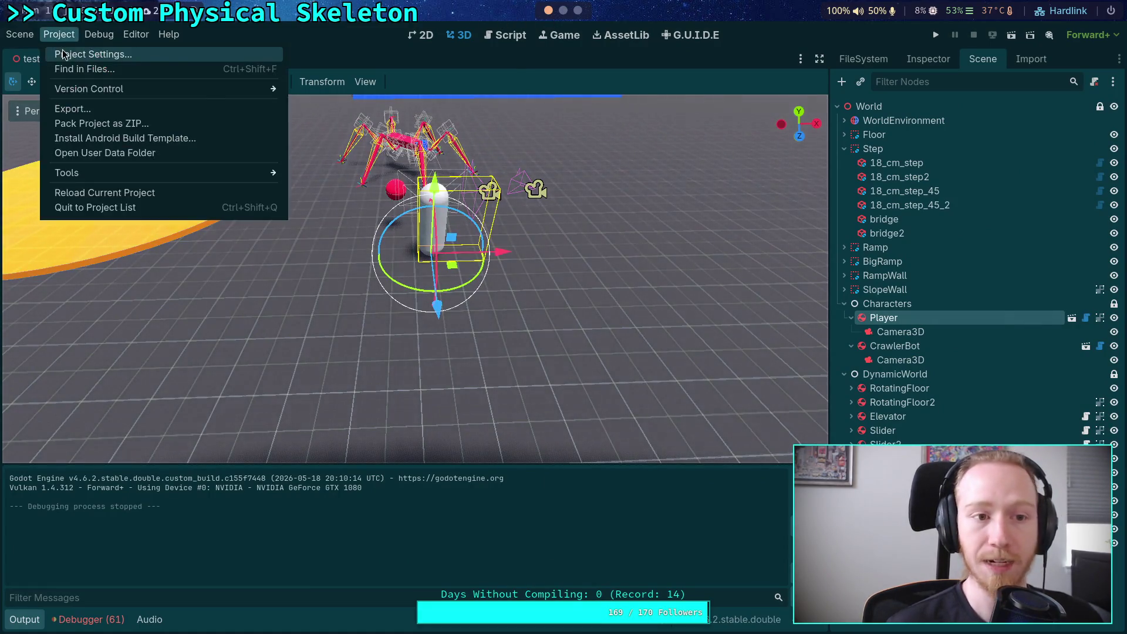
click(74, 52)
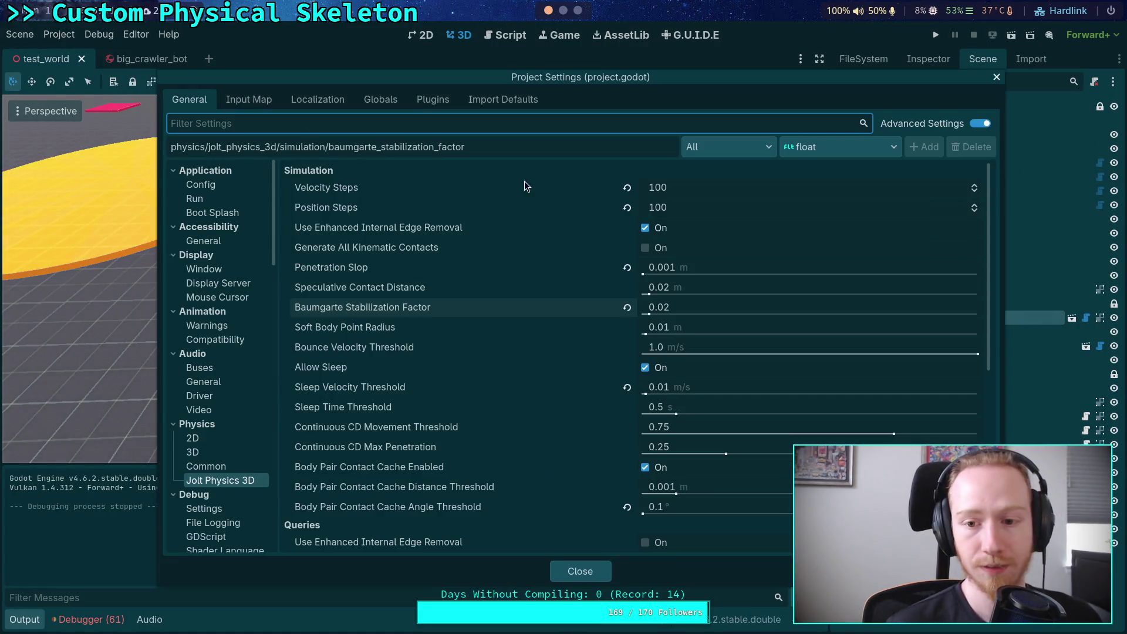
click(696, 188)
text(36)
key(Tab)
text(36)
key(Tab)
Recompute the stabilization factor for 36 steps in the Python terminal
key(super+4)
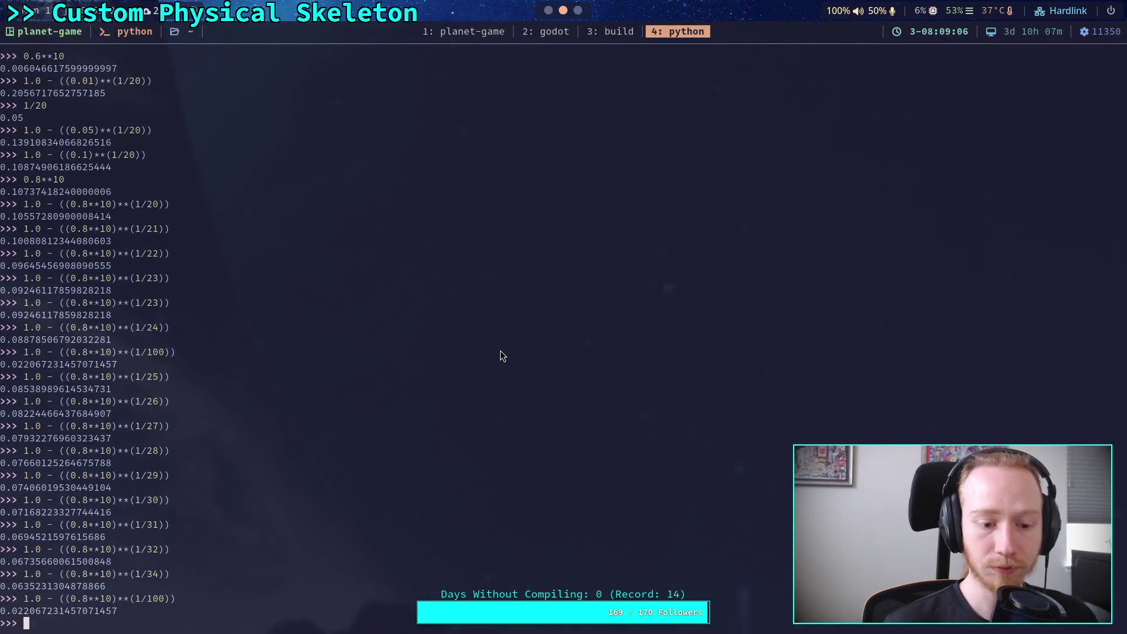
key(Up)
key(Left)
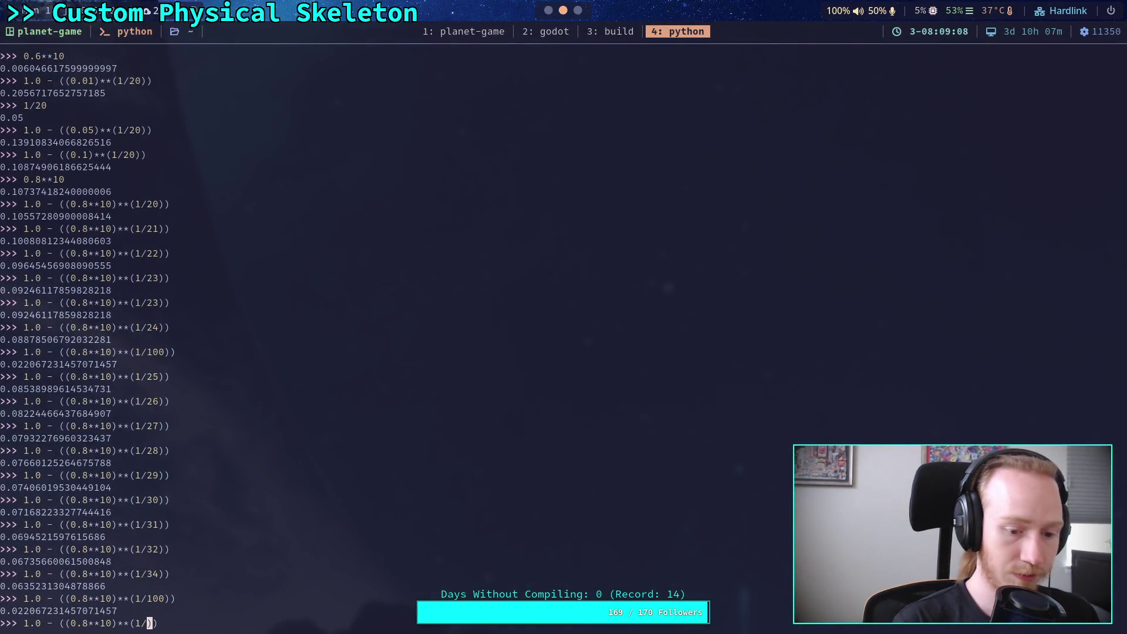
text(36)
key(Return)
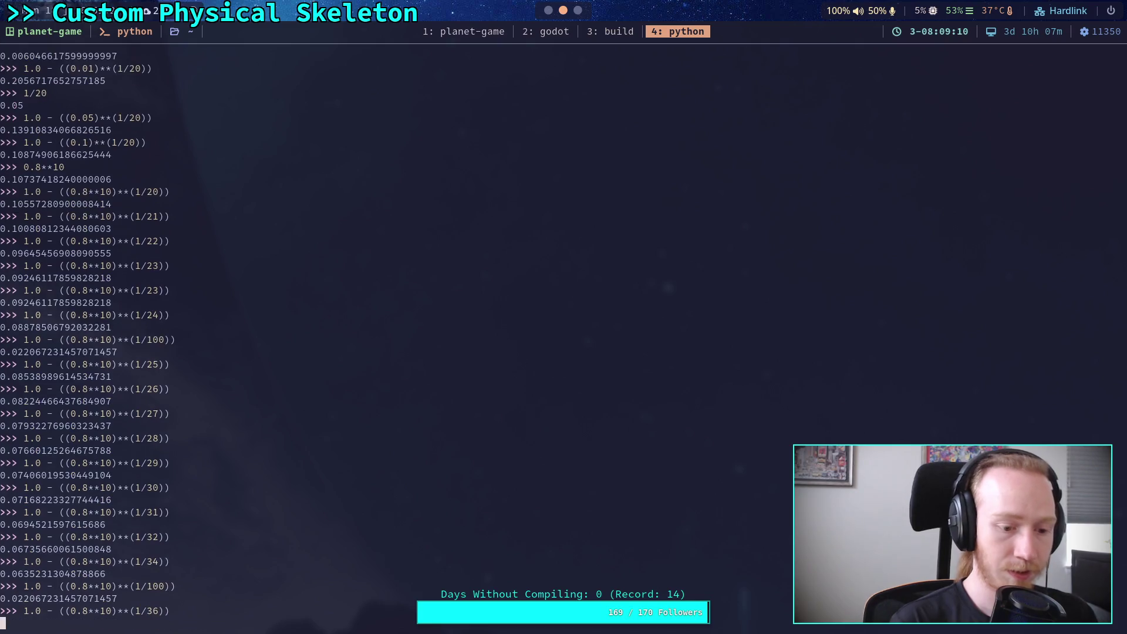
key(super+2)
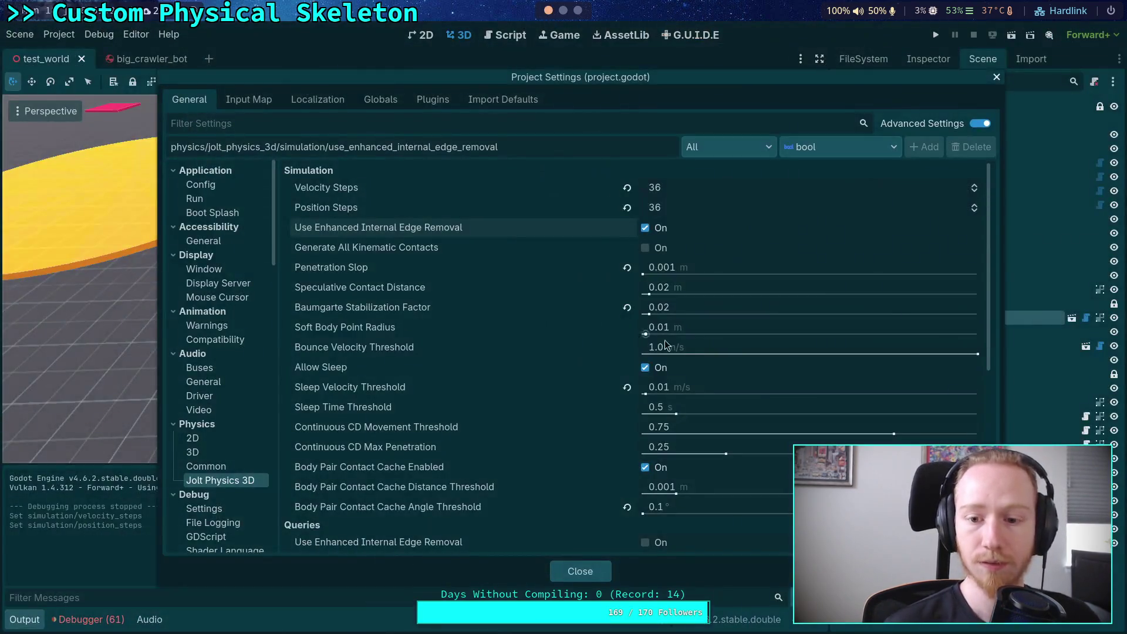
Set the Baumgarte Stabilization Factor to 0.03 and test-run the crawler
click(737, 308)
key(BackSpace)
text(4)
key(Return)
click(670, 308)
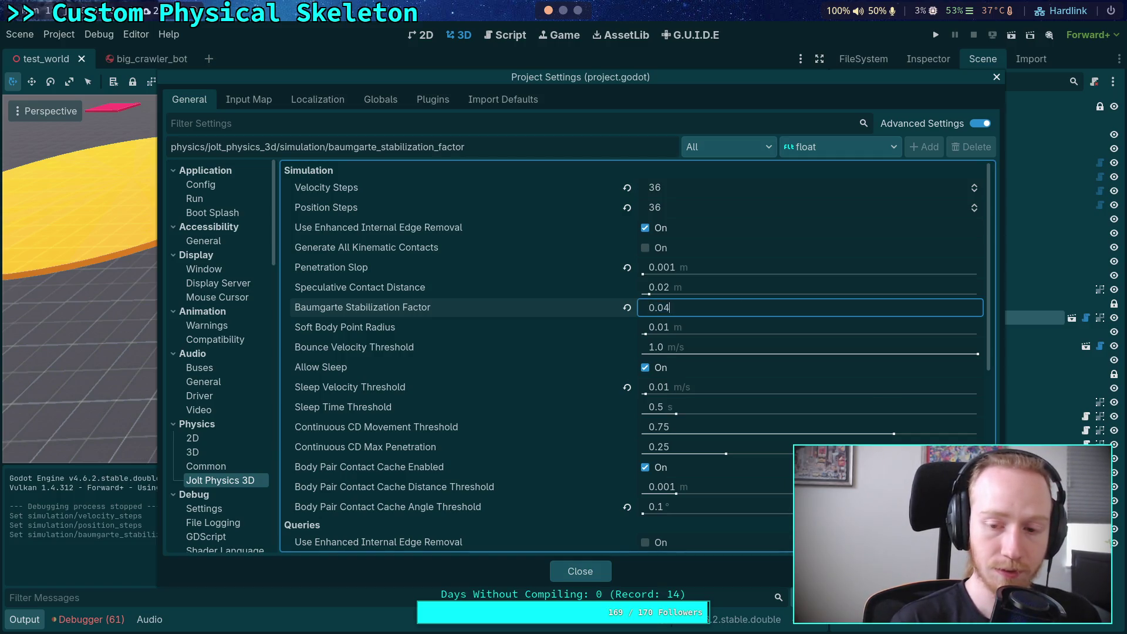
text(0.03)
key(Return)
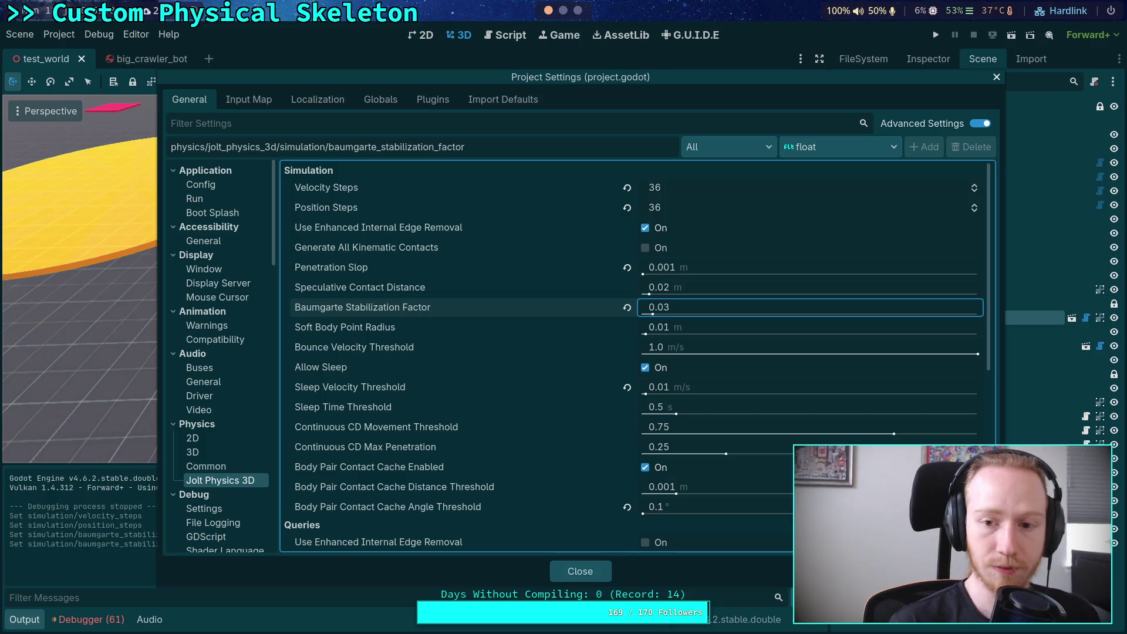
click(604, 571)
click(936, 35)
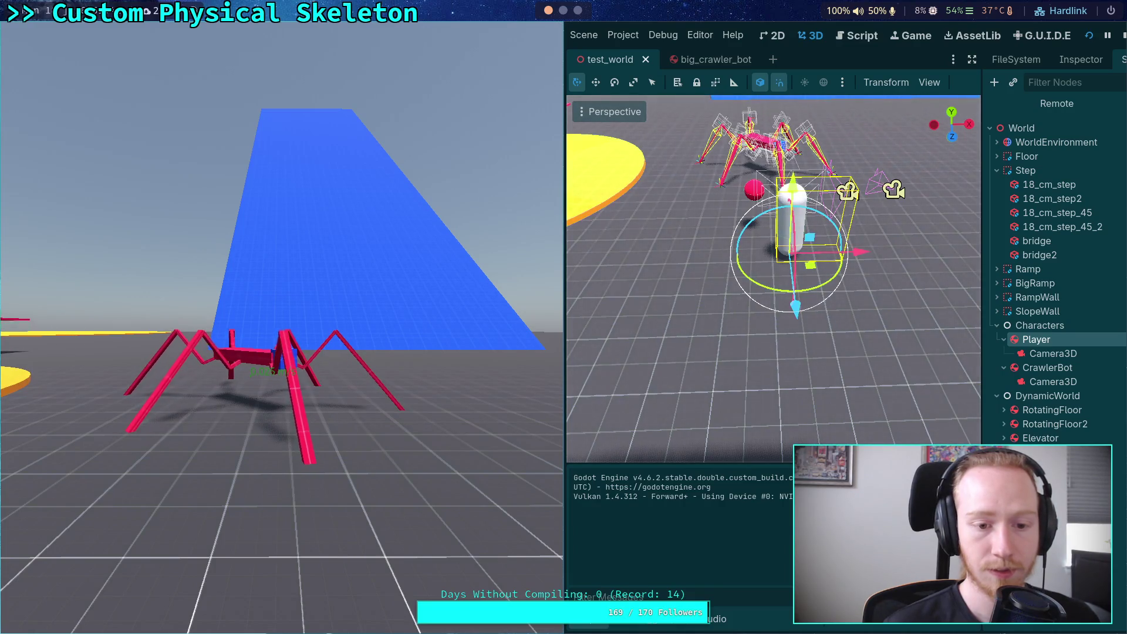
click(1123, 35)
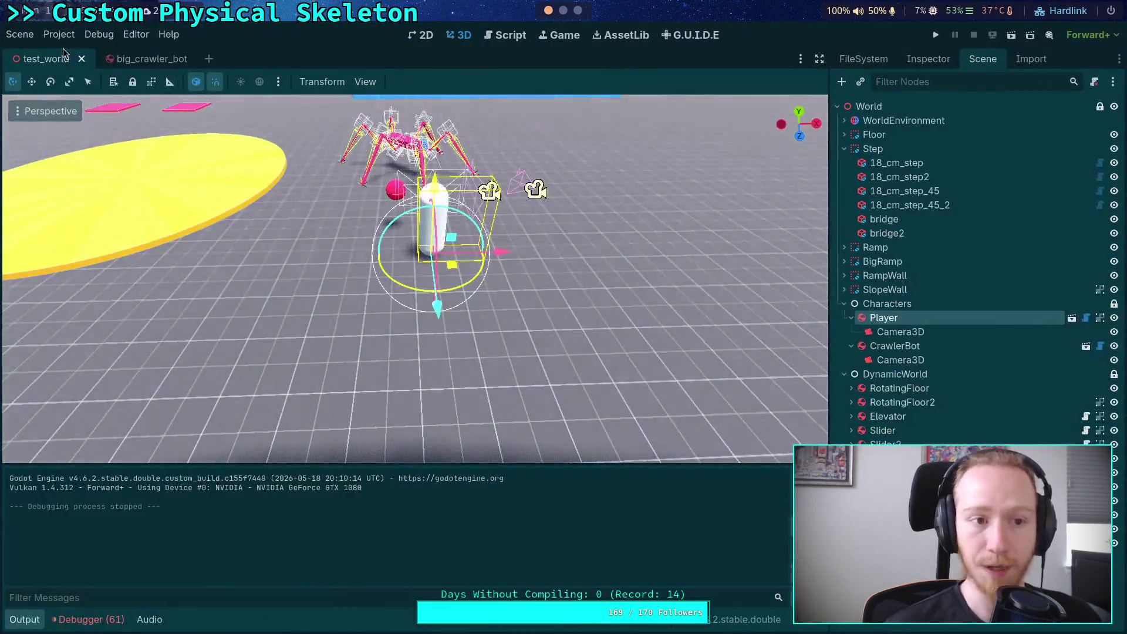
Set the Baumgarte Stabilization Factor to 0.01 and test-run the crawler
click(59, 34)
click(65, 48)
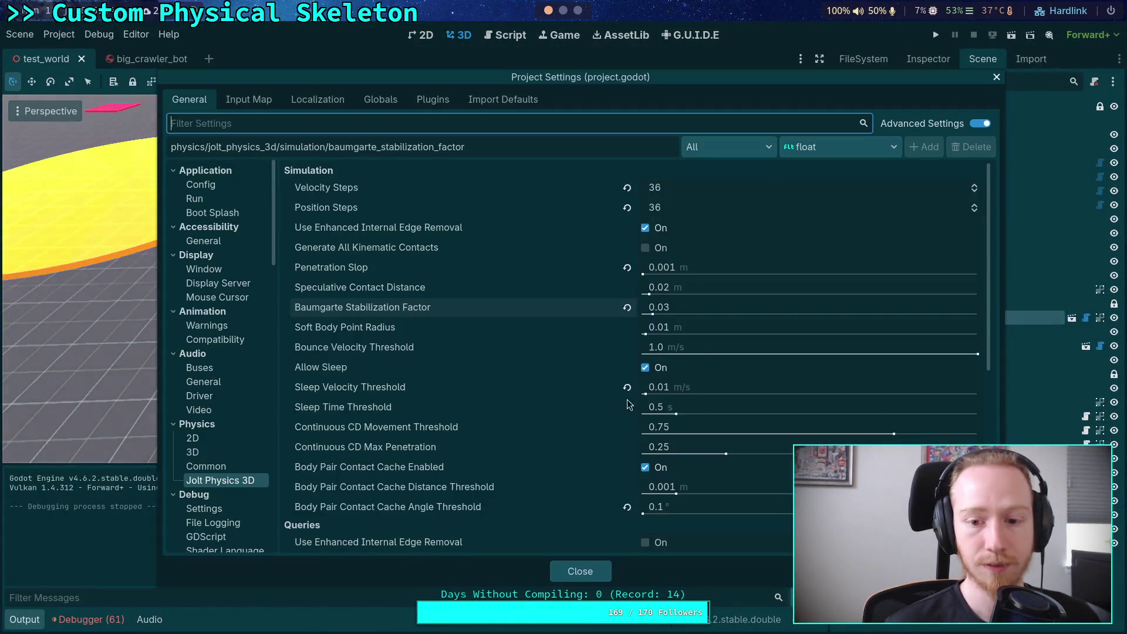
click(705, 306)
text(0.01)
key(Return)
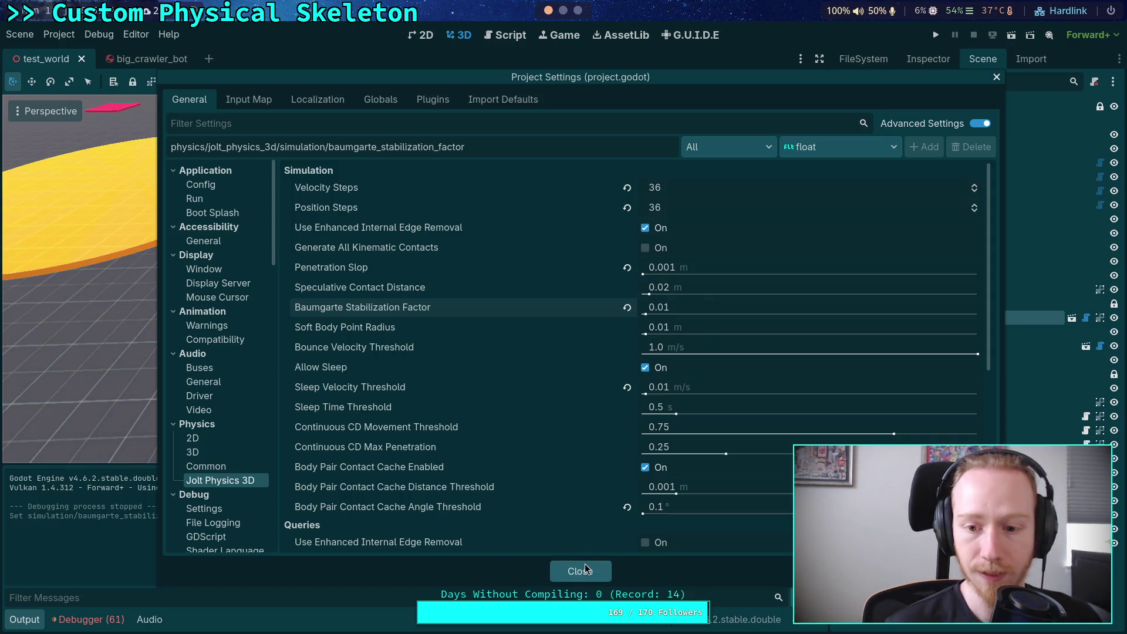
click(585, 564)
click(937, 35)
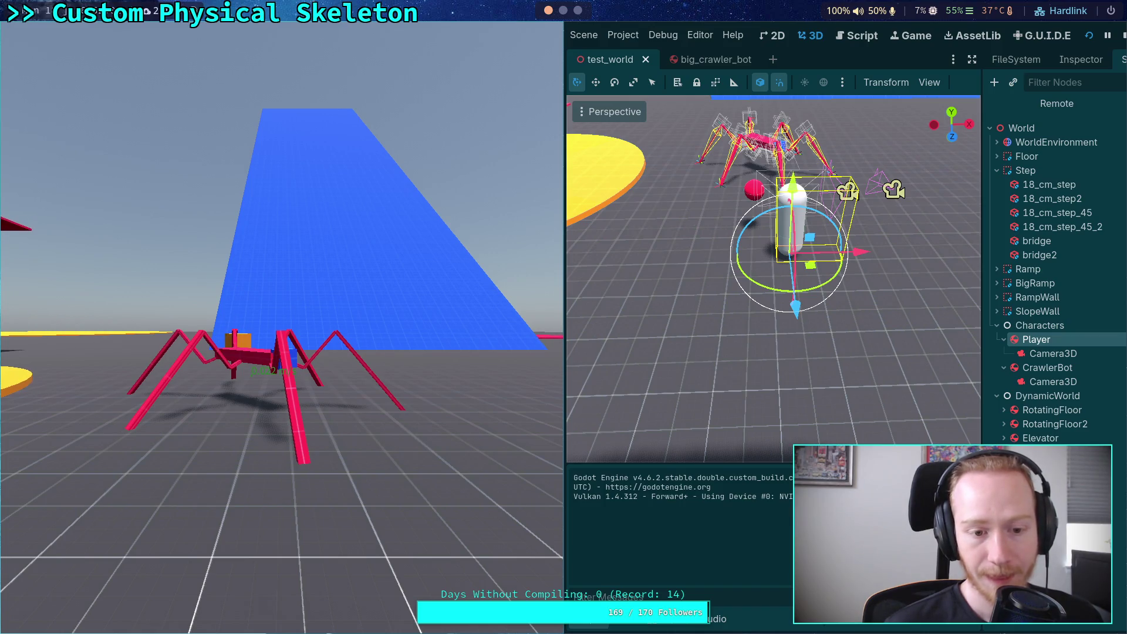
click(1122, 35)
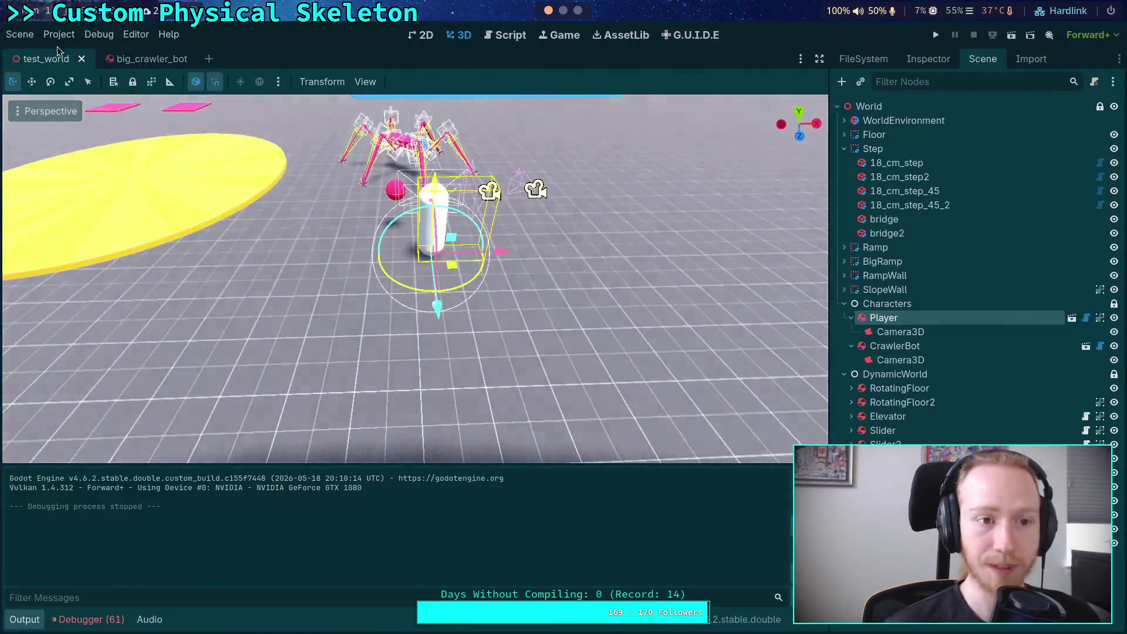
Reopen Project Settings, check the Python calculation, and run the crawler again
click(59, 34)
click(94, 52)
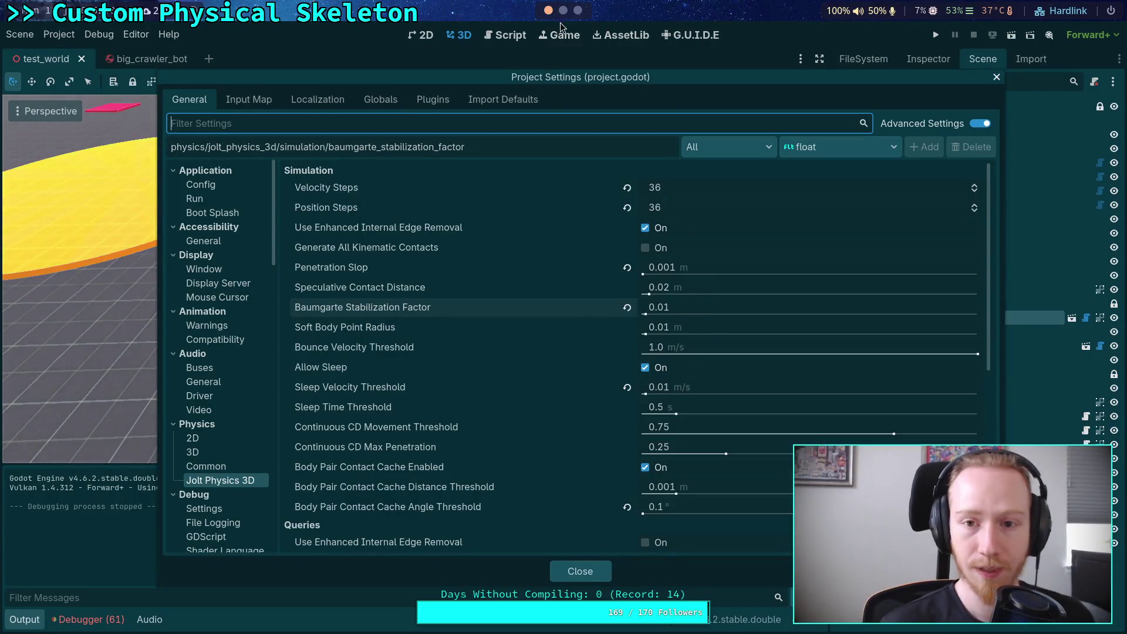
click(563, 10)
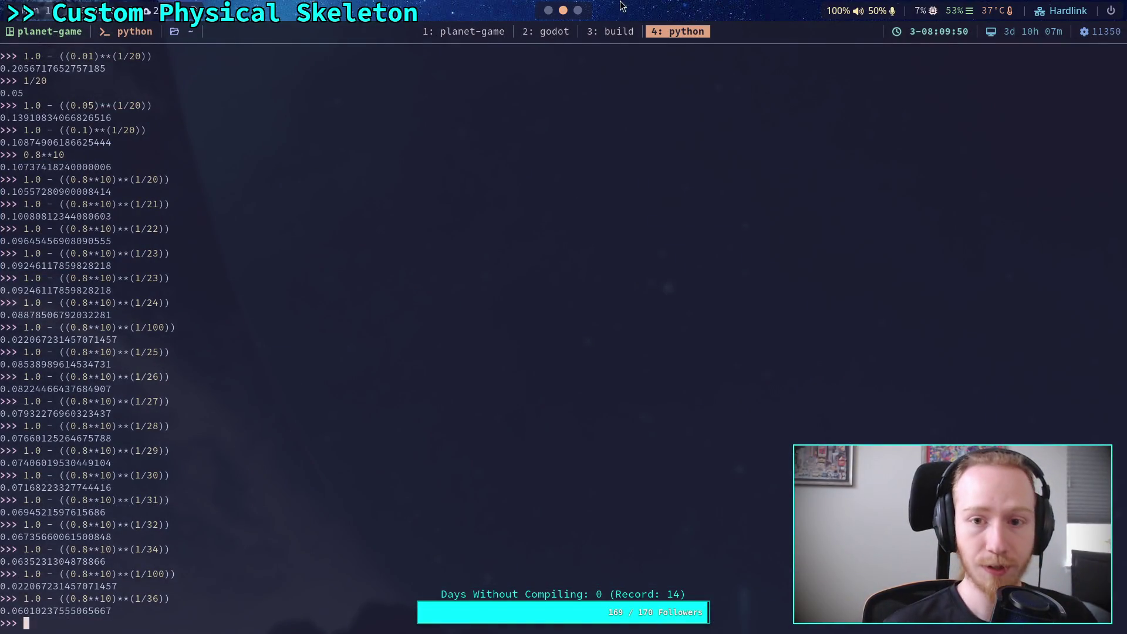
click(548, 10)
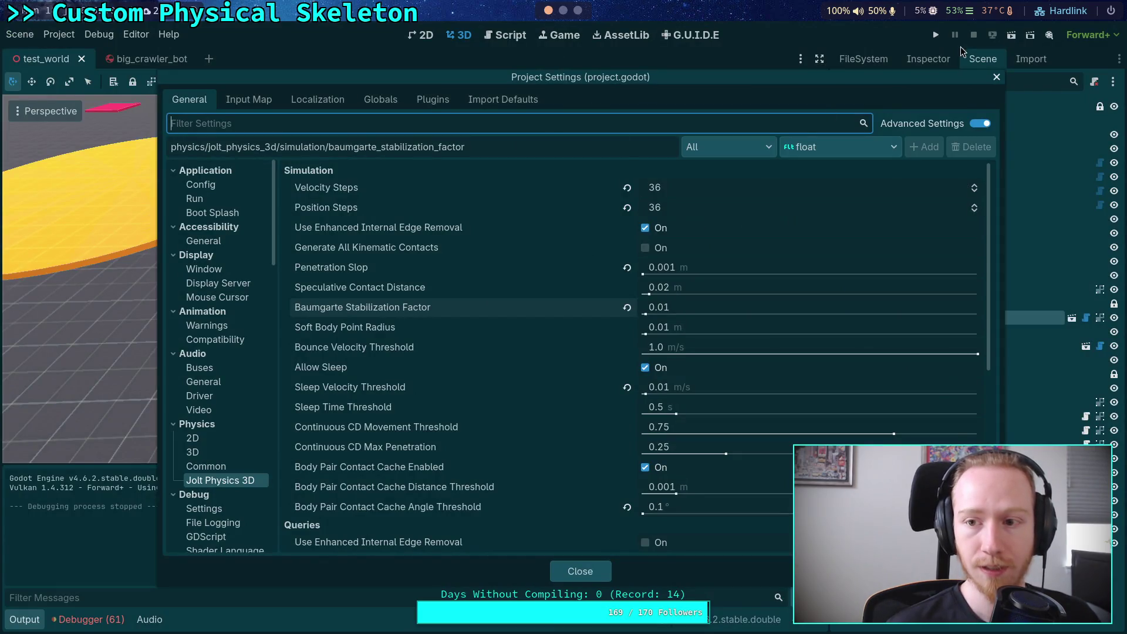
click(585, 576)
key(F5)
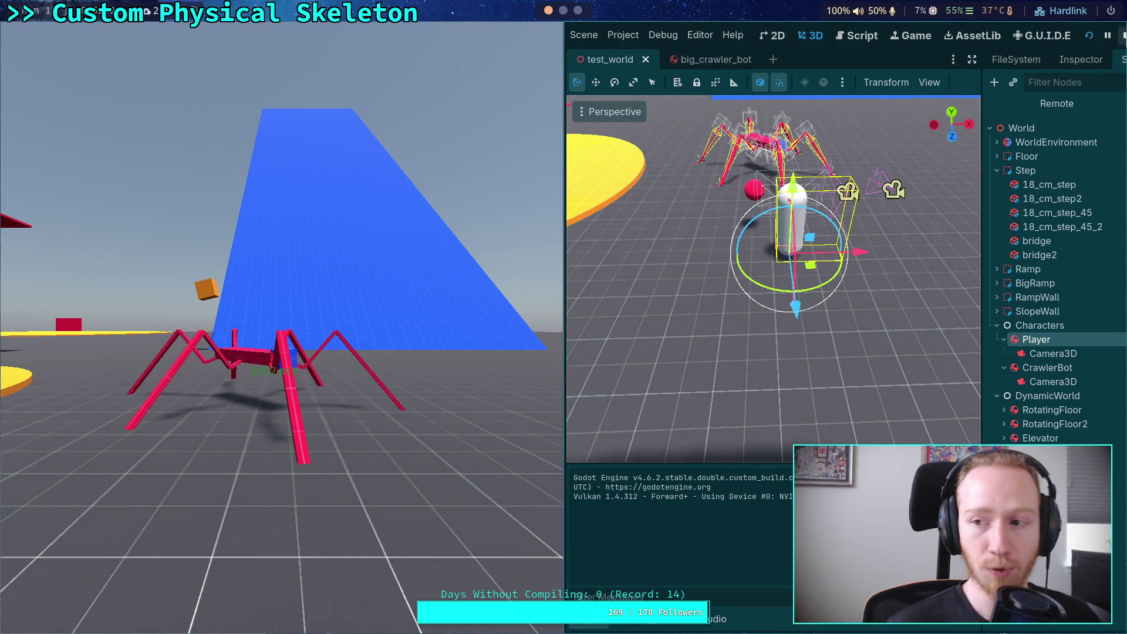
click(1123, 35)
Change the Baumgarte Stabilization Factor to 0.06 and test-run the crawler
click(59, 34)
click(71, 52)
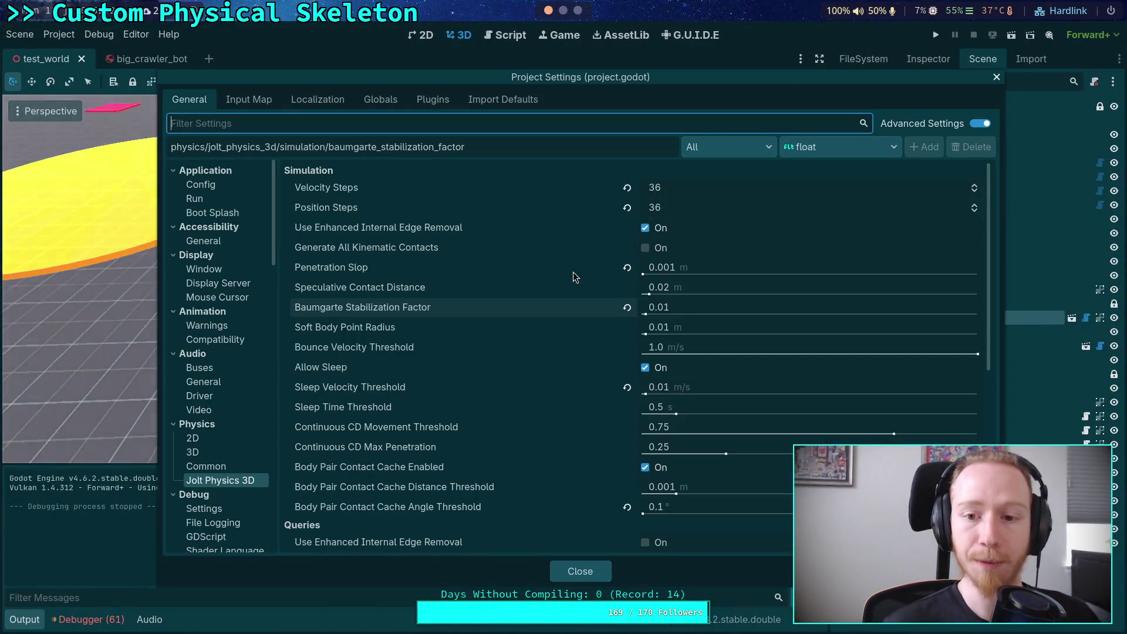
click(698, 312)
key(Return)
click(579, 570)
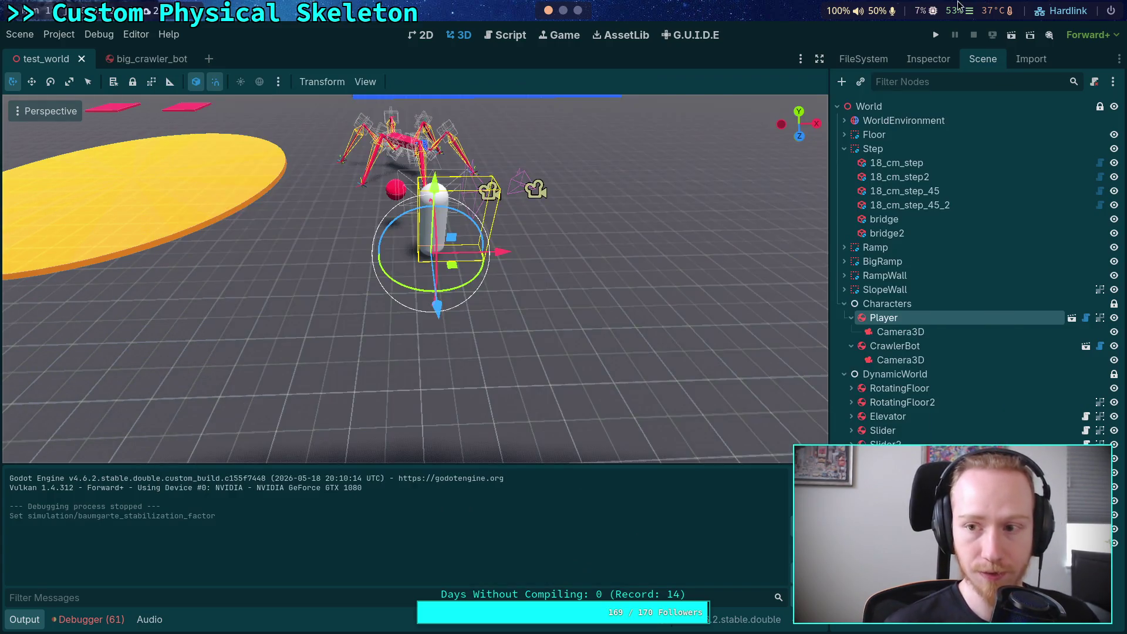
click(936, 34)
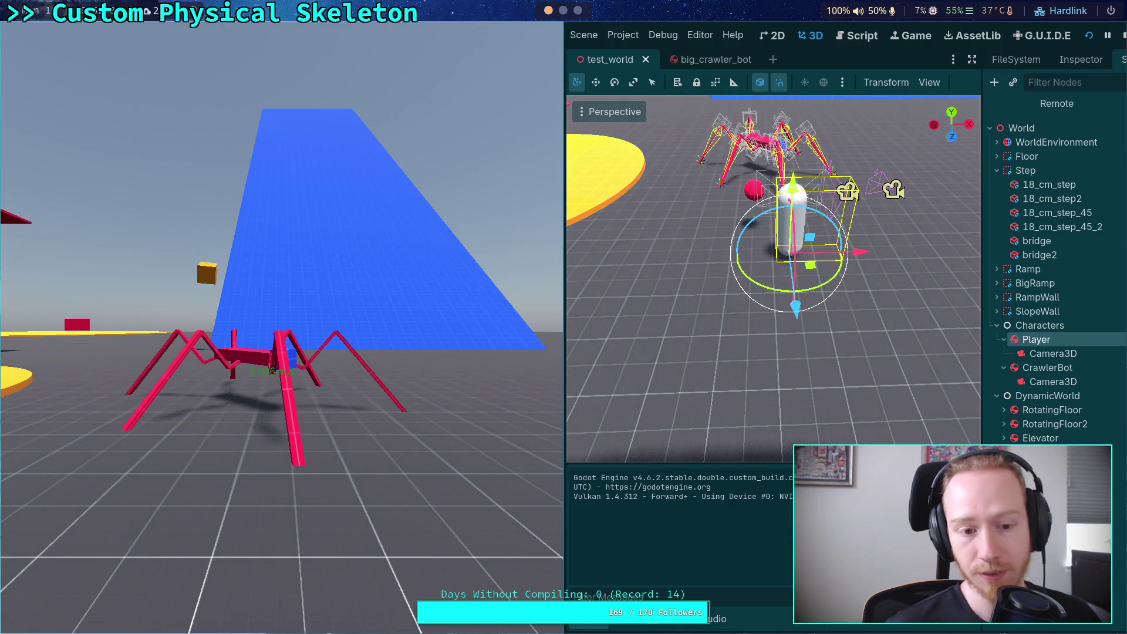
click(1123, 35)
Set the Baumgarte Stabilization Factor to 0.04 and test-run the crawler
click(58, 34)
click(88, 50)
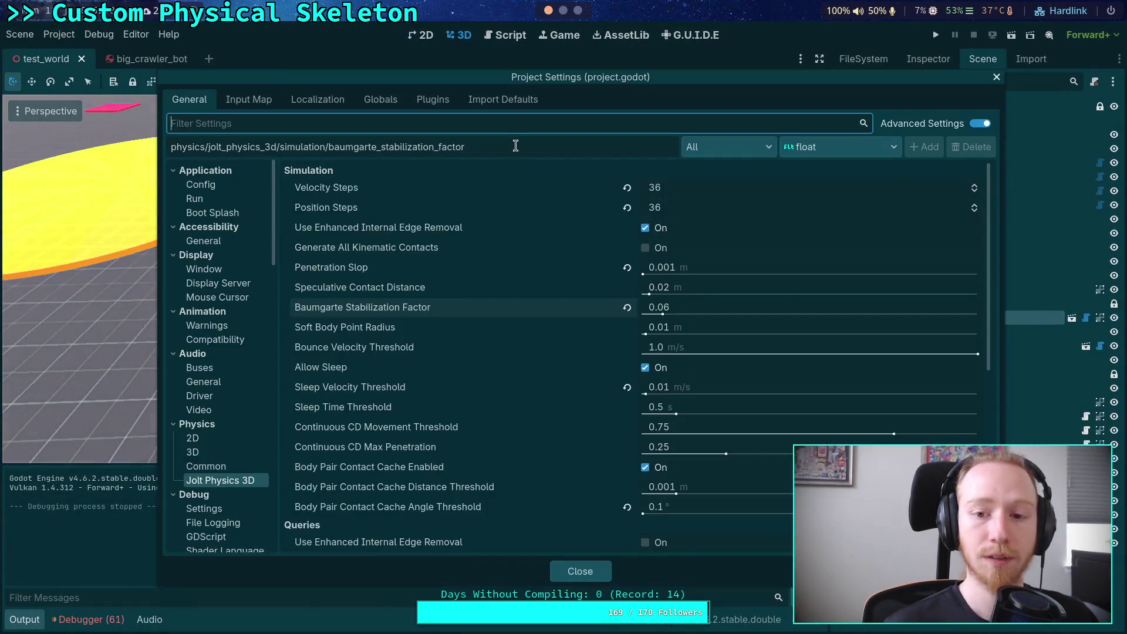
click(733, 302)
key(Return)
click(594, 564)
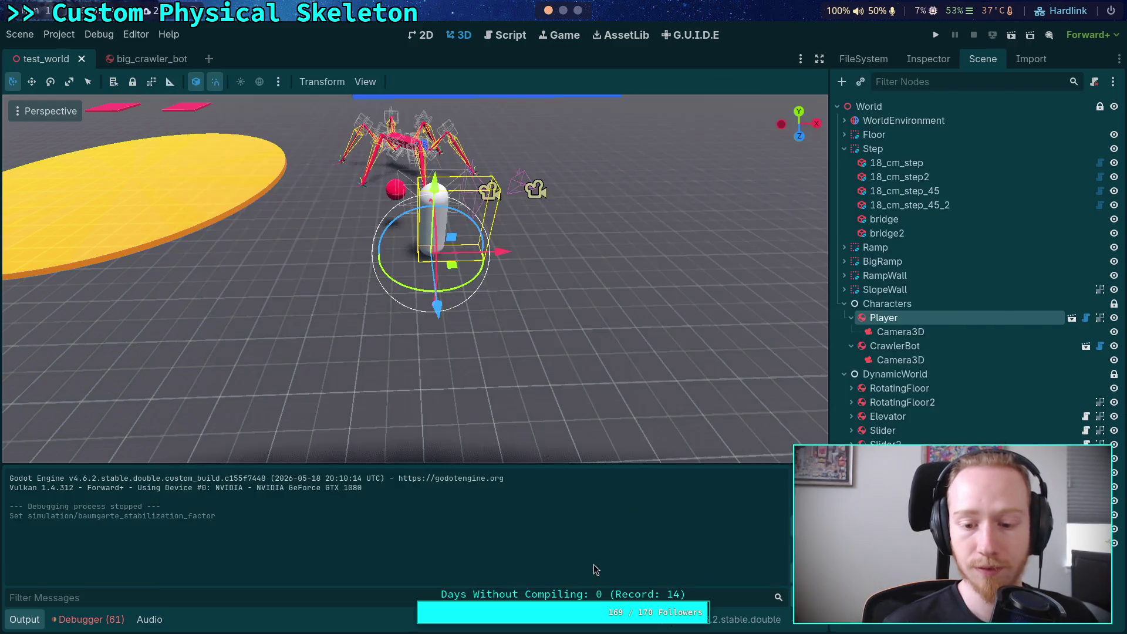
click(936, 33)
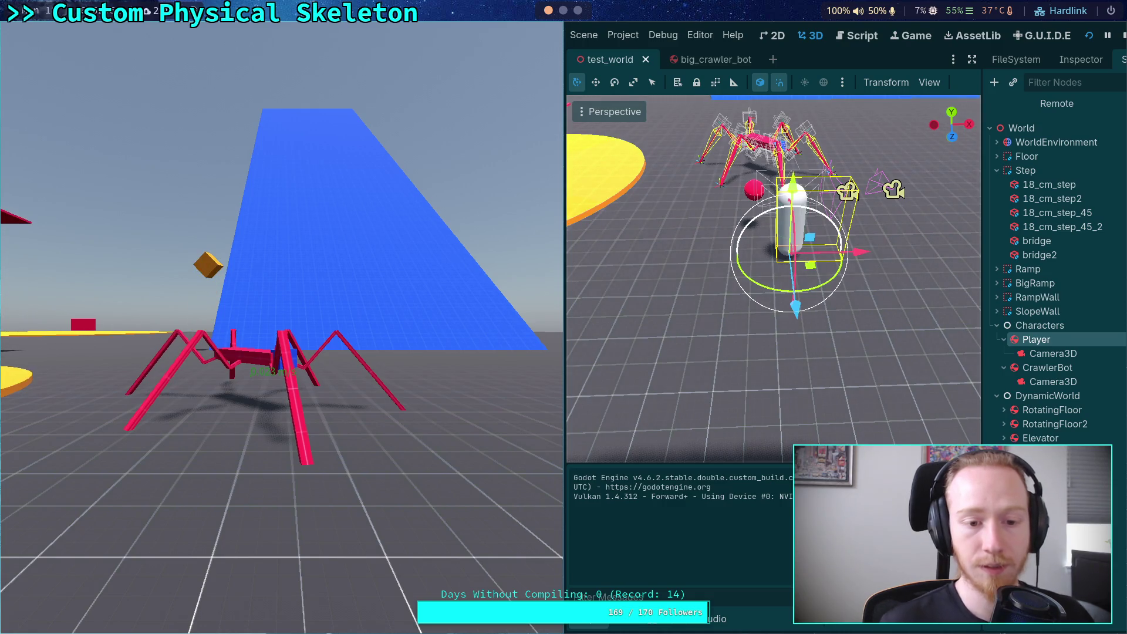
click(1124, 36)
Set Baumgarte factor to 0.06 and raise Velocity and Position Steps to 37
click(24, 35)
click(59, 34)
click(63, 59)
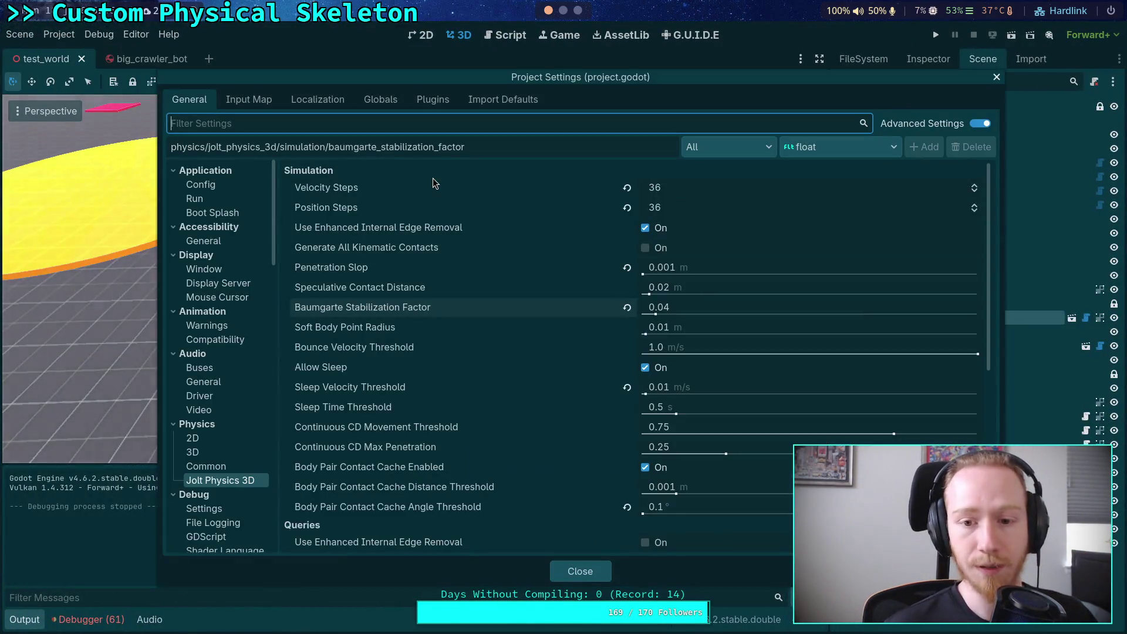
click(707, 306)
text(0.06)
key(Return)
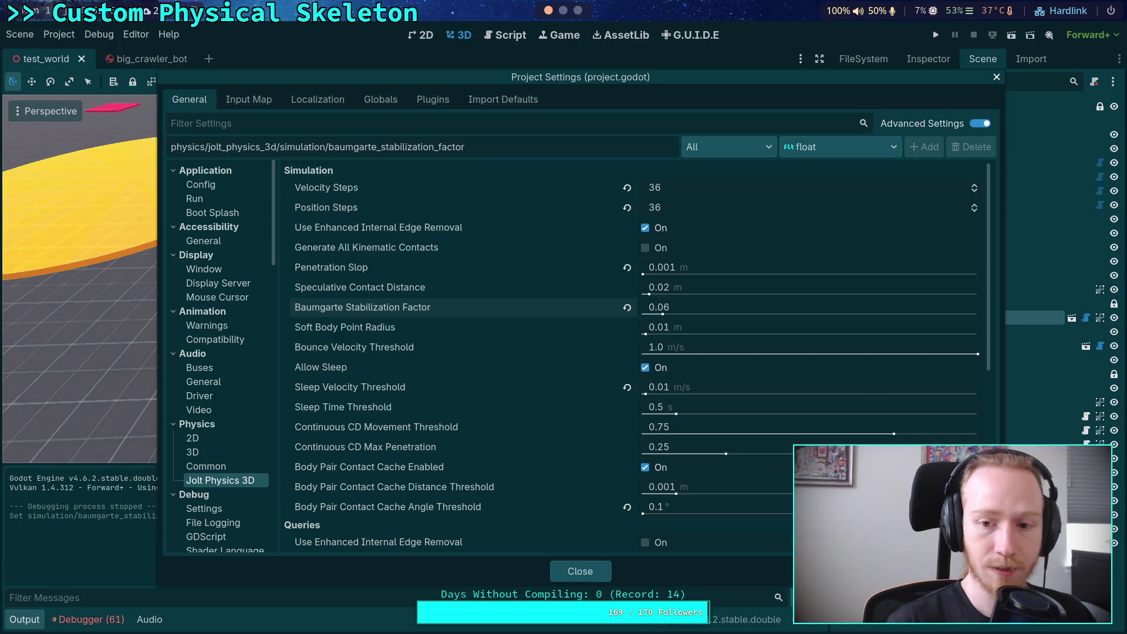
click(974, 186)
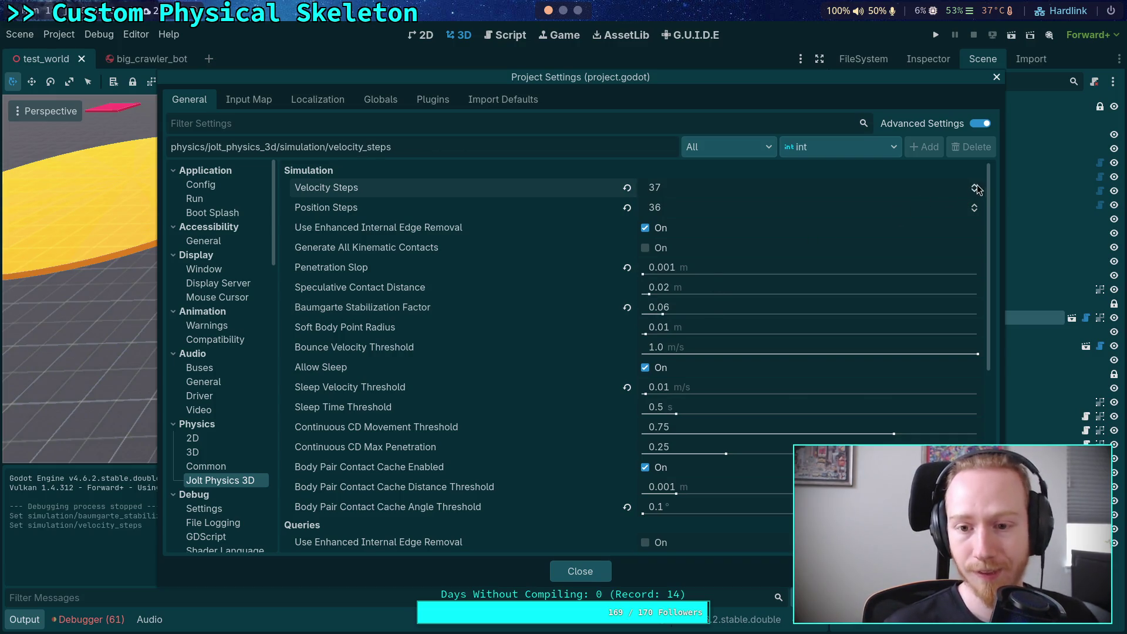
click(974, 205)
click(574, 573)
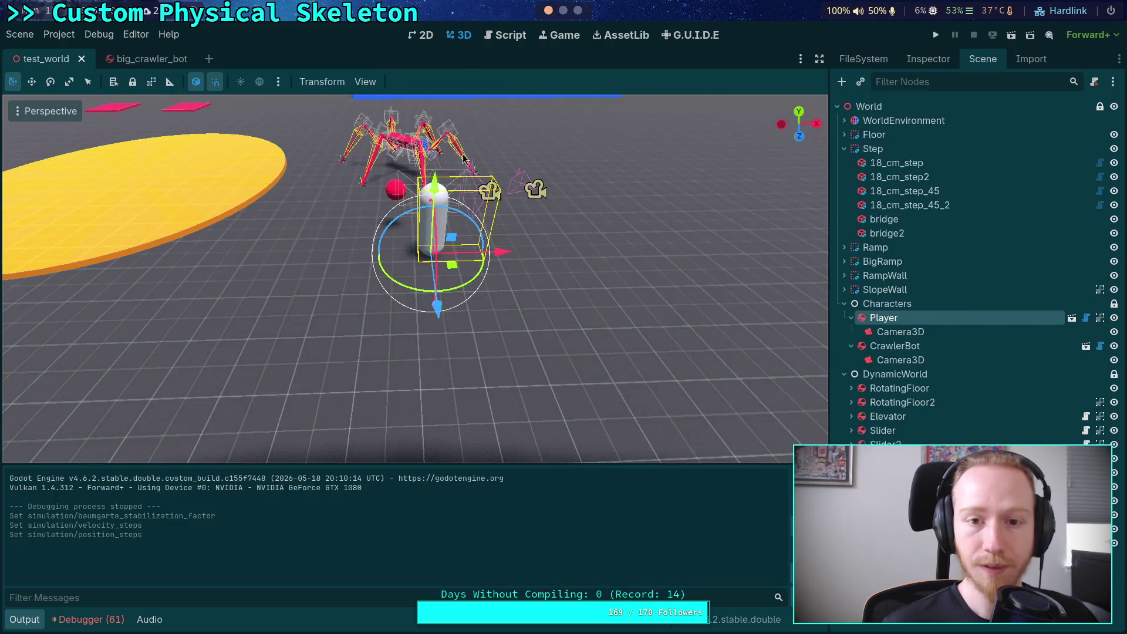
Compute the stabilization factor for 1/37 in the Python terminal
click(562, 11)
key(Up)
key(Left)
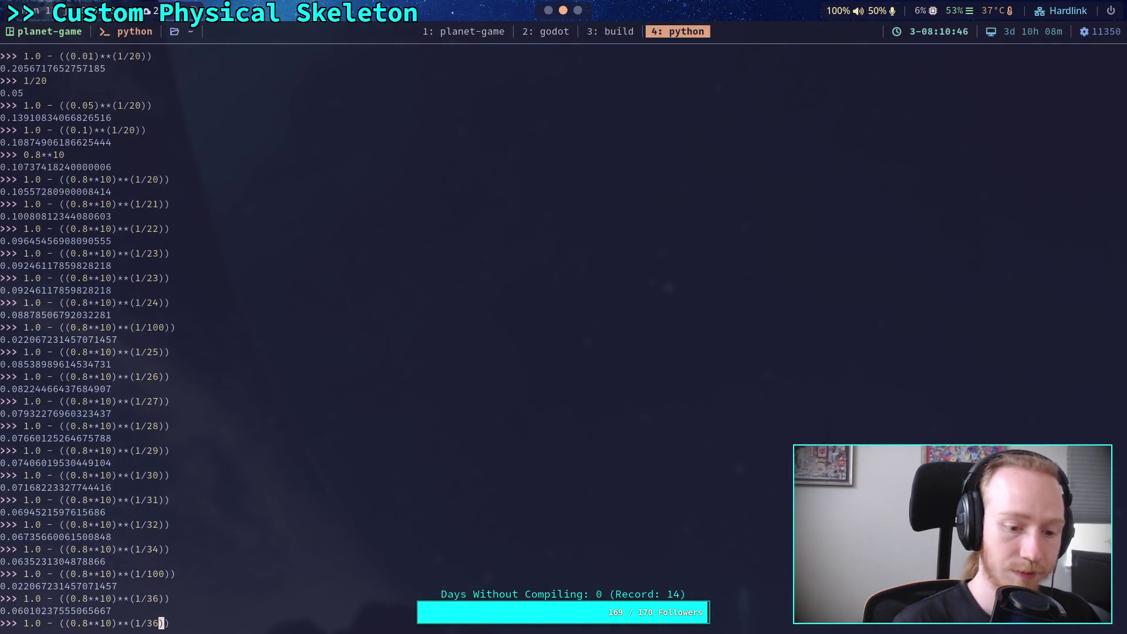
text(7)
key(Return)
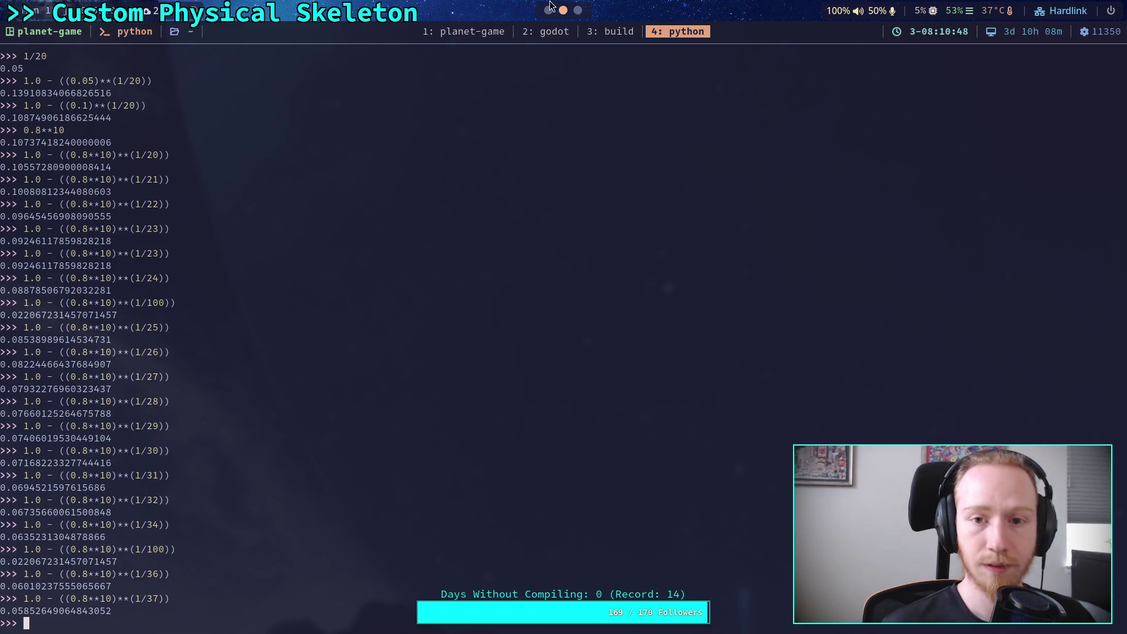
click(549, 8)
Set the Baumgarte Stabilization Factor to 0.05 in Project Settings
click(58, 34)
click(77, 51)
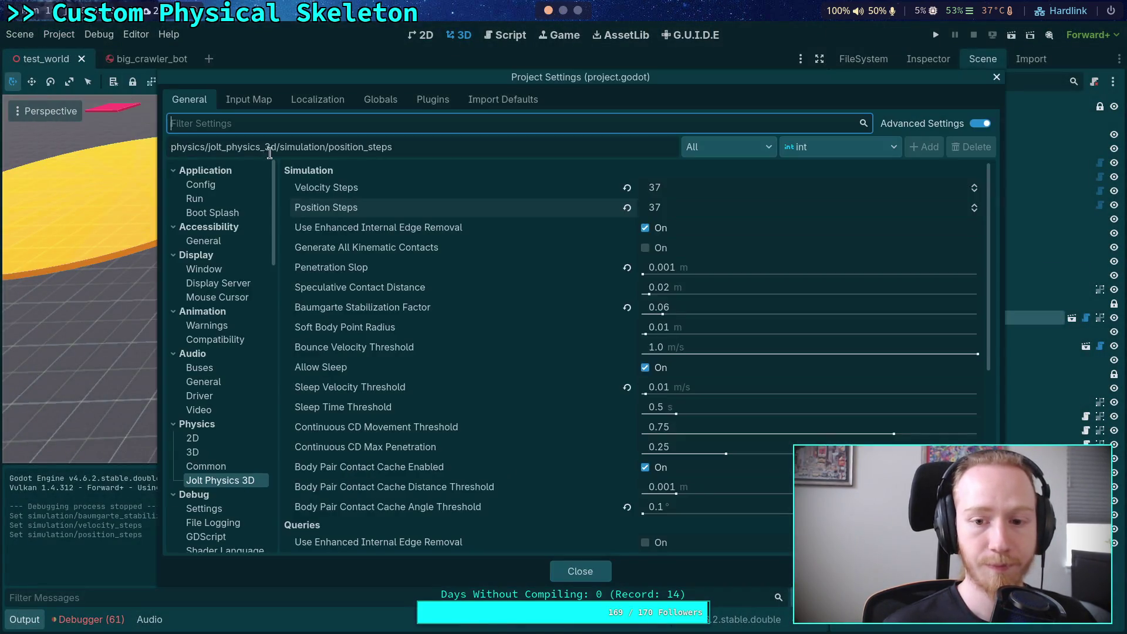
click(729, 303)
key(Return)
click(593, 570)
click(936, 35)
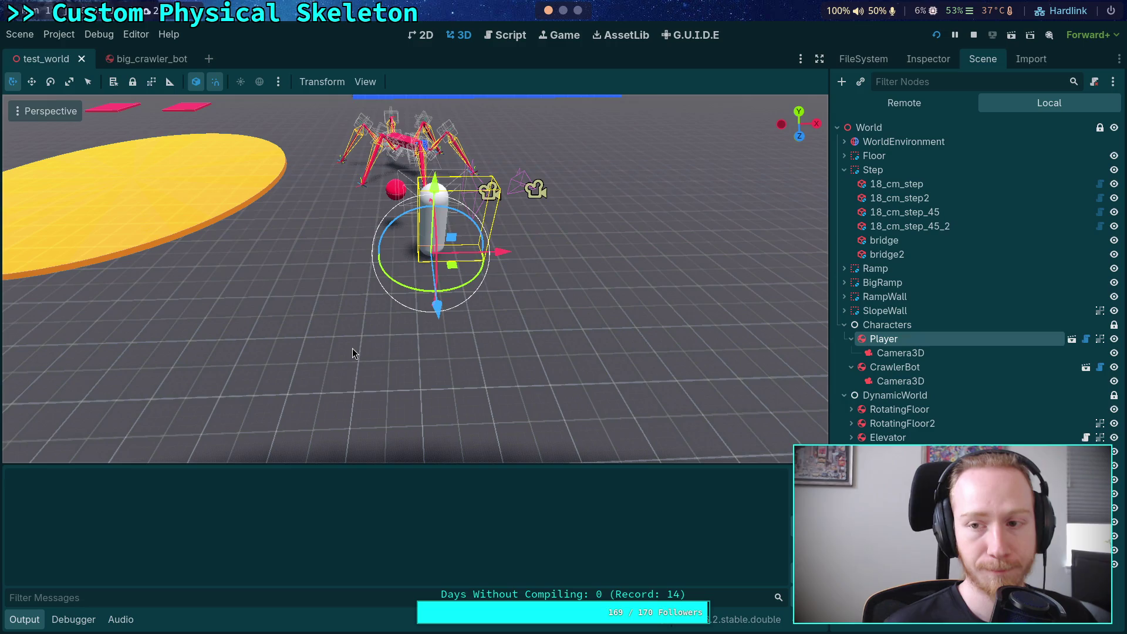
click(976, 35)
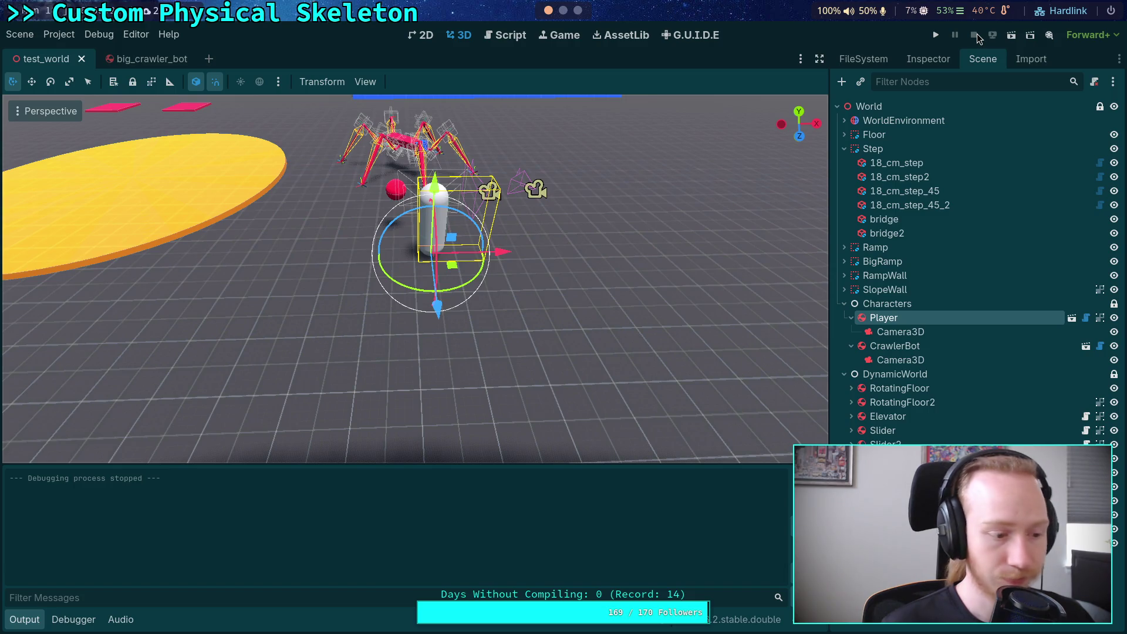
key(F5)
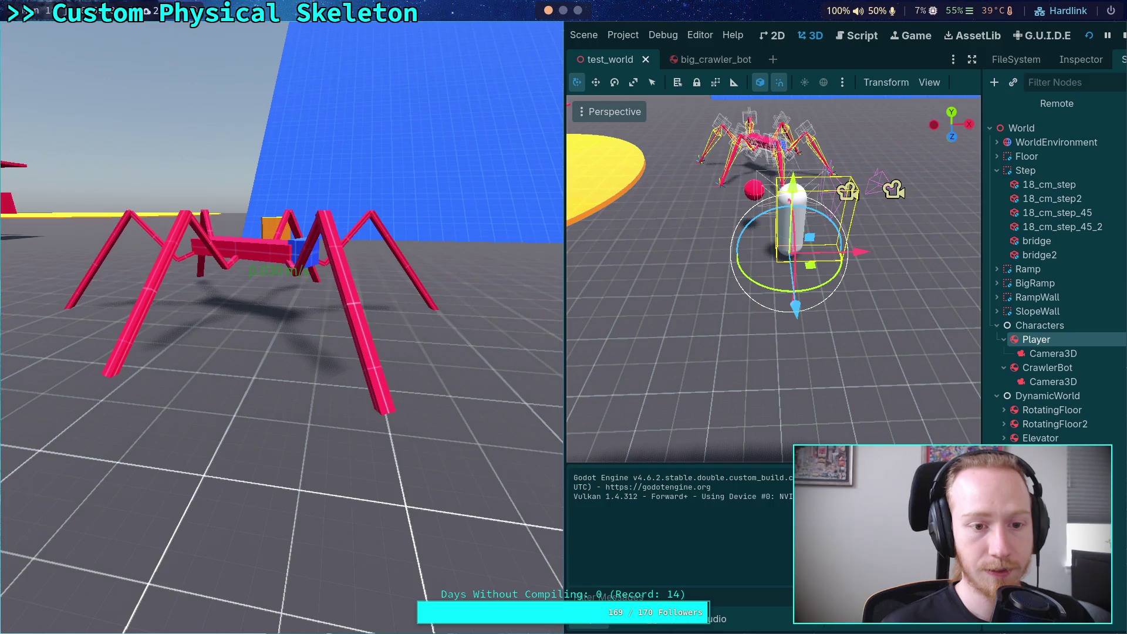
click(1120, 38)
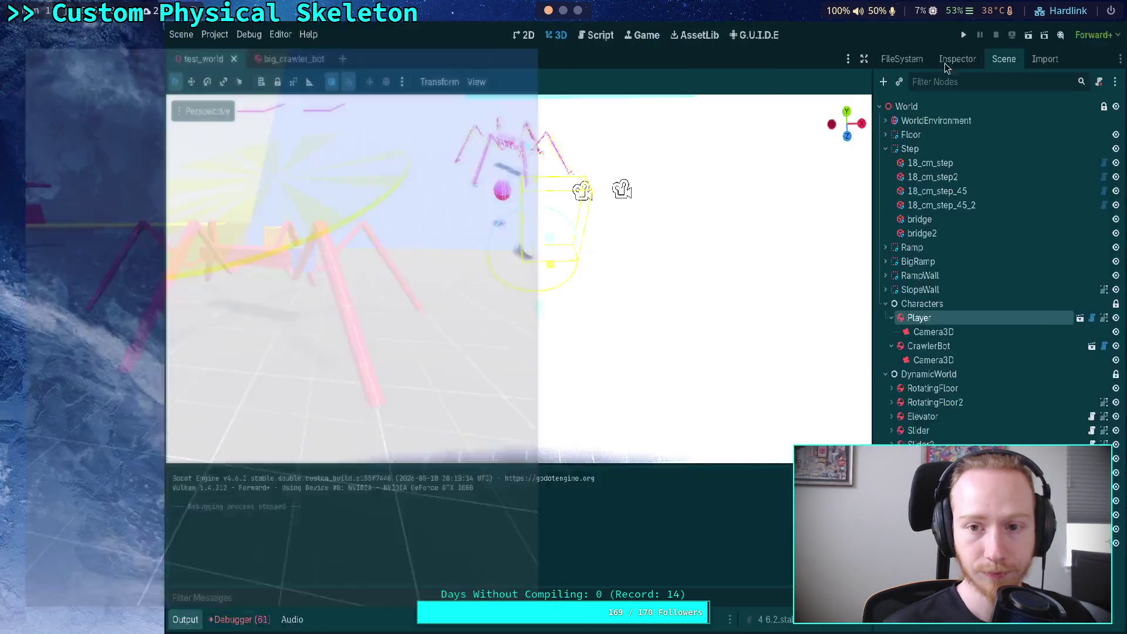
click(59, 34)
click(63, 52)
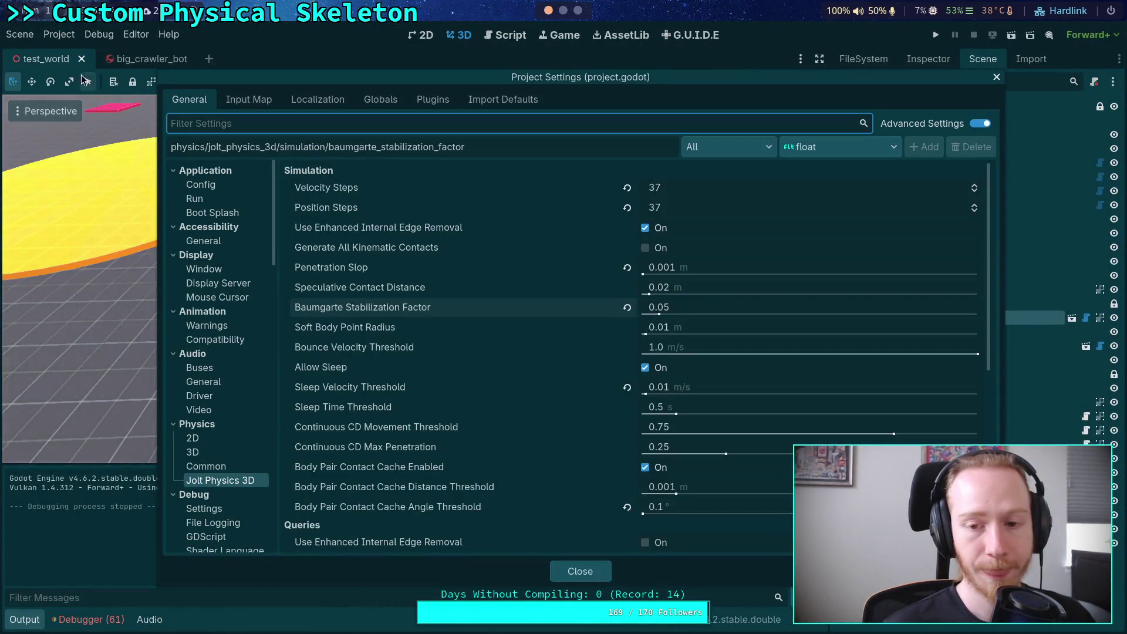
click(569, 571)
click(935, 35)
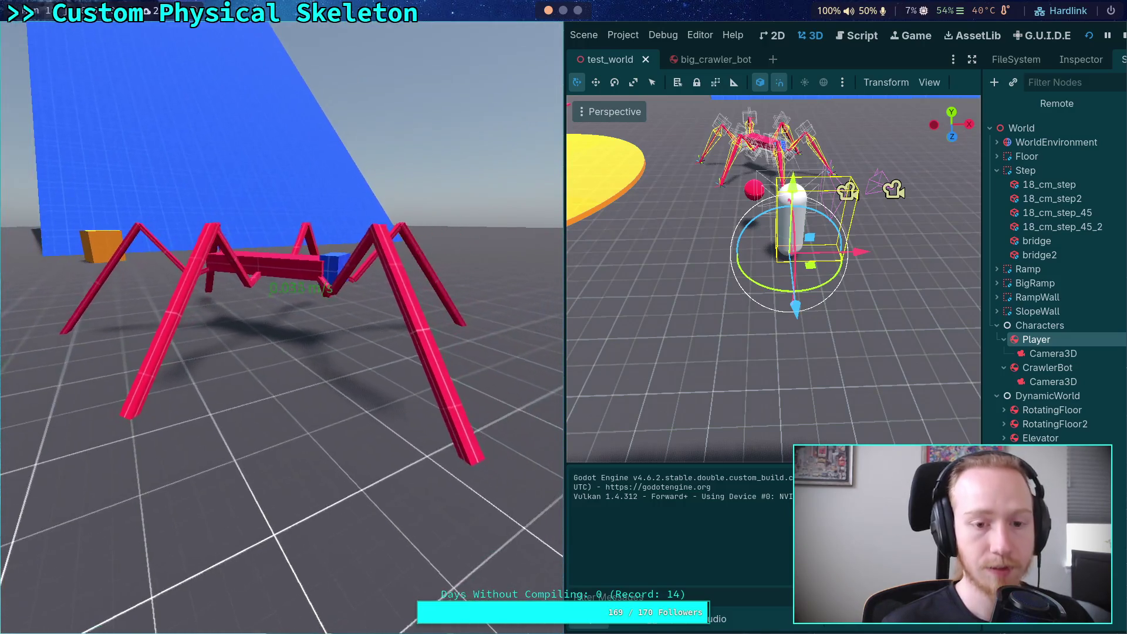
key(Escape)
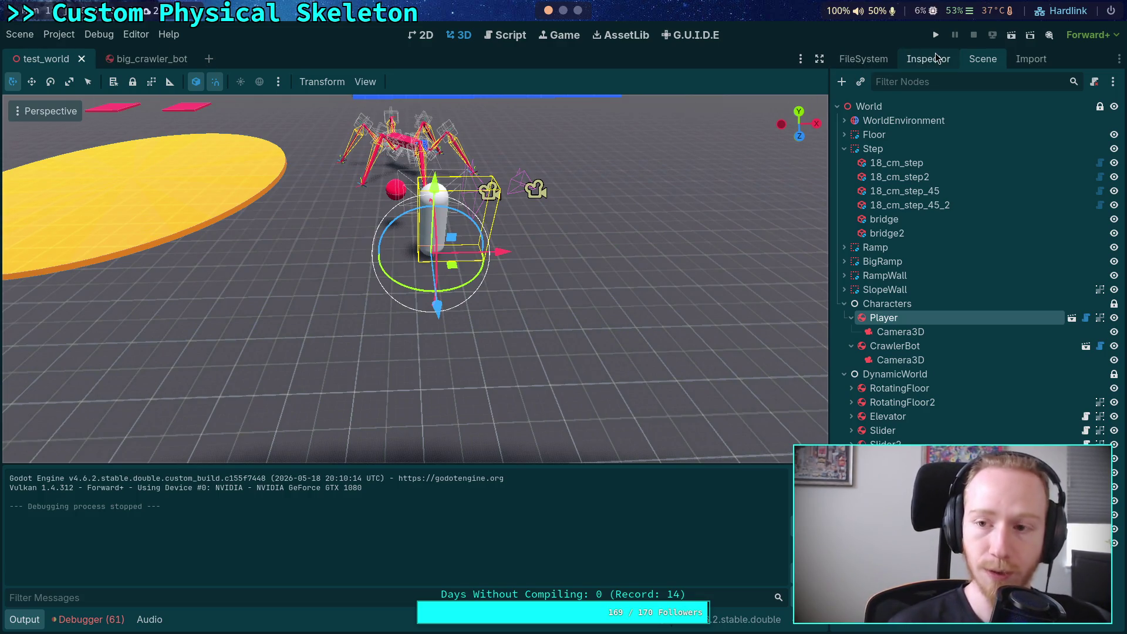
Open big_crawler_bot, inspect FR_Tarsus_Joint's Linear Spring, then view PhysicalSkeleton's properties
click(141, 59)
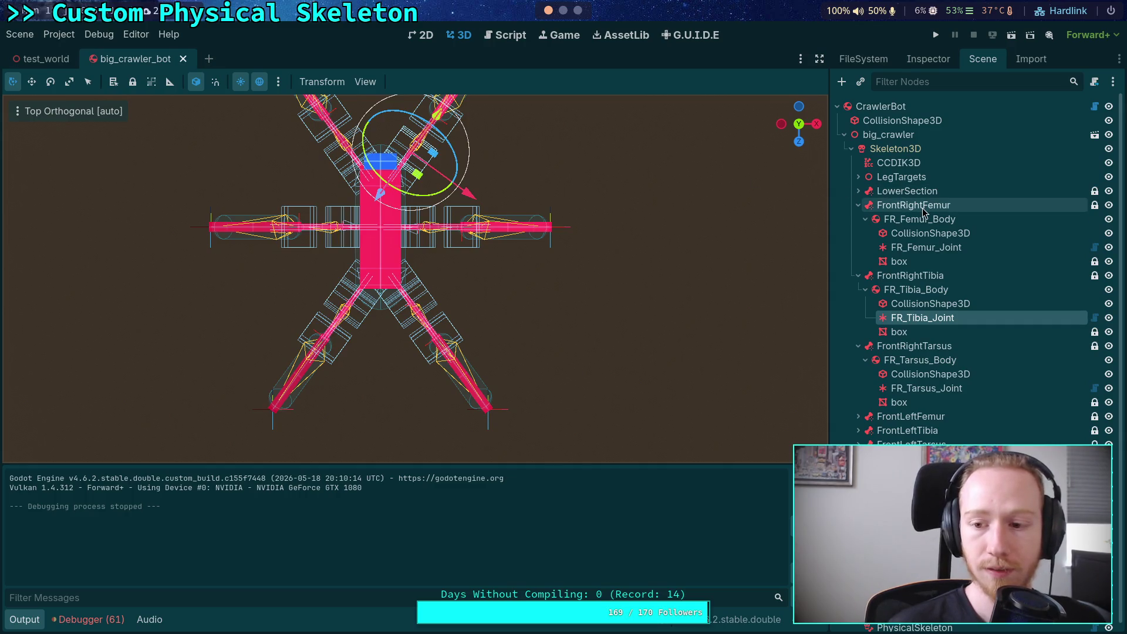
click(917, 388)
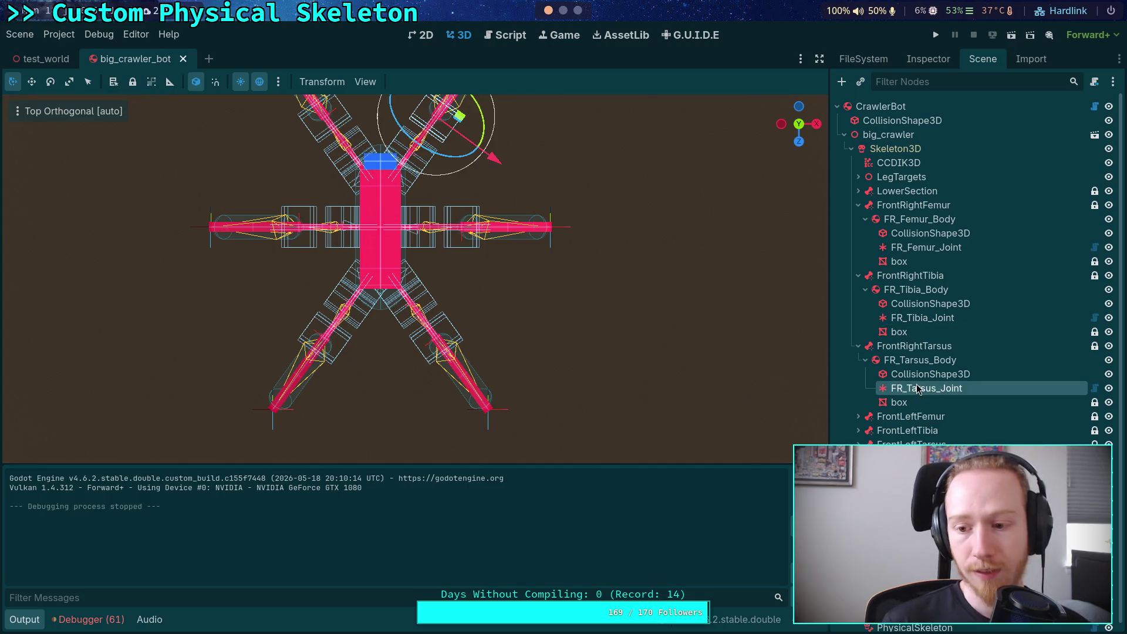
click(929, 59)
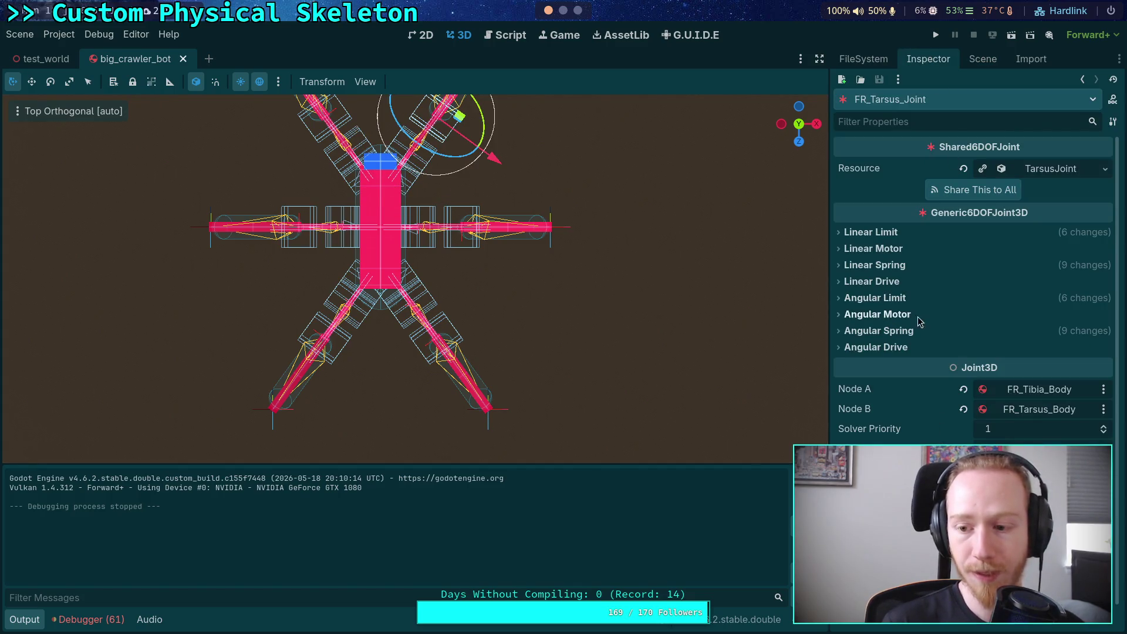
click(905, 266)
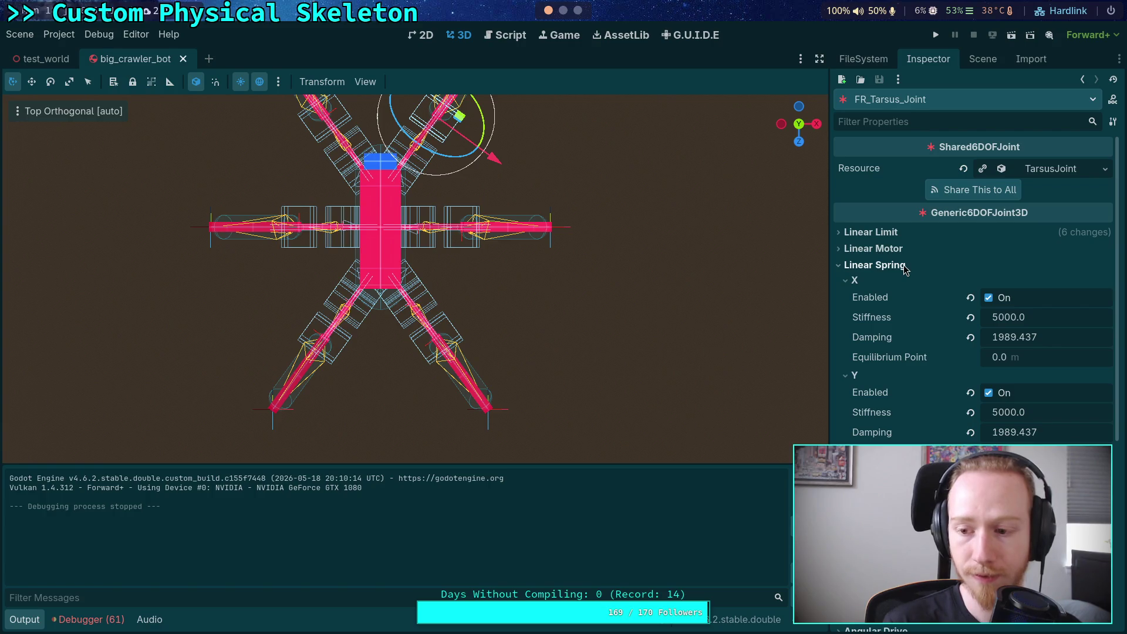
click(979, 60)
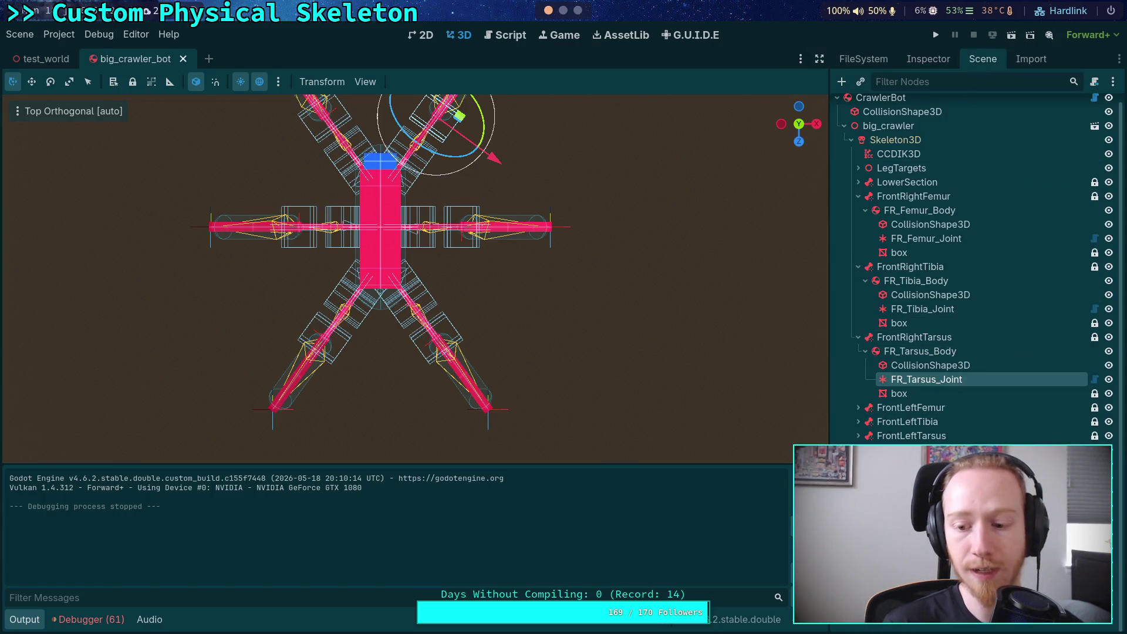
click(925, 60)
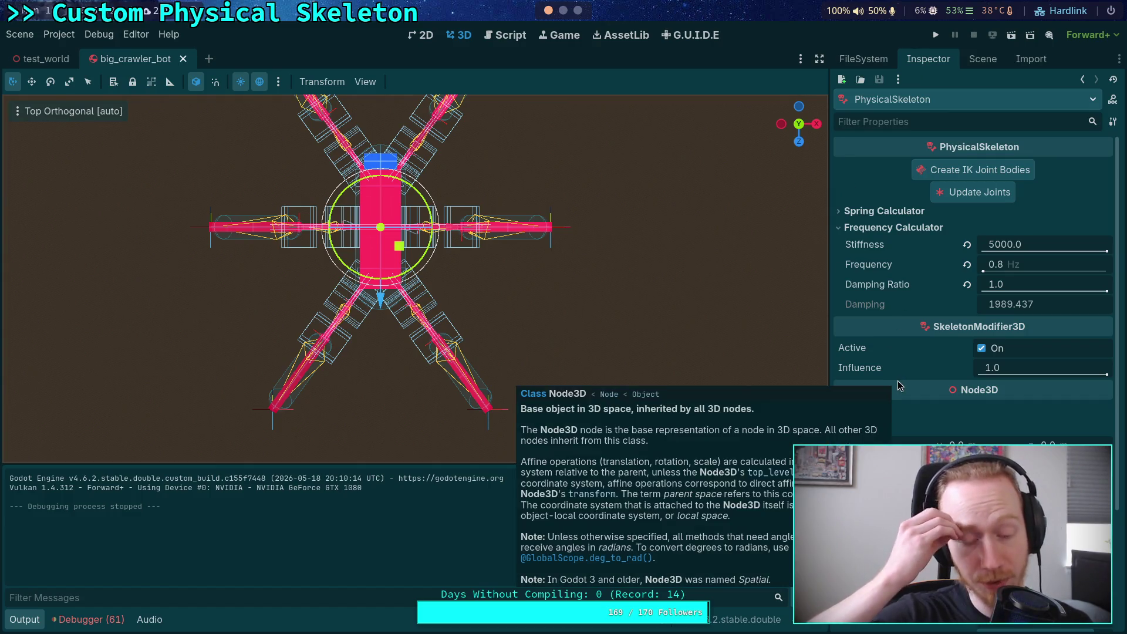
Set the PhysicalSkeleton's Frequency Calculator Stiffness to 2000
scroll(967, 402, down, 2)
scroll(968, 403, down, 3)
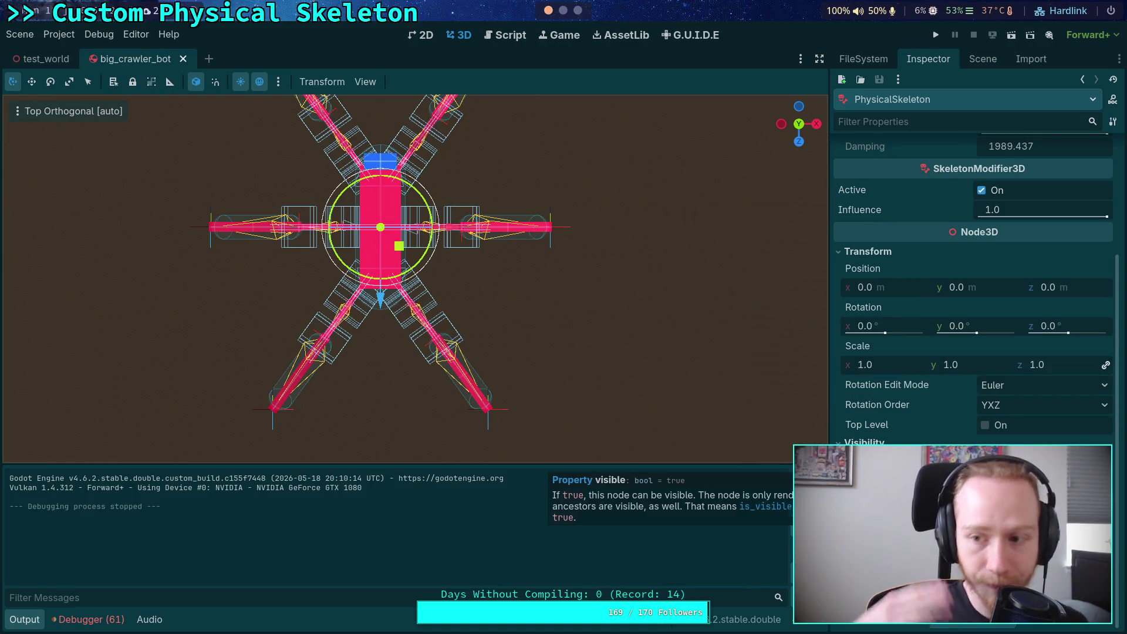
scroll(950, 404, up, 5)
click(1001, 244)
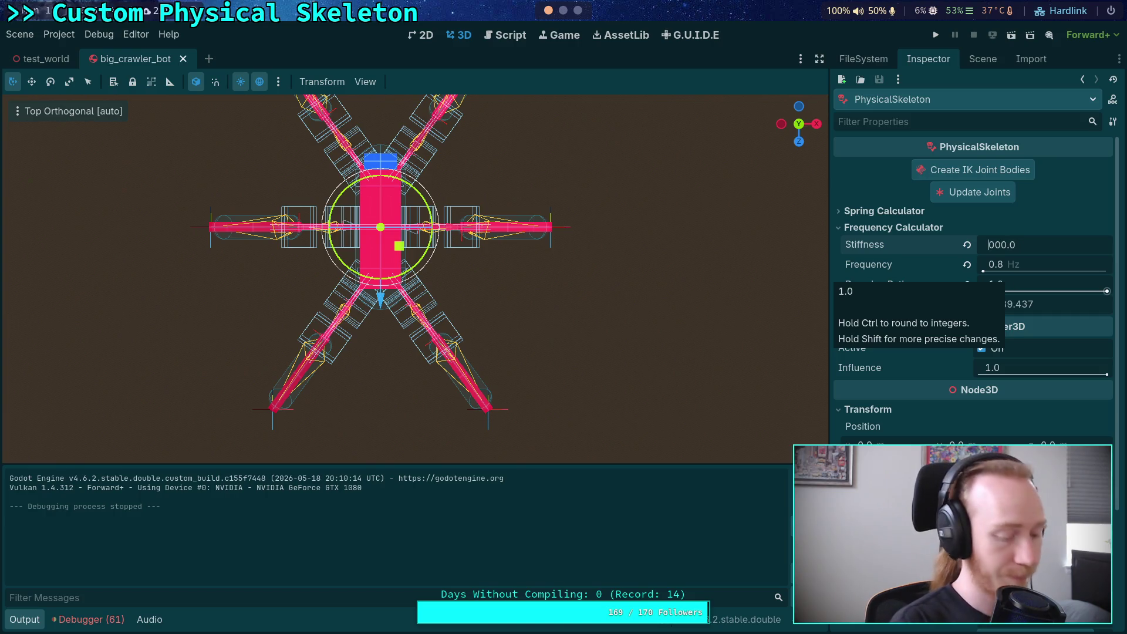
key(Return)
click(996, 246)
text(2000)
key(Return)
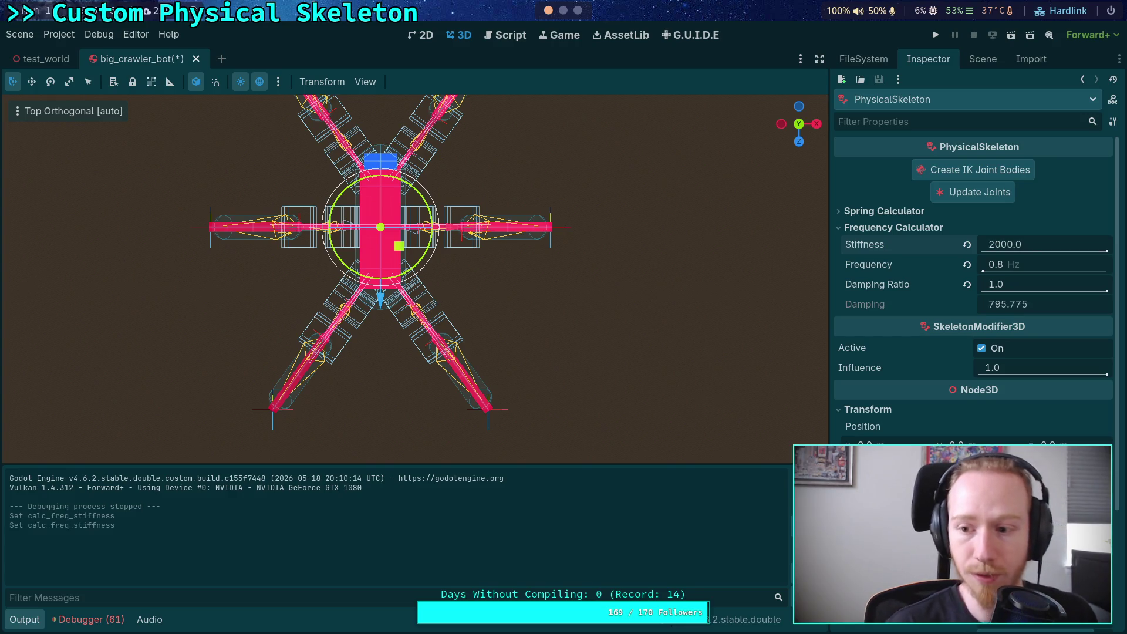
Copy the stiffness value and the computed damping 795.775
right_click(890, 244)
click(890, 252)
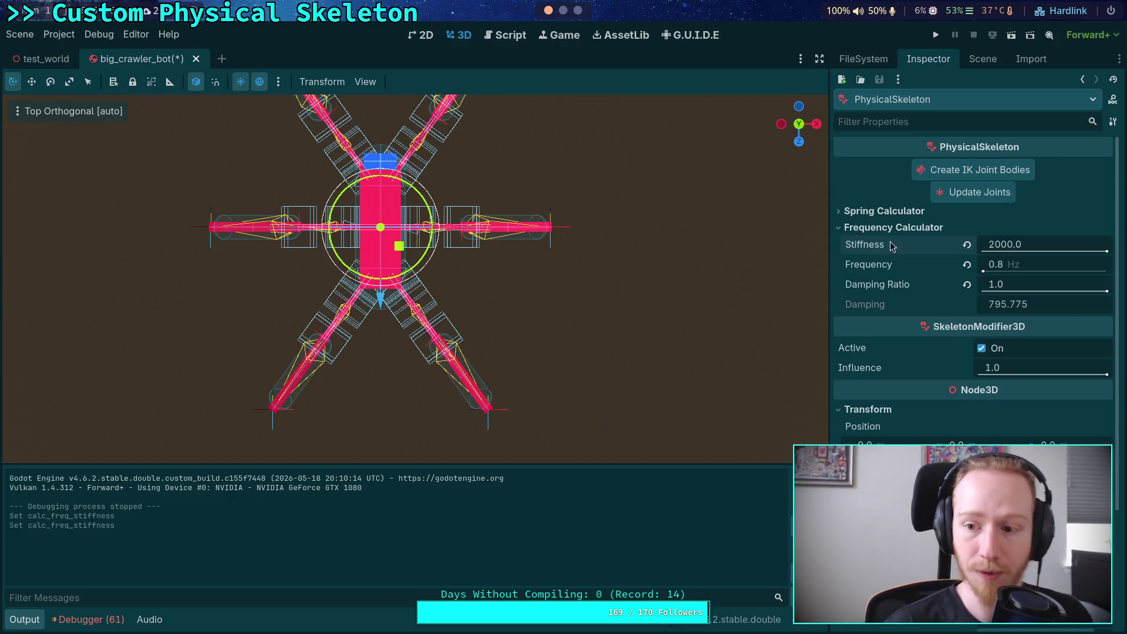
right_click(868, 308)
click(894, 314)
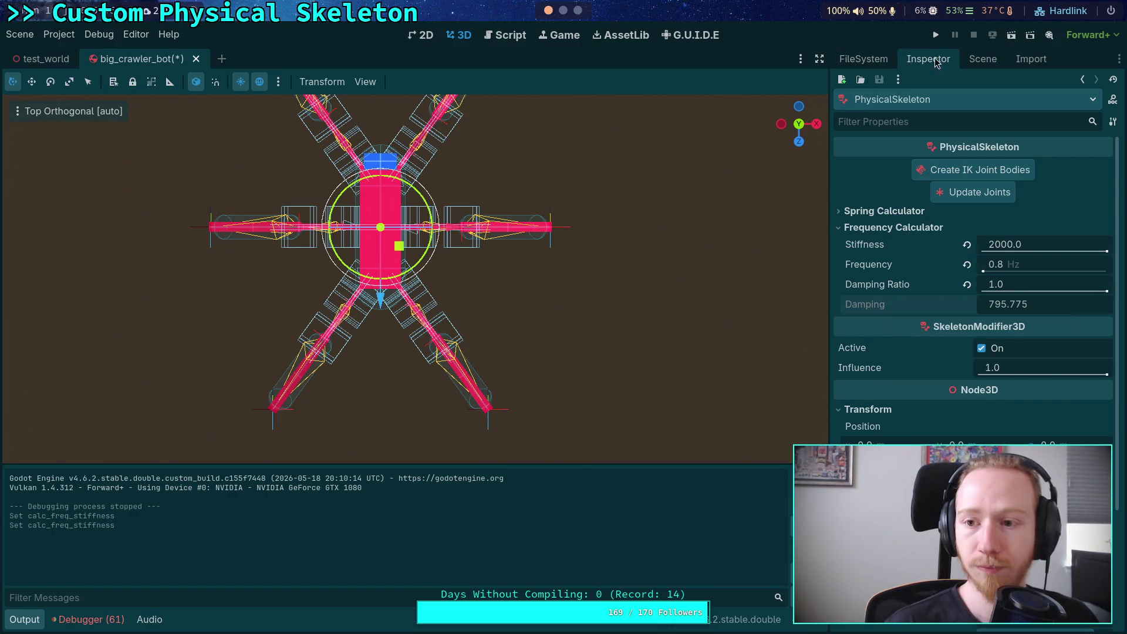
On FR_Femur_Joint, paste damping 795.775 into the angular springs and set X angular stiffness 2000
click(967, 59)
click(922, 309)
click(927, 239)
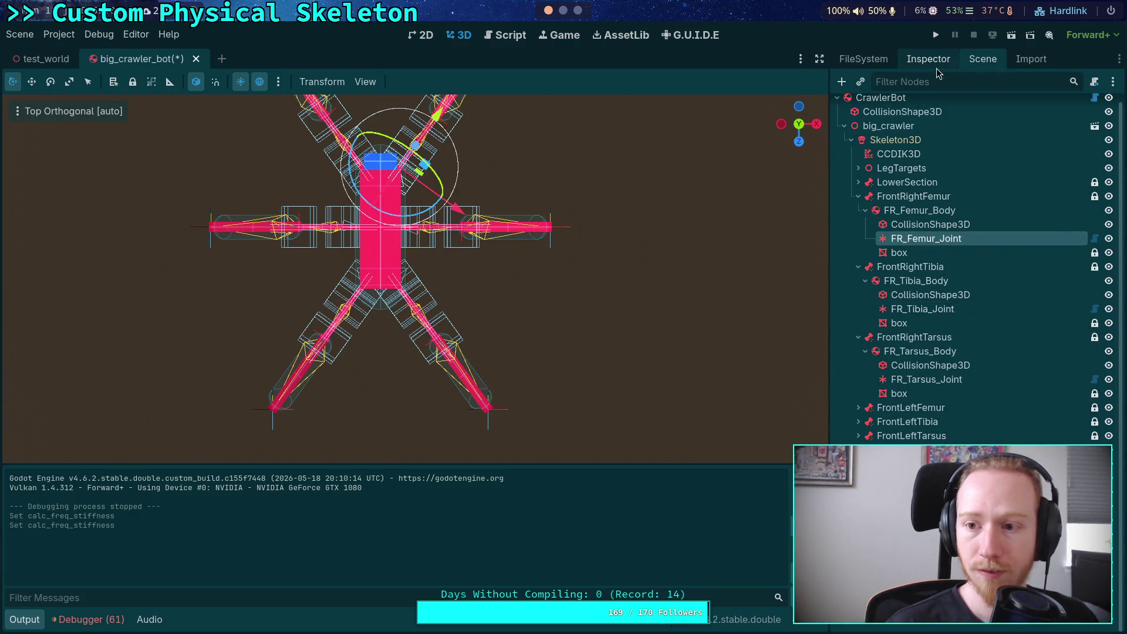
click(933, 61)
click(880, 328)
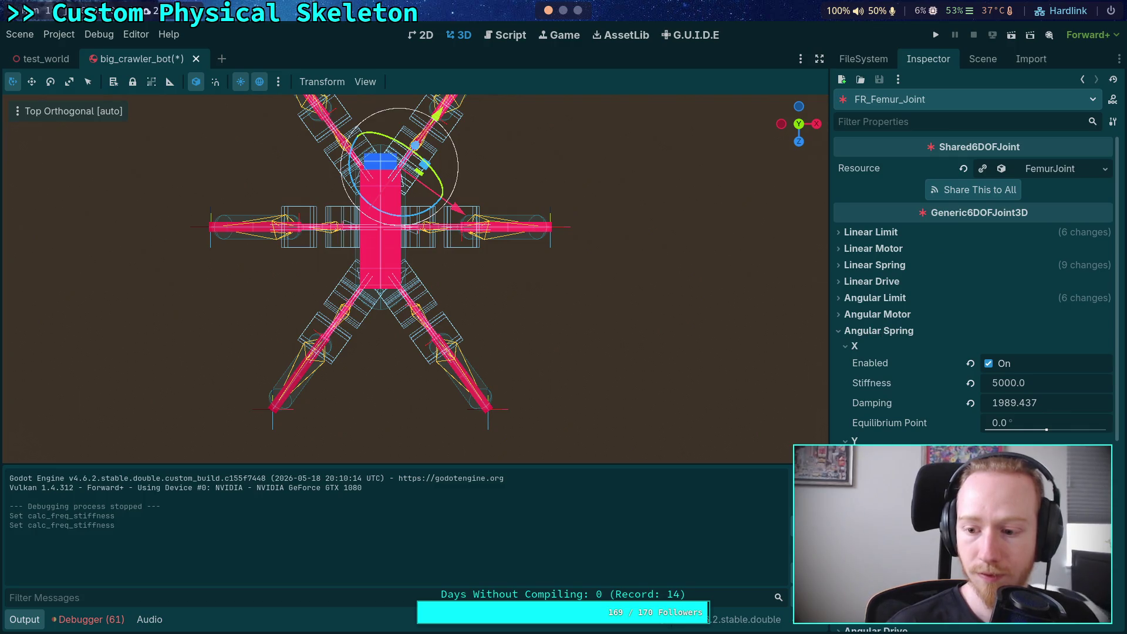
right_click(886, 581)
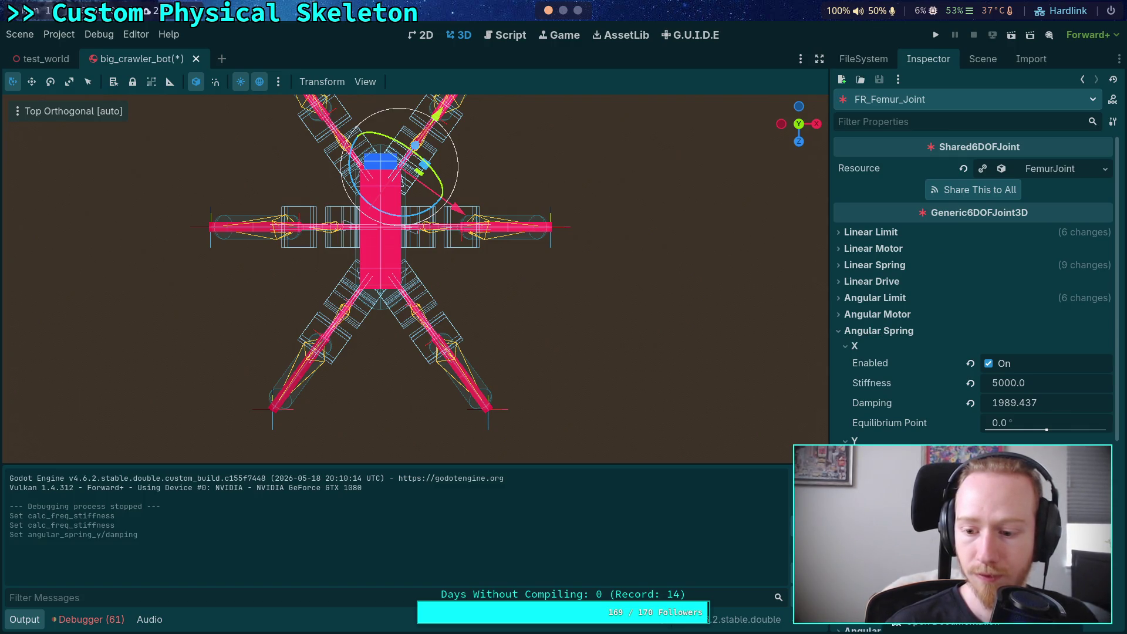
click(892, 587)
right_click(909, 416)
click(895, 425)
click(1012, 384)
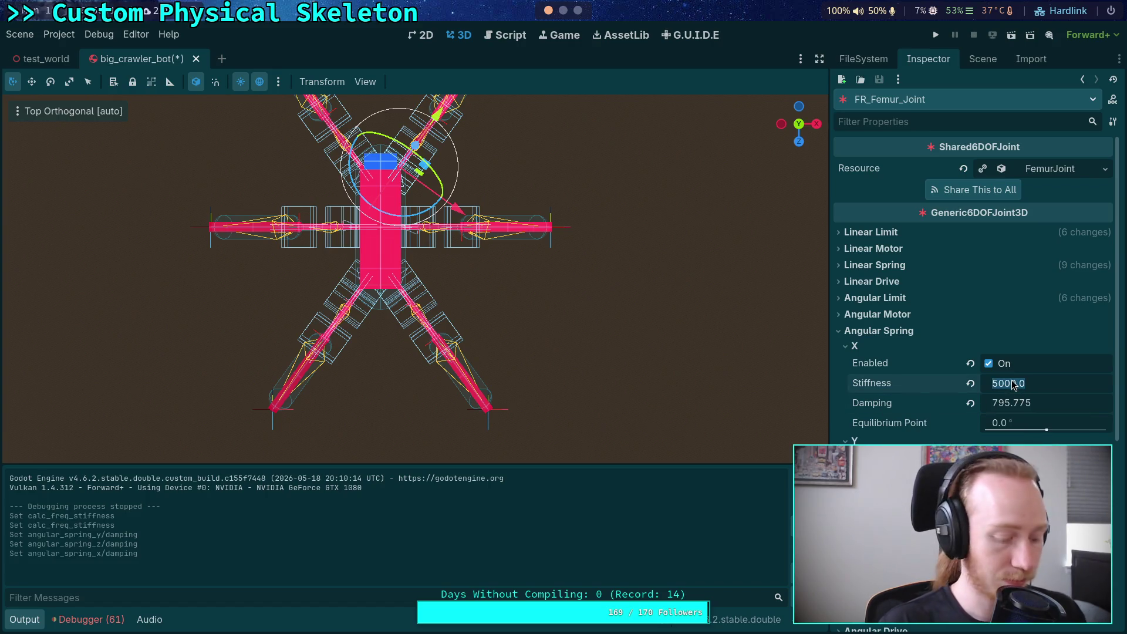
text(2)
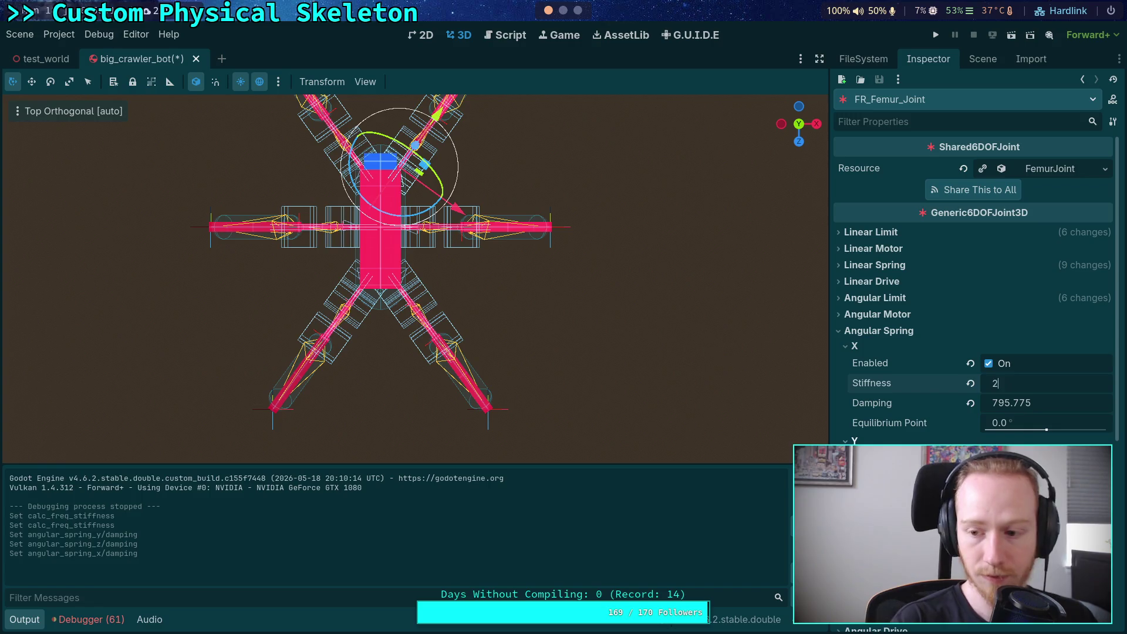
key(Return)
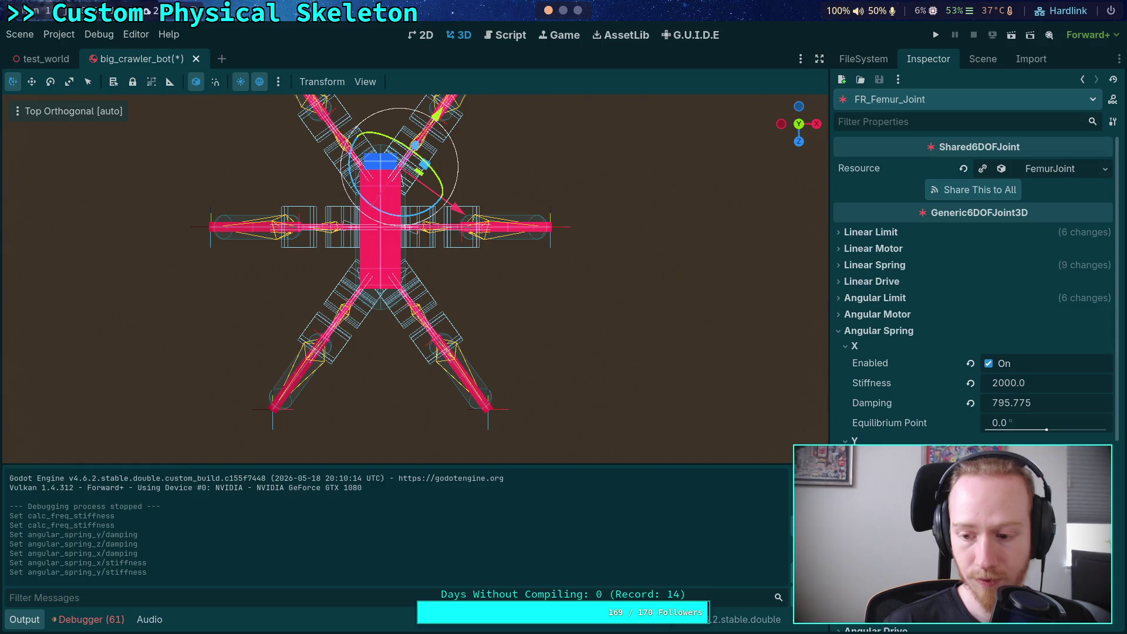
Give the linear spring X damping 795.775 and X and Y stiffness 2000
click(879, 330)
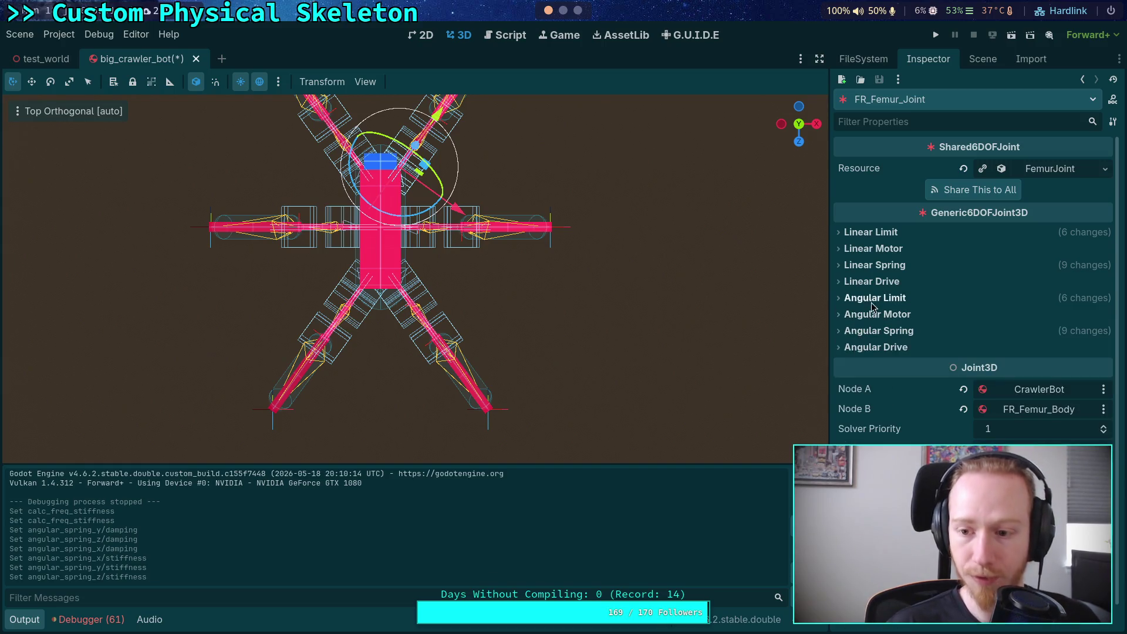
click(876, 265)
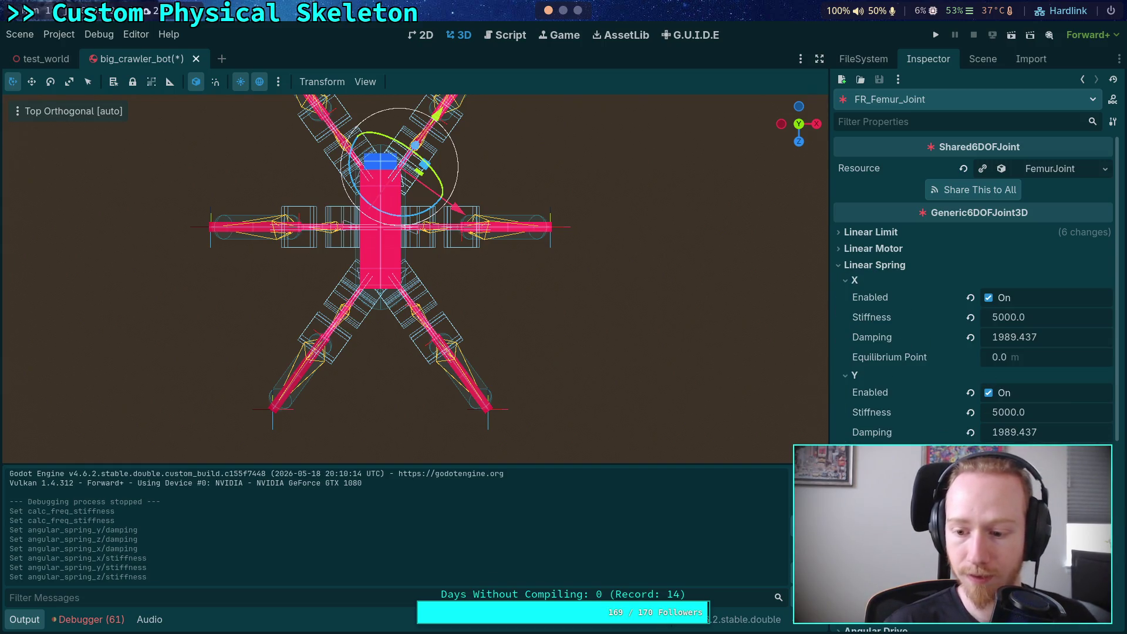
right_click(876, 340)
click(895, 367)
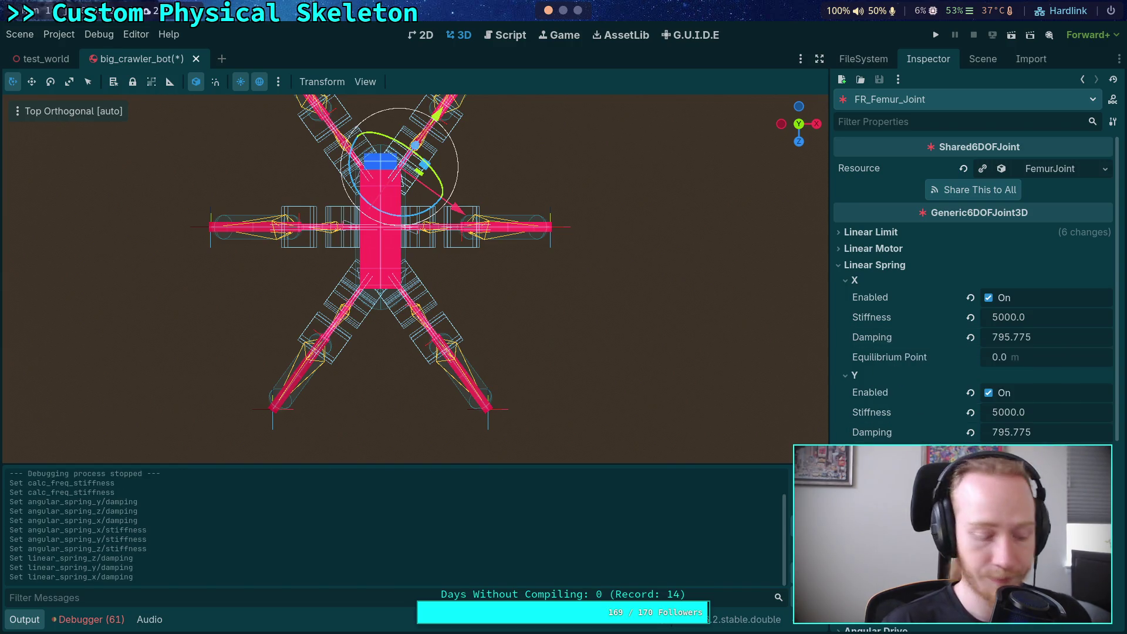
click(1021, 419)
text(200)
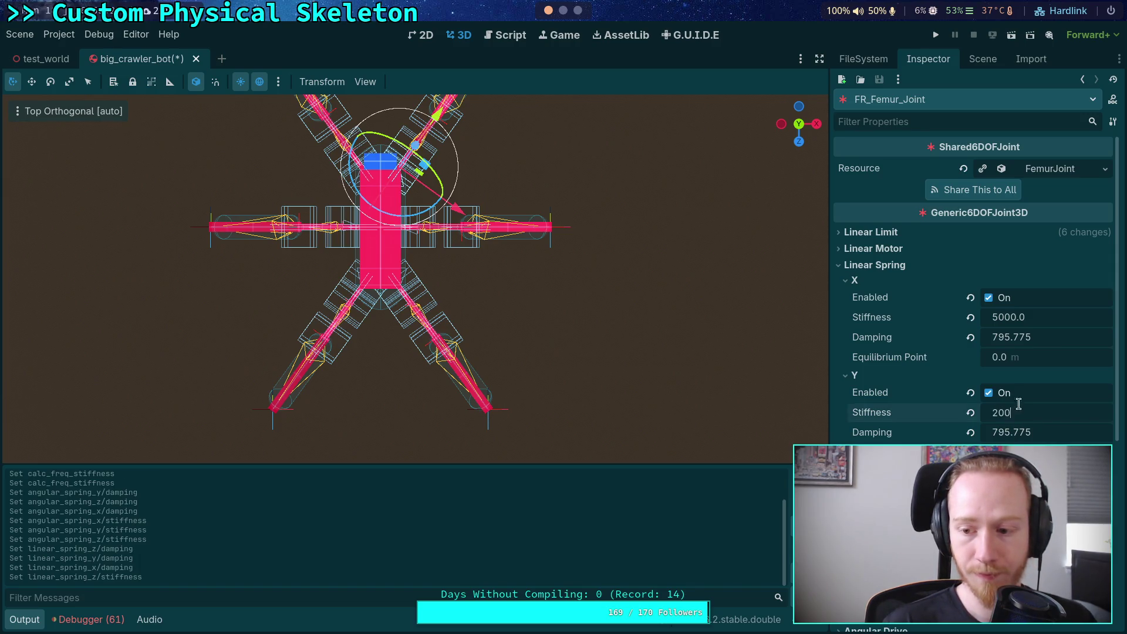
click(1021, 325)
text(20)
key(Return)
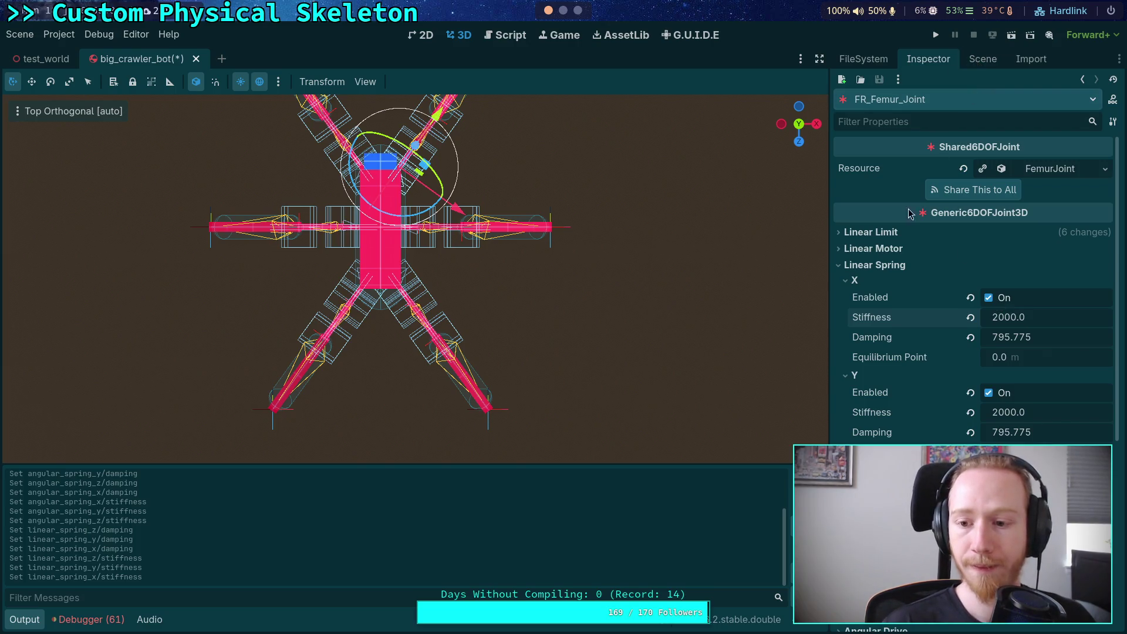
Collapse the spring sections and select FR_Tibia_Joint in the scene tree
click(870, 266)
click(881, 331)
click(882, 332)
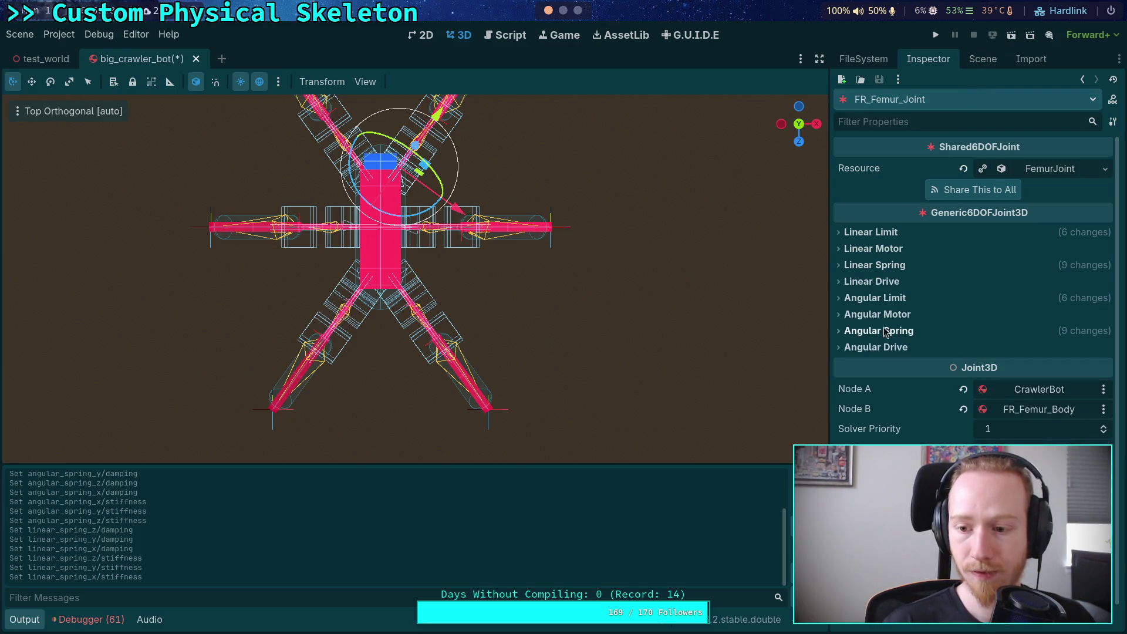
click(981, 59)
click(890, 318)
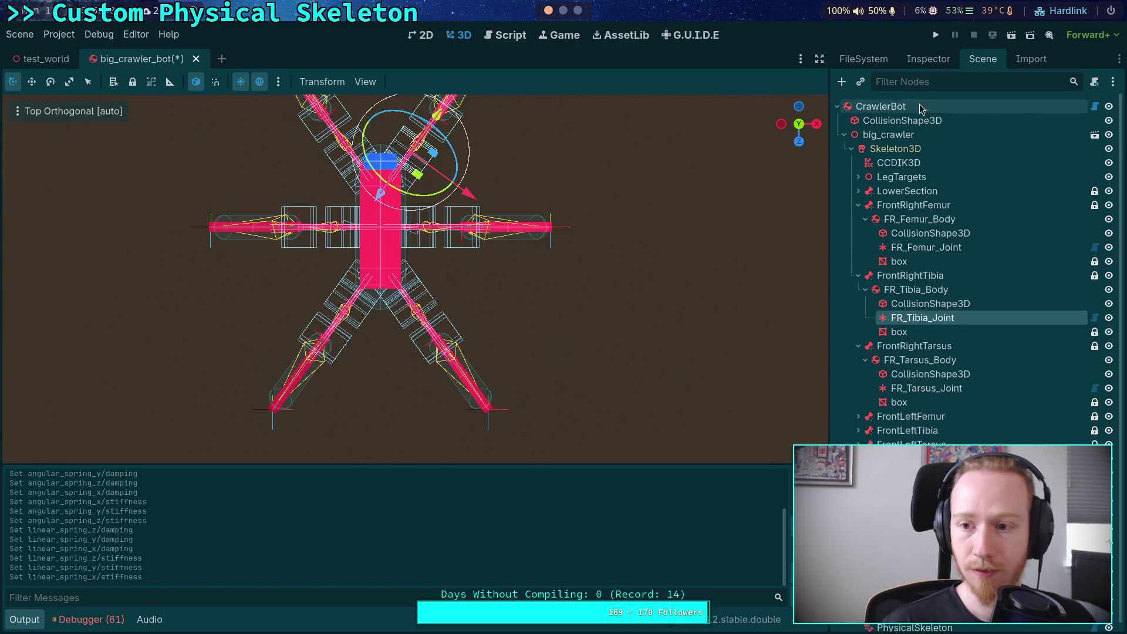
Give FR_Tibia_Joint's linear spring X and Y damping 795.775 and stiffness 2000
click(929, 59)
click(874, 331)
click(872, 281)
click(872, 282)
click(881, 265)
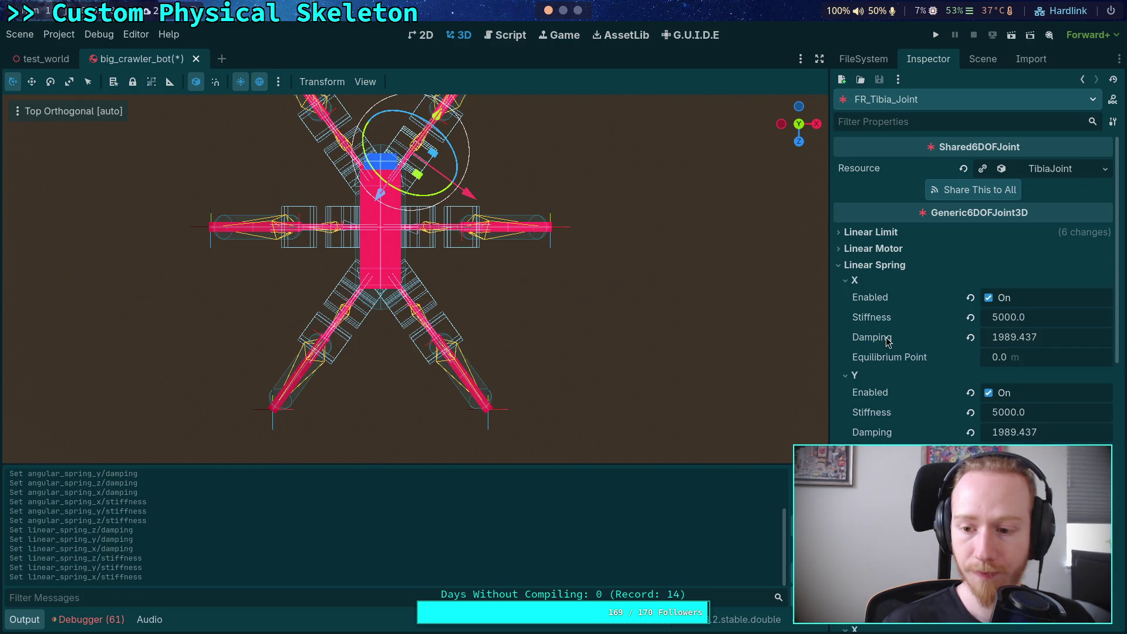
right_click(871, 434)
click(906, 460)
right_click(873, 337)
click(906, 358)
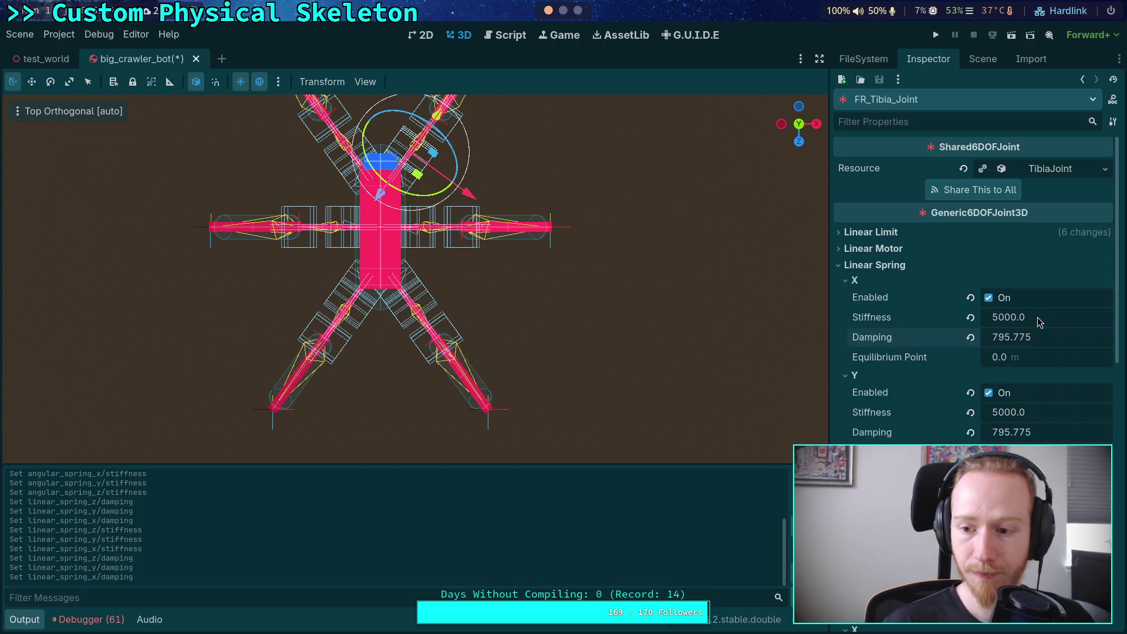
click(1037, 317)
text(2000)
click(1023, 422)
text(2000)
key(Return)
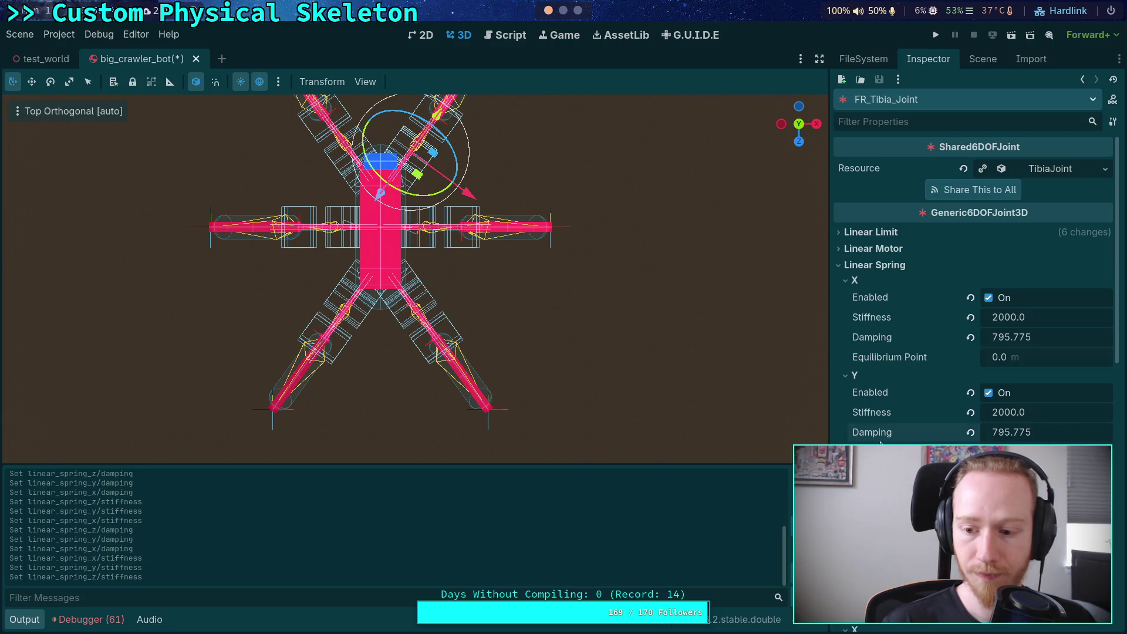
Set the angular spring X, Y and Z damping to 795.775, and X and Y stiffness to 2000
scroll(958, 375, down, 5)
right_click(880, 418)
click(898, 437)
right_click(873, 322)
click(880, 348)
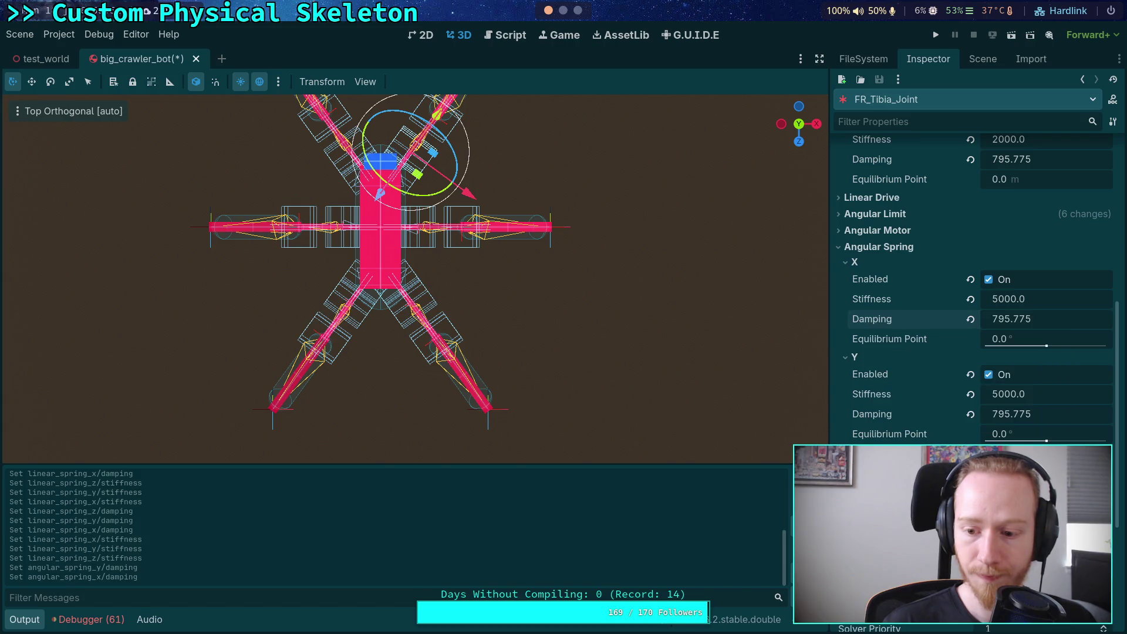
key(ctrl+v)
click(1034, 394)
text(2000)
click(1034, 298)
text(2000)
key(Return)
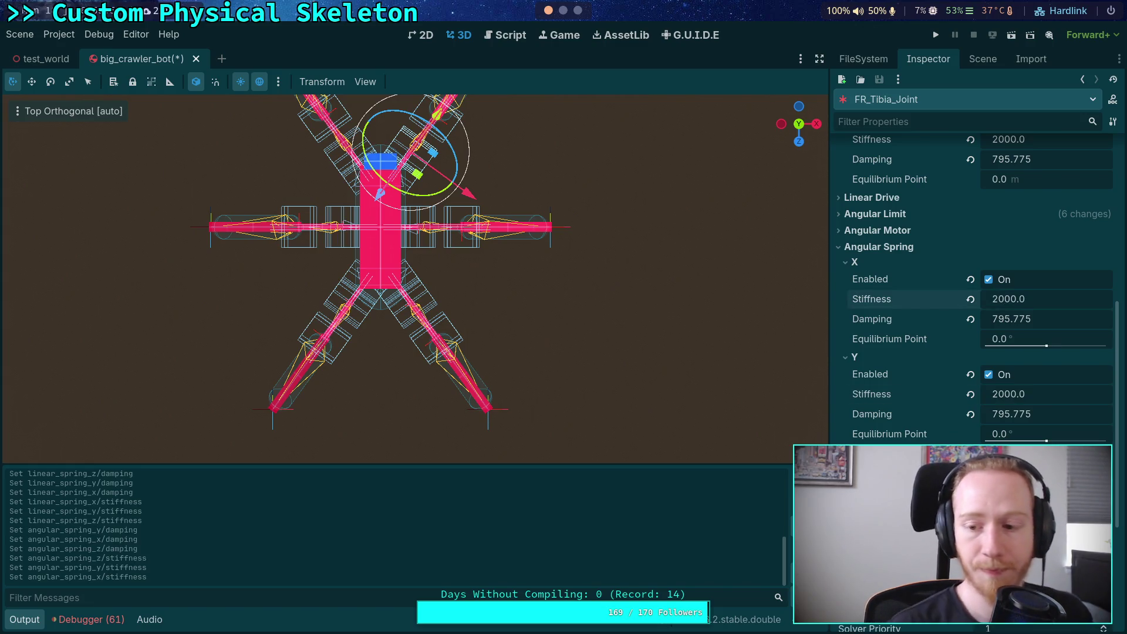
click(982, 59)
click(922, 386)
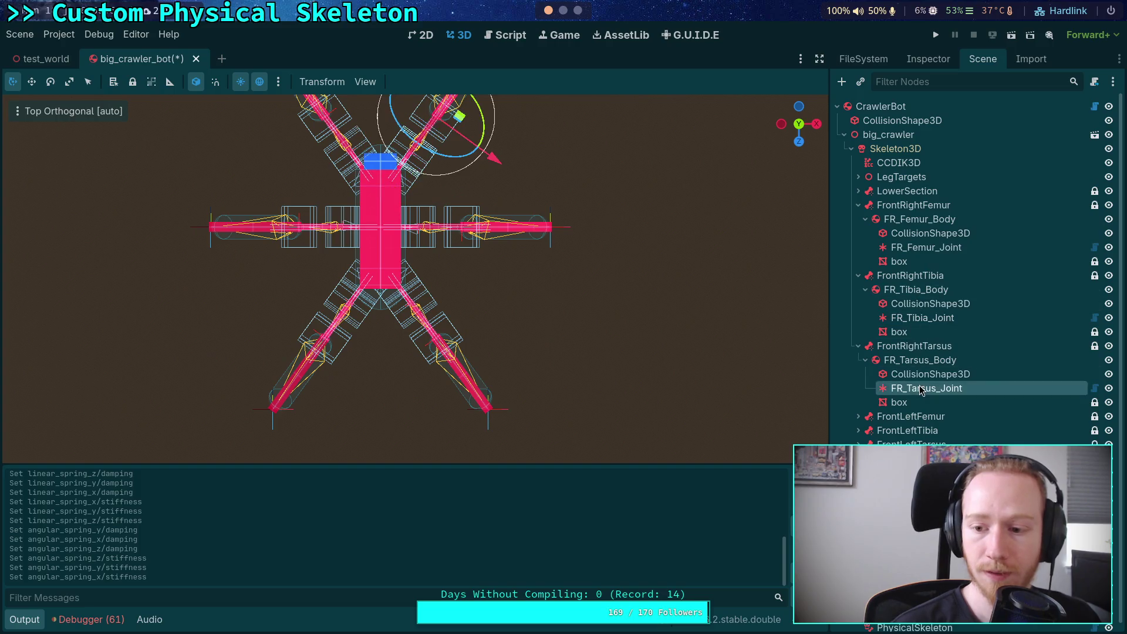
Copy the 795.775 damping value from FR_Tibia_Joint's linear X damping
click(928, 58)
right_click(901, 341)
click(936, 364)
right_click(888, 341)
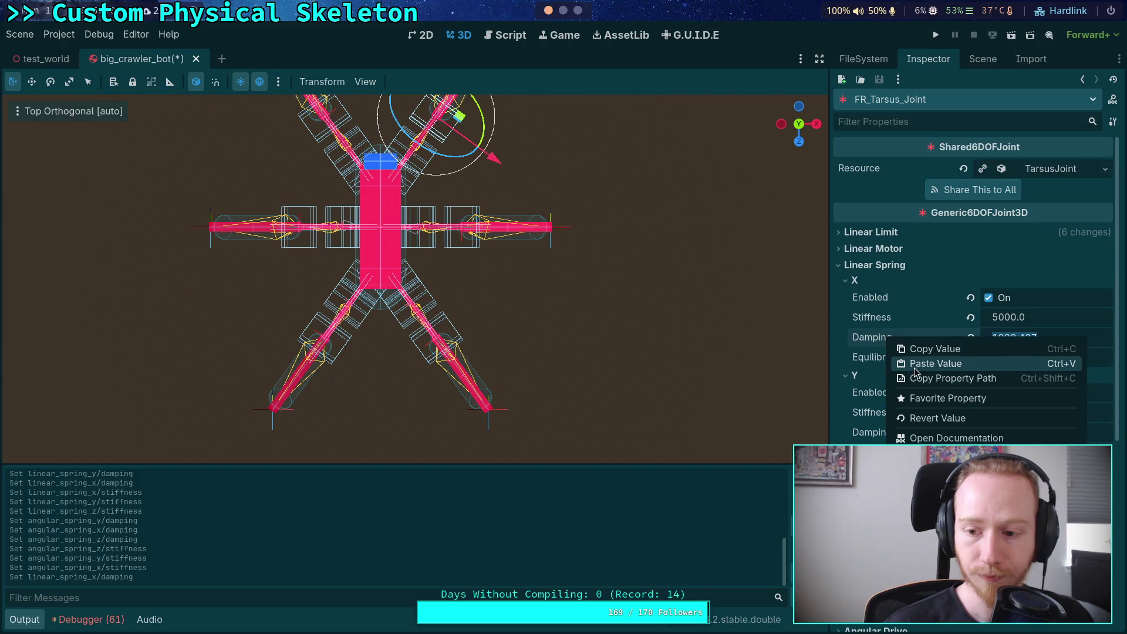
click(936, 364)
click(979, 59)
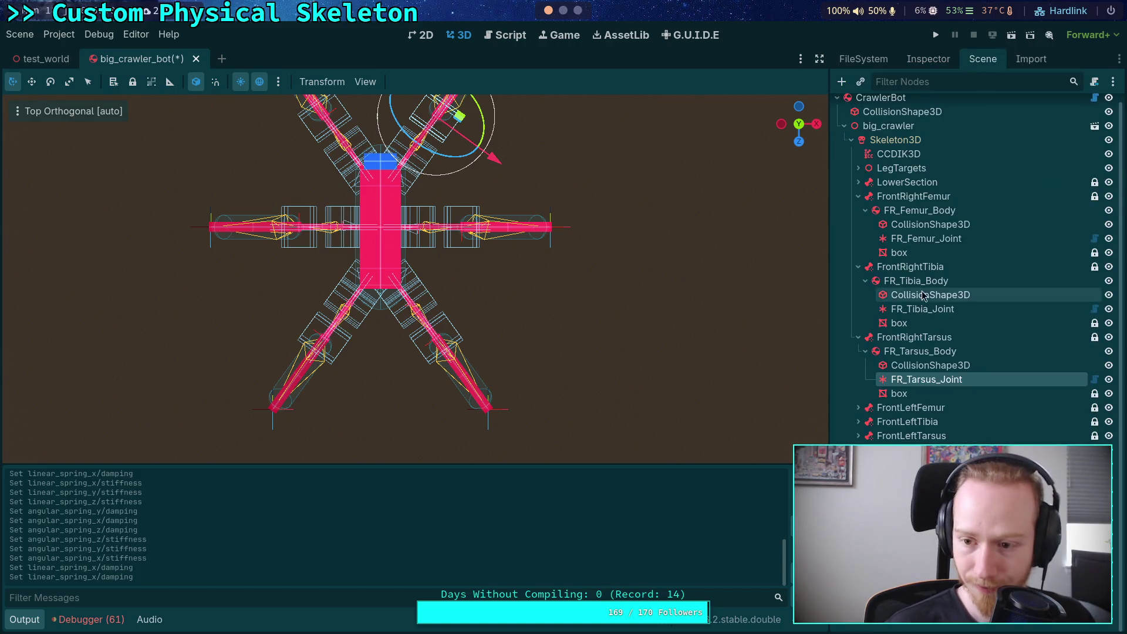
click(931, 307)
click(915, 61)
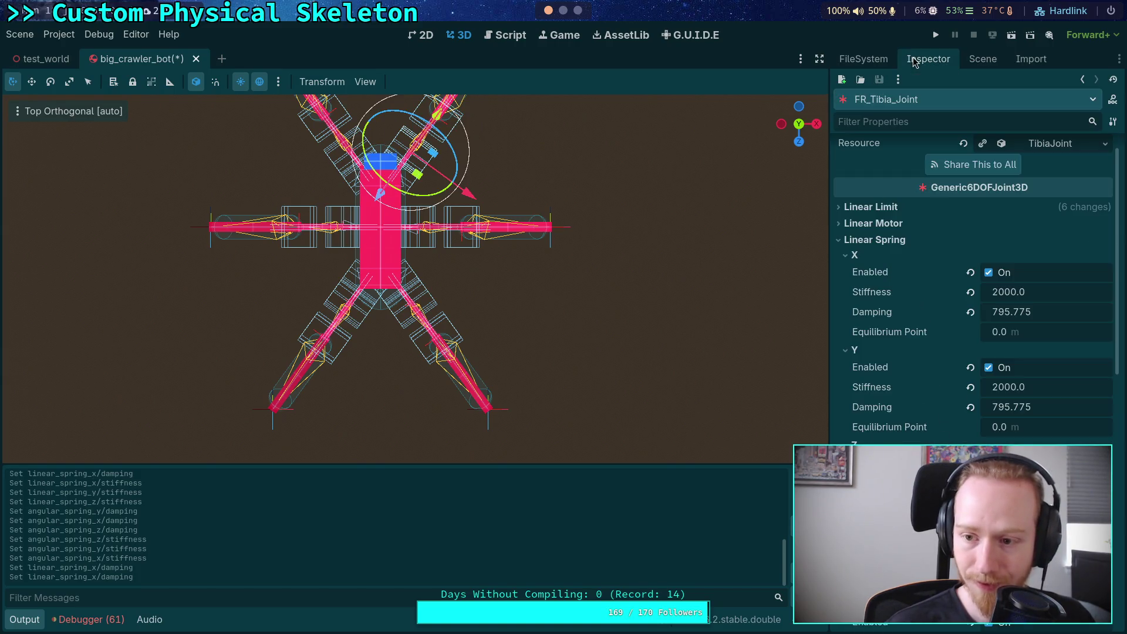
right_click(873, 318)
click(908, 329)
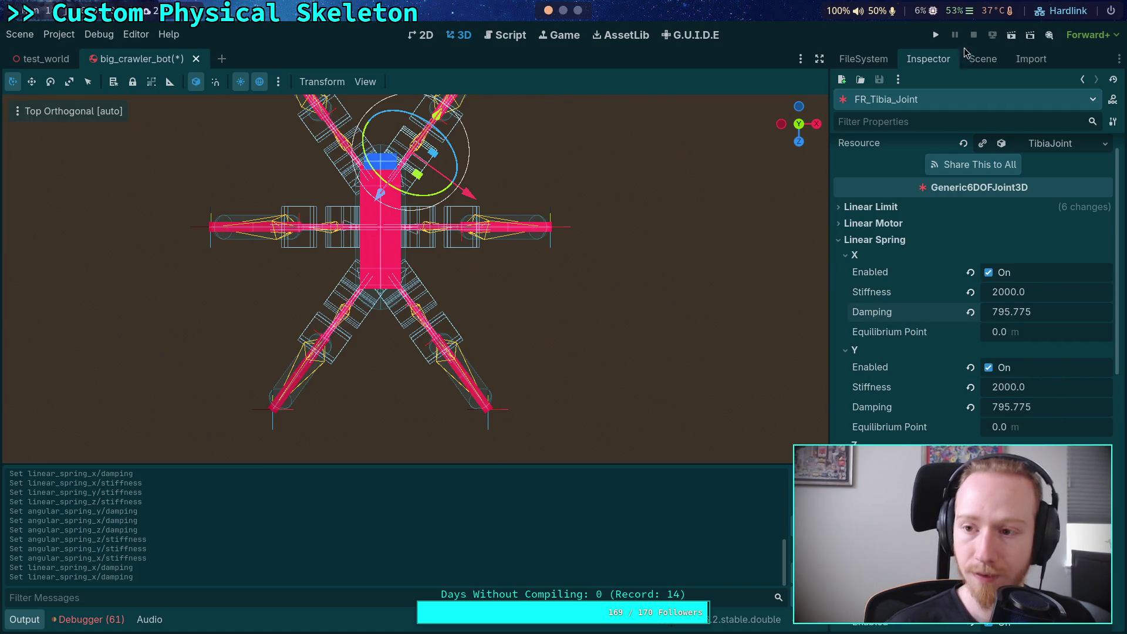
Paste 795.775 into FR_Tarsus_Joint's linear spring X, Y and Z damping
click(974, 59)
click(927, 388)
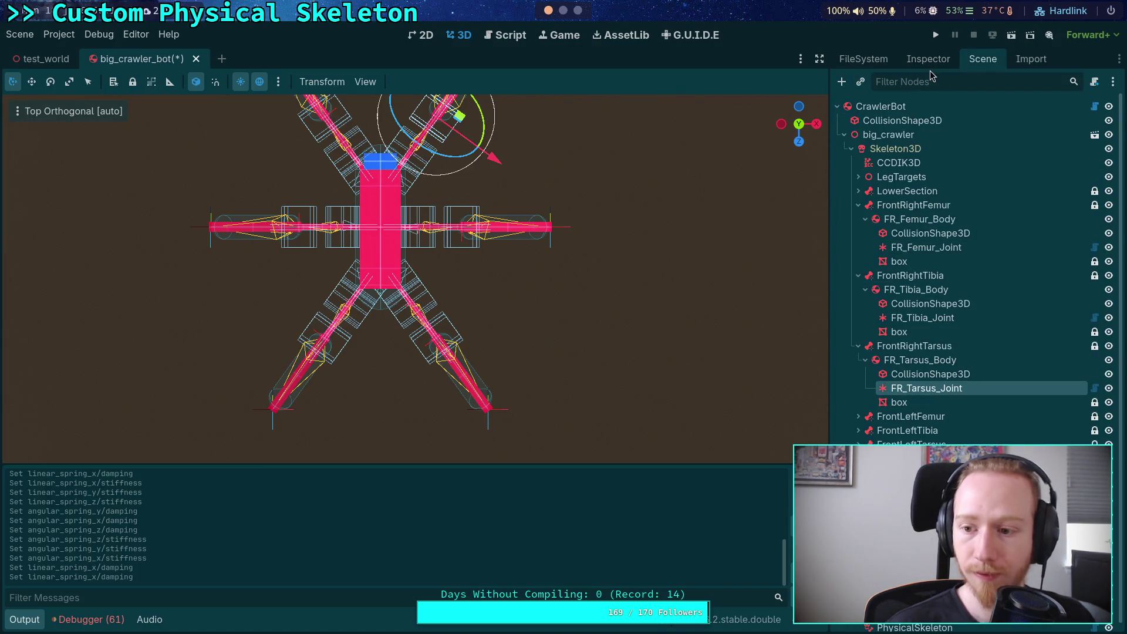
click(929, 62)
right_click(875, 337)
click(915, 365)
right_click(873, 435)
click(916, 463)
right_click(873, 527)
click(916, 556)
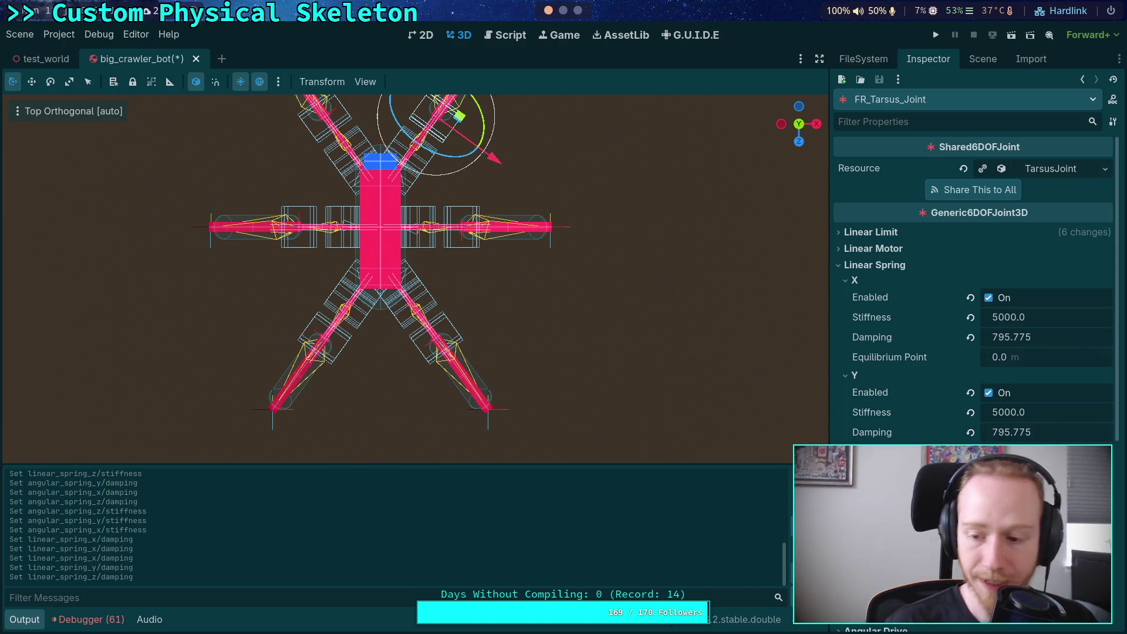
Set FR_Tarsus_Joint's linear Y and X stiffness to 2000
click(1005, 412)
text(2e3)
click(1008, 317)
text(2)
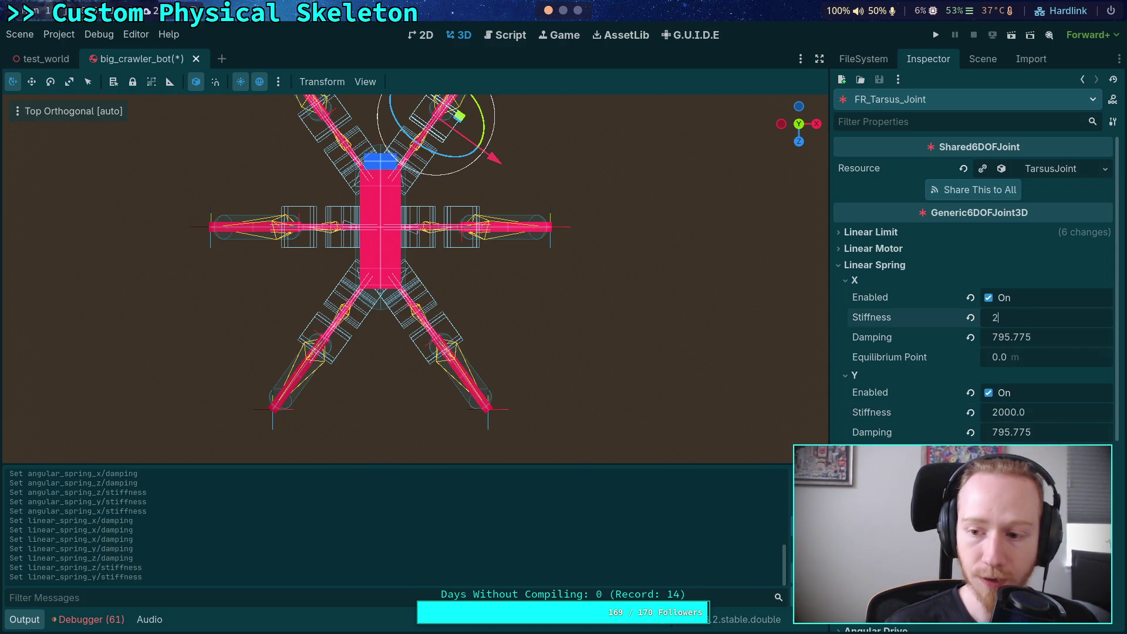
key(Return)
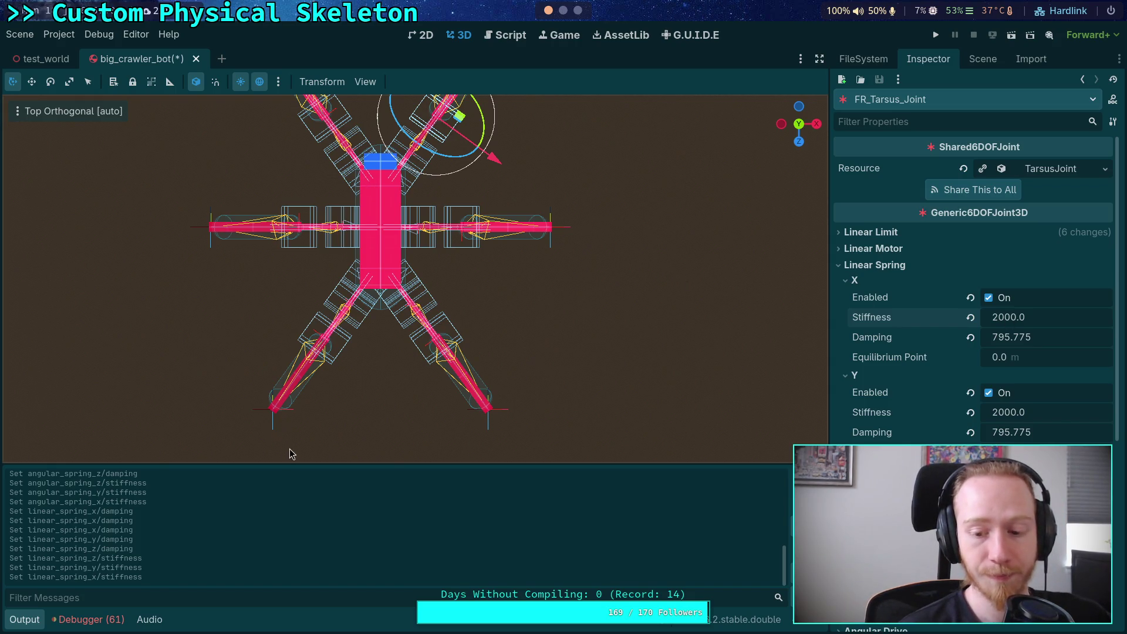
click(60, 34)
mouse_move(100, 33)
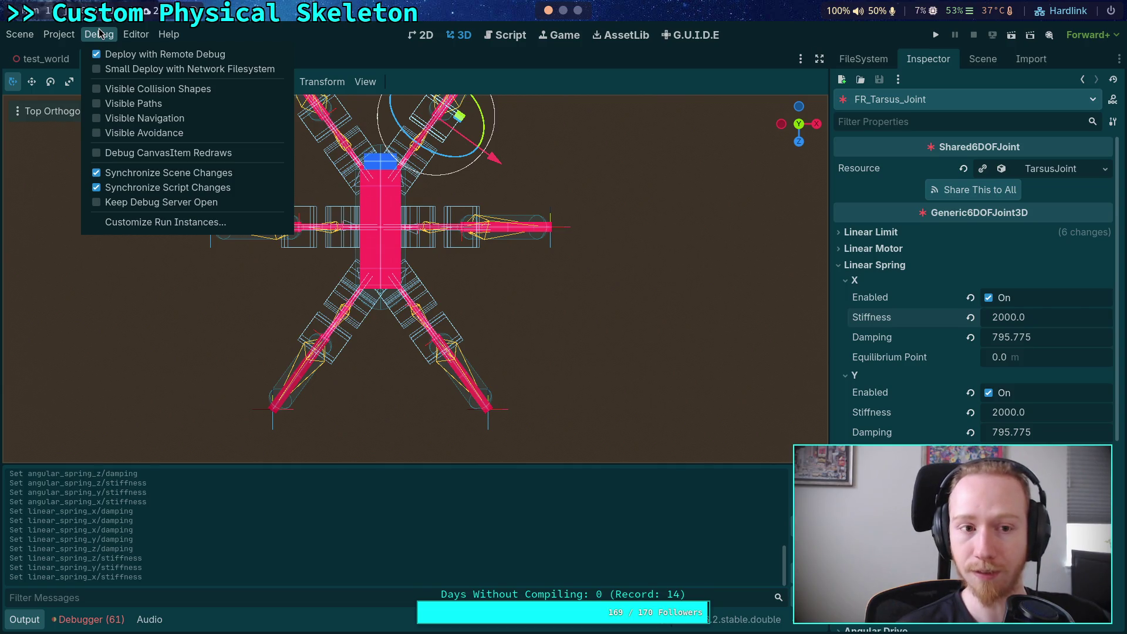
mouse_move(134, 39)
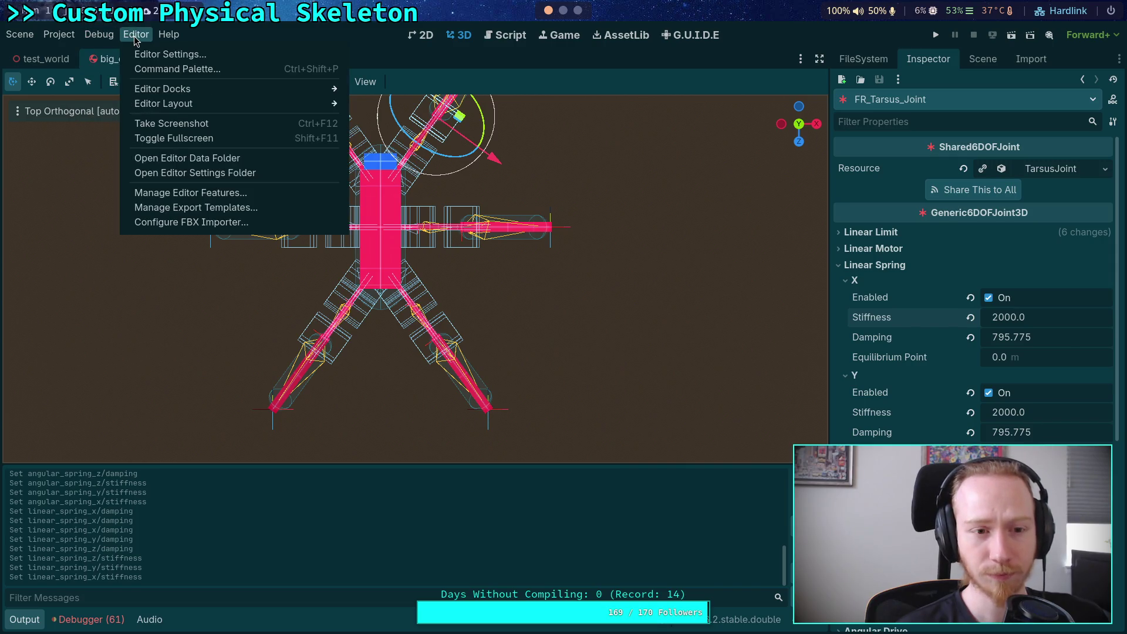
mouse_move(56, 38)
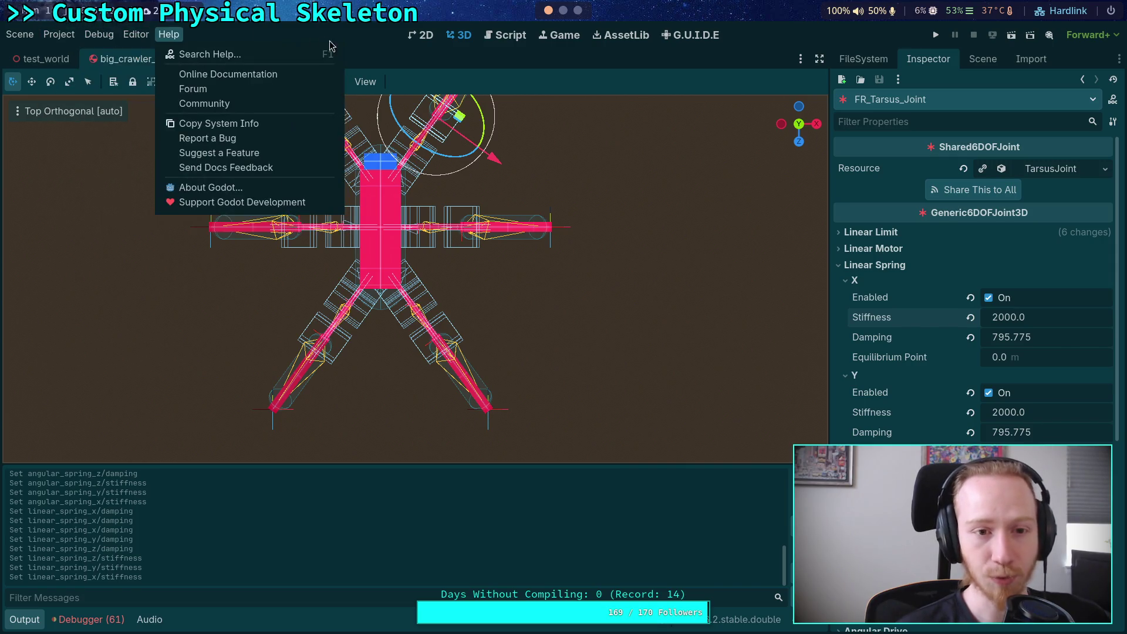
click(374, 48)
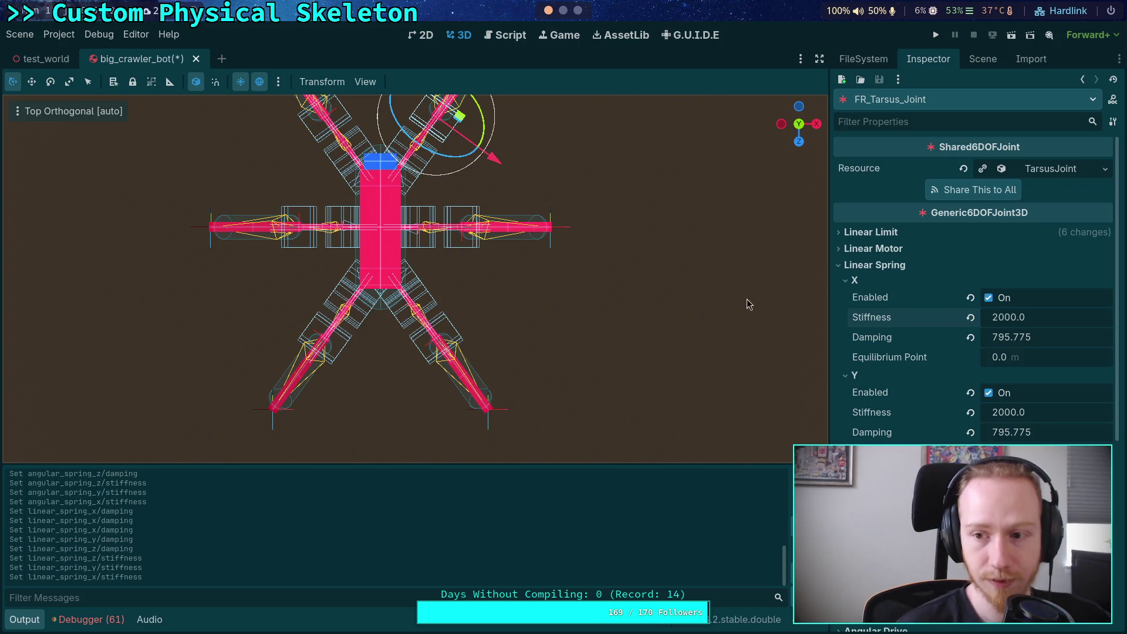
Paste 795.775 into FR_Tarsus_Joint's angular spring X, Y and Z damping
scroll(917, 411, down, 5)
click(871, 308)
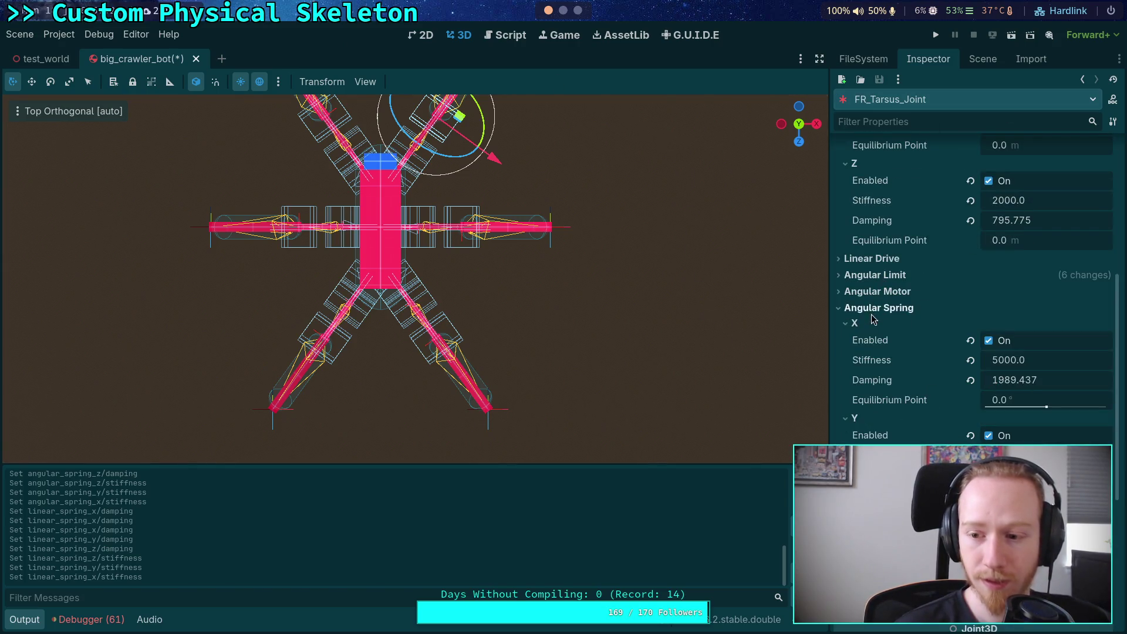
right_click(868, 379)
click(880, 398)
right_click(872, 475)
click(881, 494)
right_click(872, 570)
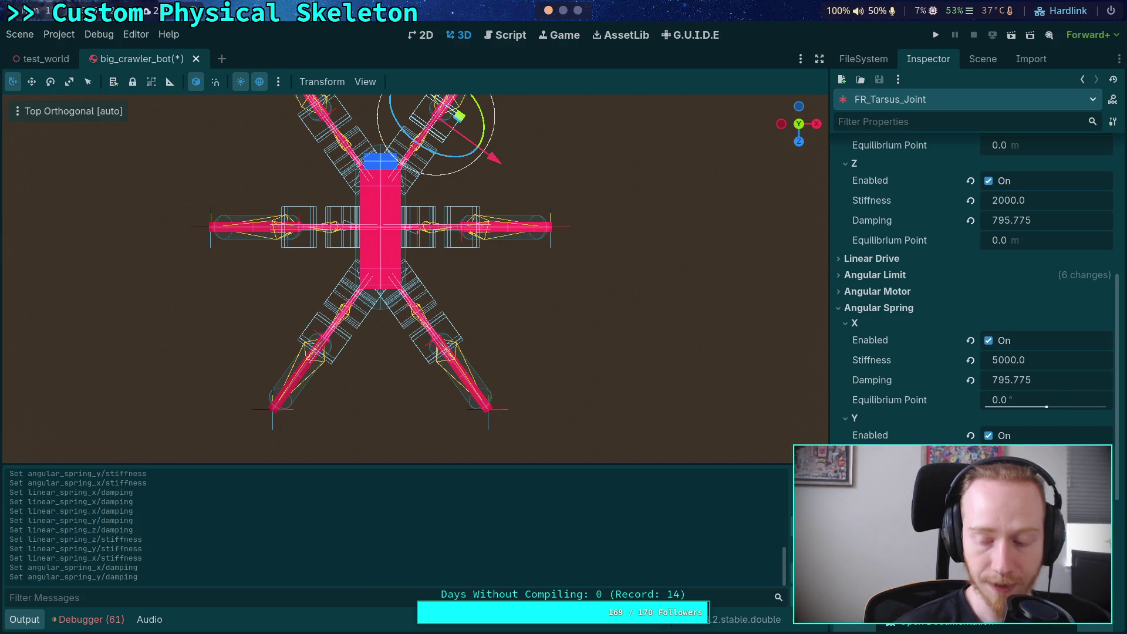
click(881, 589)
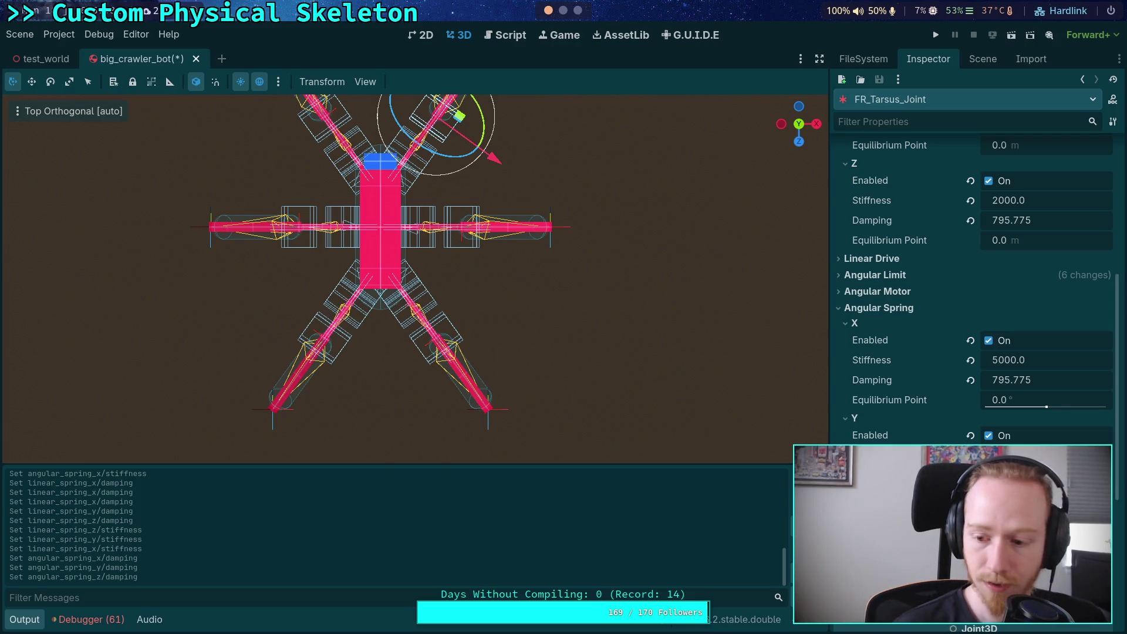
Set angular X stiffness to 2000, then save and run the crawler scene with F5
click(881, 569)
click(1015, 362)
text(2)
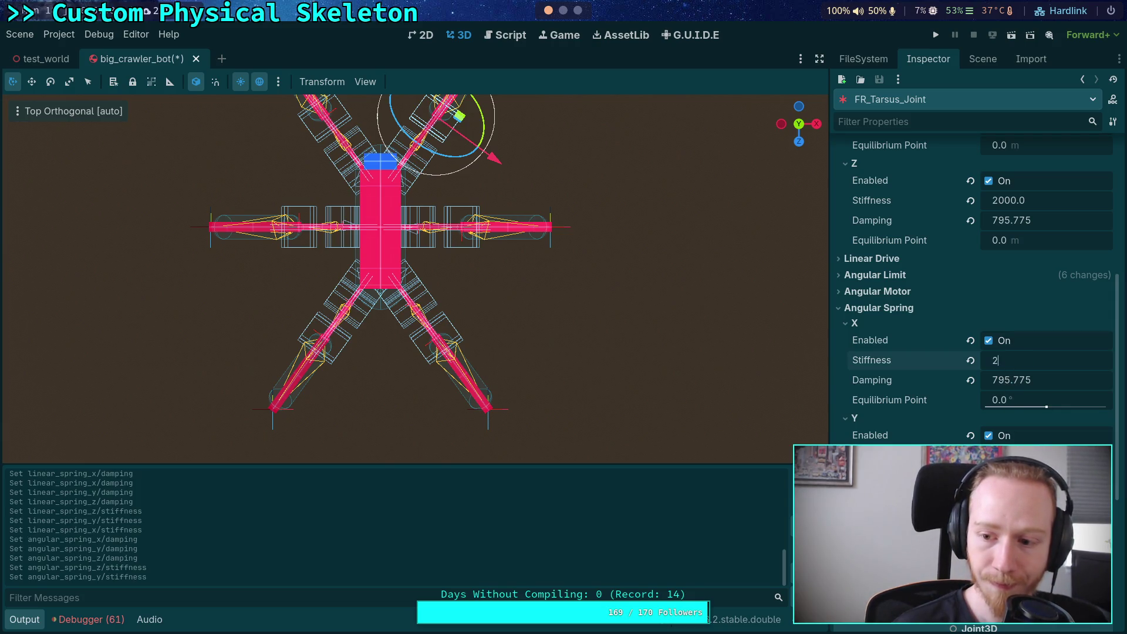
key(Return)
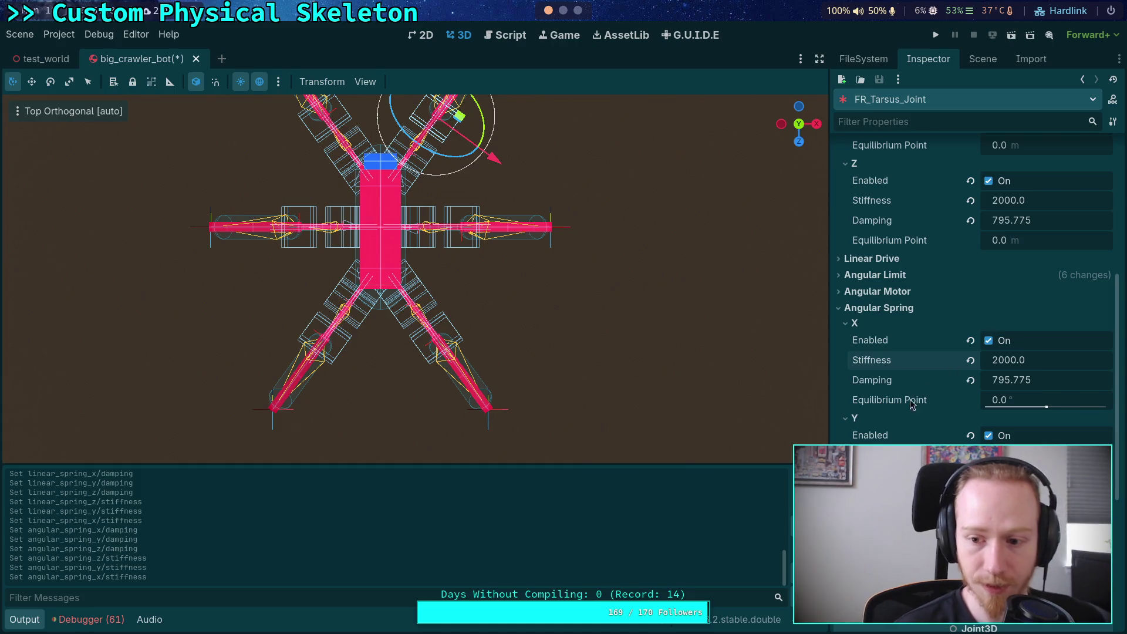
scroll(909, 388, up, 5)
scroll(909, 388, up, 2)
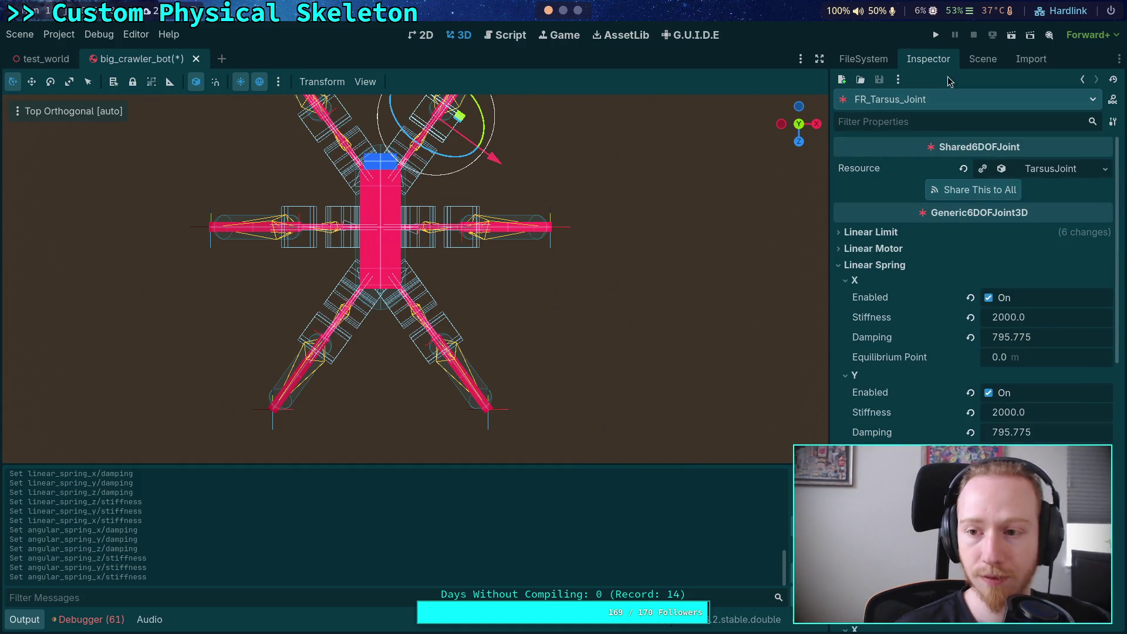
click(983, 59)
key(F5)
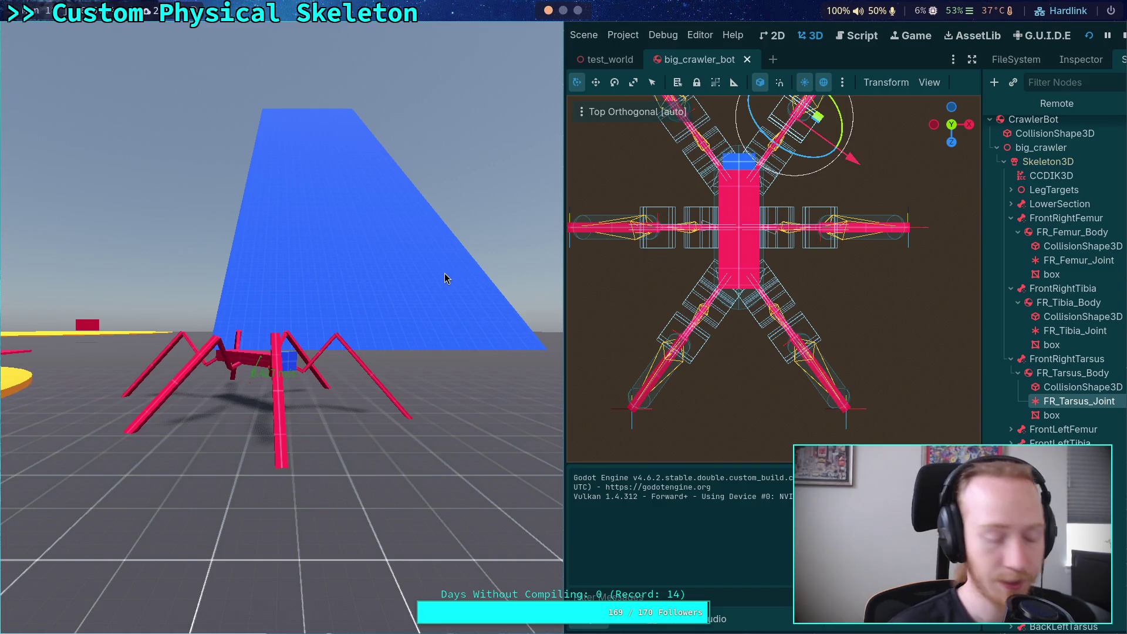
Dismiss the floating game window and show the expanded debugger panel for the running session
key(super+v)
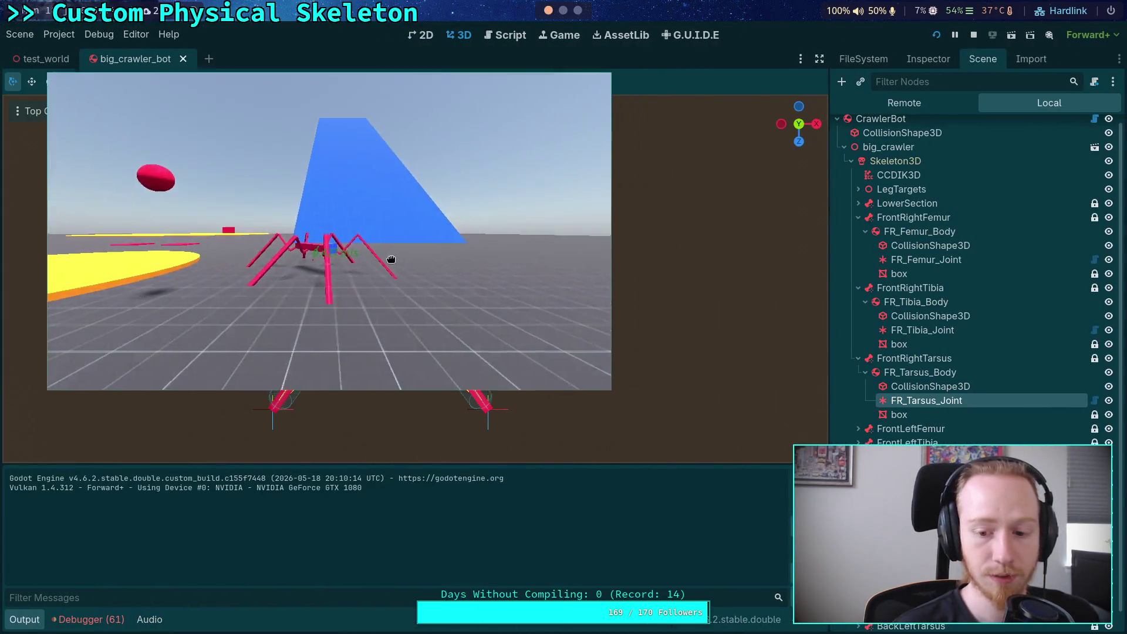
click(98, 34)
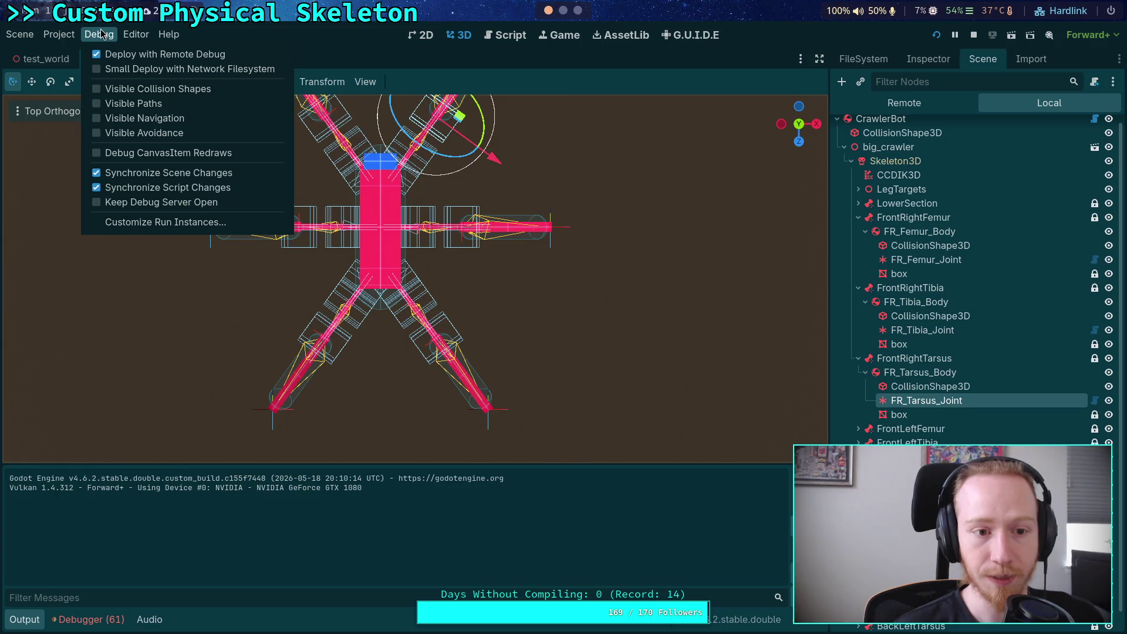
mouse_move(140, 35)
mouse_move(242, 93)
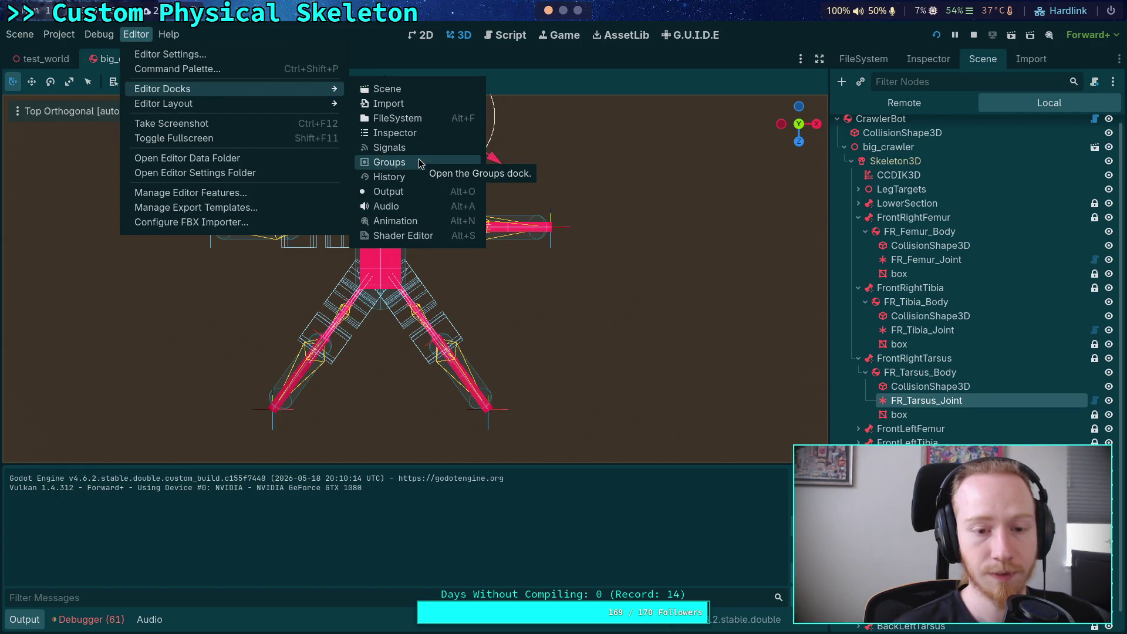
click(95, 622)
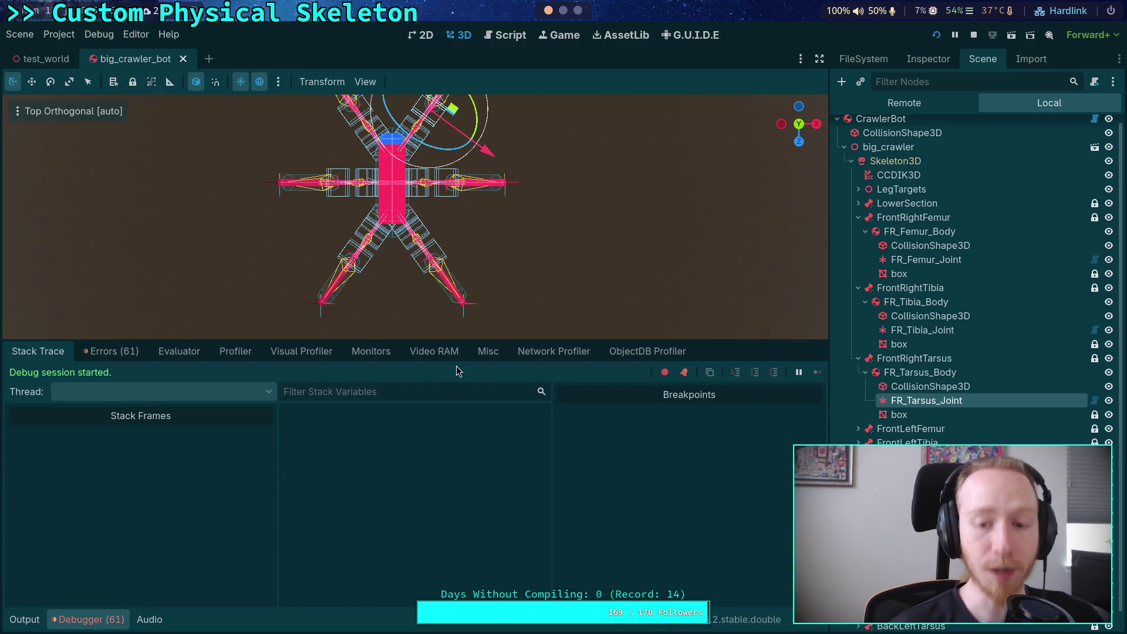
Record a profiler capture measured as Physics Frame %, with timing left on Inclusive
click(235, 352)
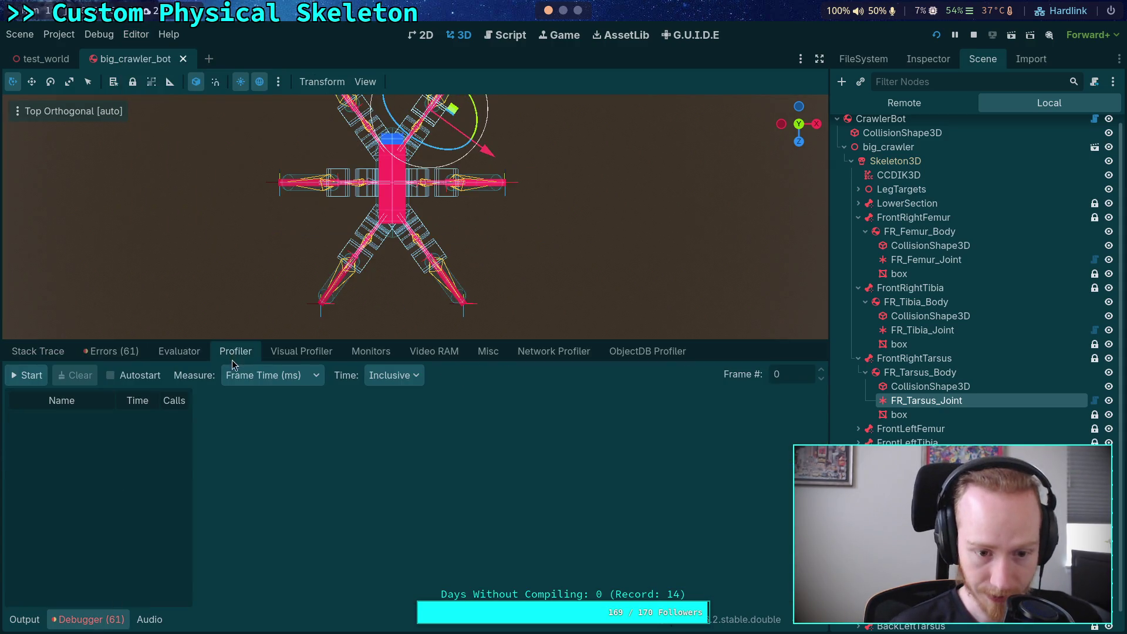
click(252, 375)
click(299, 436)
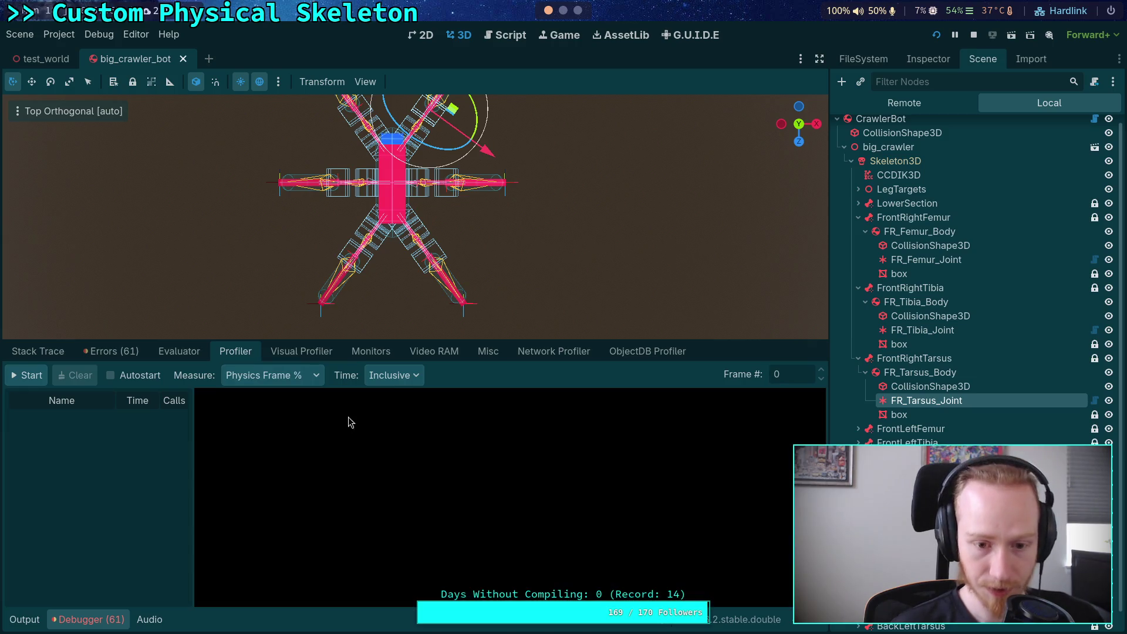
click(408, 377)
click(449, 368)
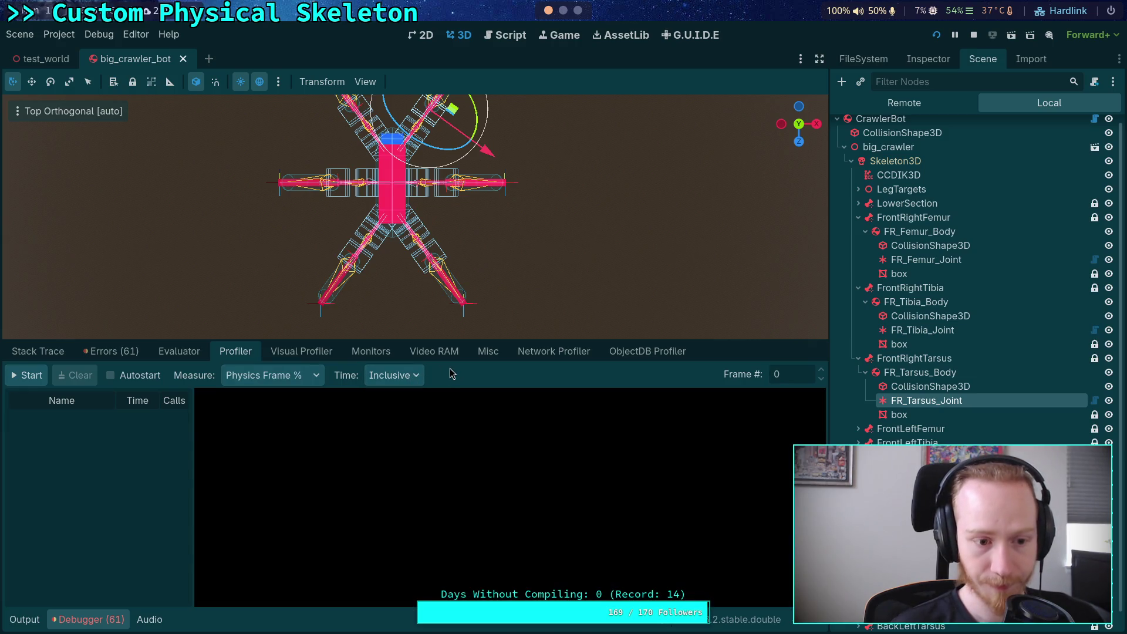
click(29, 375)
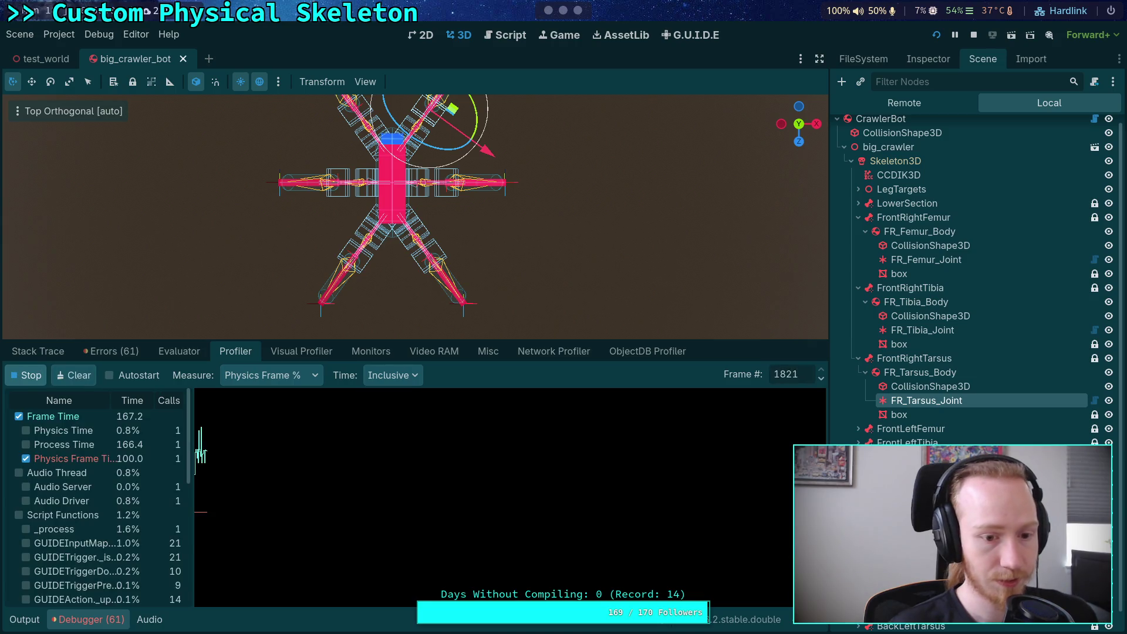
click(36, 377)
Graph Physics Time and inspect frame 1827 (Physics 3D 3.6%) in a widened, enlarged profiler
drag(190, 392, 248, 393)
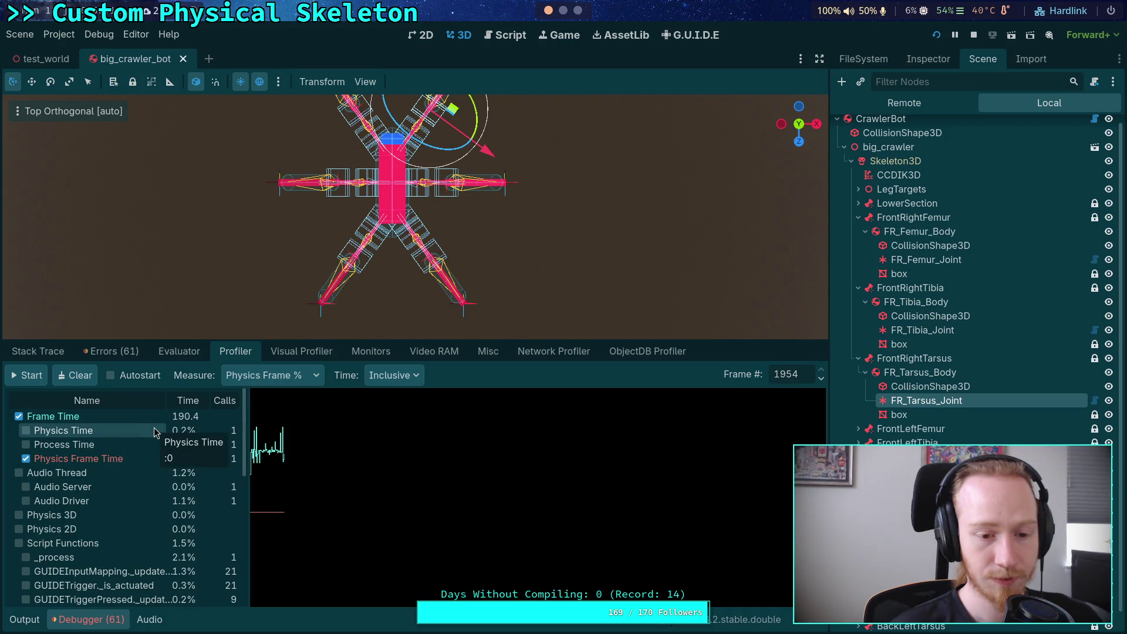
drag(246, 405, 271, 405)
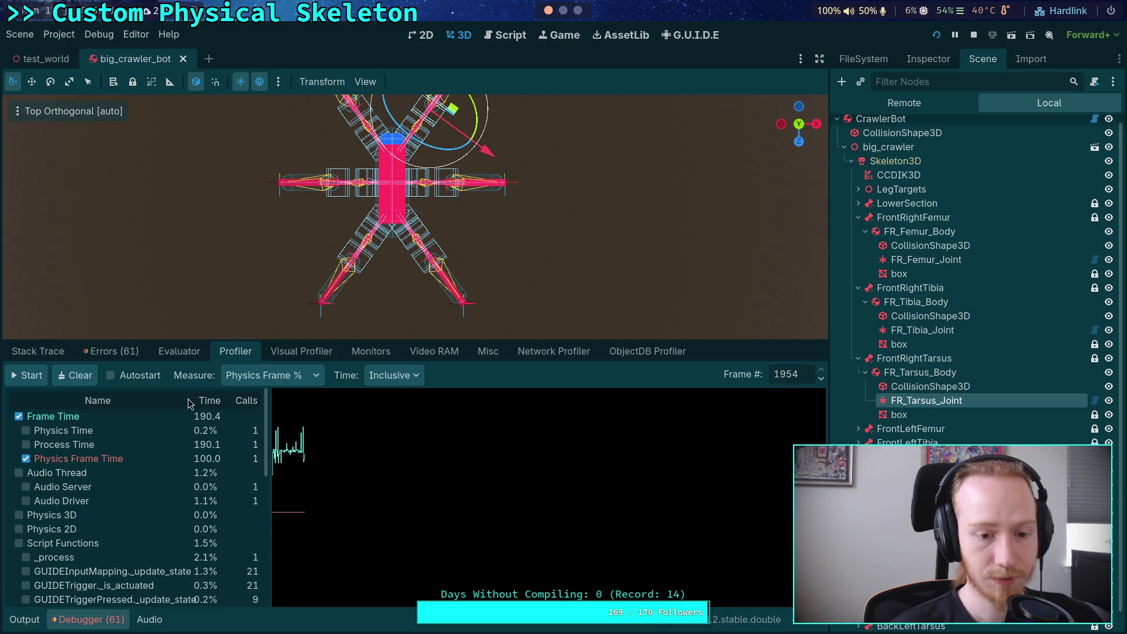
click(212, 443)
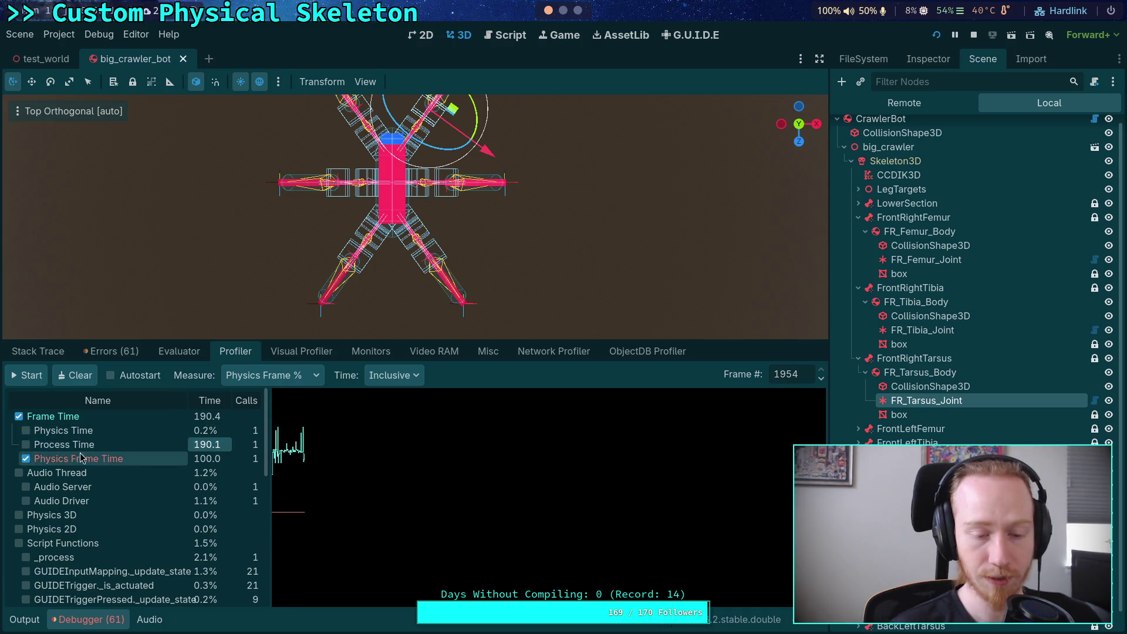
click(26, 431)
click(203, 432)
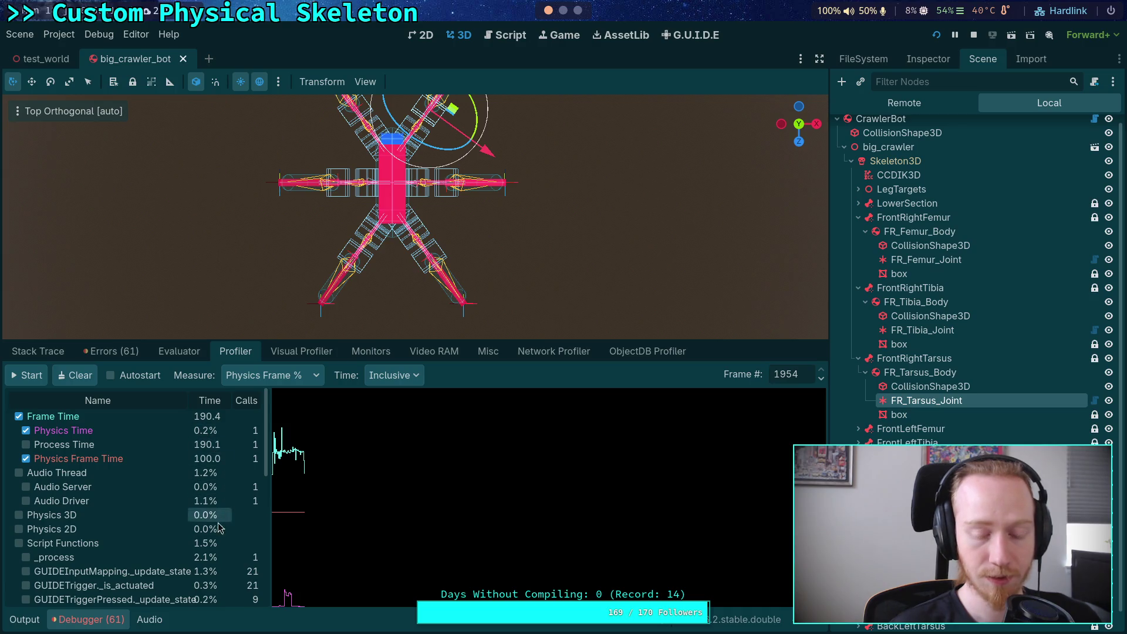
drag(283, 596, 288, 598)
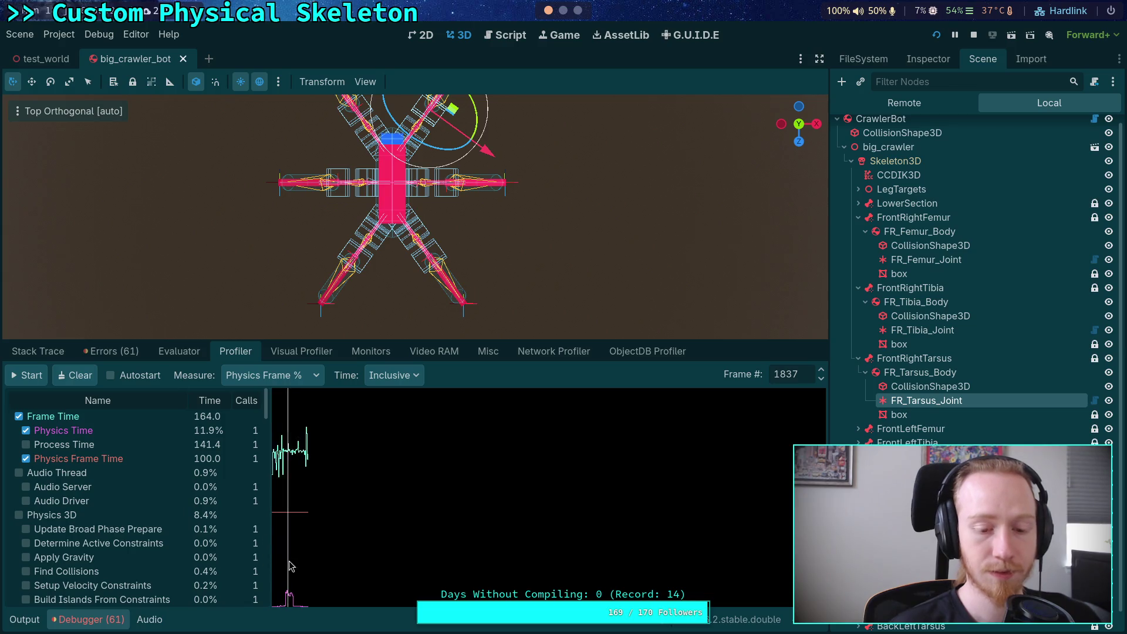
drag(385, 596, 375, 581)
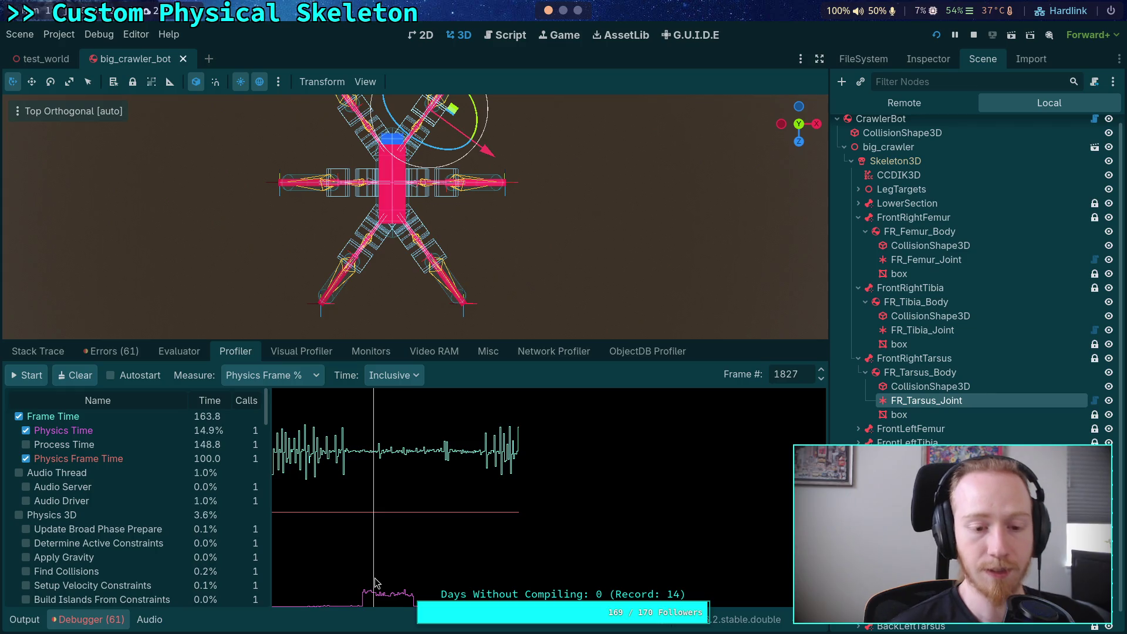
drag(206, 341, 233, 245)
drag(272, 316, 308, 317)
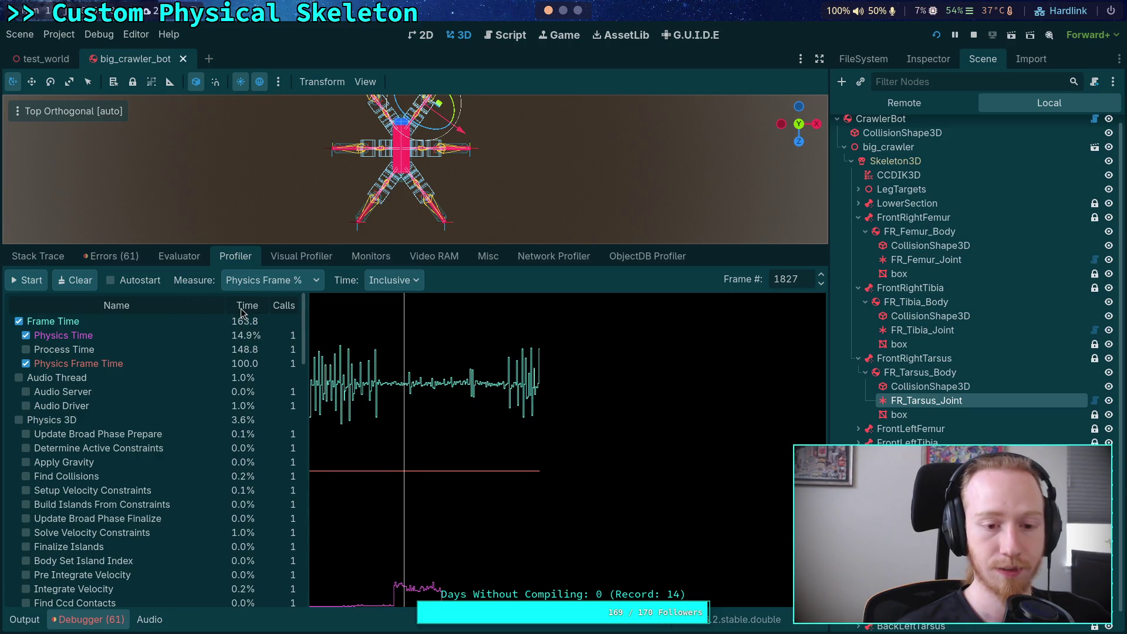
Switch Measure to Frame Time (ms), clear the capture, enable Autostart, and stop the game
click(273, 280)
click(276, 300)
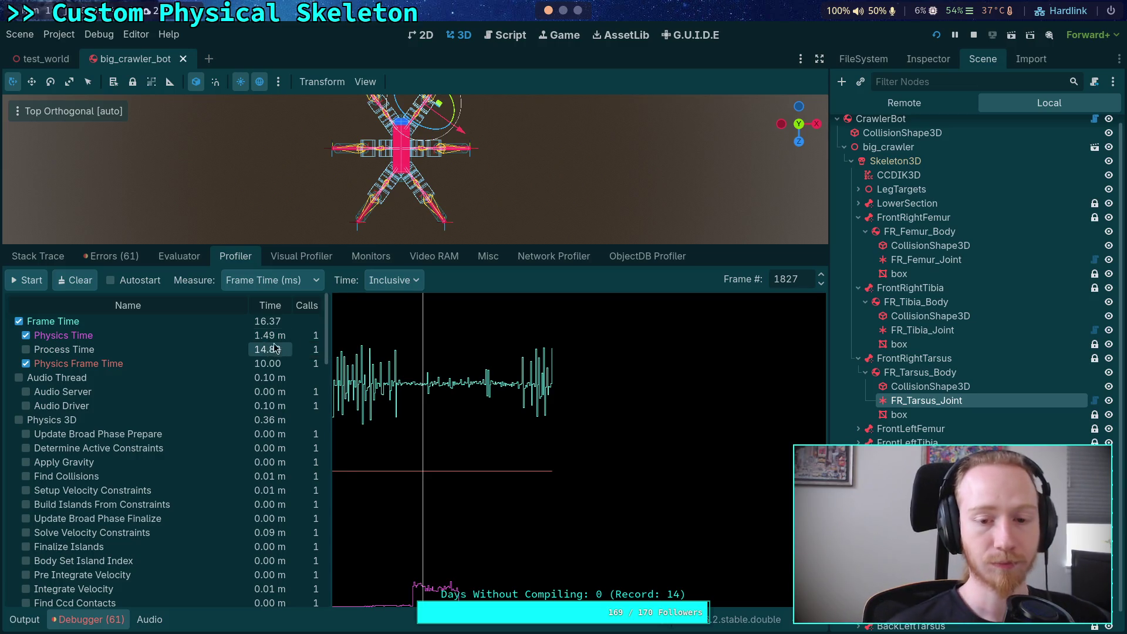
click(72, 281)
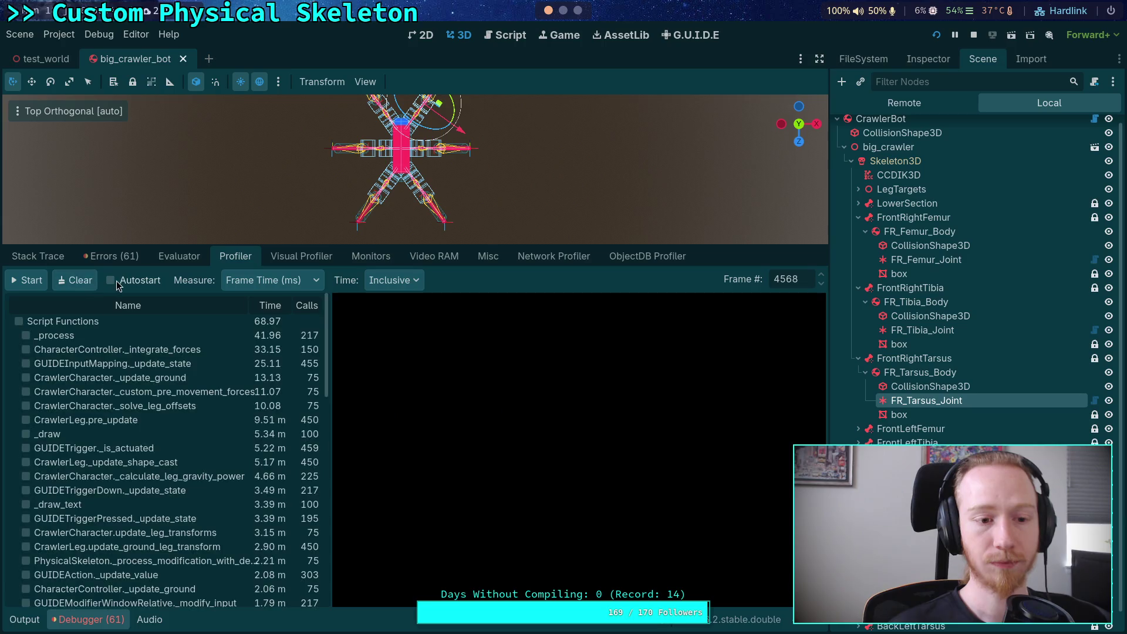
click(111, 281)
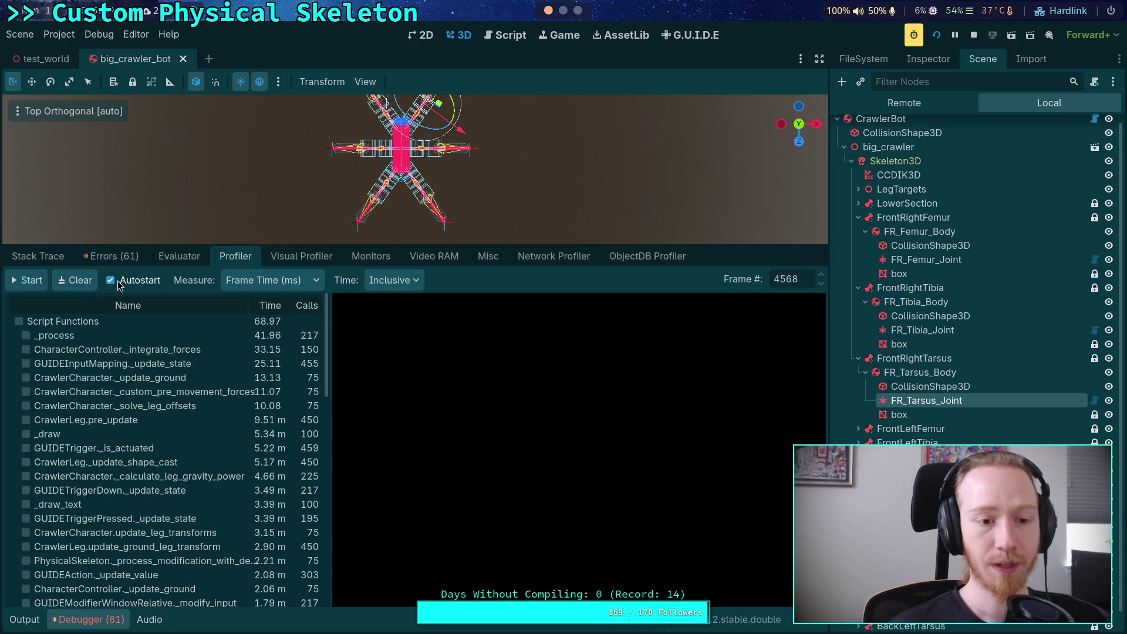
click(974, 36)
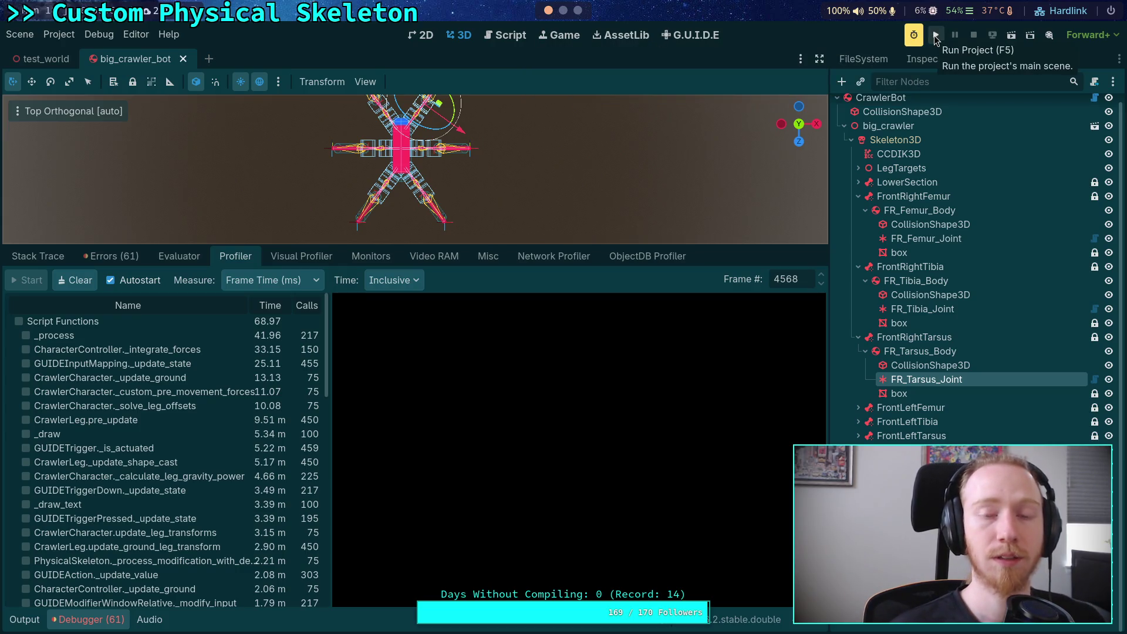
Run the crawler scene for about ten seconds so Autostart profiles it, then close the game
click(936, 37)
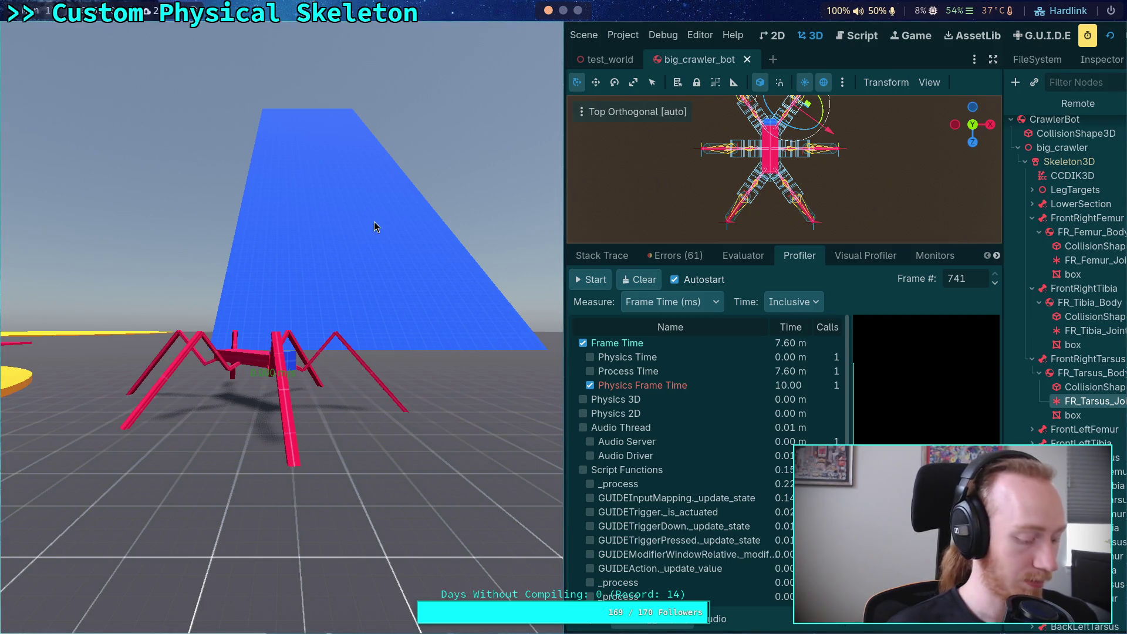
key(super+q)
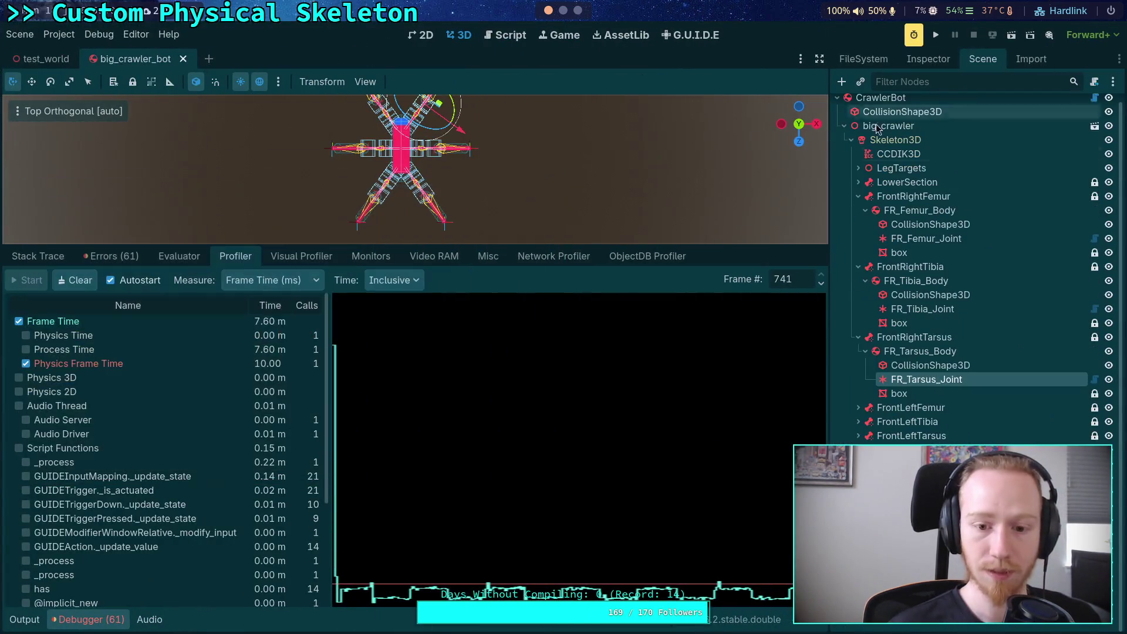
Graph Physics Time in the new capture and scrub its frames in milliseconds
click(72, 340)
mouse_move(426, 510)
mouse_down()
mouse_move(489, 535)
mouse_move(519, 528)
mouse_move(441, 516)
mouse_up()
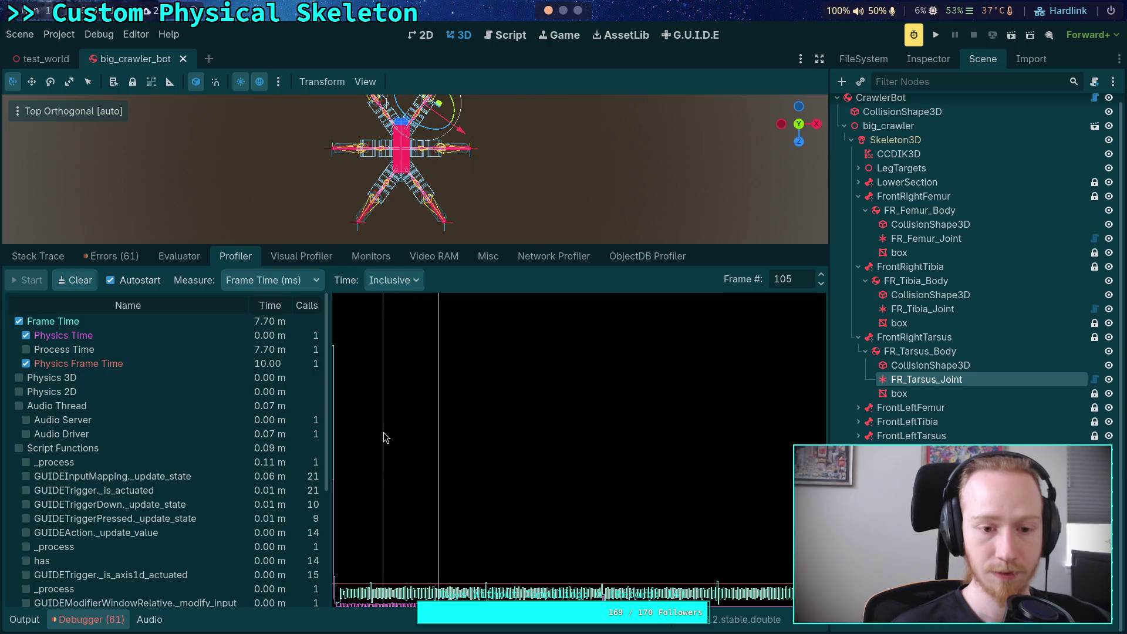
drag(400, 453, 412, 455)
click(303, 277)
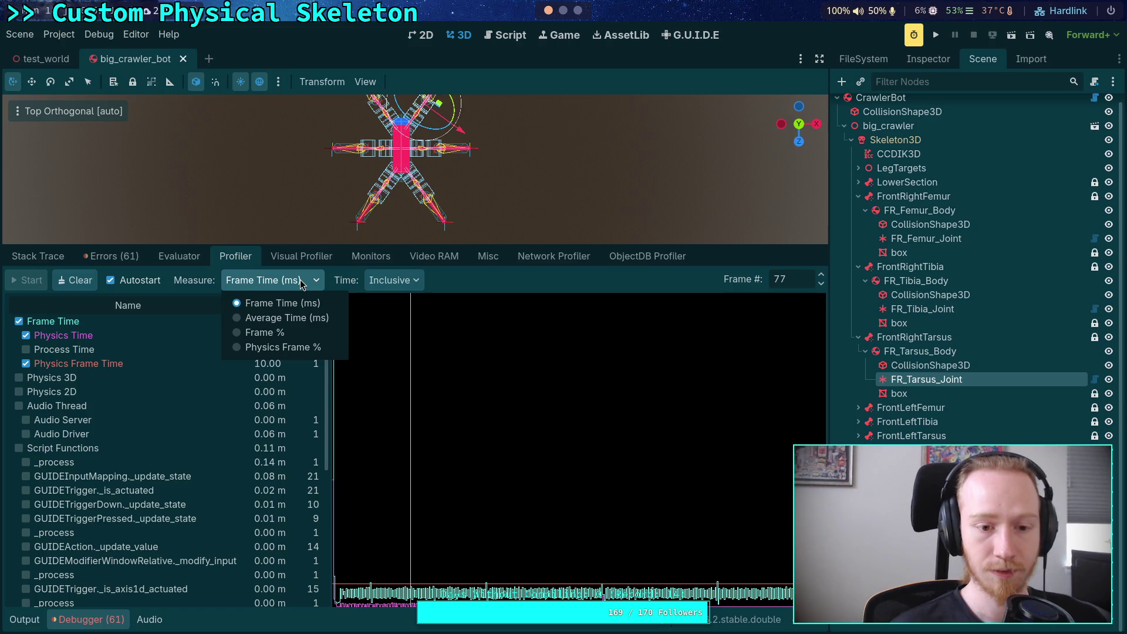
click(294, 303)
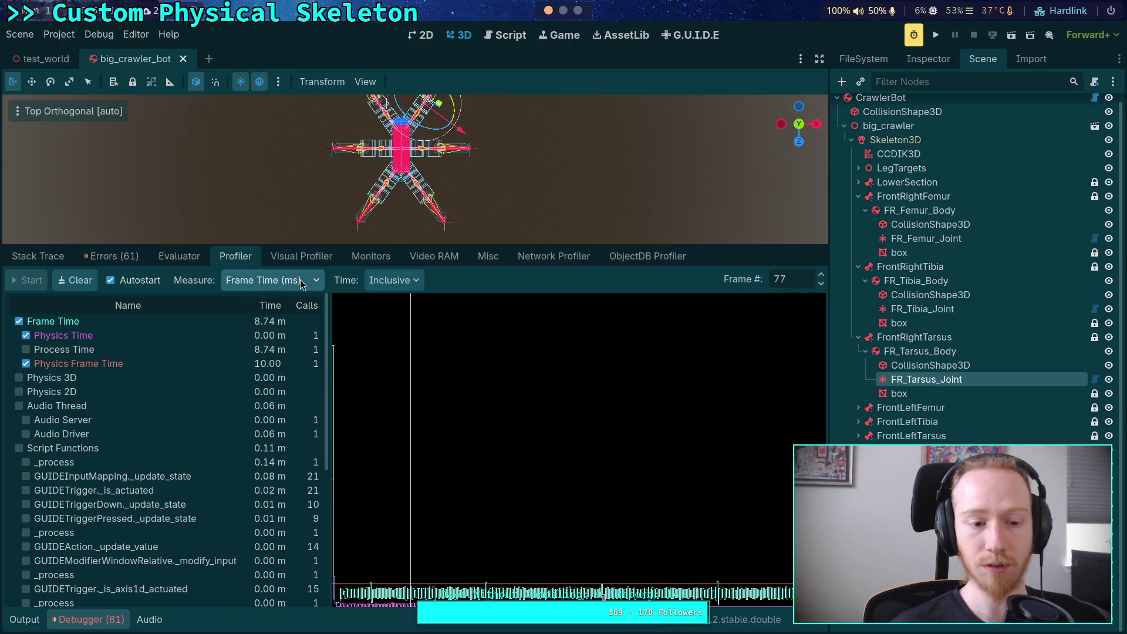
mouse_move(333, 335)
mouse_down()
mouse_move(344, 334)
mouse_move(335, 336)
mouse_up()
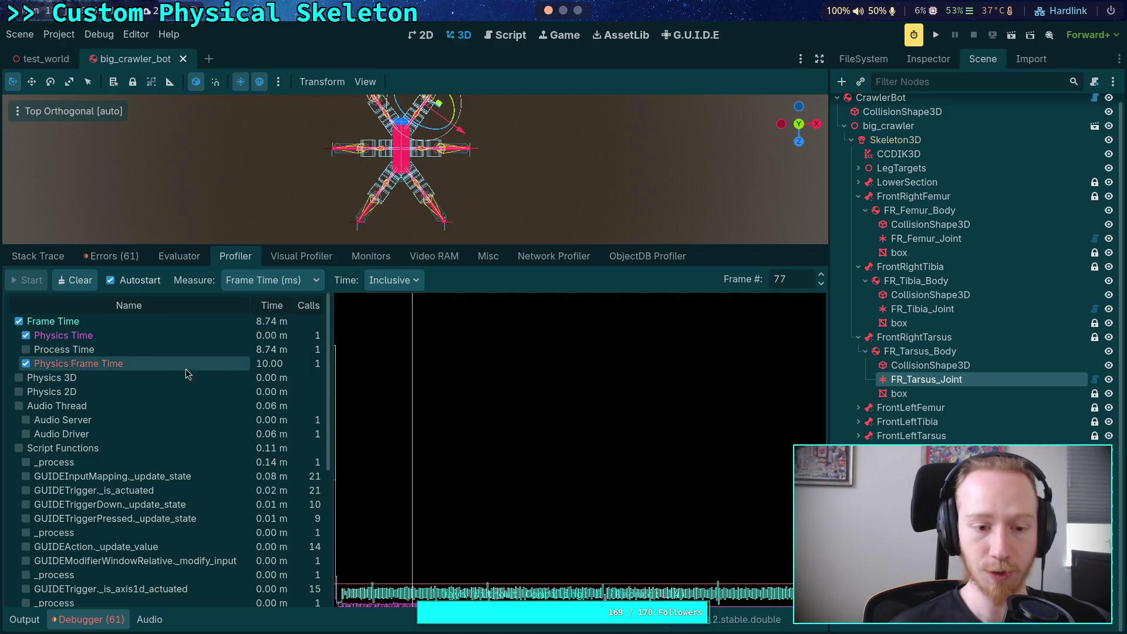
mouse_move(439, 387)
mouse_down()
mouse_move(753, 405)
mouse_move(640, 408)
mouse_move(622, 435)
mouse_move(738, 449)
mouse_move(491, 455)
mouse_move(459, 428)
mouse_up()
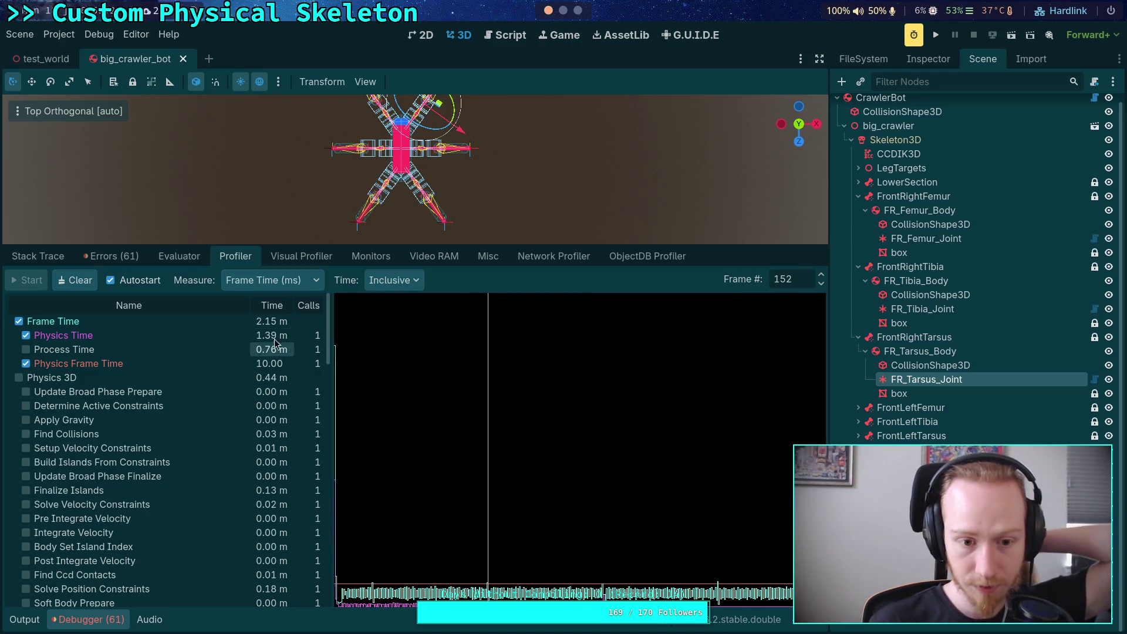
Compare frames 198 and 105 as Physics Frame %, then return to Frame Time (ms)
click(308, 282)
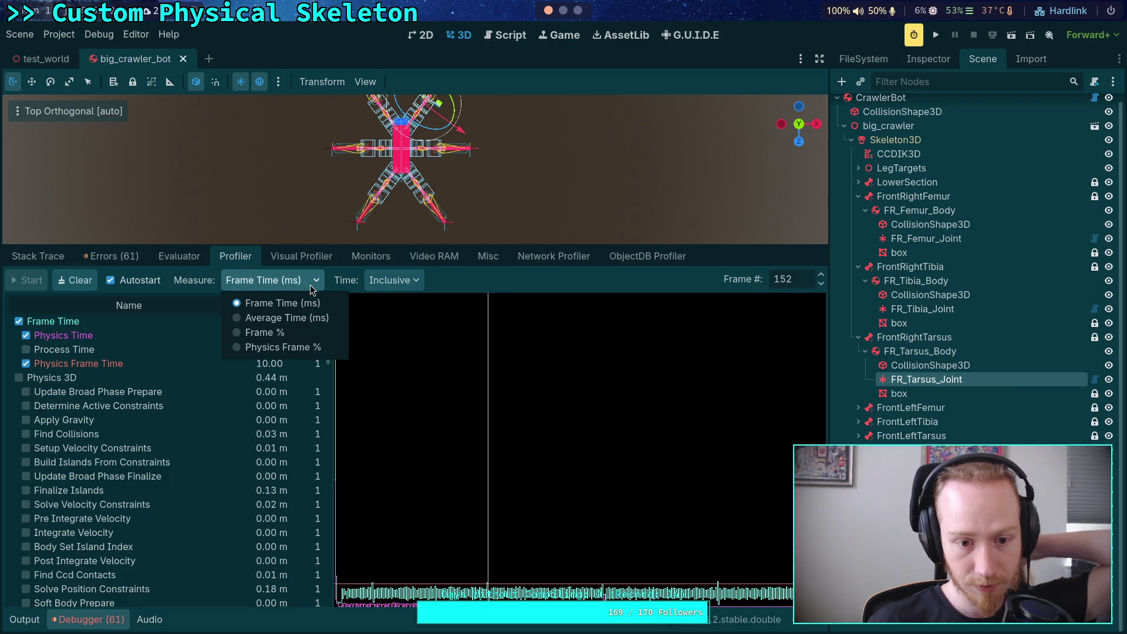
click(279, 346)
click(606, 542)
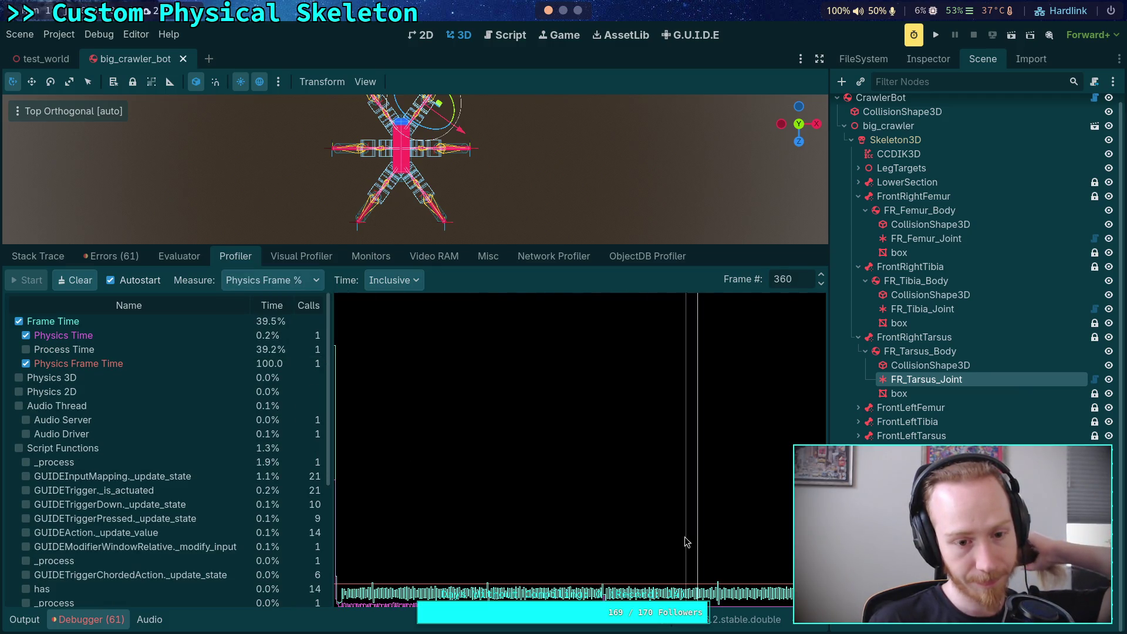
click(534, 540)
drag(513, 540, 441, 545)
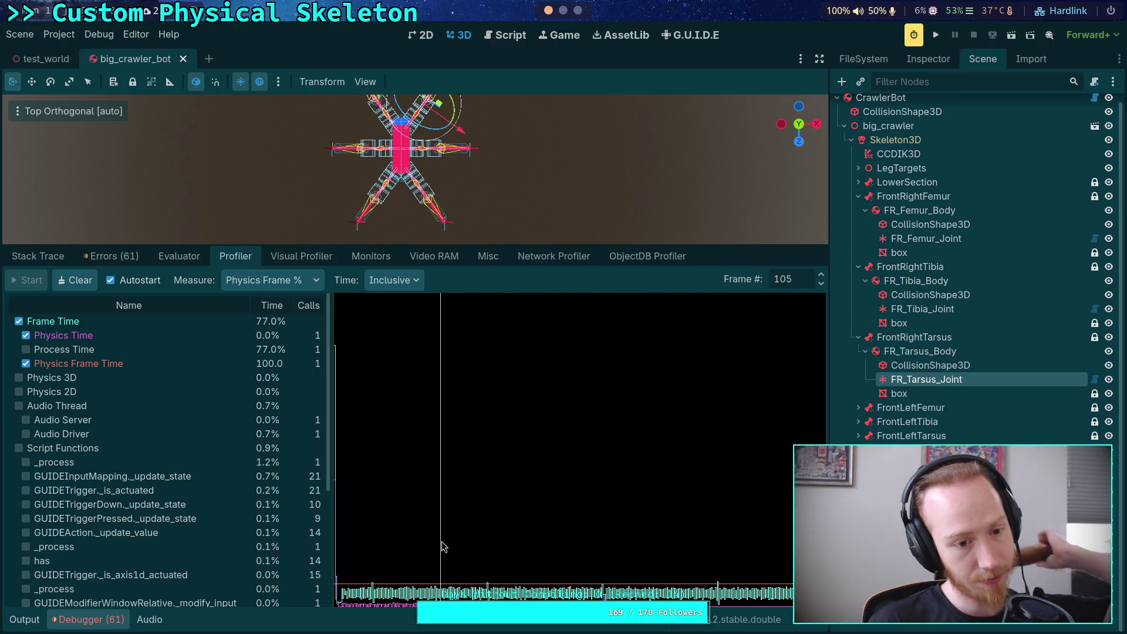
click(267, 286)
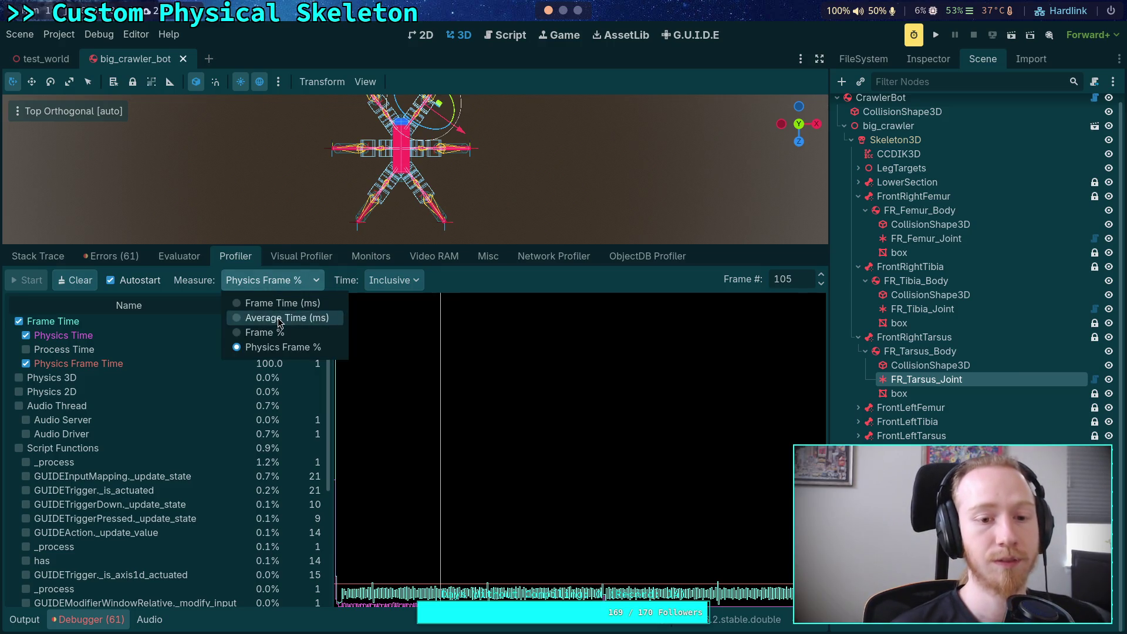
click(280, 305)
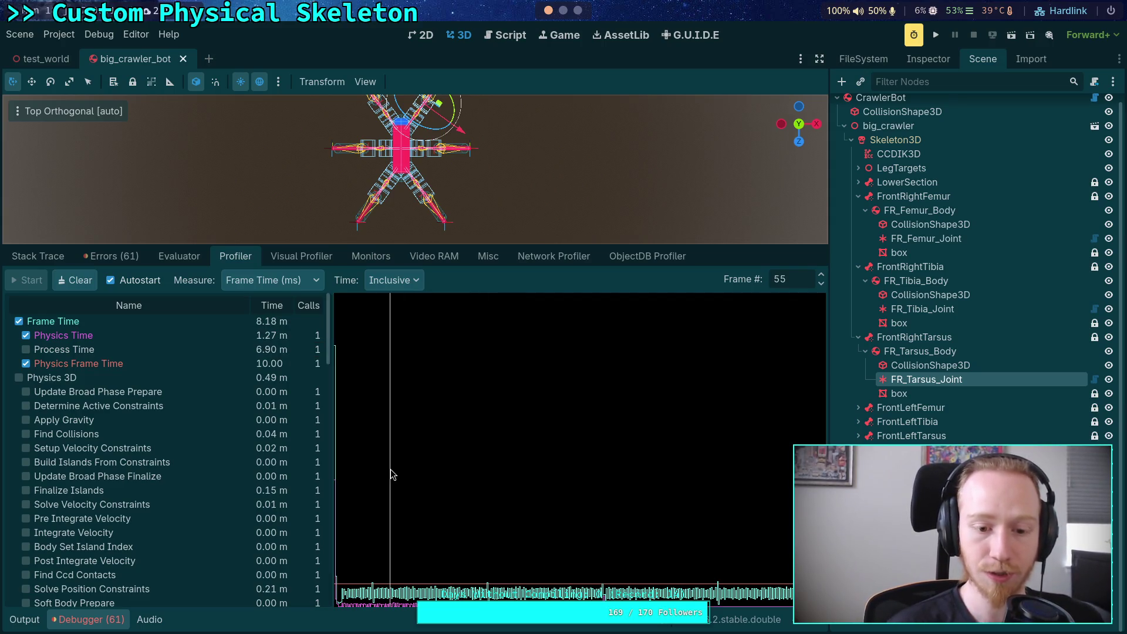
Scan captured frames 41 through 325 and hide Frame Time from the profiler graph
click(376, 464)
mouse_move(398, 464)
mouse_down()
mouse_move(591, 473)
mouse_move(574, 483)
mouse_up()
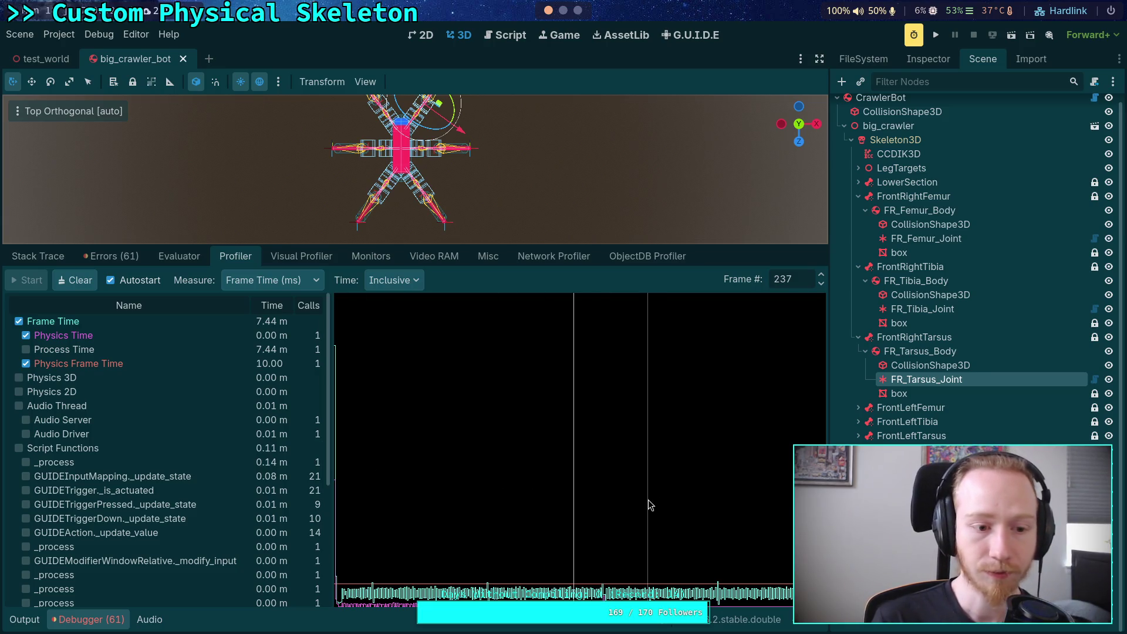
mouse_move(648, 499)
mouse_down()
mouse_move(664, 501)
mouse_move(661, 585)
mouse_up()
click(27, 322)
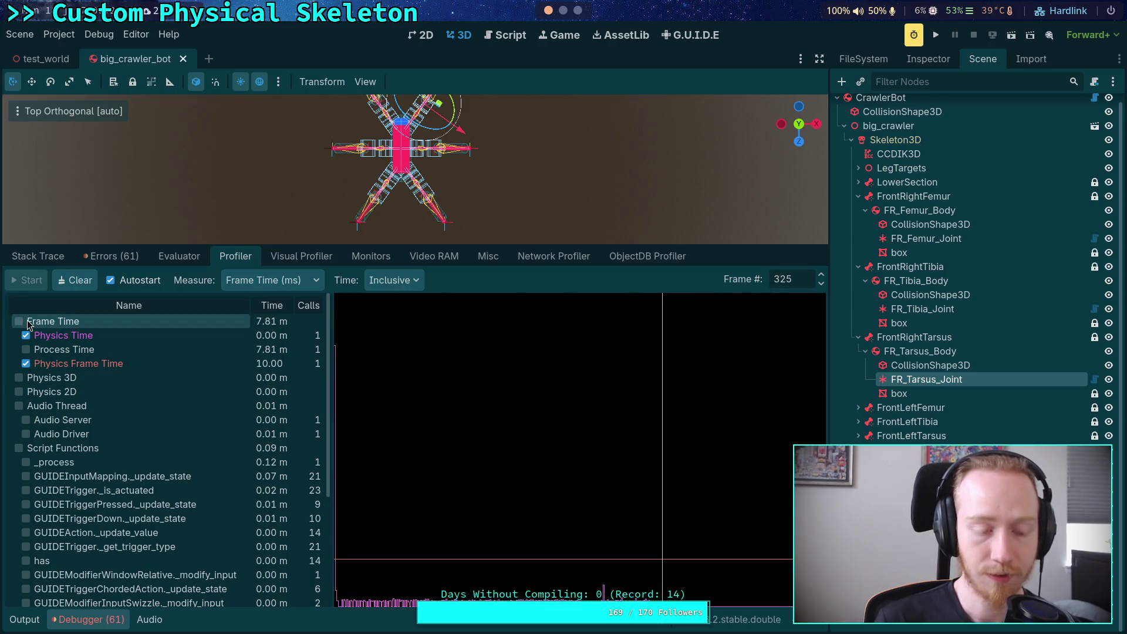
click(26, 336)
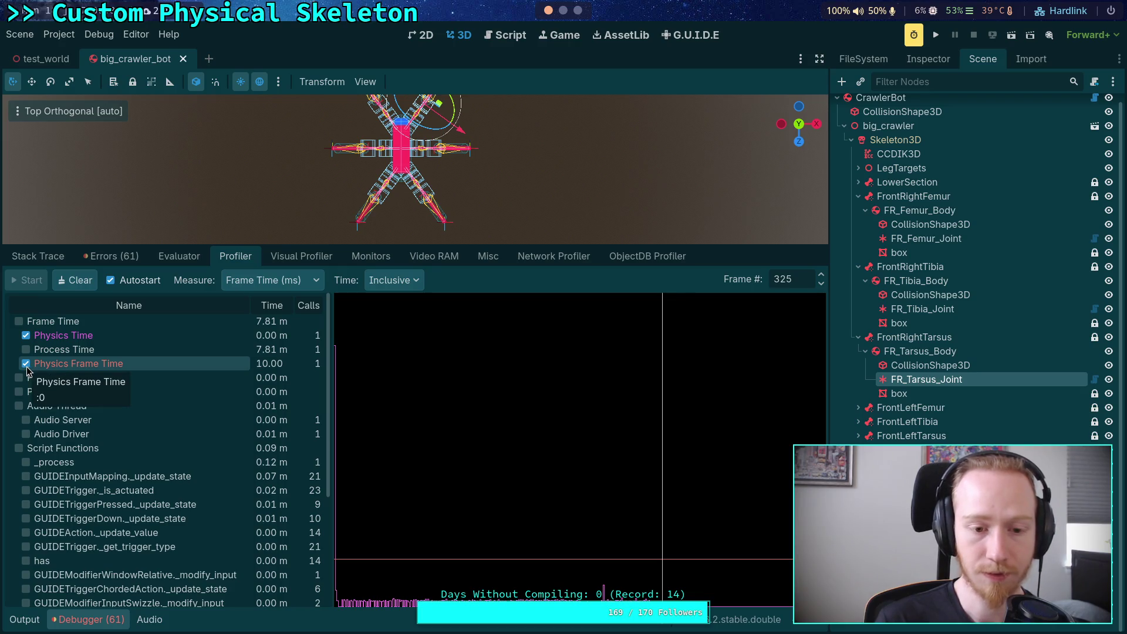
click(26, 336)
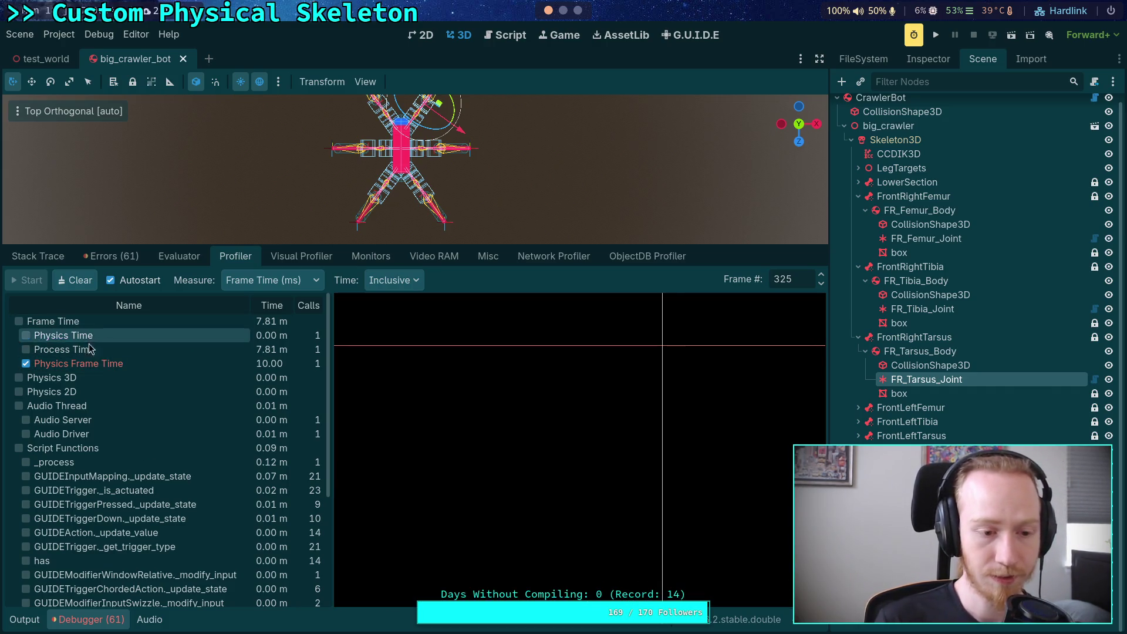
Graph Physics 3D and inspect frame 134's breakdown (Physics 3D 0.37 ms)
click(75, 378)
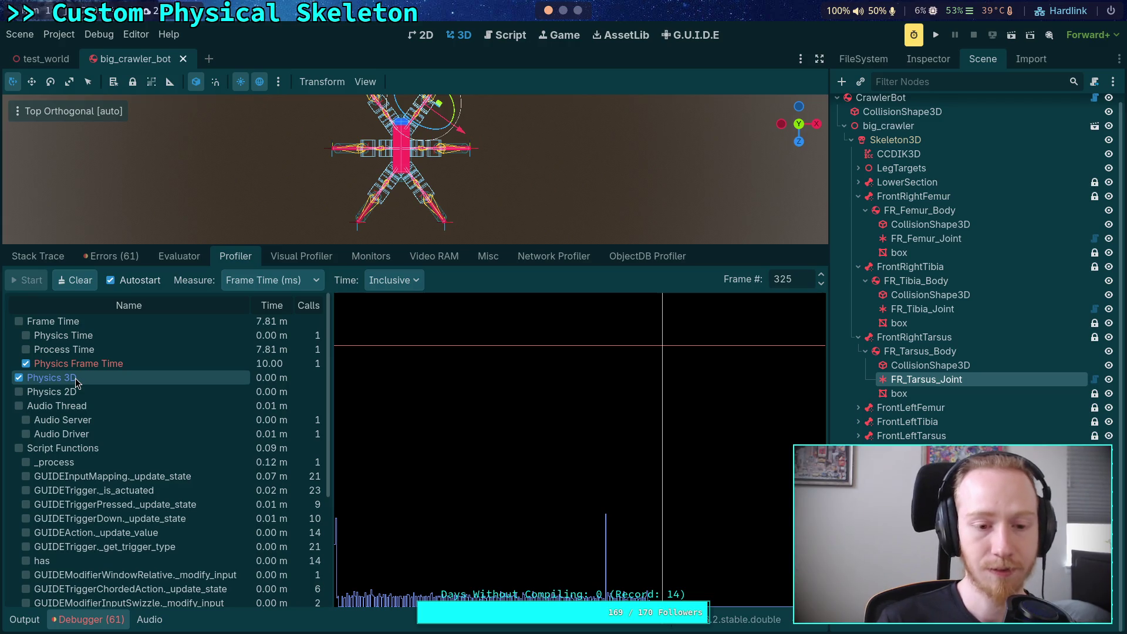
scroll(139, 466, down, 5)
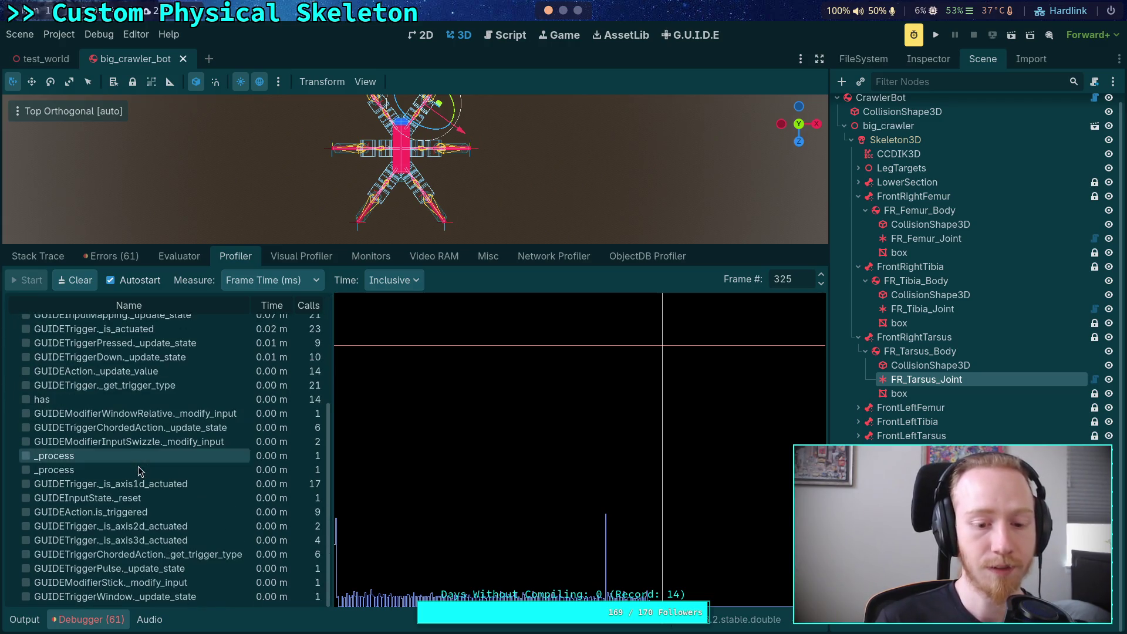
scroll(139, 491, up, 5)
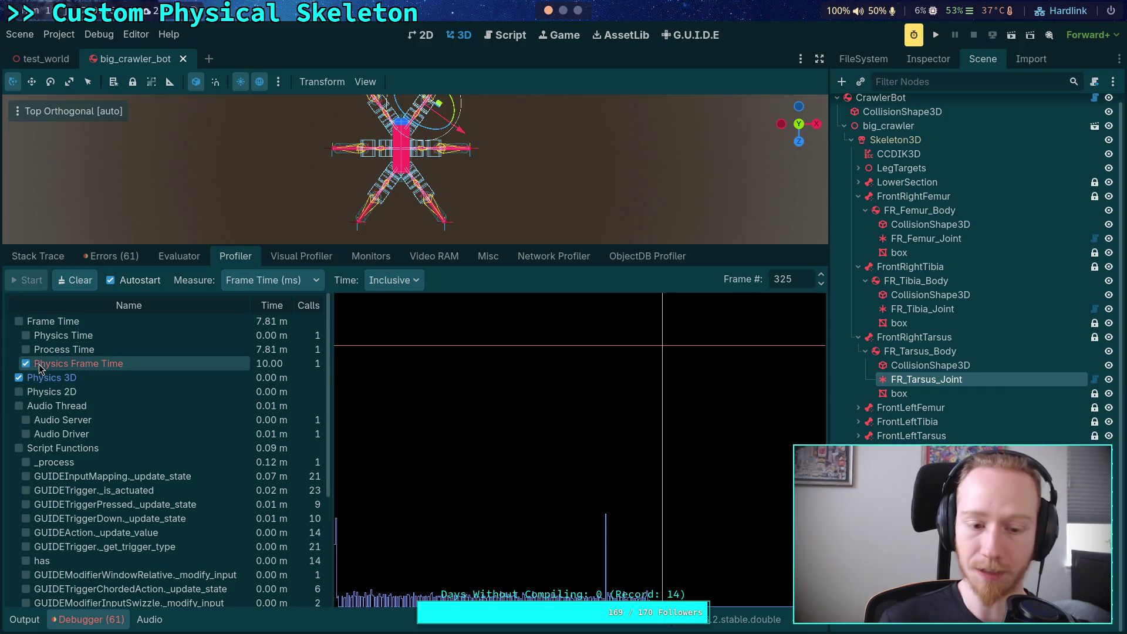
click(470, 502)
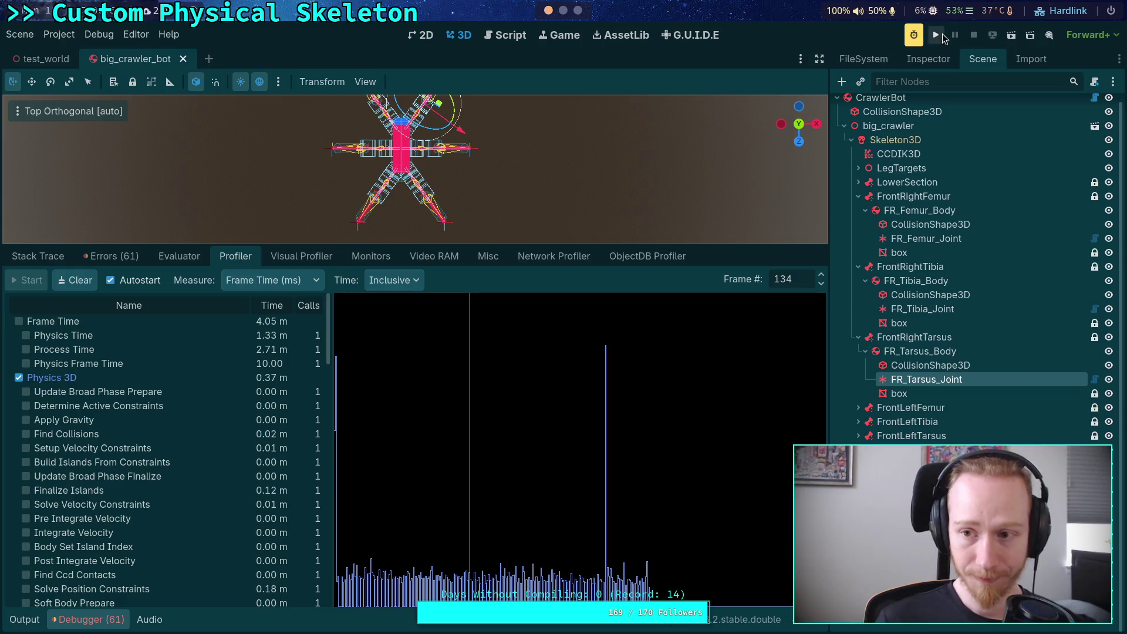
Switch the profiler Measure to Average Time and sweep captured frames down to frame 37
click(59, 34)
click(62, 53)
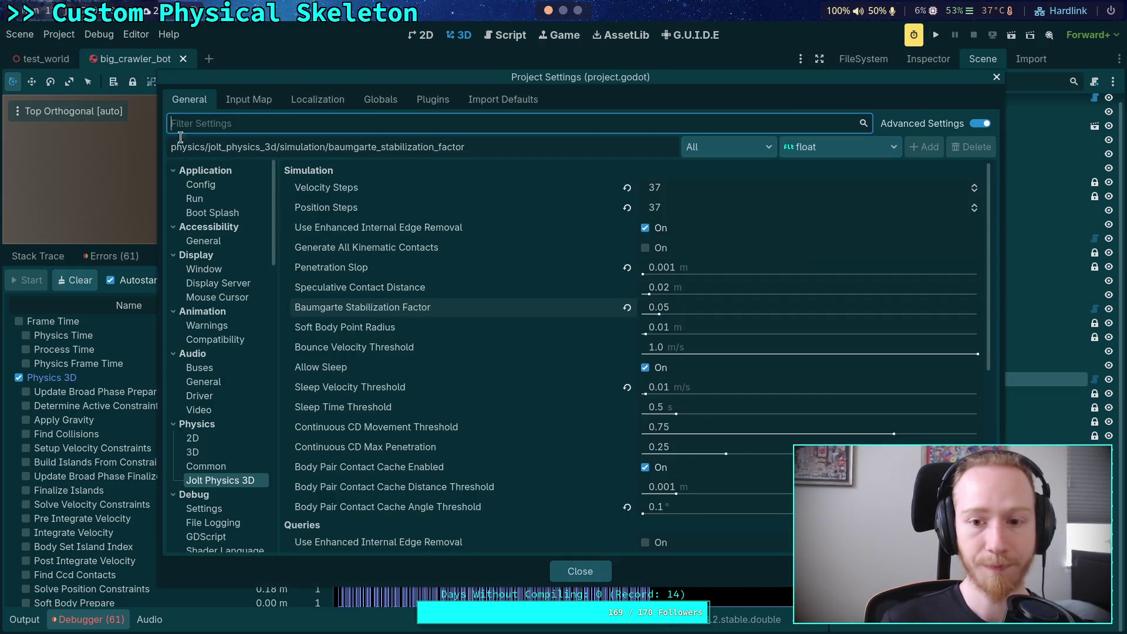
click(997, 79)
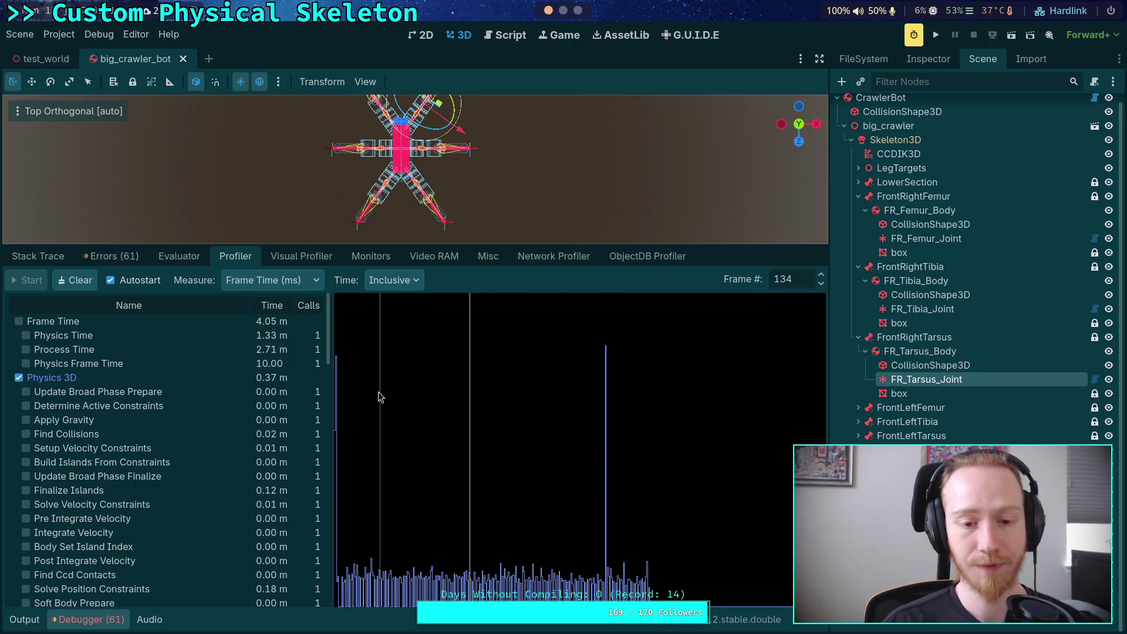
click(273, 280)
click(308, 322)
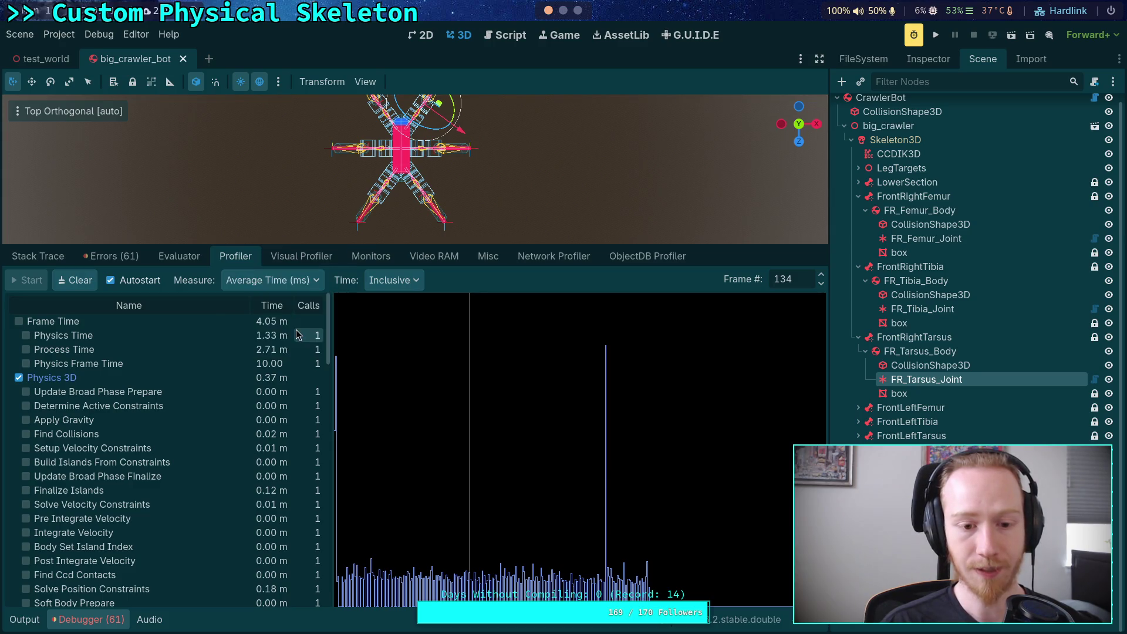
click(488, 423)
click(442, 482)
mouse_move(478, 493)
mouse_down()
mouse_move(664, 490)
mouse_move(517, 498)
mouse_move(448, 468)
mouse_up()
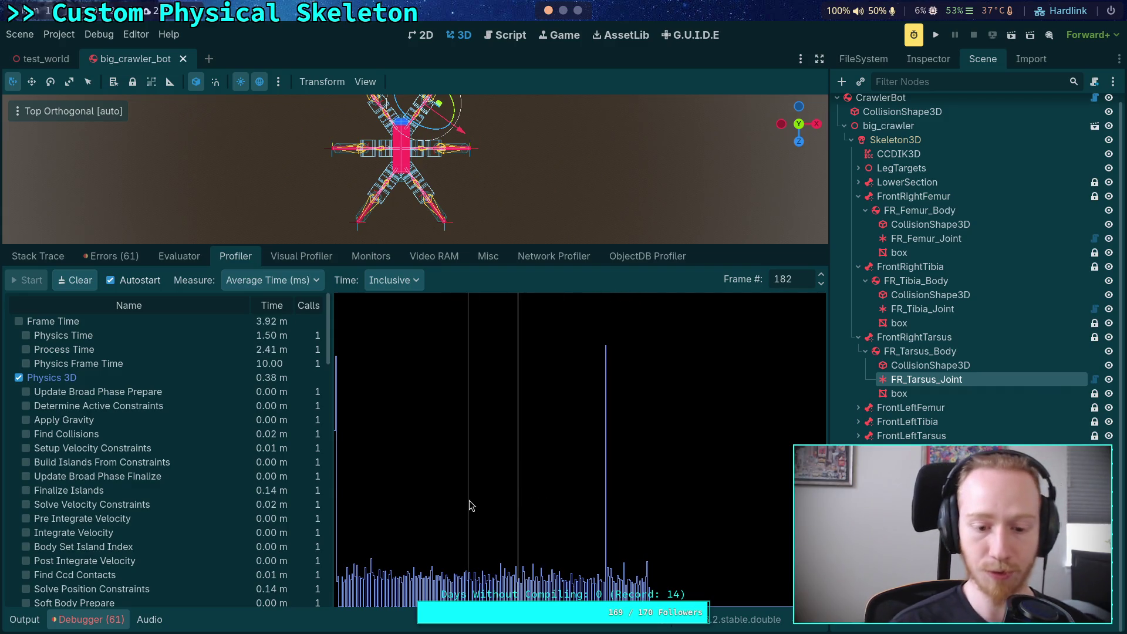
click(372, 572)
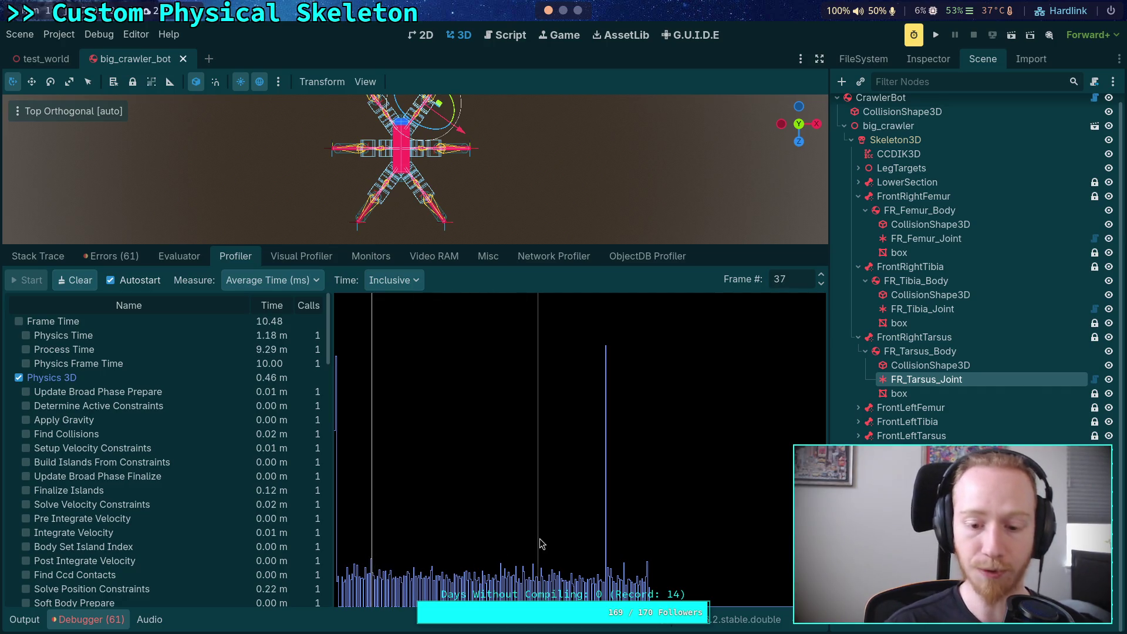
Set Jolt Physics 3D Velocity Steps and Position Steps to 12, and compute the matching Baumgarte factor
click(59, 34)
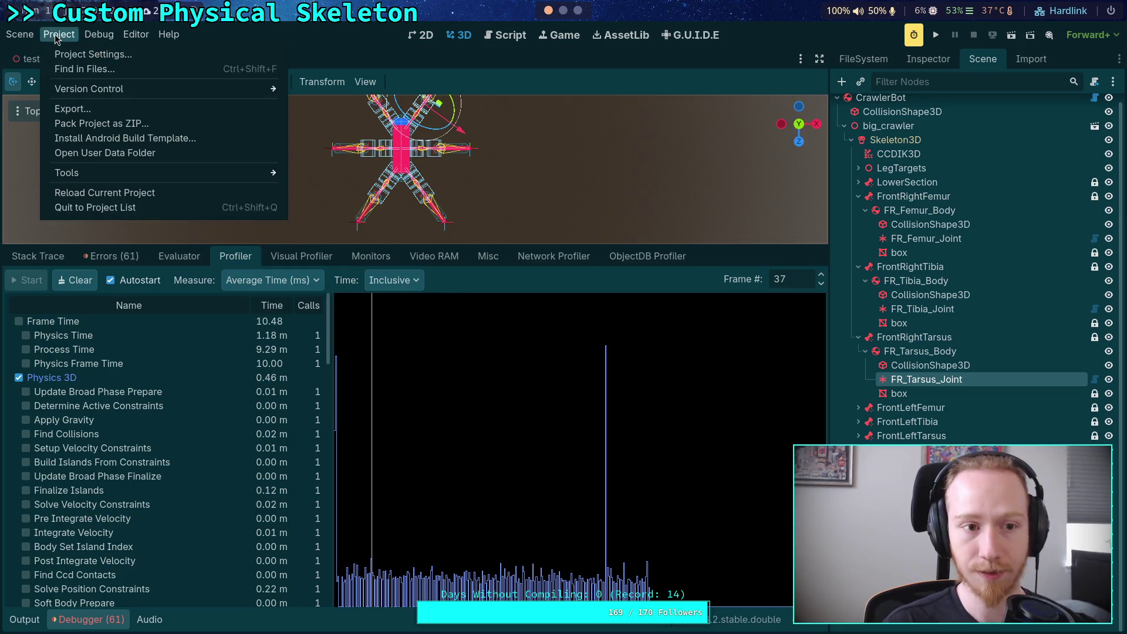
click(70, 55)
click(717, 188)
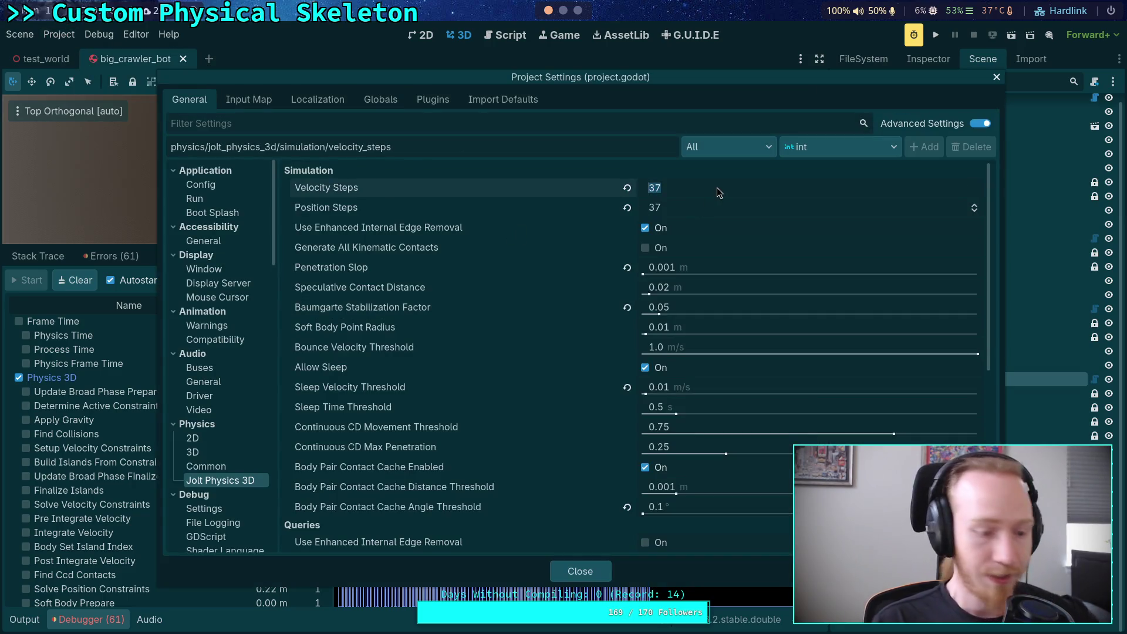
text(12)
click(709, 213)
text(12)
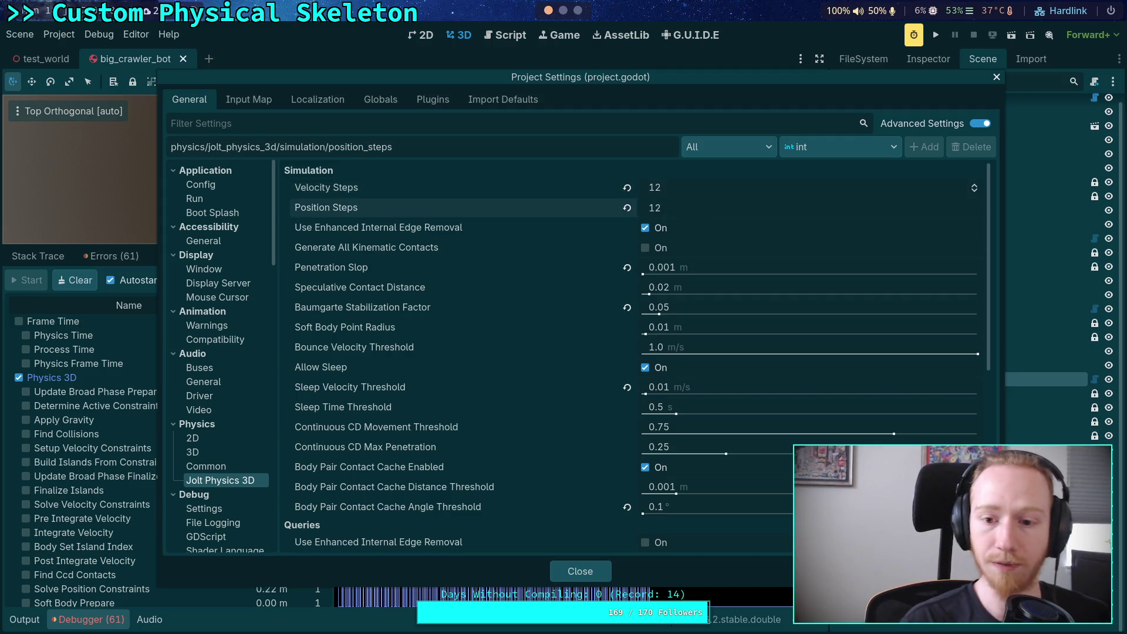
key(super+4)
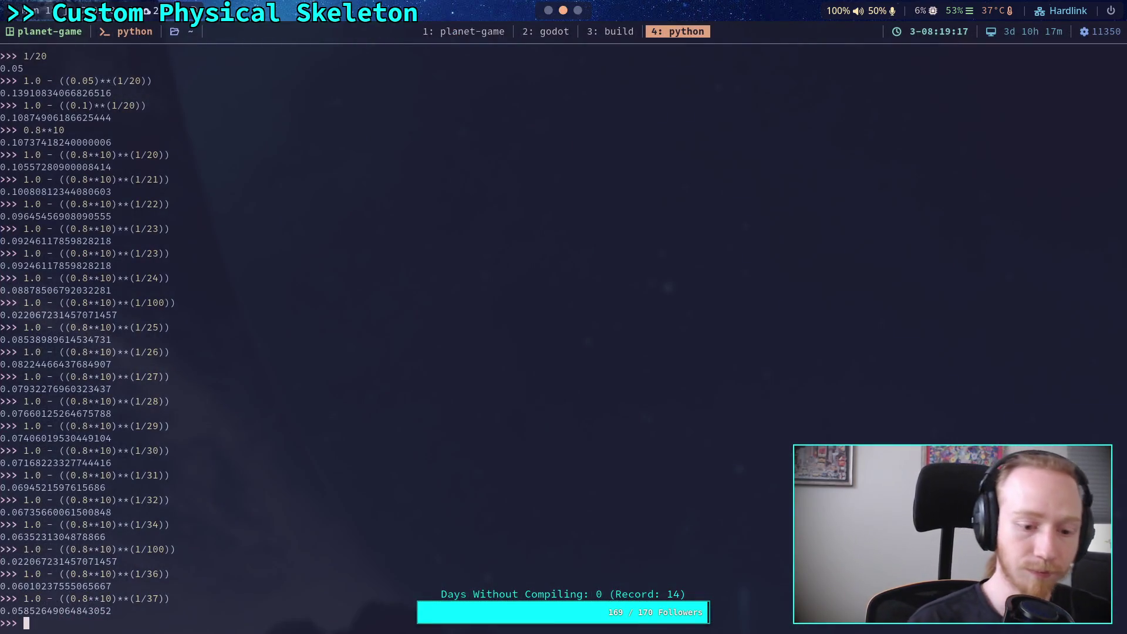
text(1.0 - ((0.8**10)**(1/12)))
key(Return)
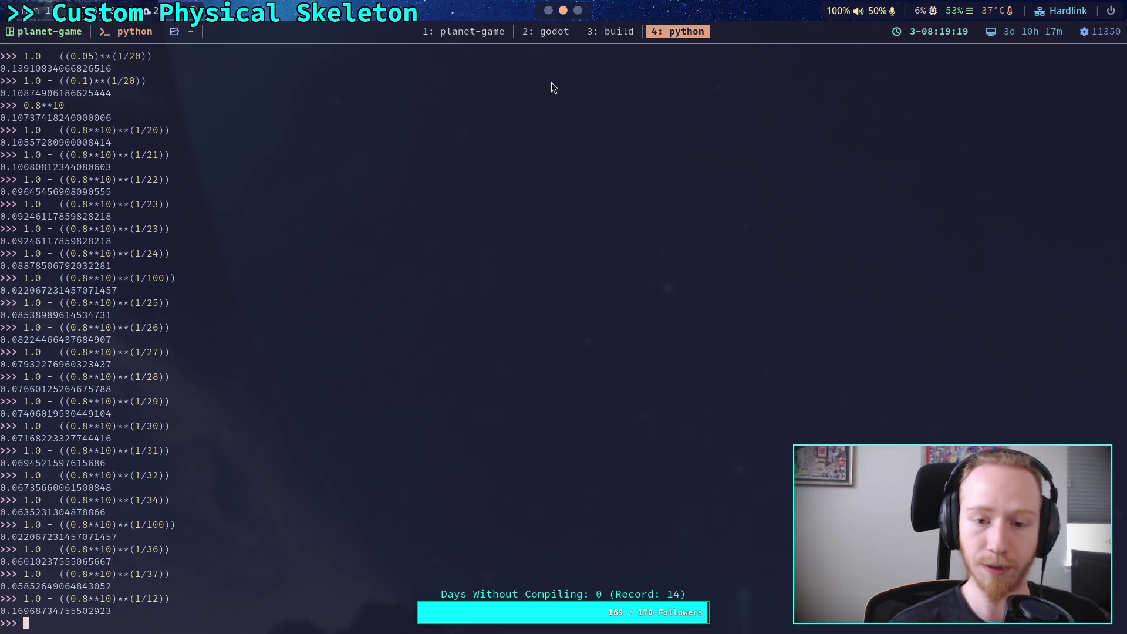
key(super+2)
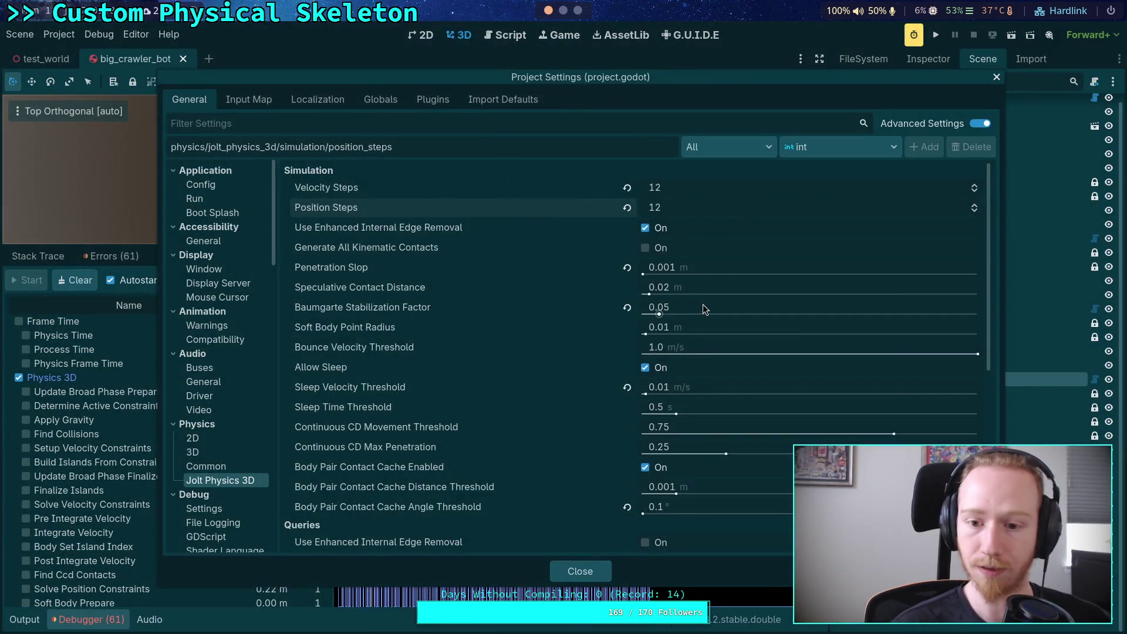
Change the Jolt Baumgarte Stabilization Factor from 0.05 to 0.17 and close Project Settings
click(713, 314)
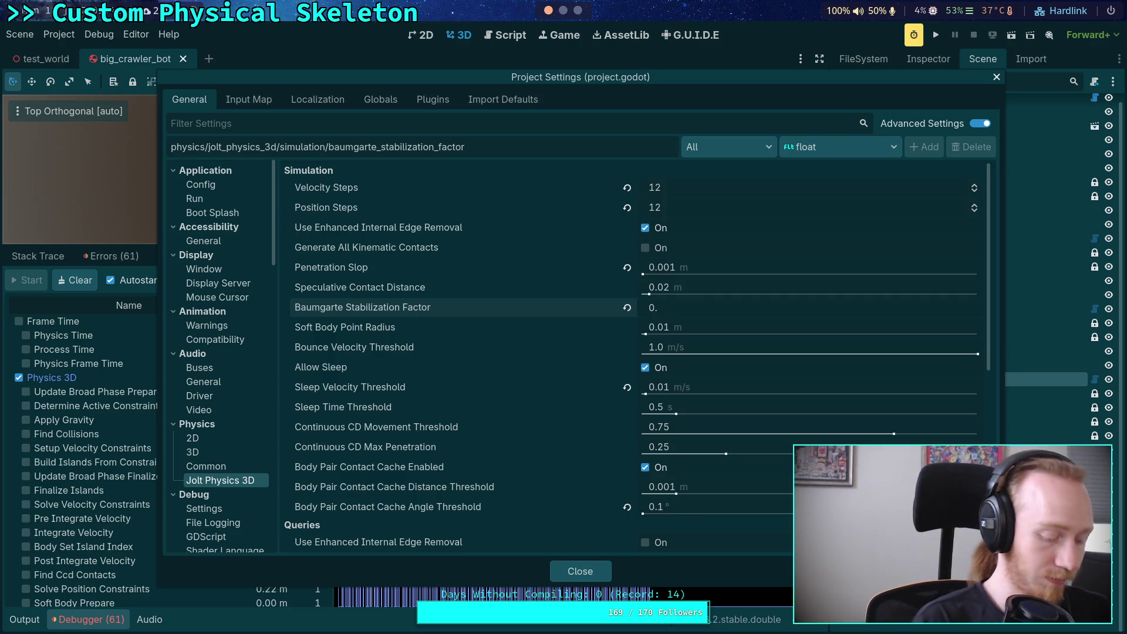
text(17)
key(Return)
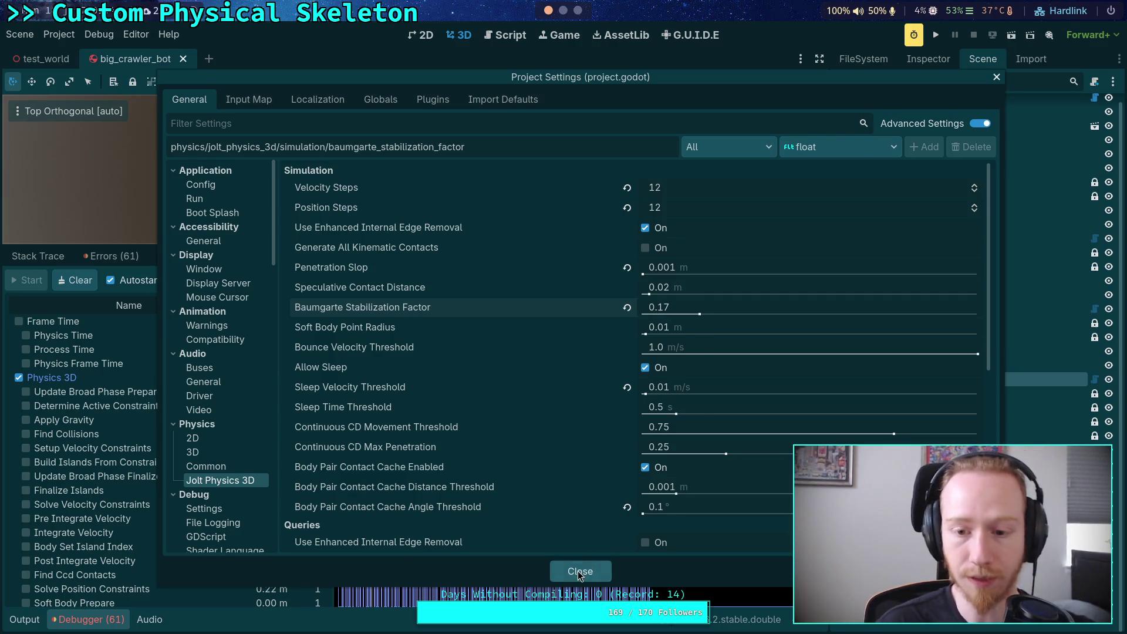
click(591, 566)
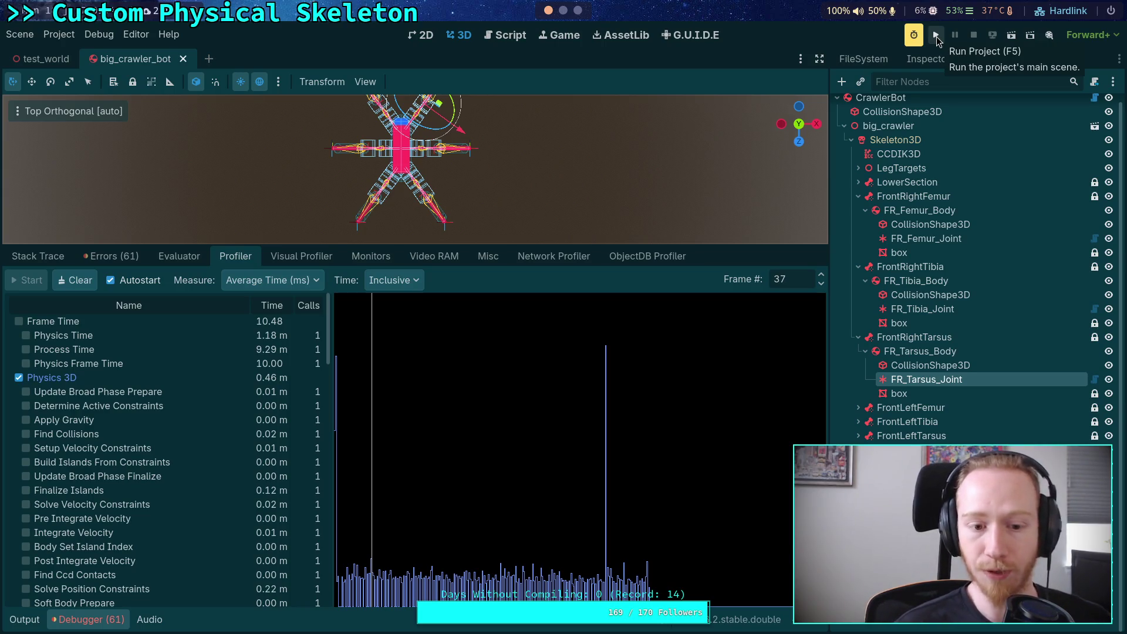
Test-run the crawler, stop it with F8, and bring the Debugger's profiler back up
click(936, 37)
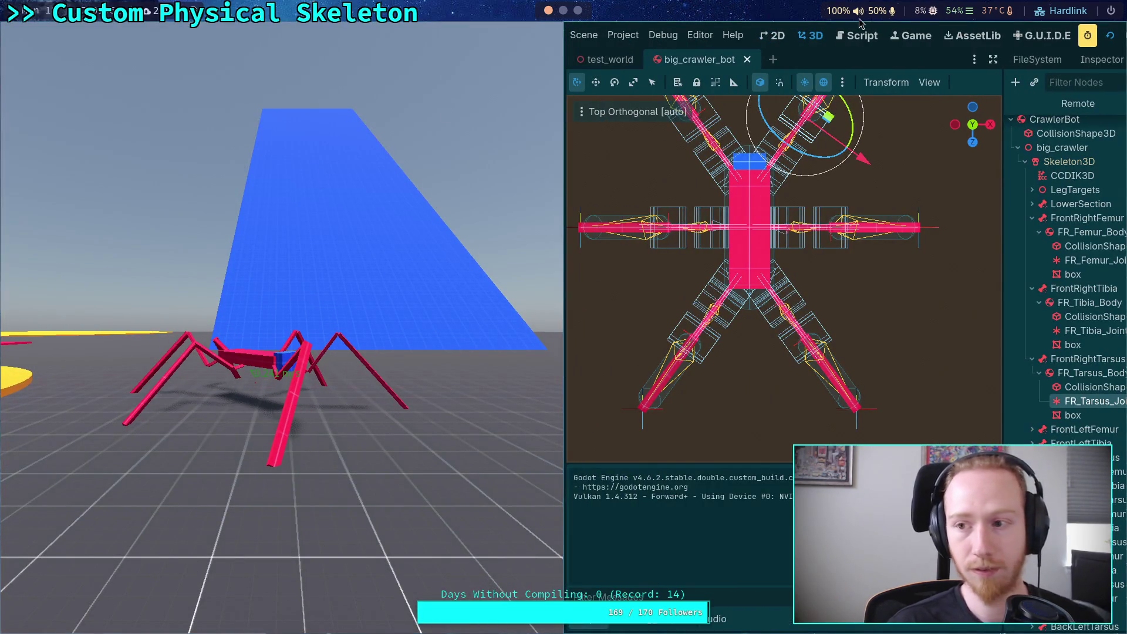
key(F8)
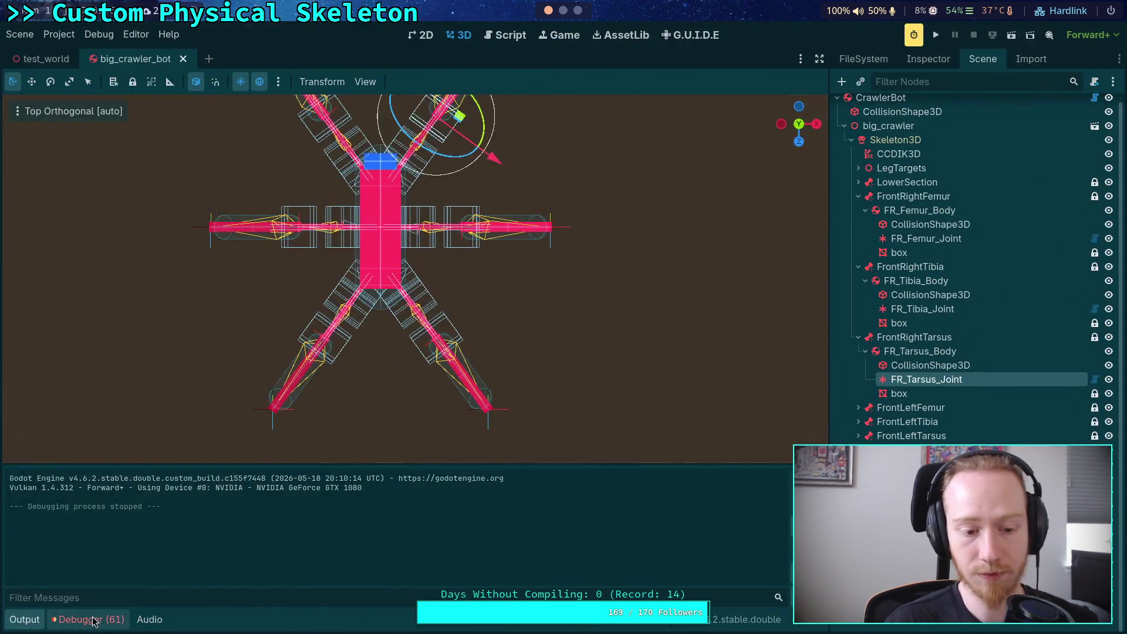
click(88, 619)
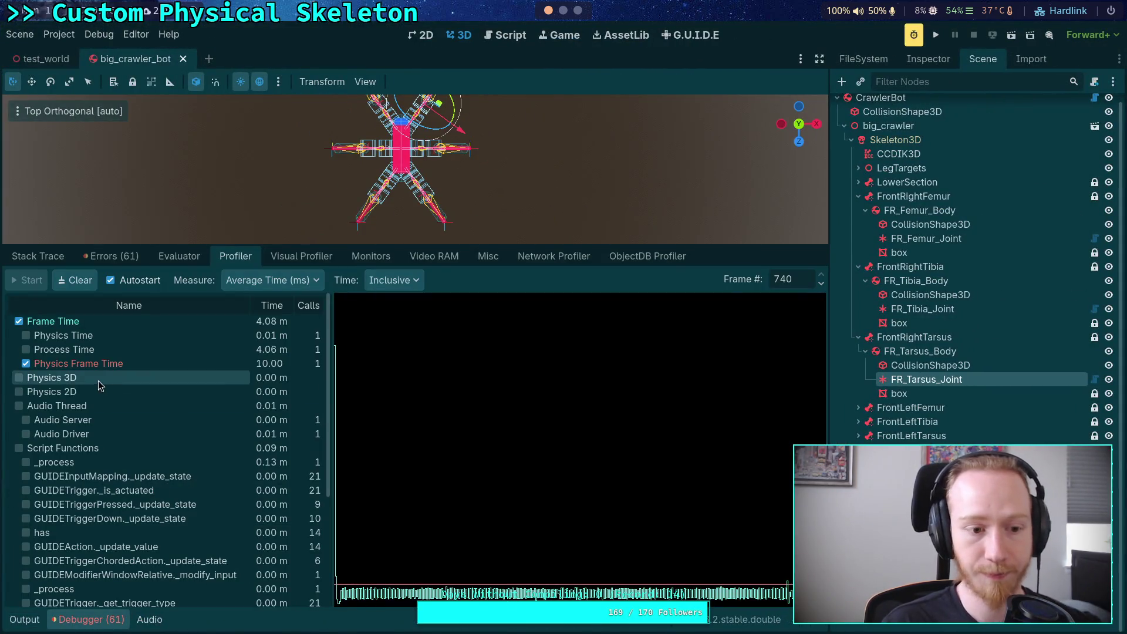
Replace Frame Time and Physics Frame Time in the graph with Physics 3D, and browse frames
click(19, 322)
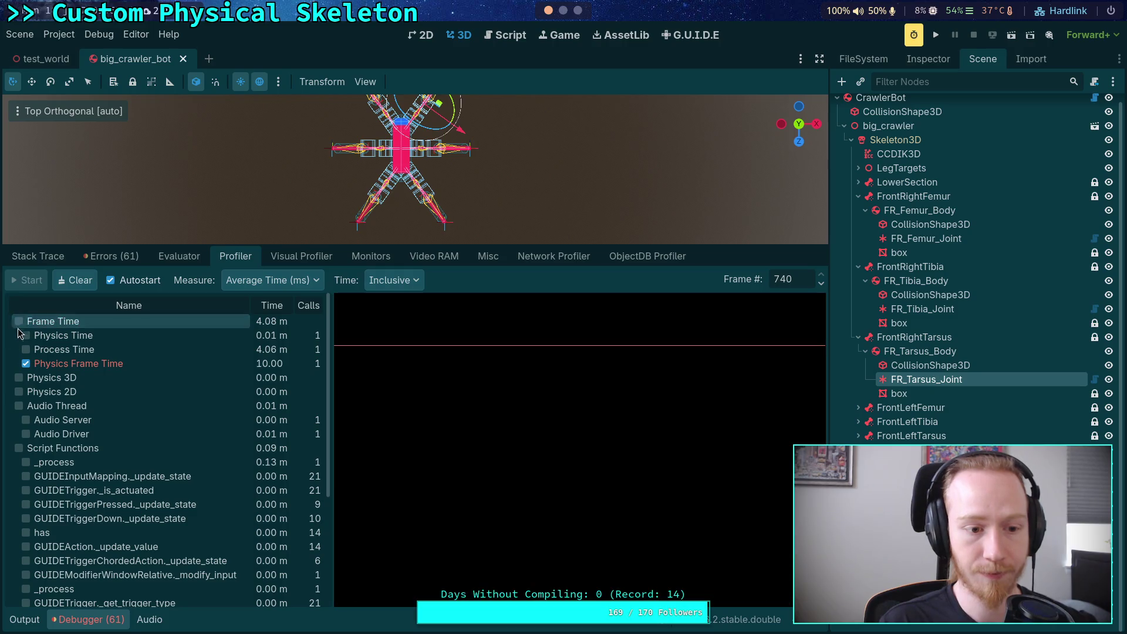
click(19, 377)
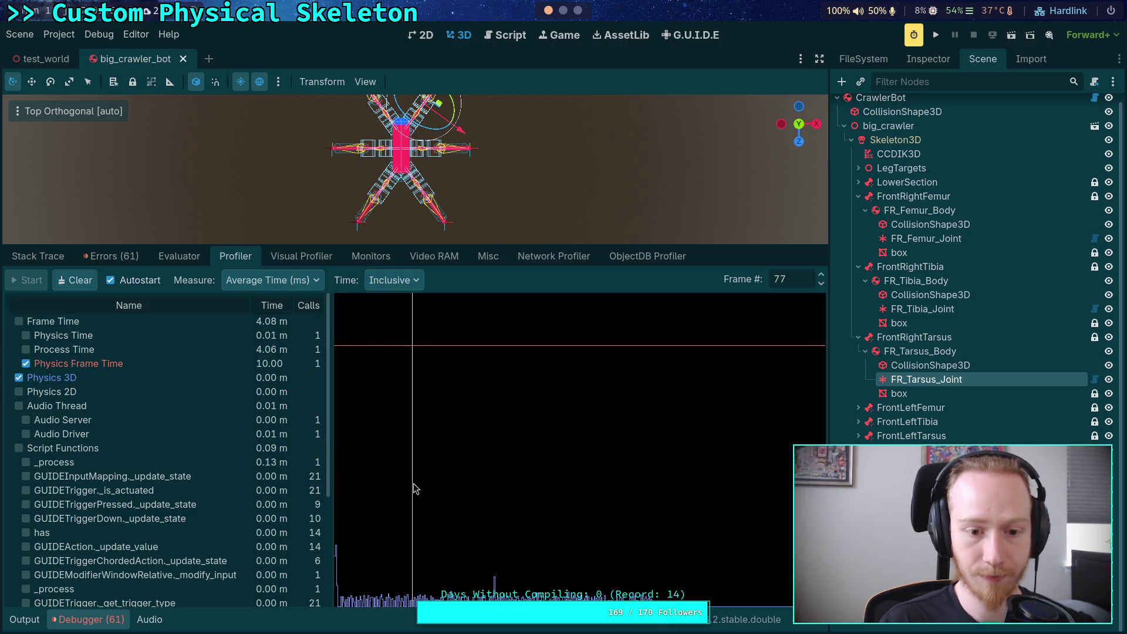
click(415, 483)
click(26, 363)
drag(445, 505, 382, 526)
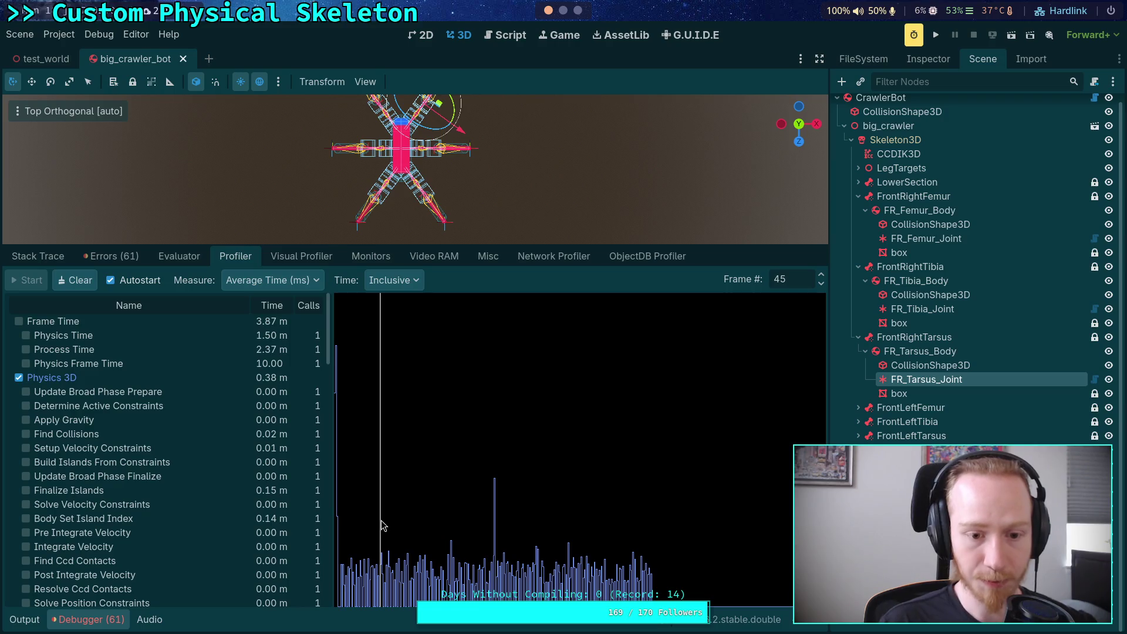
drag(383, 522, 421, 520)
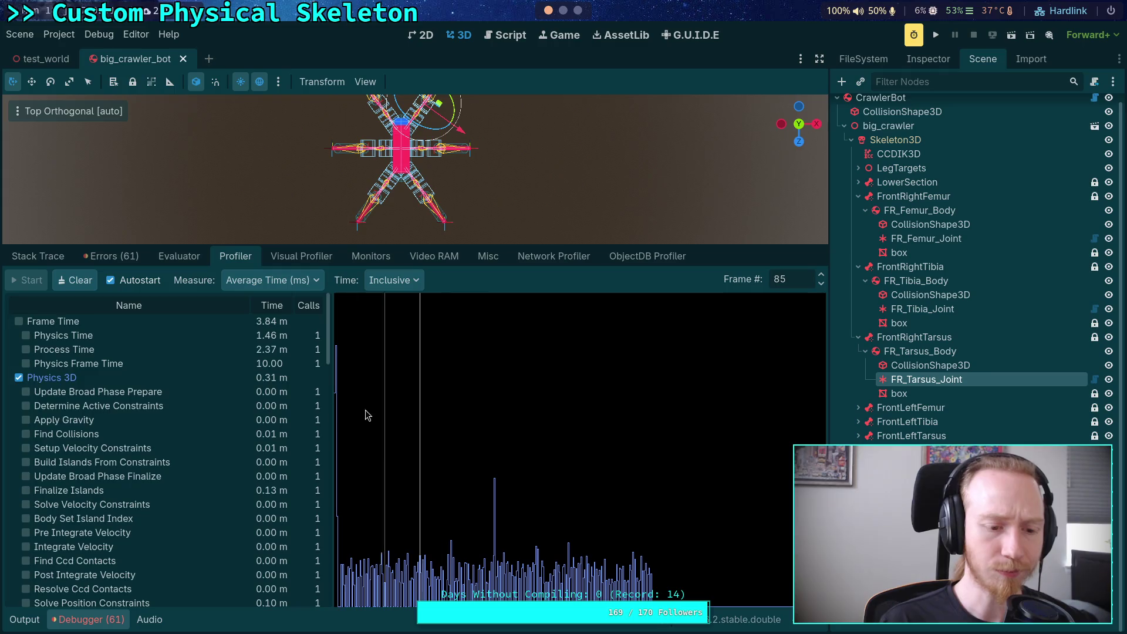
Graph Physics Time instead of Physics 3D and browse later captured frames
scroll(182, 412, down, 5)
scroll(187, 412, up, 3)
scroll(177, 477, down, 10)
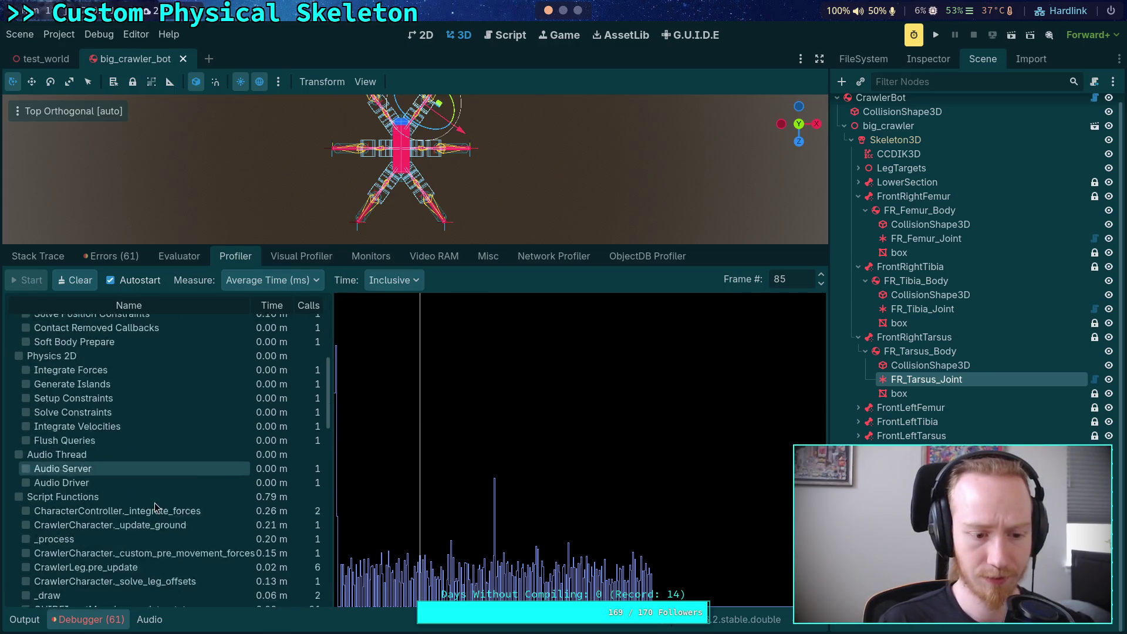
scroll(163, 458, down, 5)
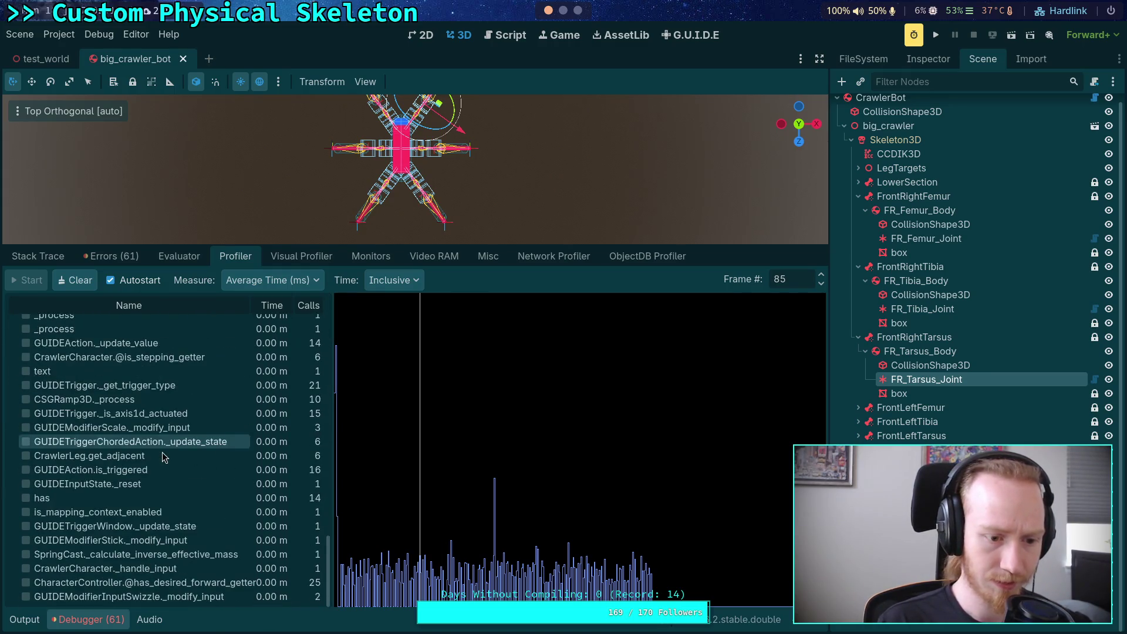
scroll(163, 458, up, 15)
click(40, 381)
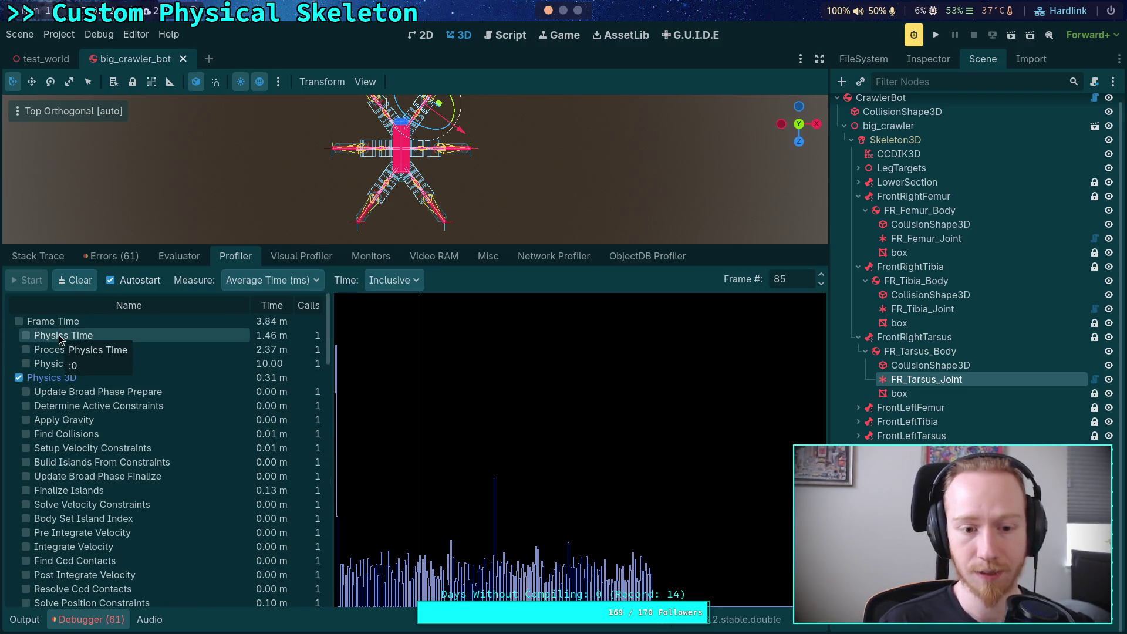
click(77, 340)
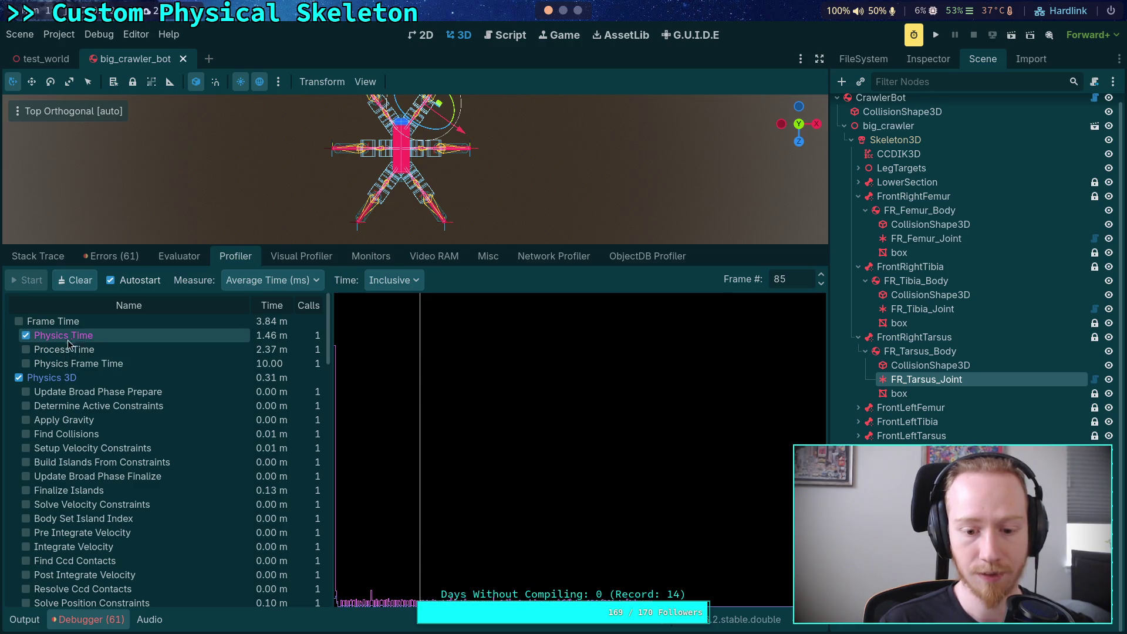
click(38, 379)
drag(424, 544, 434, 544)
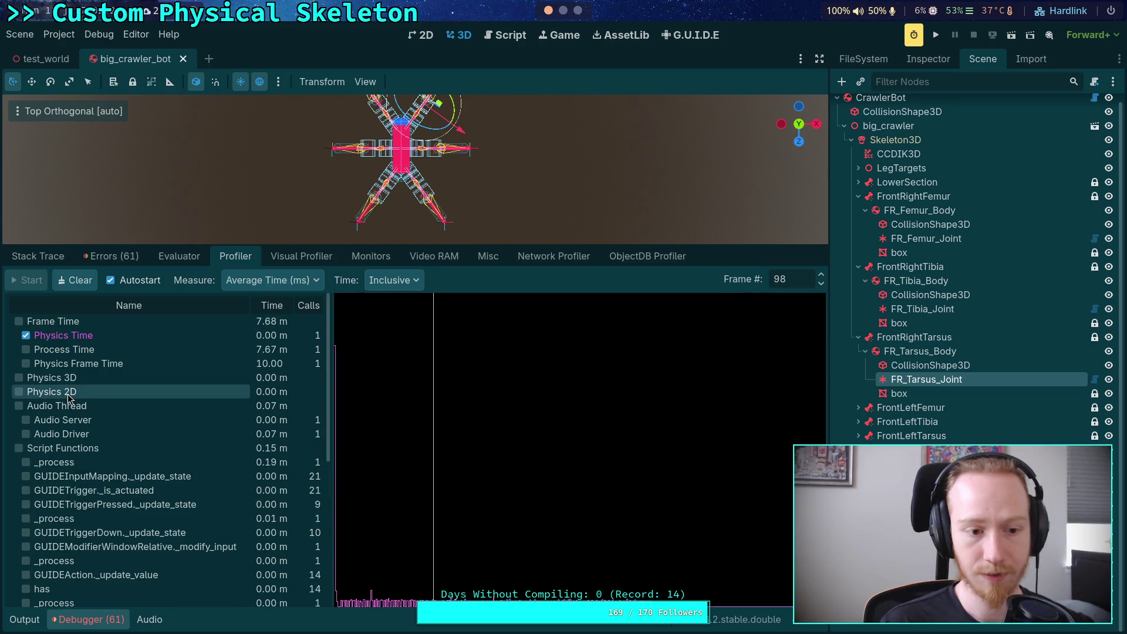
Re-plot Physics 3D, scrub from the first frame, keep average-ms measuring, then open the Visual Profiler
click(19, 377)
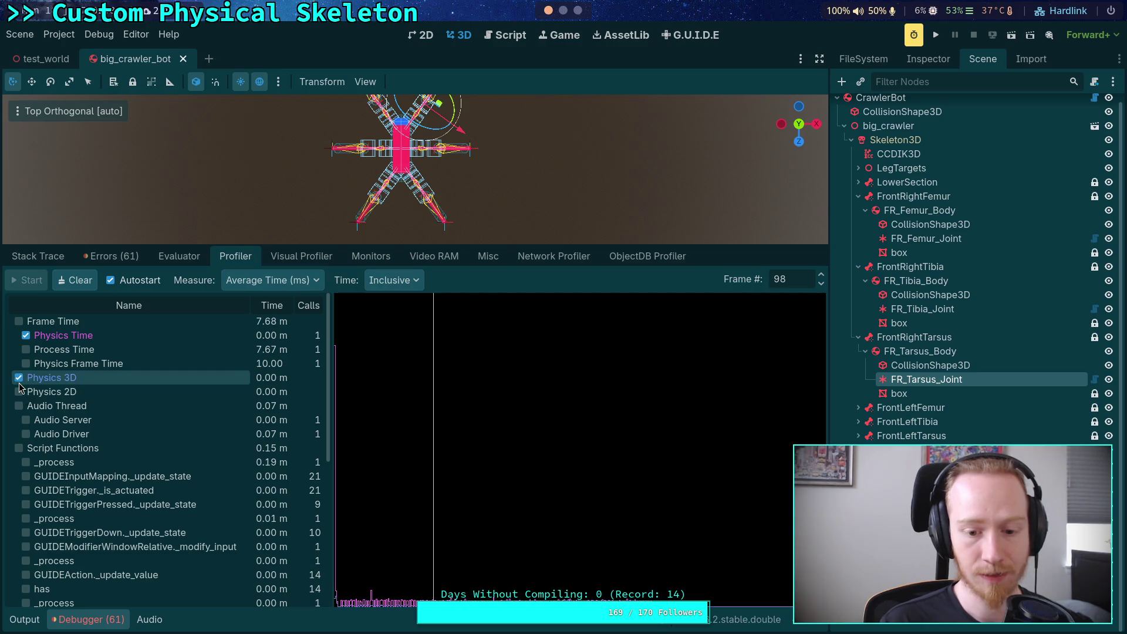
click(341, 453)
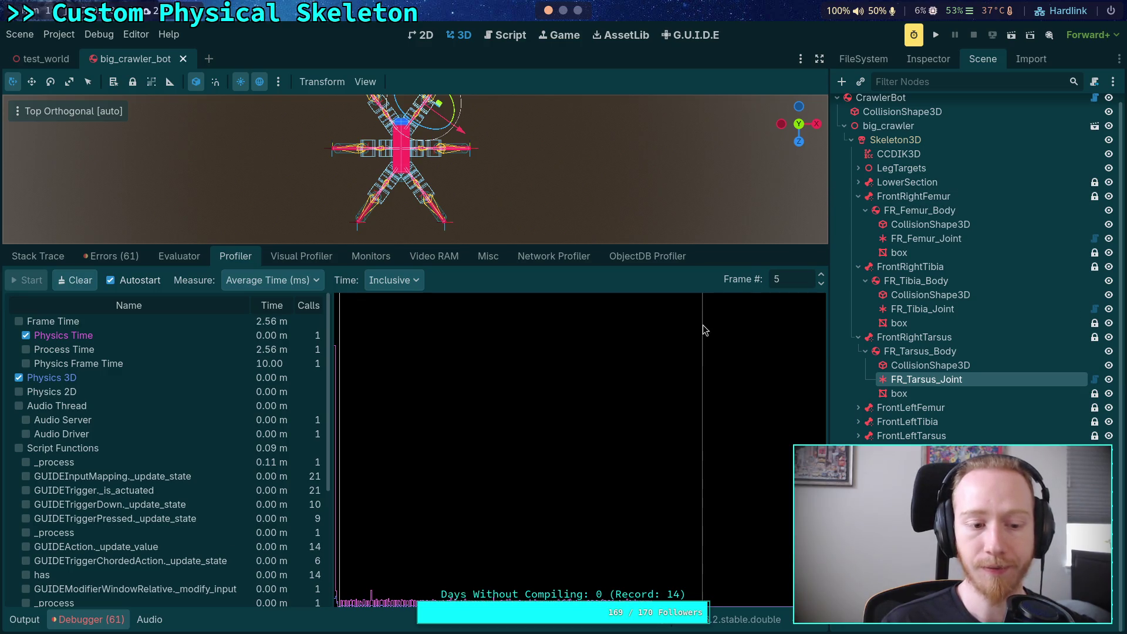
click(337, 404)
mouse_move(346, 398)
mouse_down()
mouse_move(378, 390)
mouse_move(375, 375)
mouse_move(511, 516)
mouse_move(654, 543)
mouse_up()
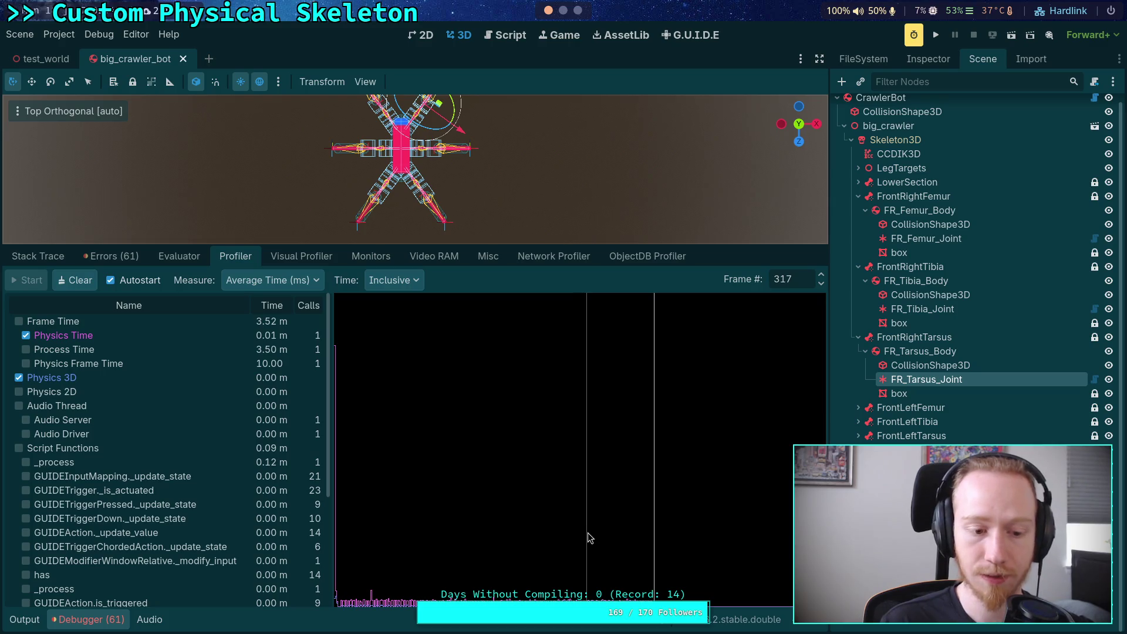
click(270, 282)
click(273, 282)
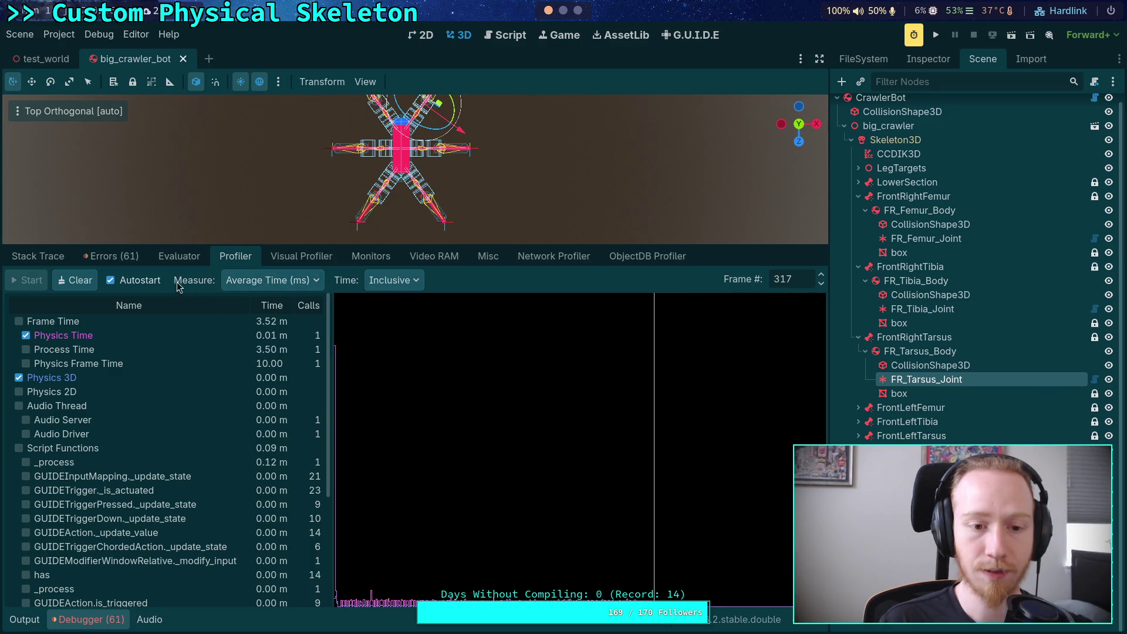
click(303, 262)
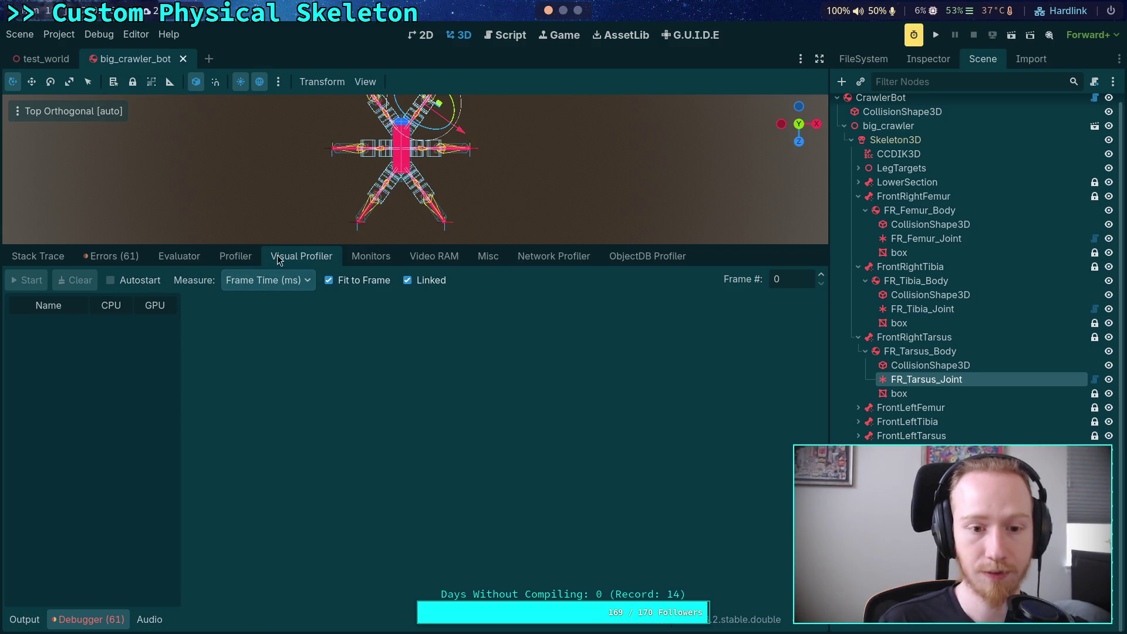
Enable Visual Profiler Autostart, keep milliseconds, widen the name column, and run the project
click(228, 258)
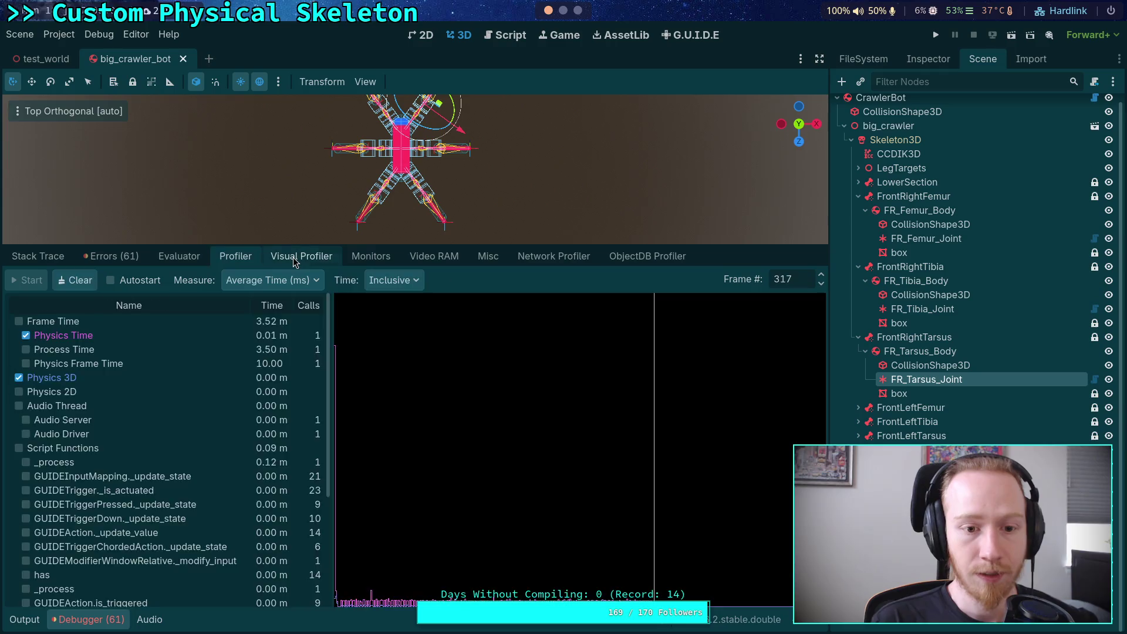
click(300, 257)
click(127, 282)
click(266, 280)
click(282, 301)
drag(182, 326, 231, 324)
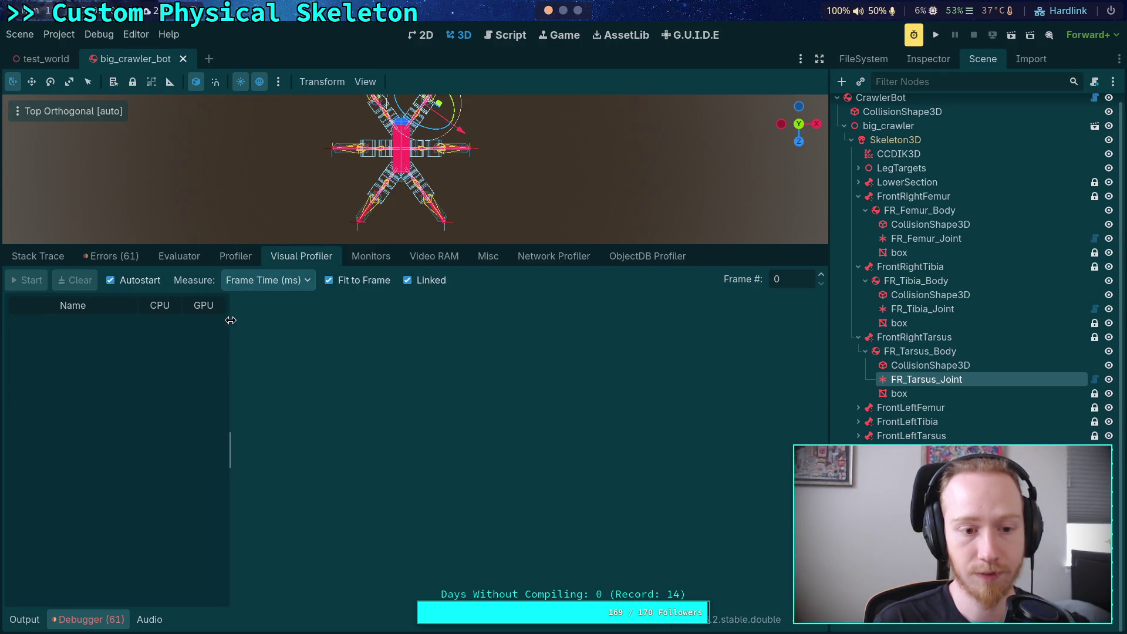
click(936, 35)
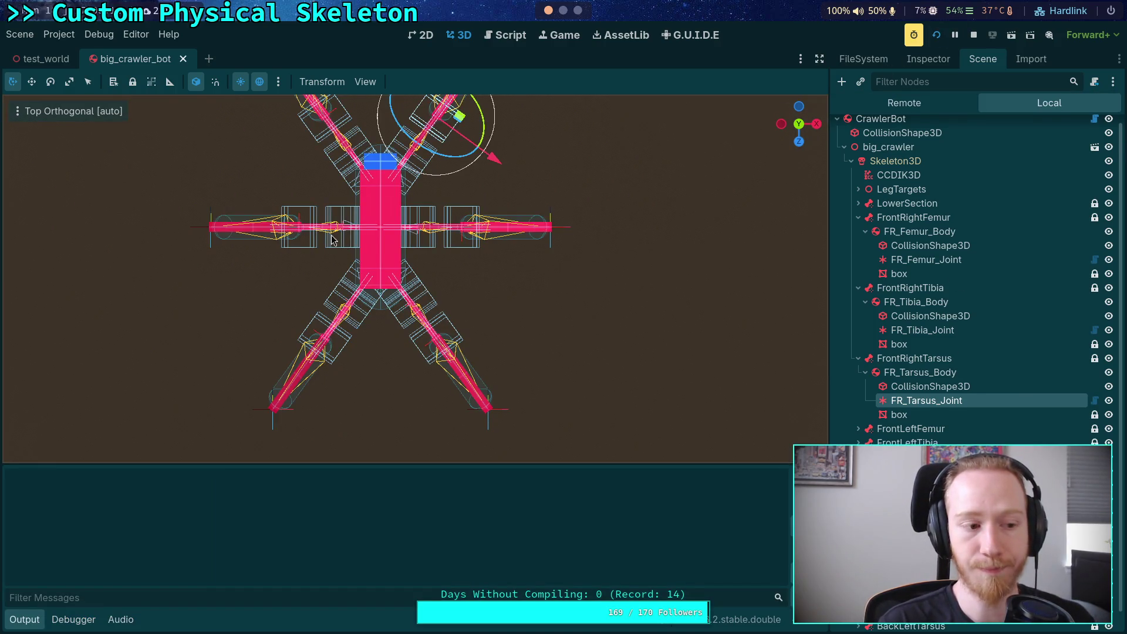
Stop and rerun the crawler, close the game, and open the recorded visual profiler results
click(976, 34)
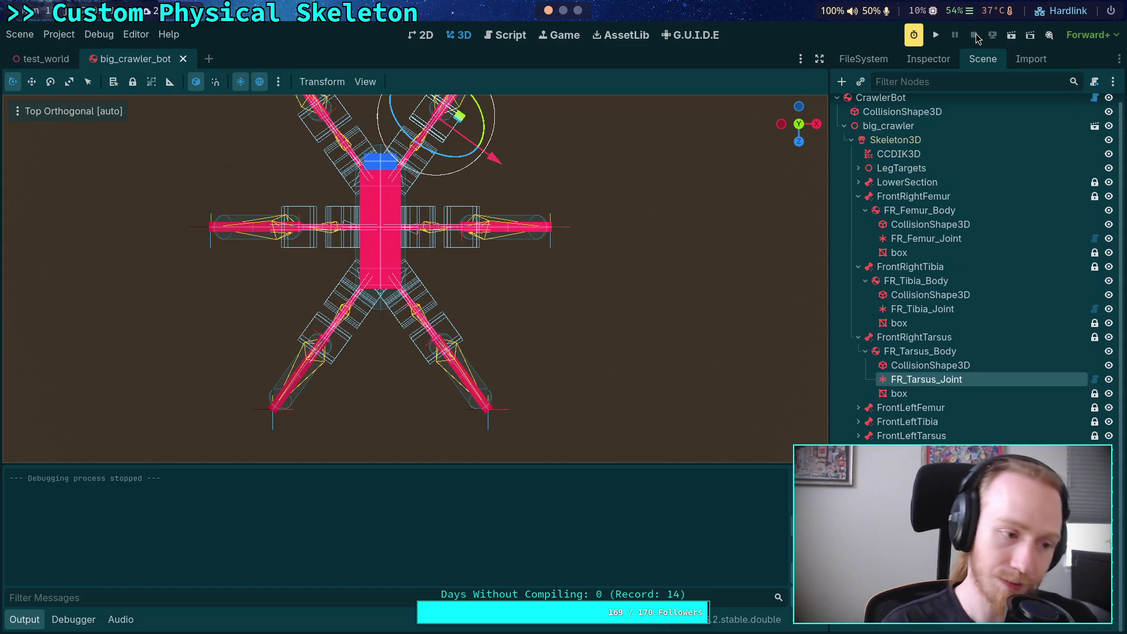
click(937, 36)
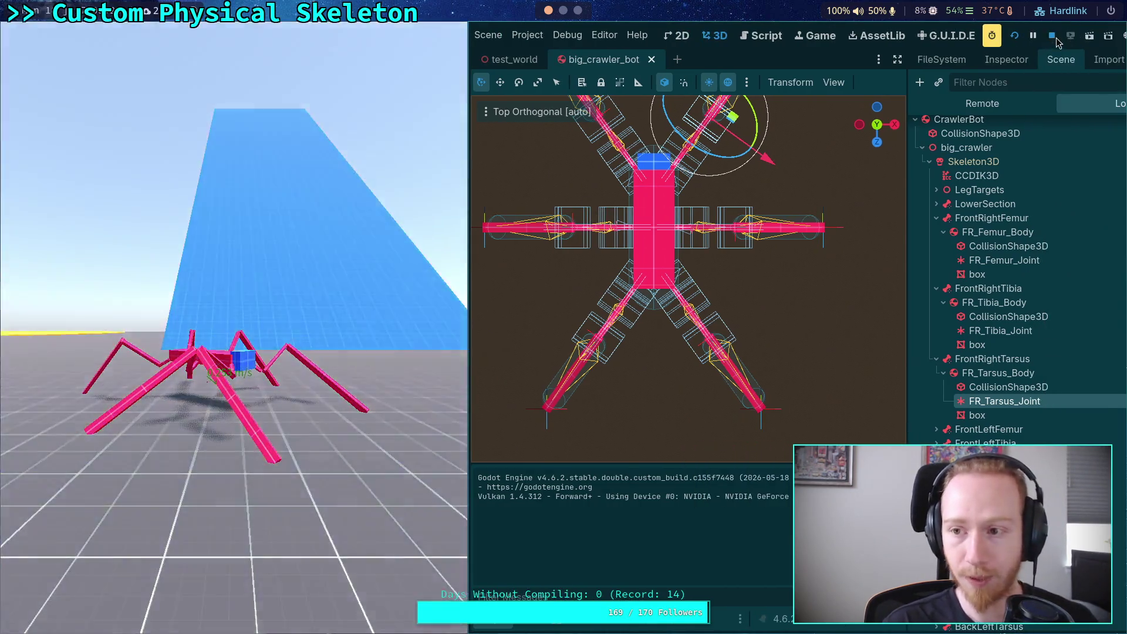
key(F8)
click(88, 620)
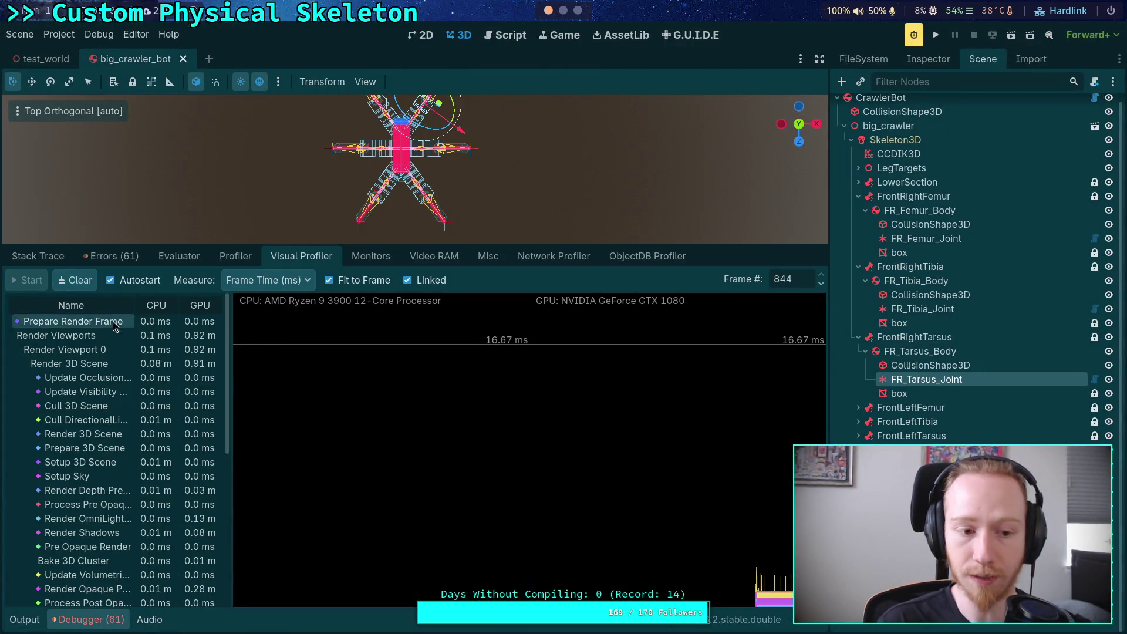
Widen the Name column to full entry names and inspect frame 216 (Render Viewports 0.19 ms CPU, 1.03 ms GPU)
drag(229, 326, 243, 328)
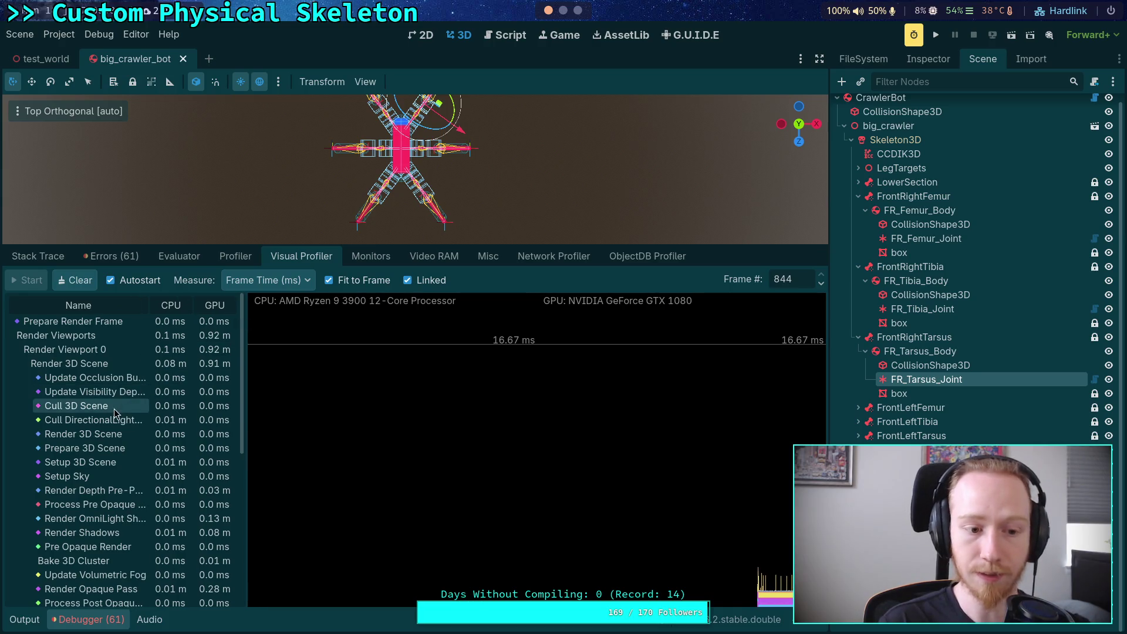
scroll(116, 409, down, 8)
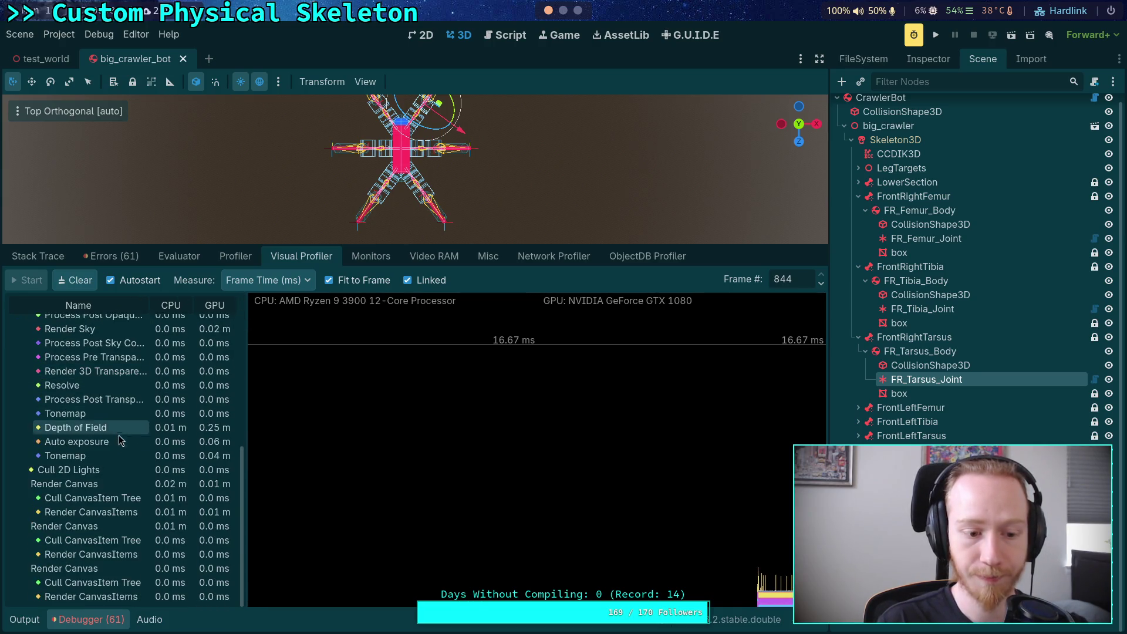
scroll(110, 467, up, 3)
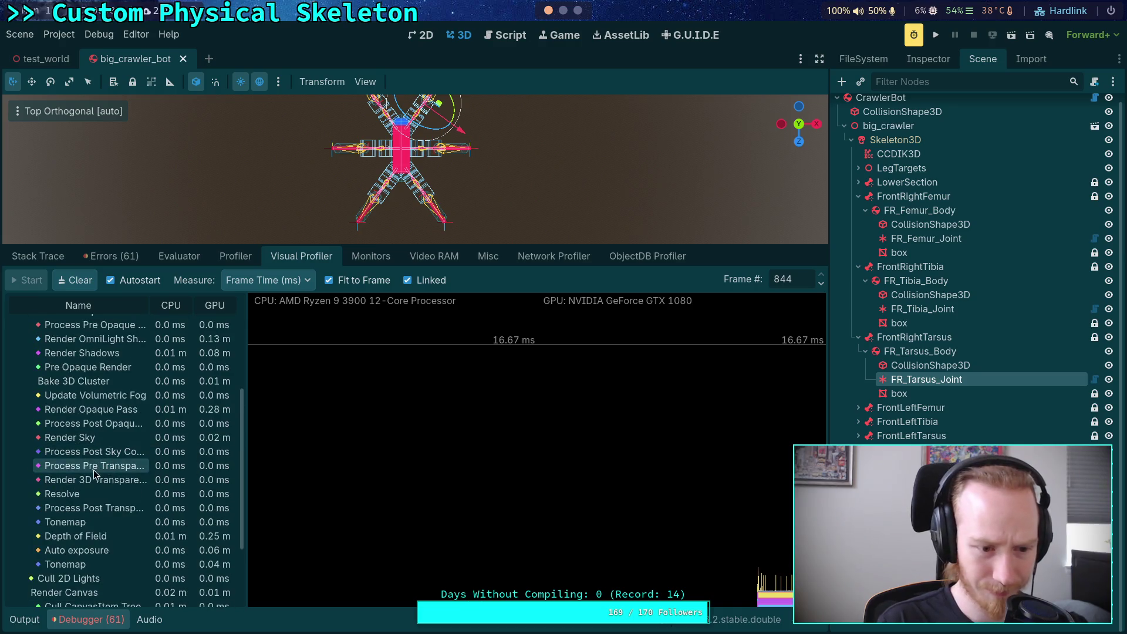
scroll(106, 476, up, 3)
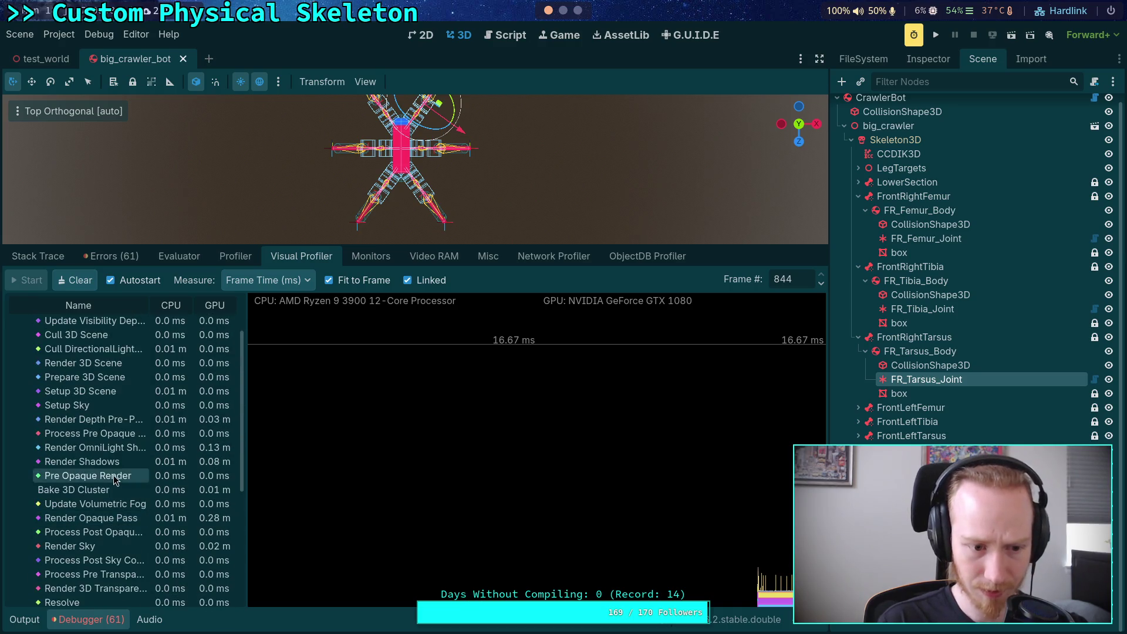
scroll(94, 446, up, 2)
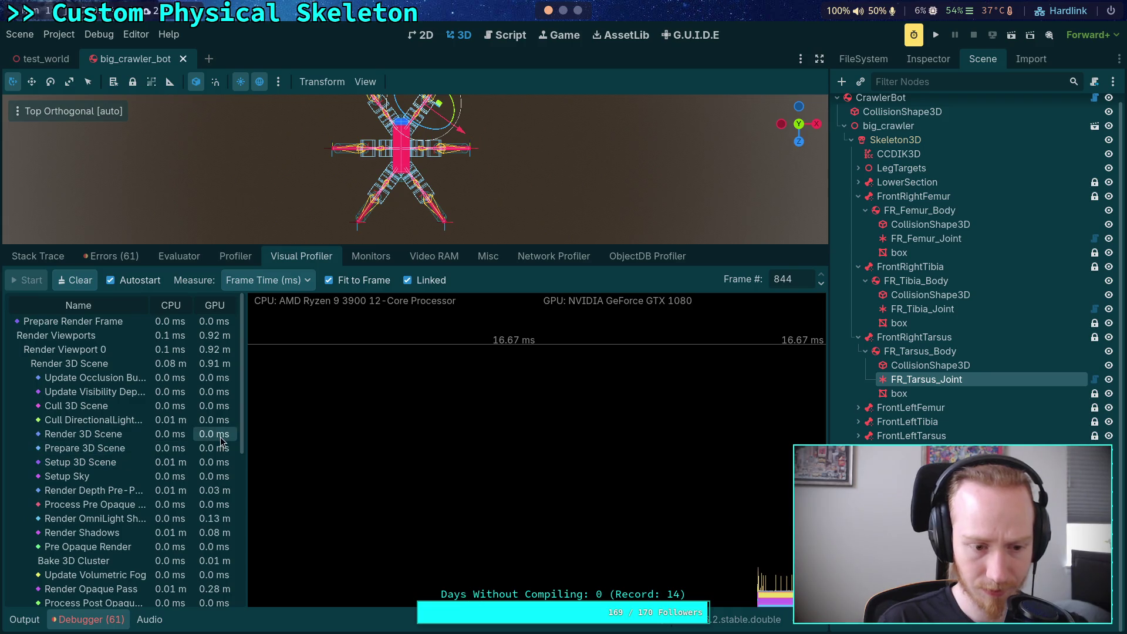
mouse_move(246, 420)
mouse_down()
mouse_move(363, 421)
mouse_move(332, 422)
mouse_up()
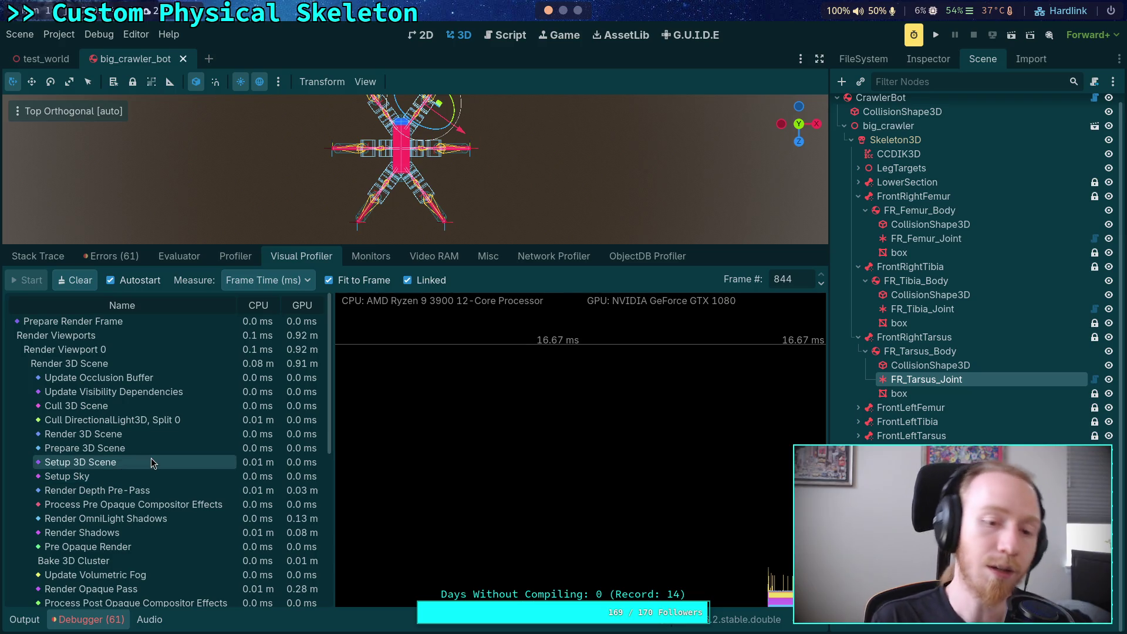
click(267, 280)
click(297, 303)
click(578, 537)
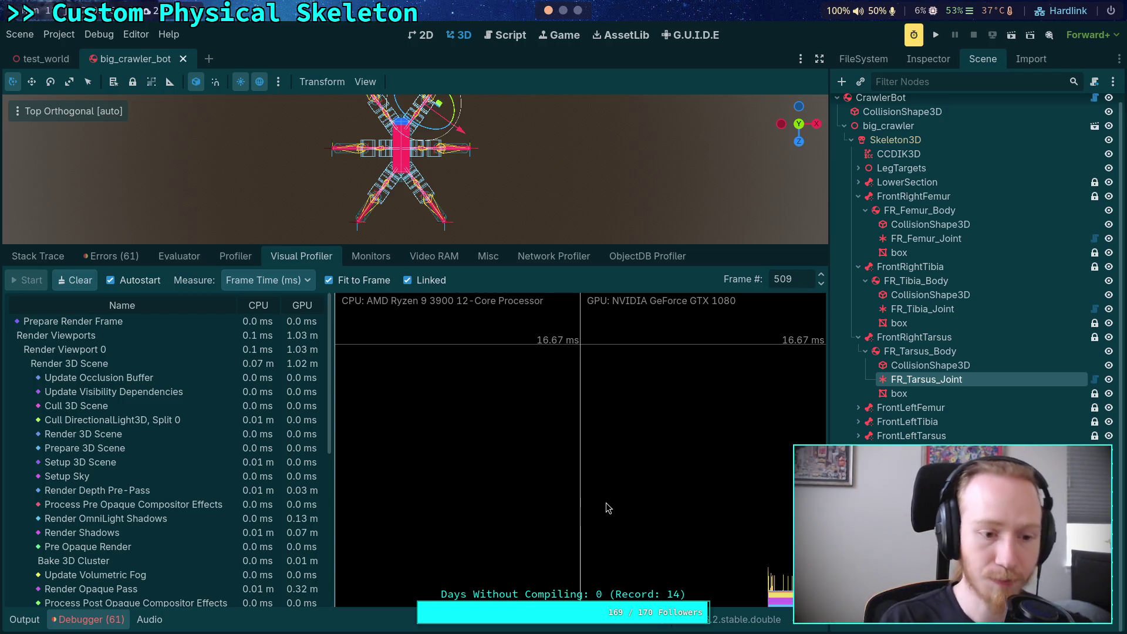
click(525, 589)
Unlink the CPU and GPU graphs, stop frame fitting, and inspect compositor and Tonemap costs
drag(525, 587, 580, 587)
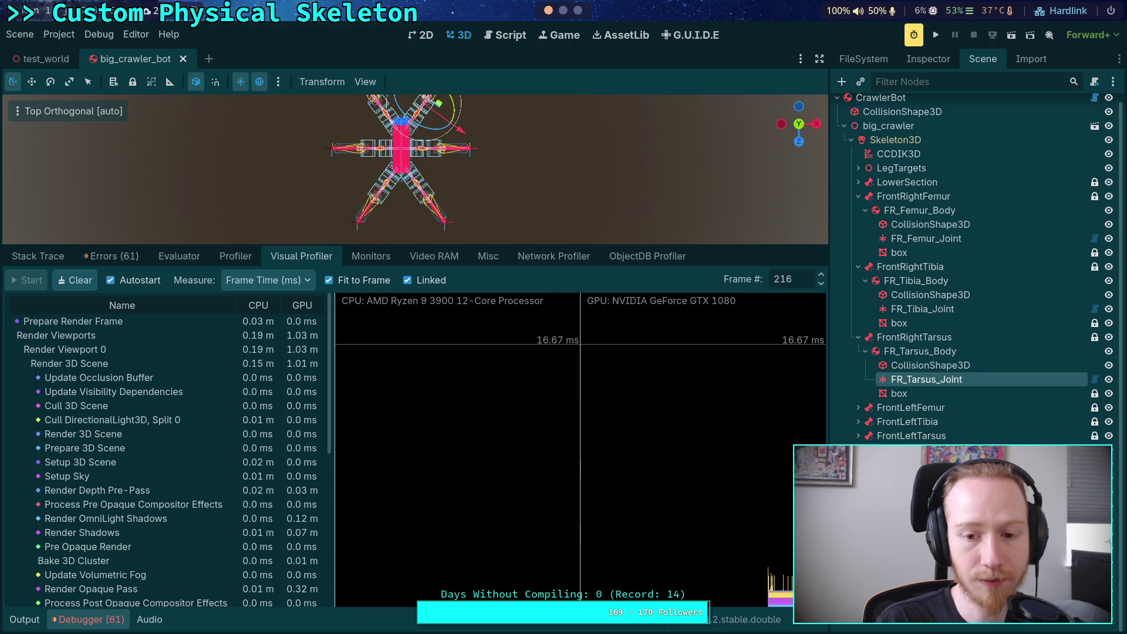
click(408, 282)
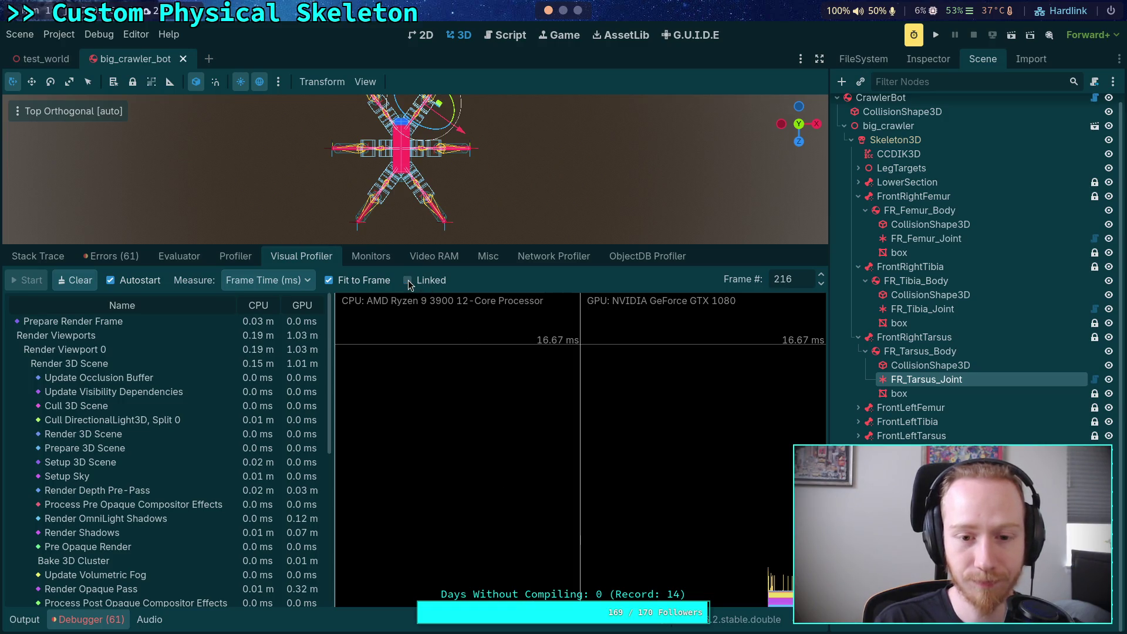
click(376, 283)
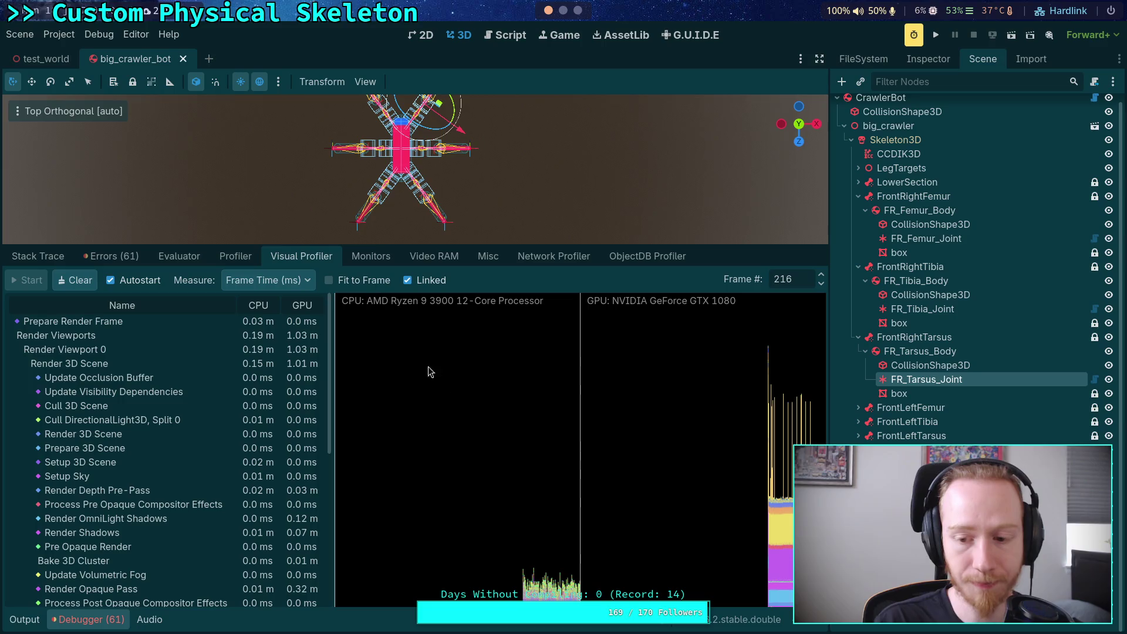
click(558, 597)
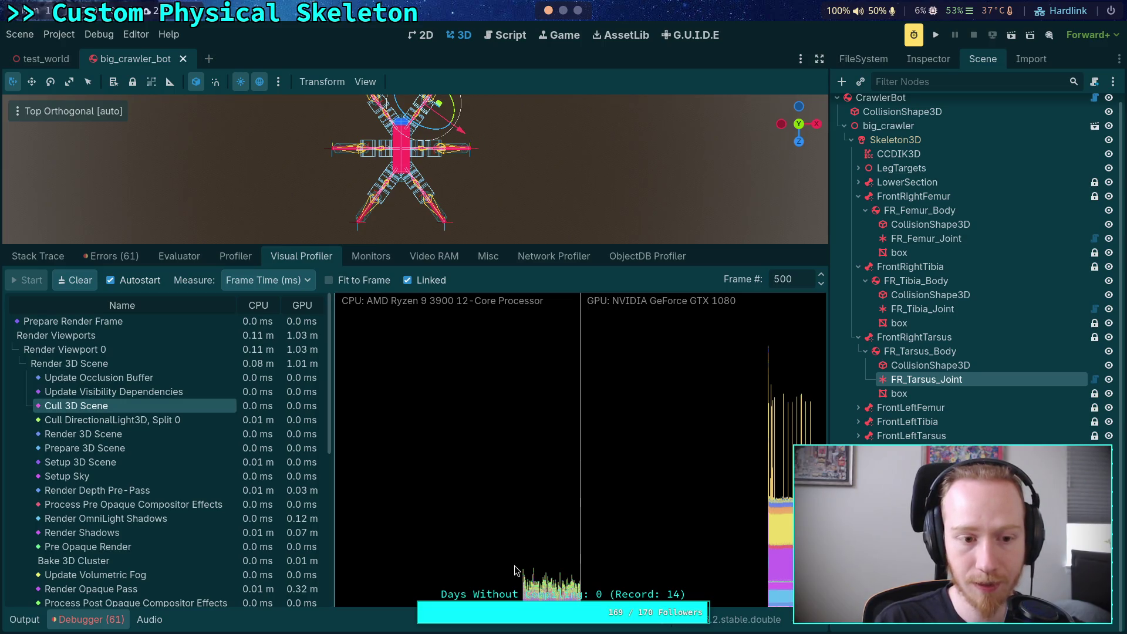
click(536, 596)
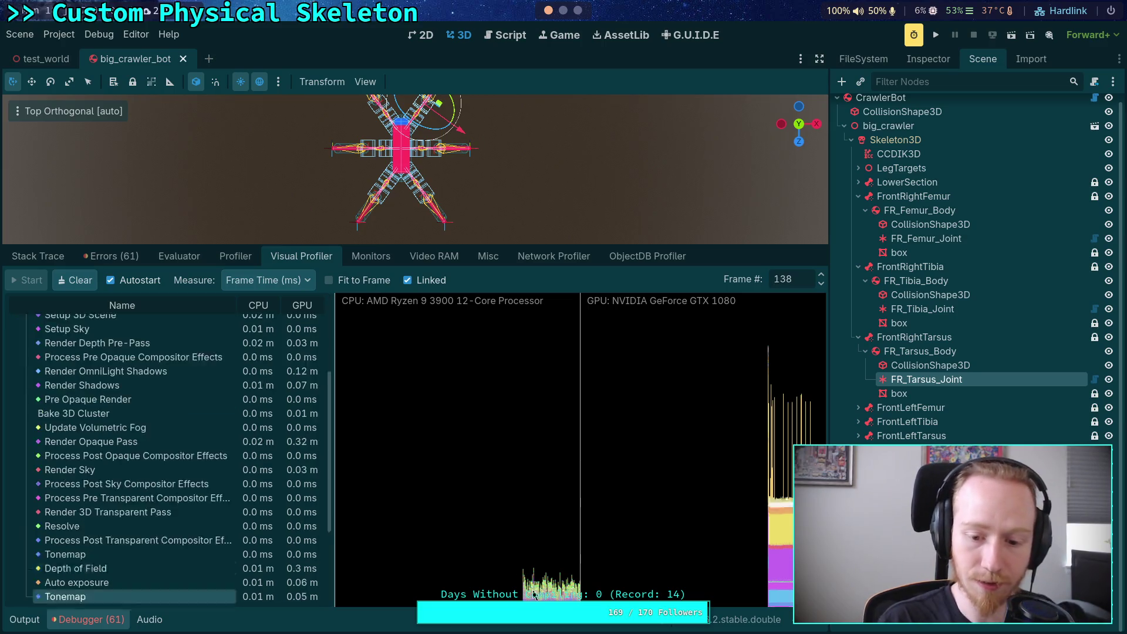
click(37, 526)
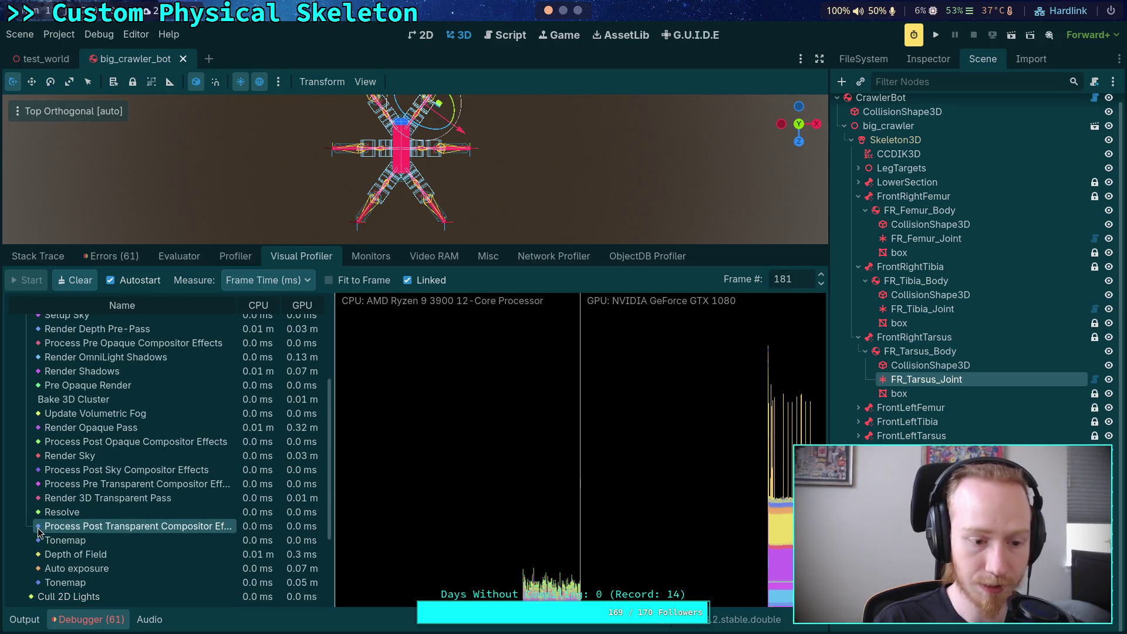
click(116, 580)
scroll(157, 548, down, 2)
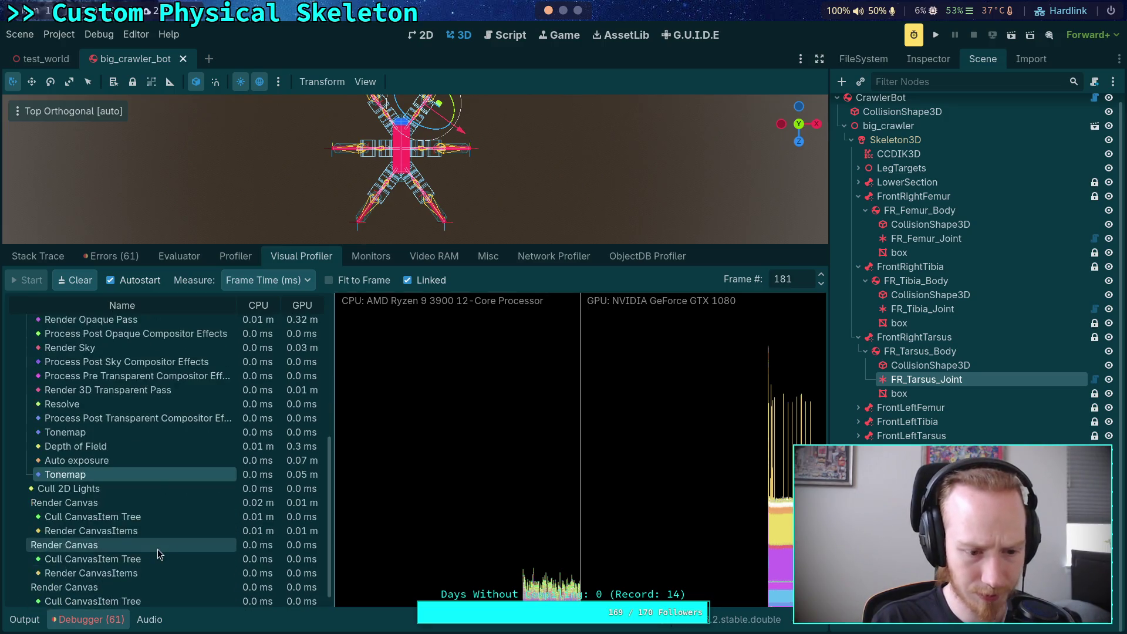
scroll(152, 453, up, 5)
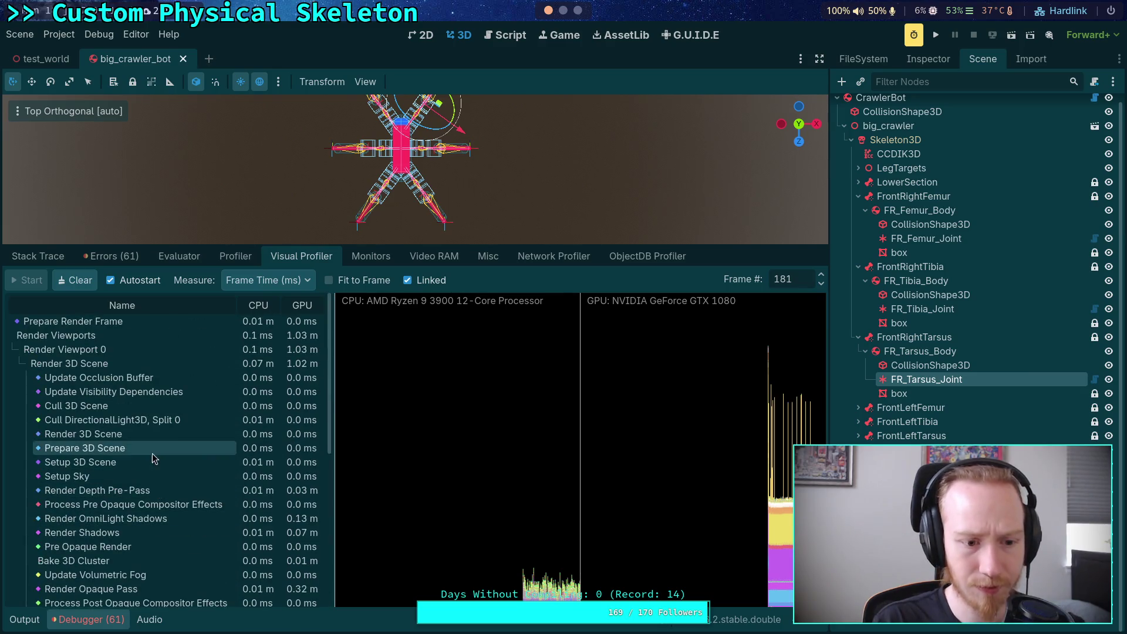
Select the Render Viewports and Prepare Render Frame entries, then move between debugger tabs
click(83, 336)
click(82, 321)
scroll(171, 376, down, 5)
scroll(176, 378, up, 5)
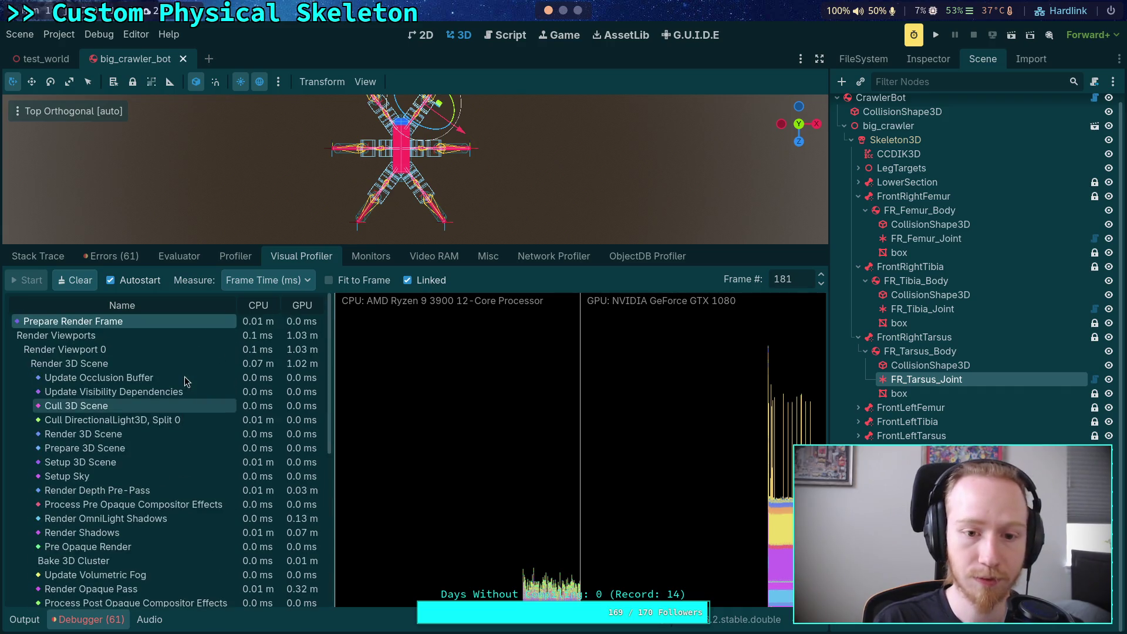
click(236, 258)
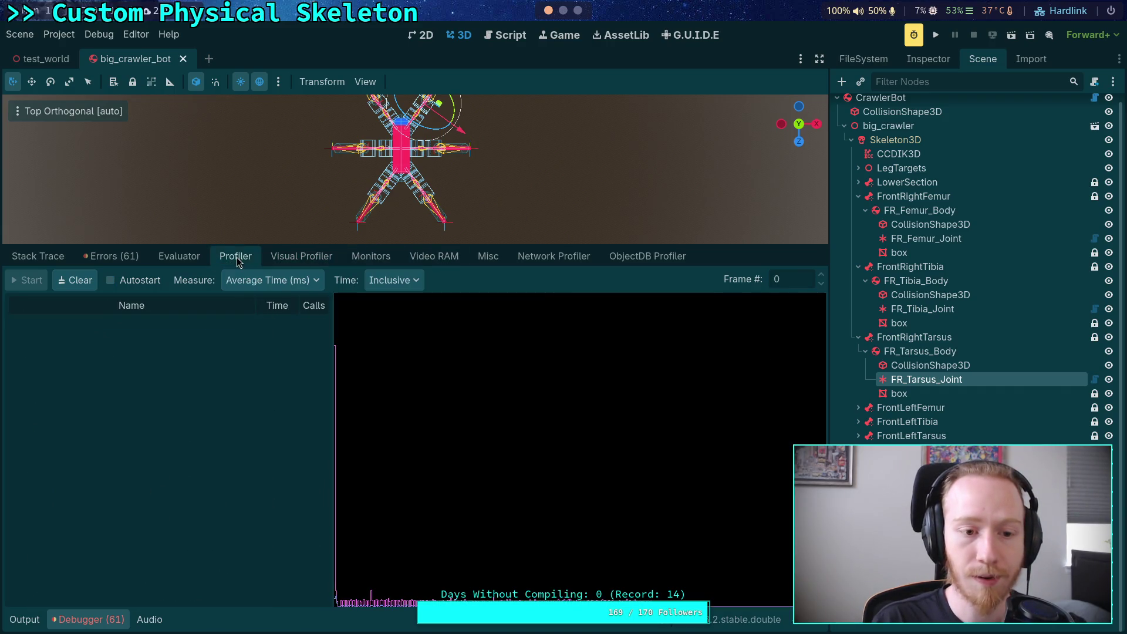
click(183, 259)
click(241, 259)
click(198, 259)
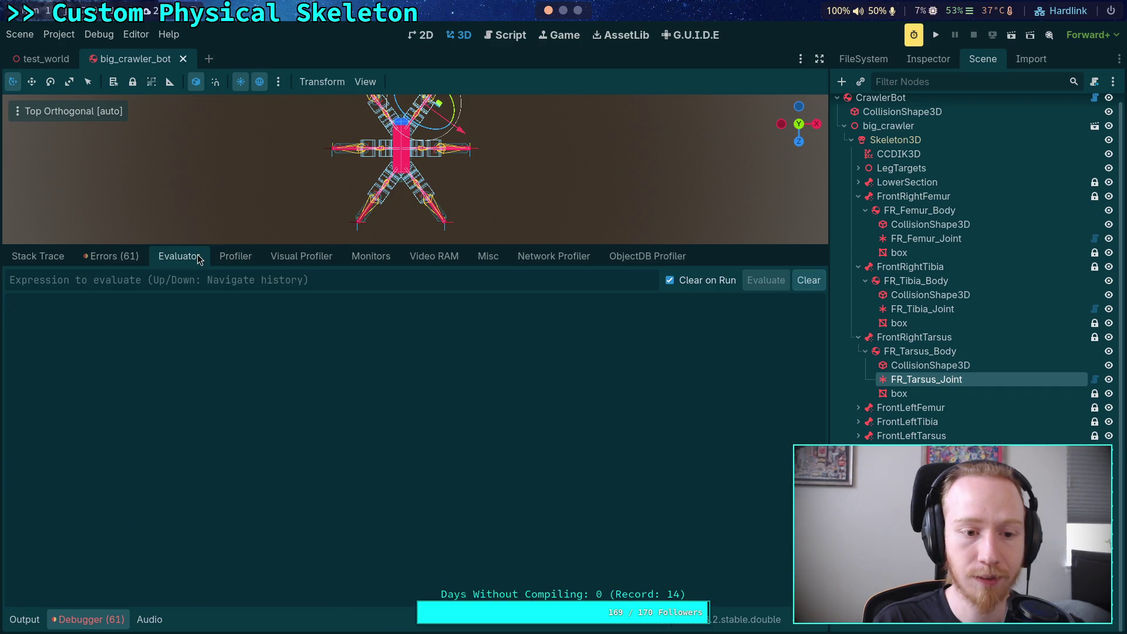
Tick Profiler Autostart, clear the Visual Profiler data, and reopen Project Settings
click(234, 261)
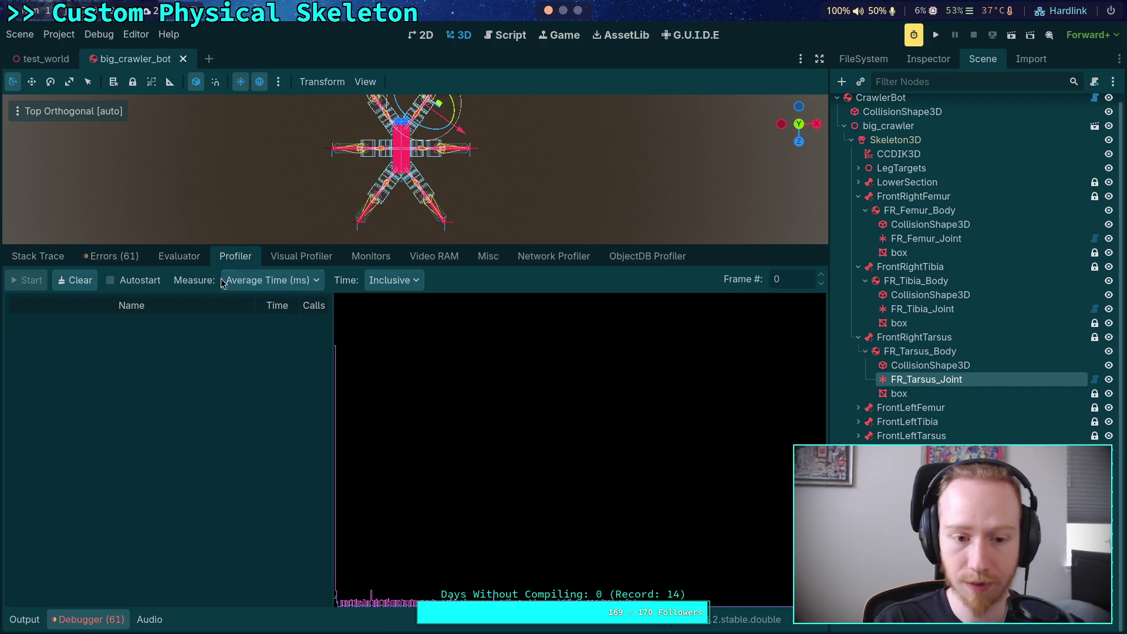
click(300, 257)
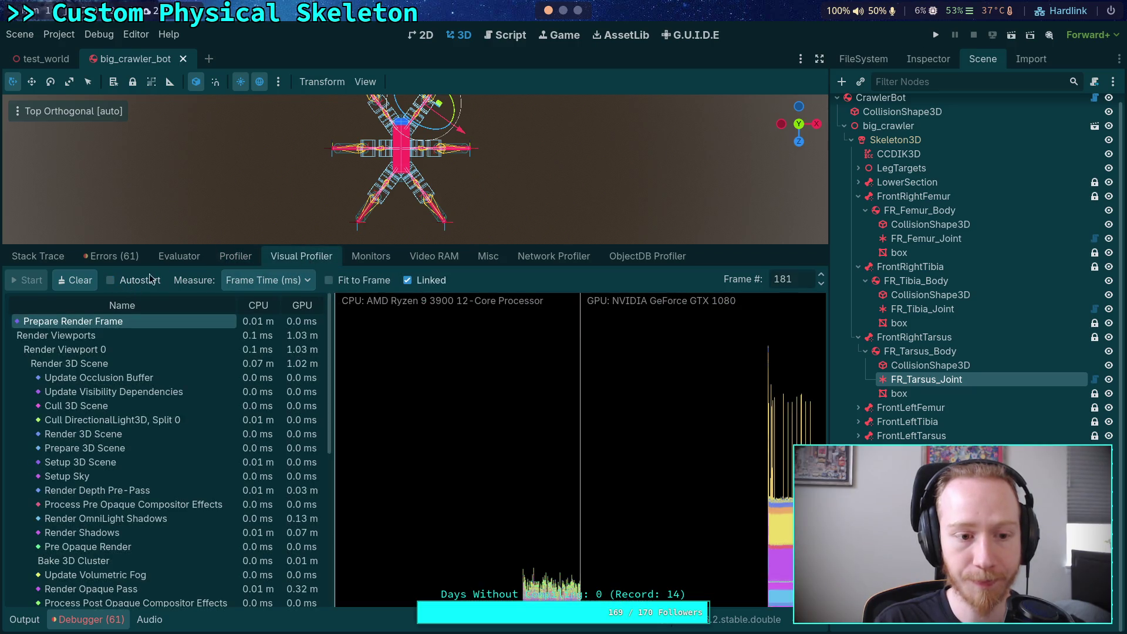
click(233, 257)
click(132, 282)
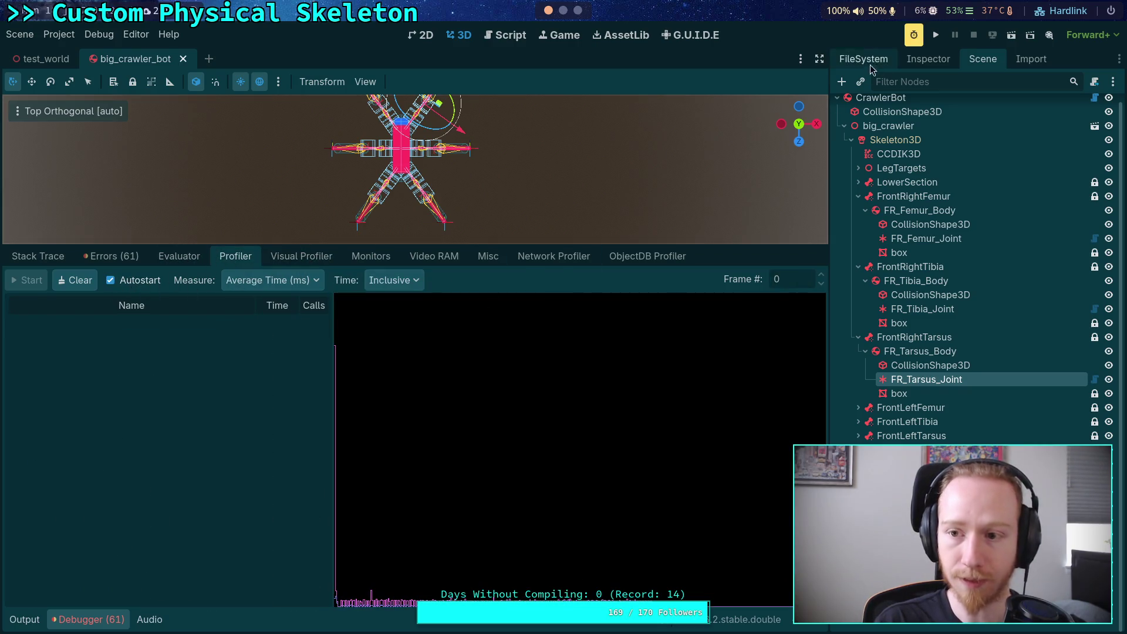
click(301, 256)
click(66, 287)
click(236, 256)
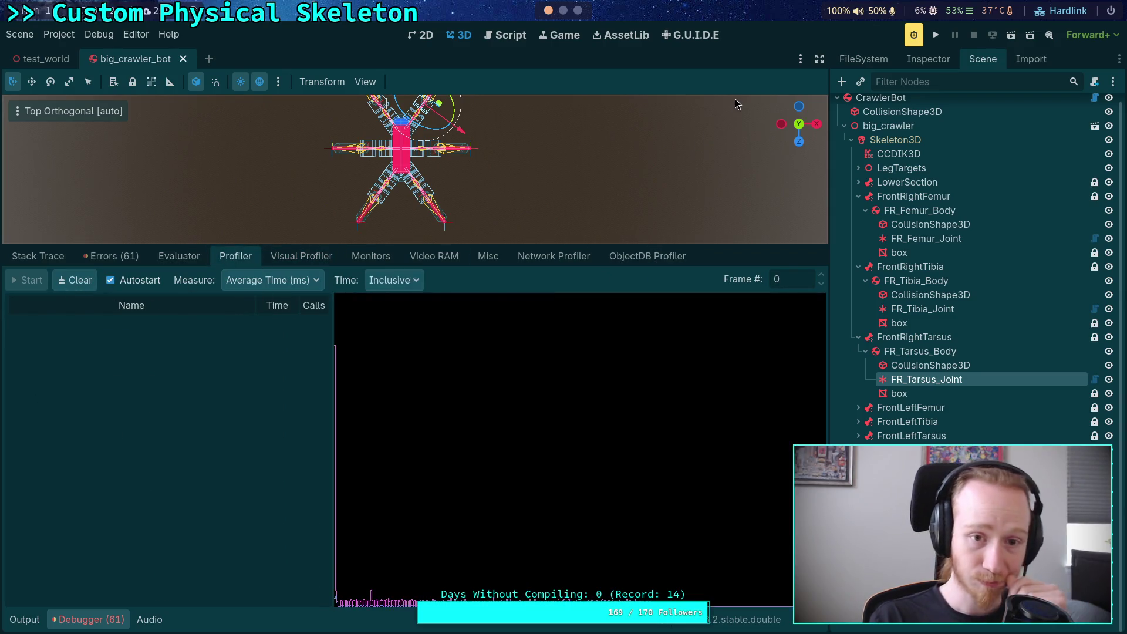
click(59, 35)
click(80, 56)
Set Jolt Physics 3D Velocity Steps and Position Steps both to 100
click(697, 186)
key(BackSpace)
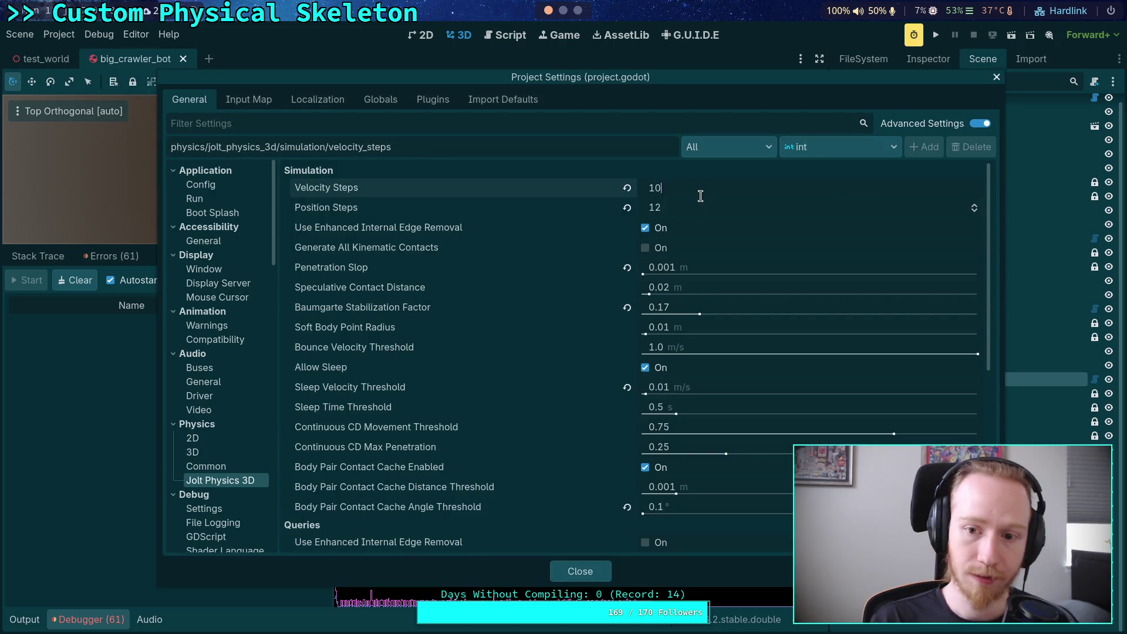
key(BackSpace)
click(696, 207)
key(BackSpace)
text(0)
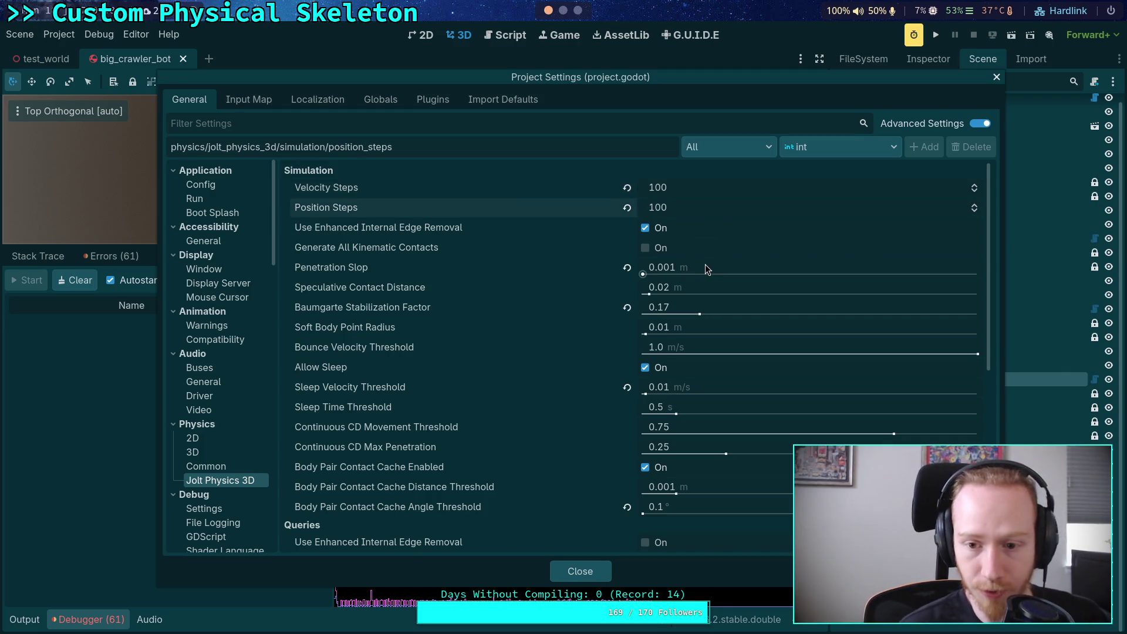
Set the Baumgarte Stabilization Factor to 0.02, close settings, and run the game with F5
click(689, 306)
key(BackSpace)
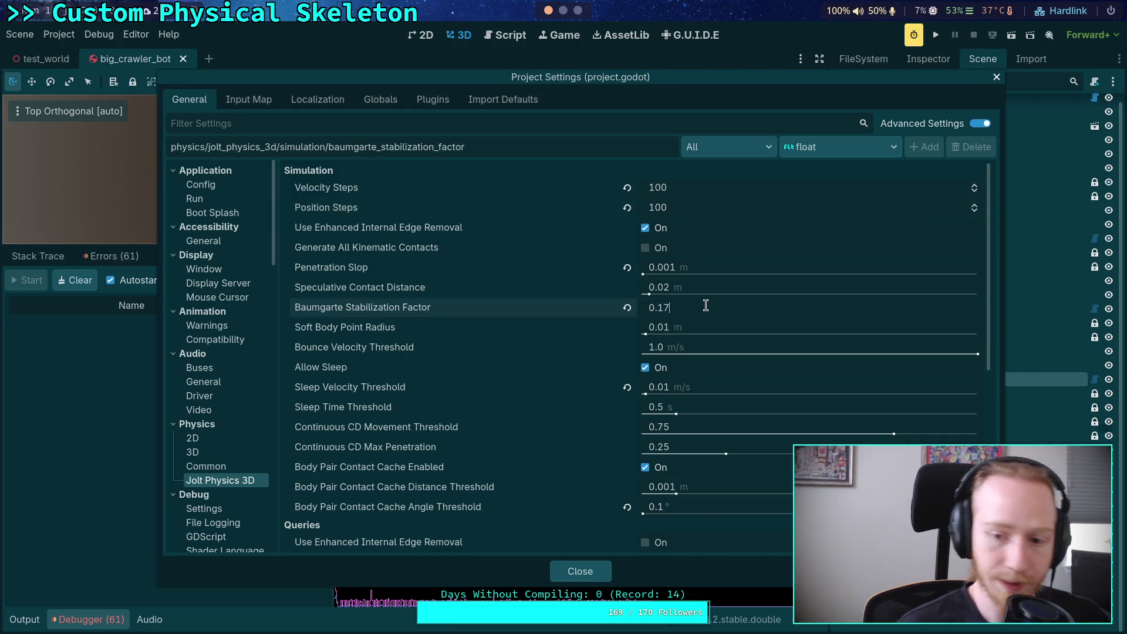
text(06)
key(Return)
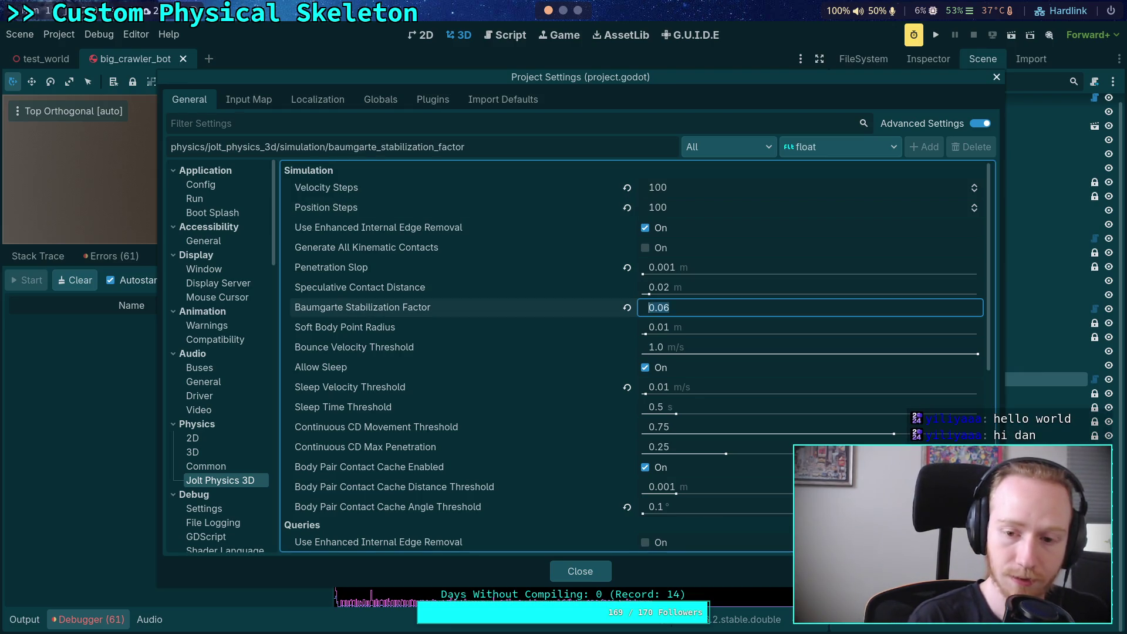
text(0.02)
key(Return)
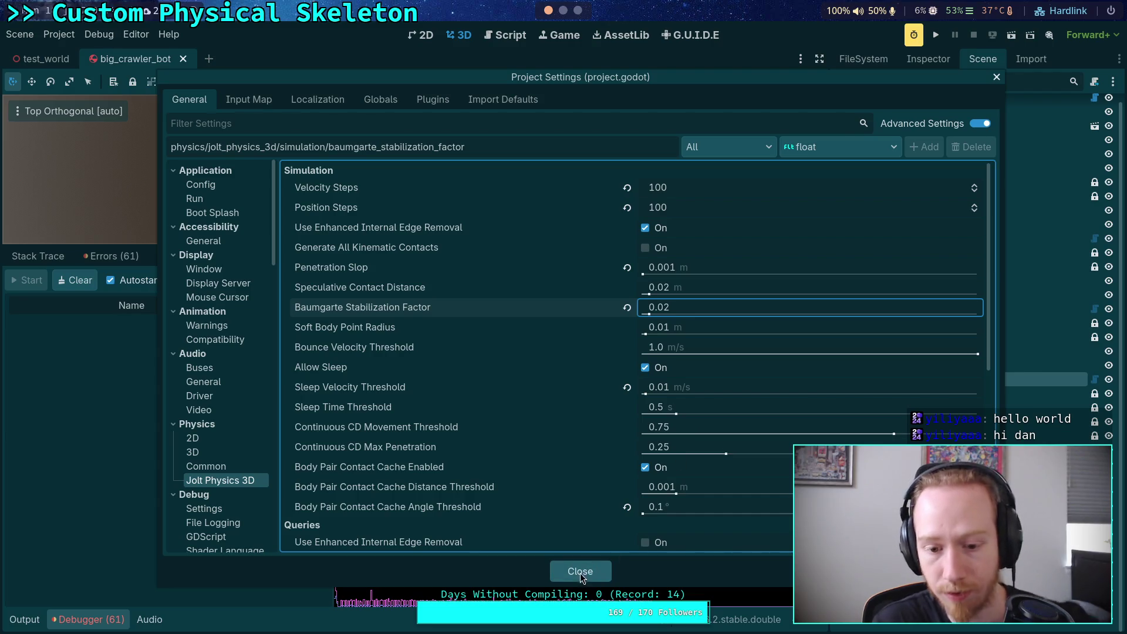
click(580, 571)
key(F5)
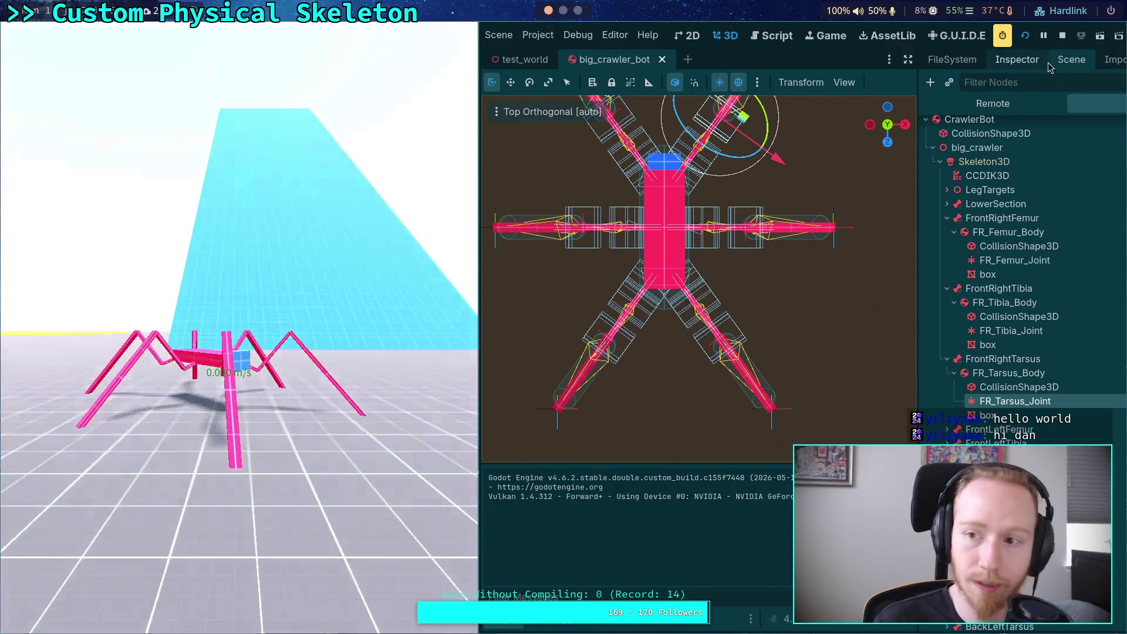
Stop the game, open the Profiler at frame 80, and remove Frame Time and Physics Time rows from the graph
click(1063, 35)
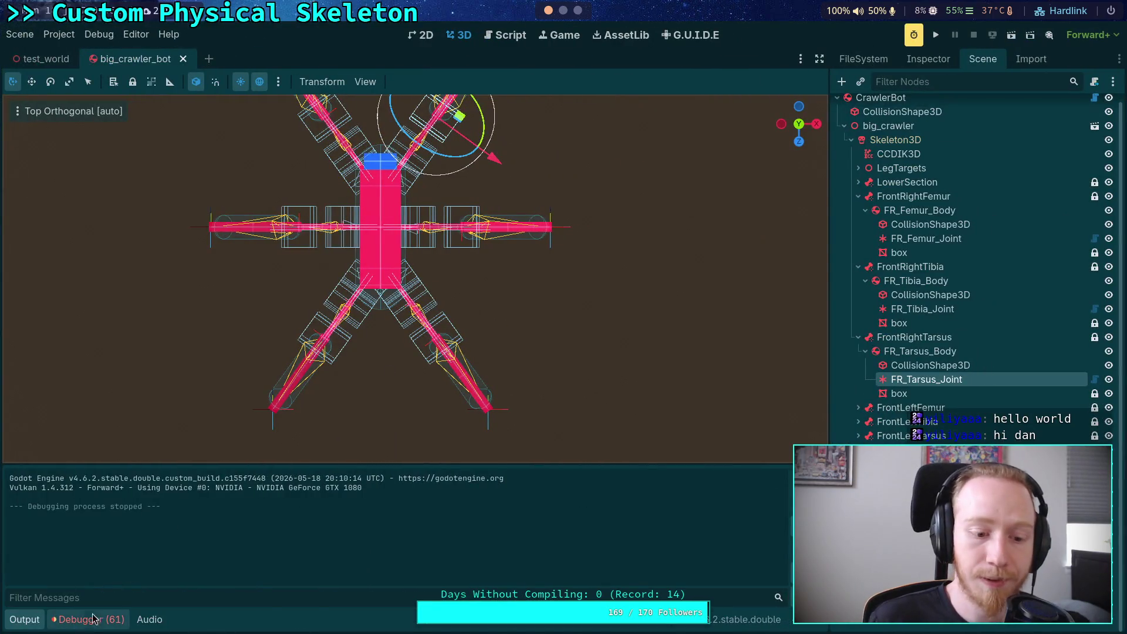
click(88, 619)
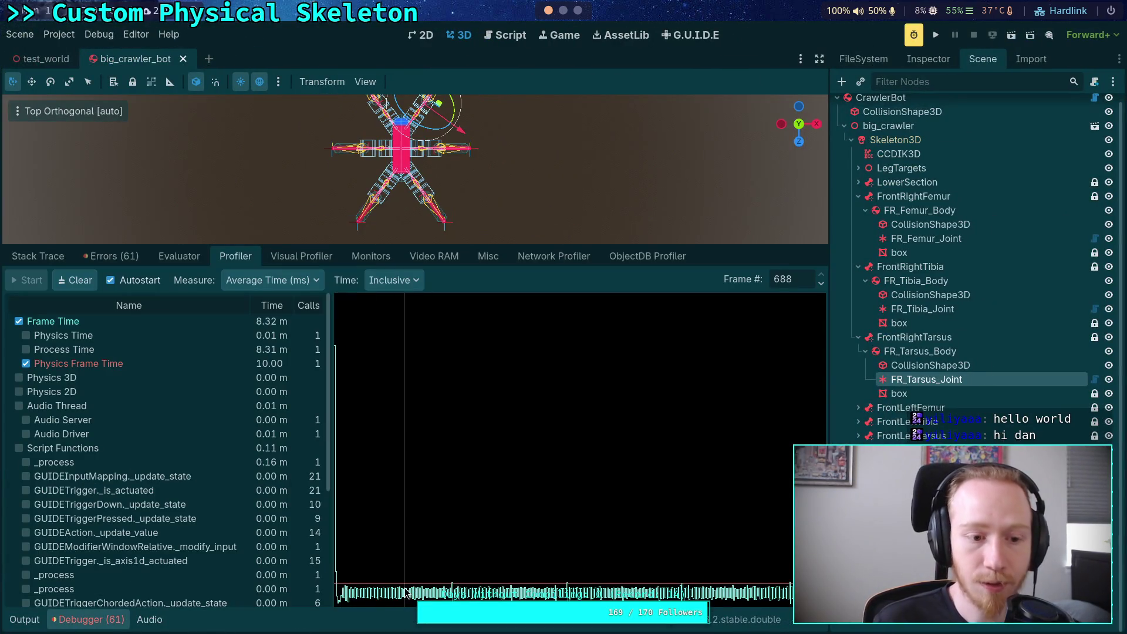
drag(405, 590, 415, 596)
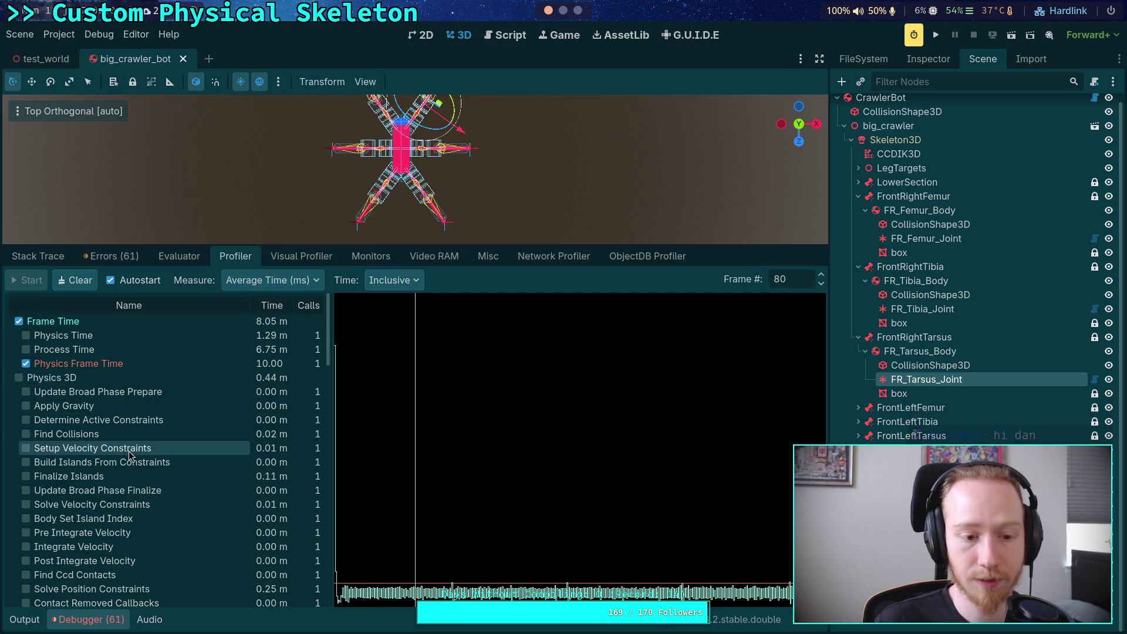
scroll(129, 451, down, 4)
scroll(89, 470, up, 4)
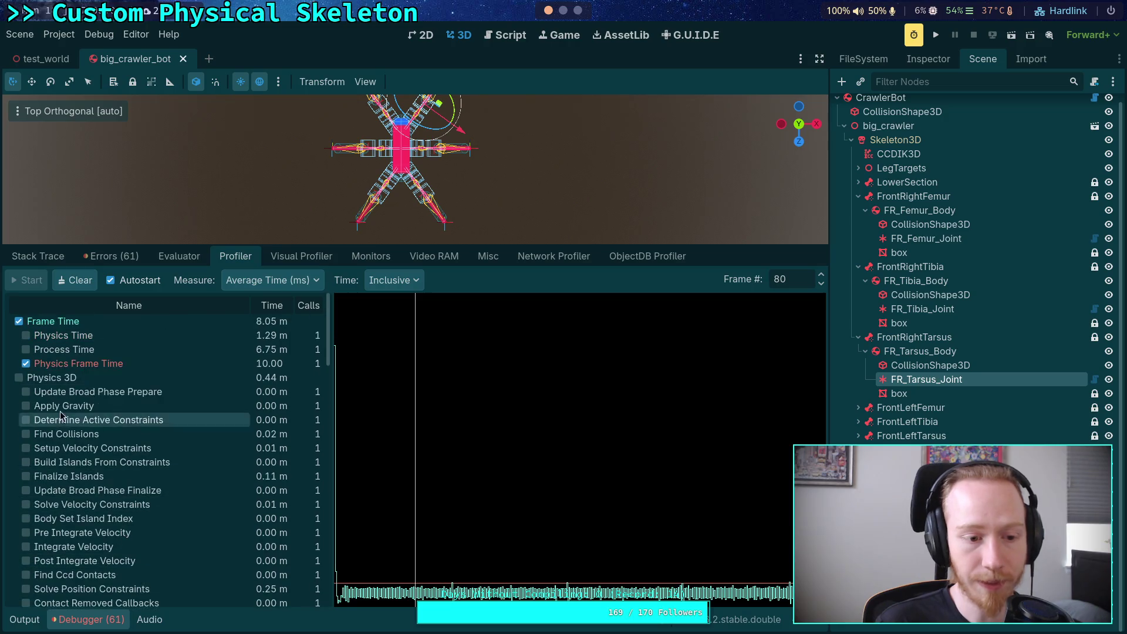
click(40, 338)
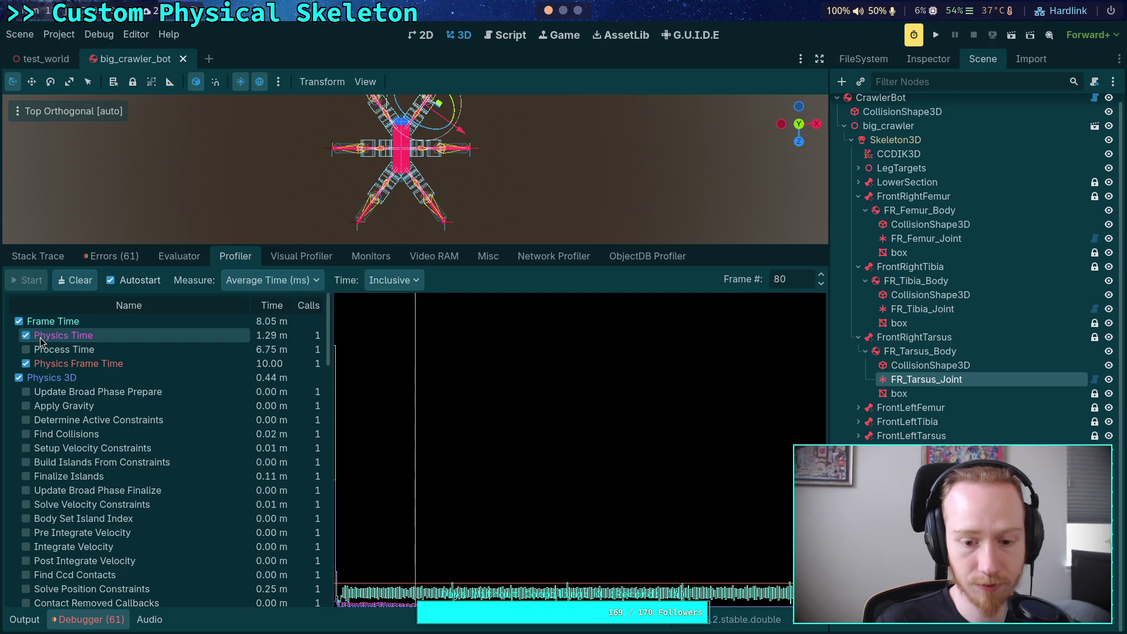
click(19, 321)
click(26, 335)
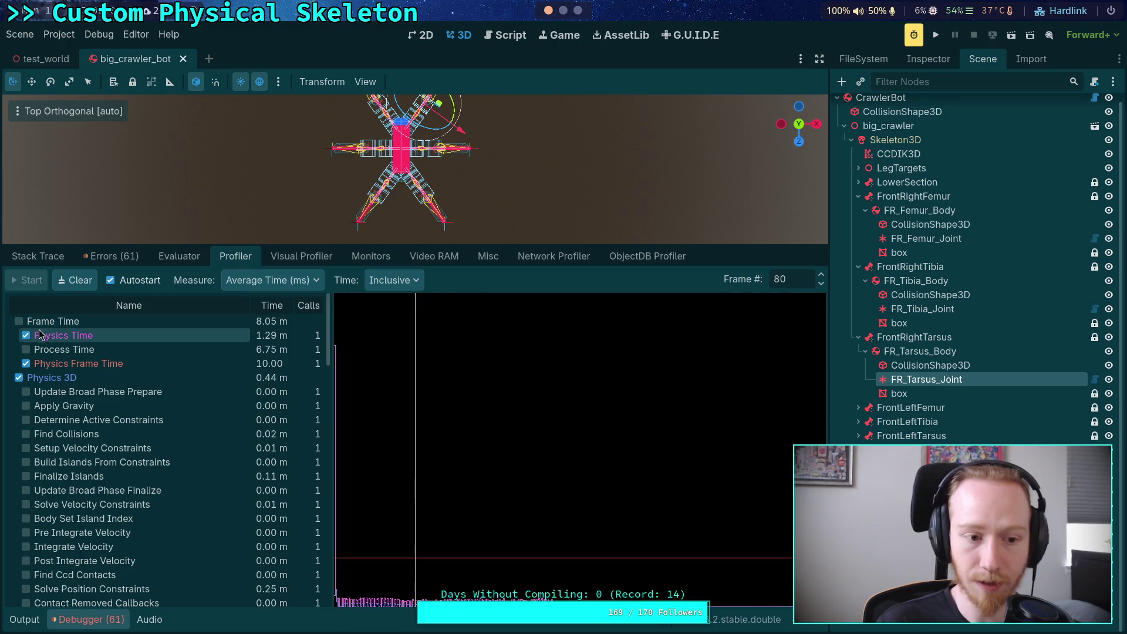
click(54, 365)
click(54, 366)
At frame 31, graph Solve Velocity and Solve Position Constraints and leave Physics 3D unplotted
mouse_move(346, 538)
mouse_down()
mouse_move(395, 536)
mouse_move(366, 539)
mouse_up()
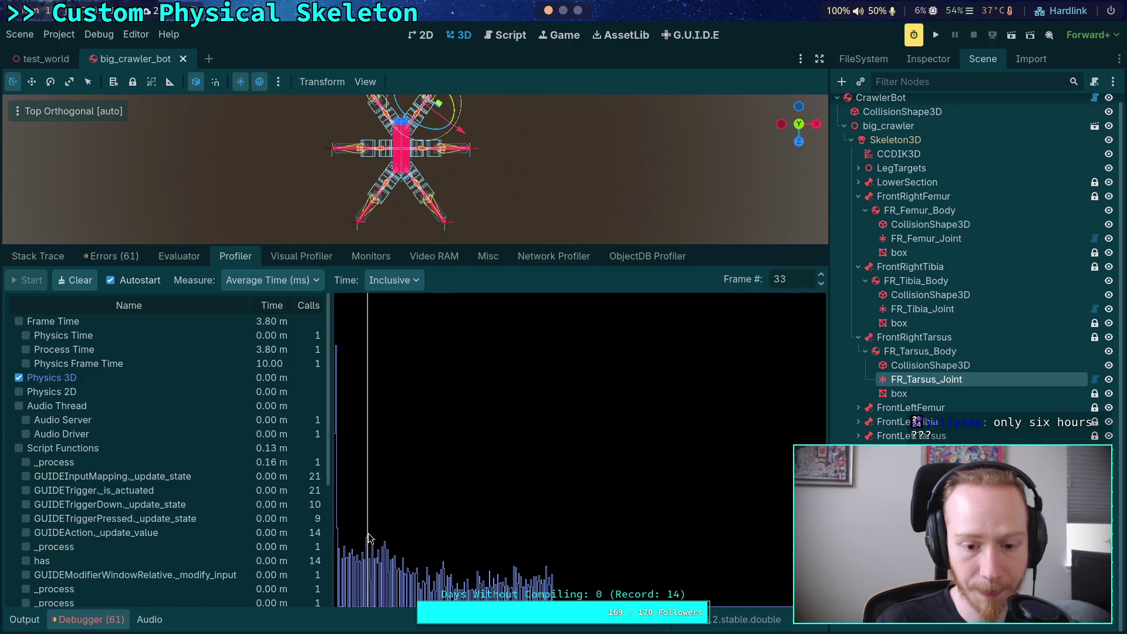
scroll(143, 499, down, 3)
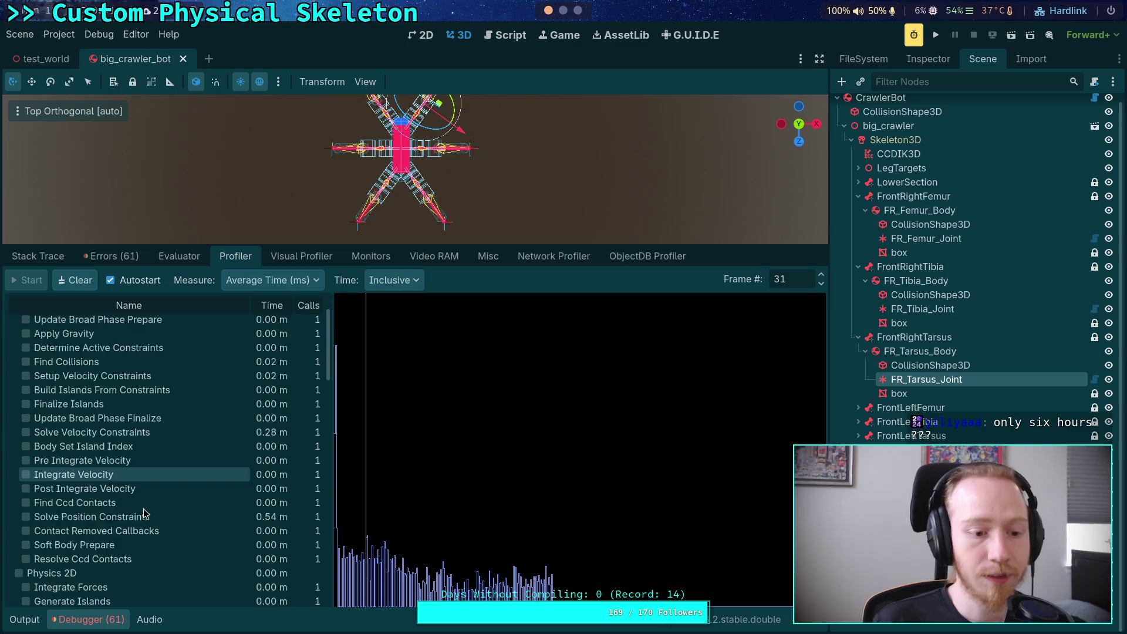
click(25, 518)
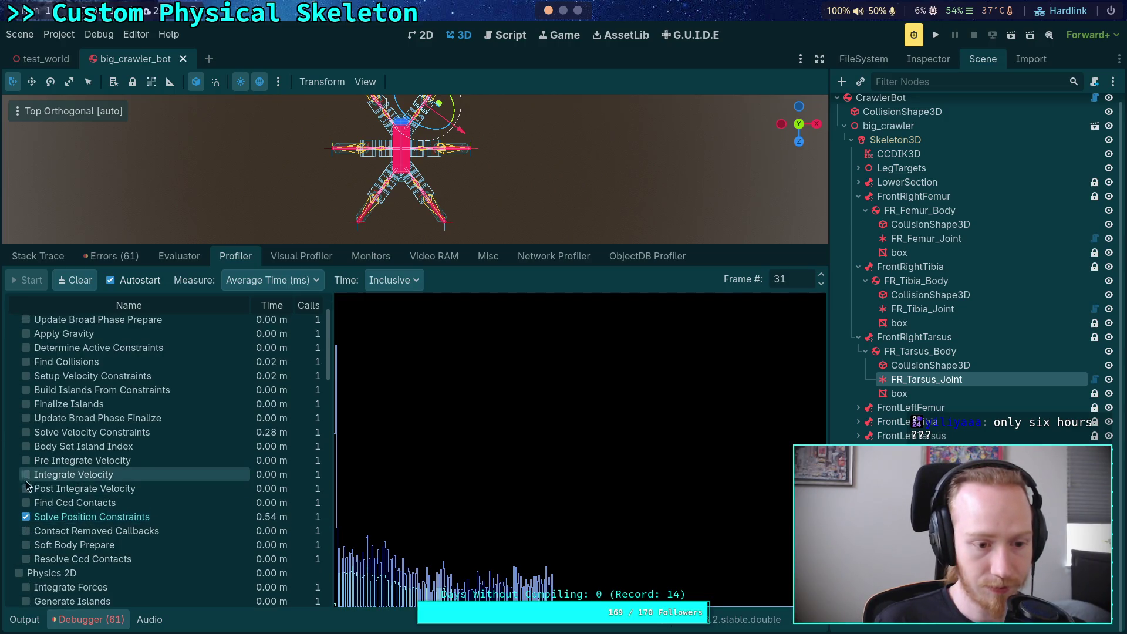
click(24, 433)
scroll(194, 509, up, 2)
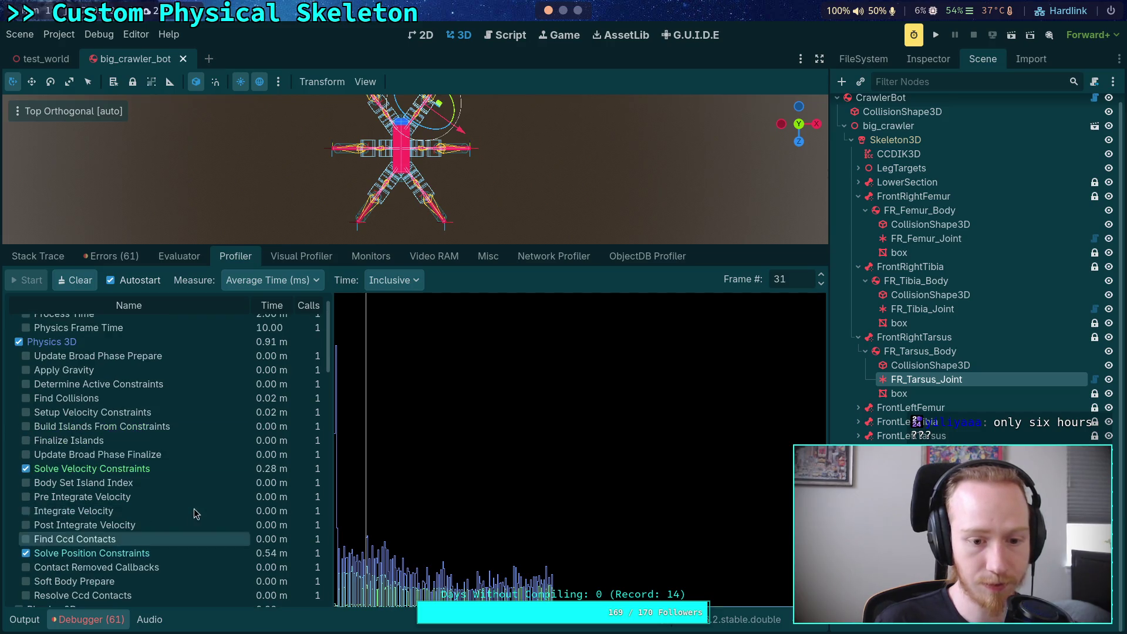
drag(333, 437, 357, 437)
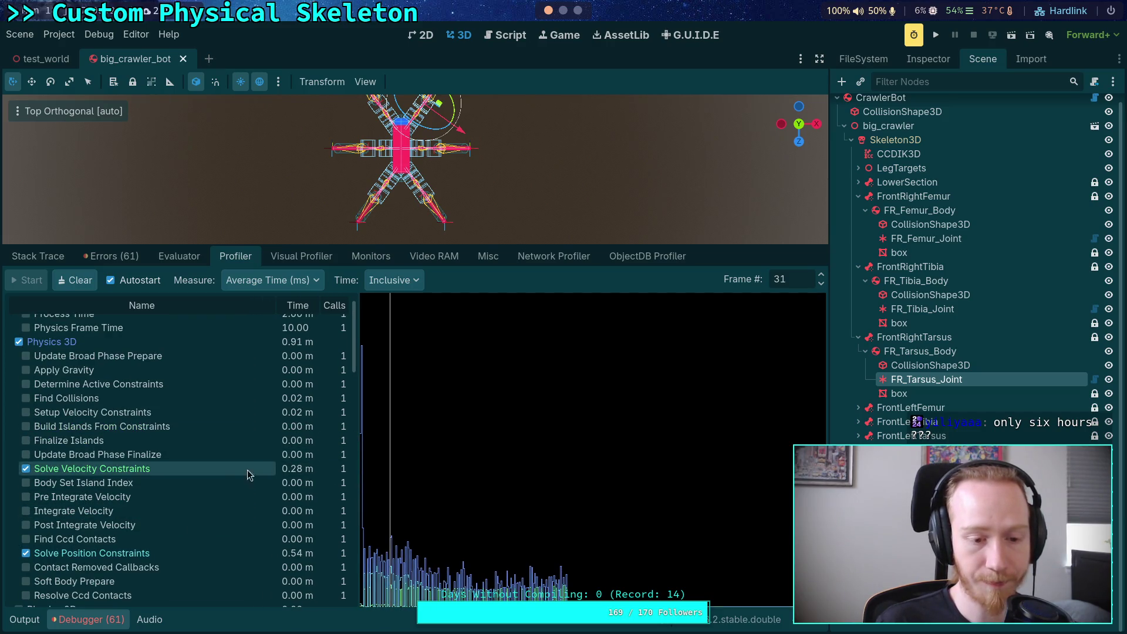
click(22, 345)
click(22, 346)
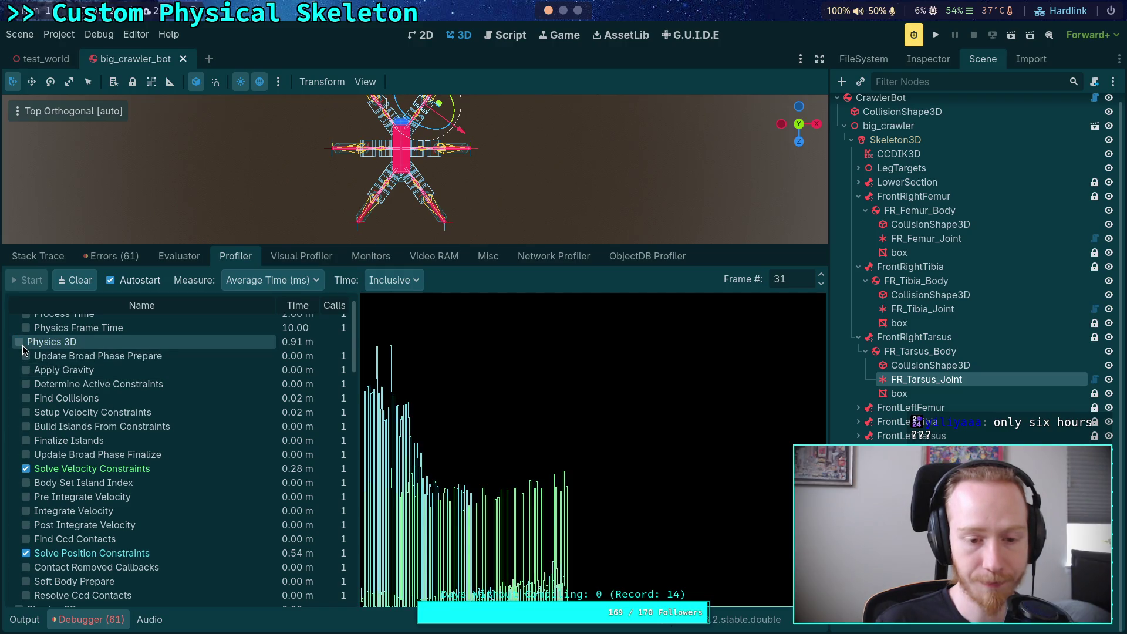
click(22, 346)
click(22, 346)
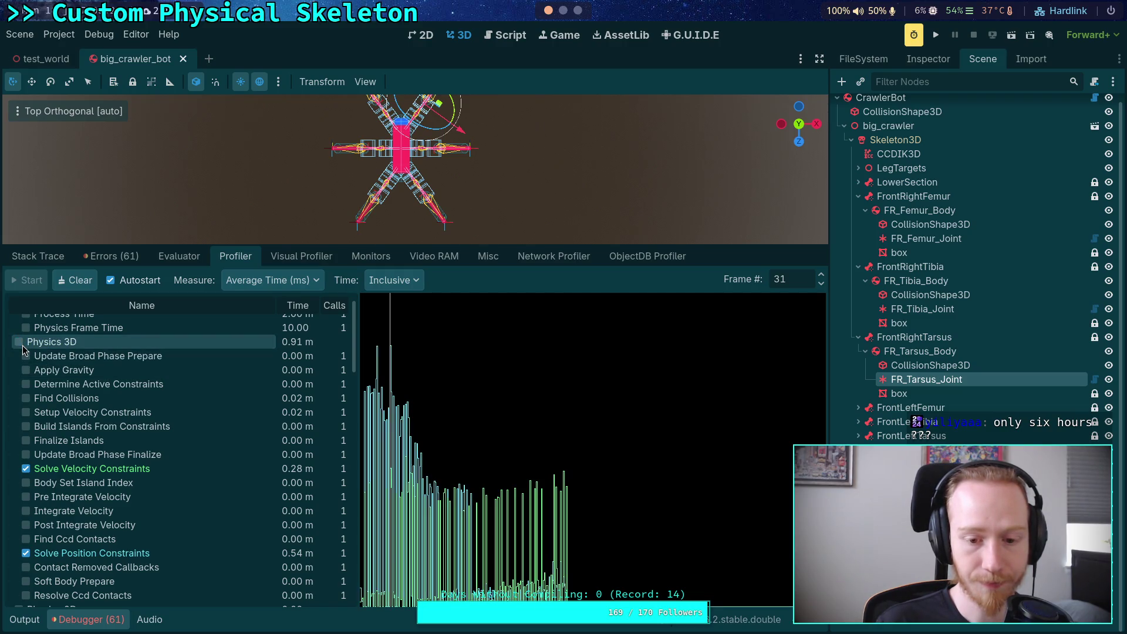
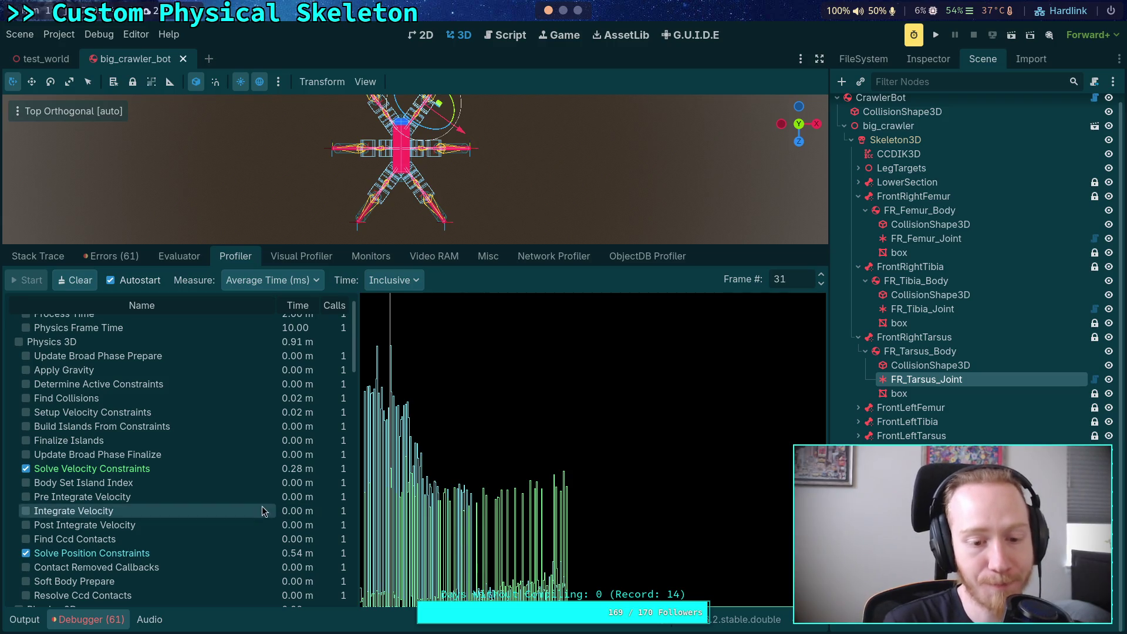
Move the profiler selection from frame 142 back to frames 19 and 32
mouse_move(421, 479)
mouse_down()
mouse_move(418, 491)
mouse_move(498, 505)
mouse_move(515, 471)
mouse_move(545, 464)
mouse_up()
click(498, 479)
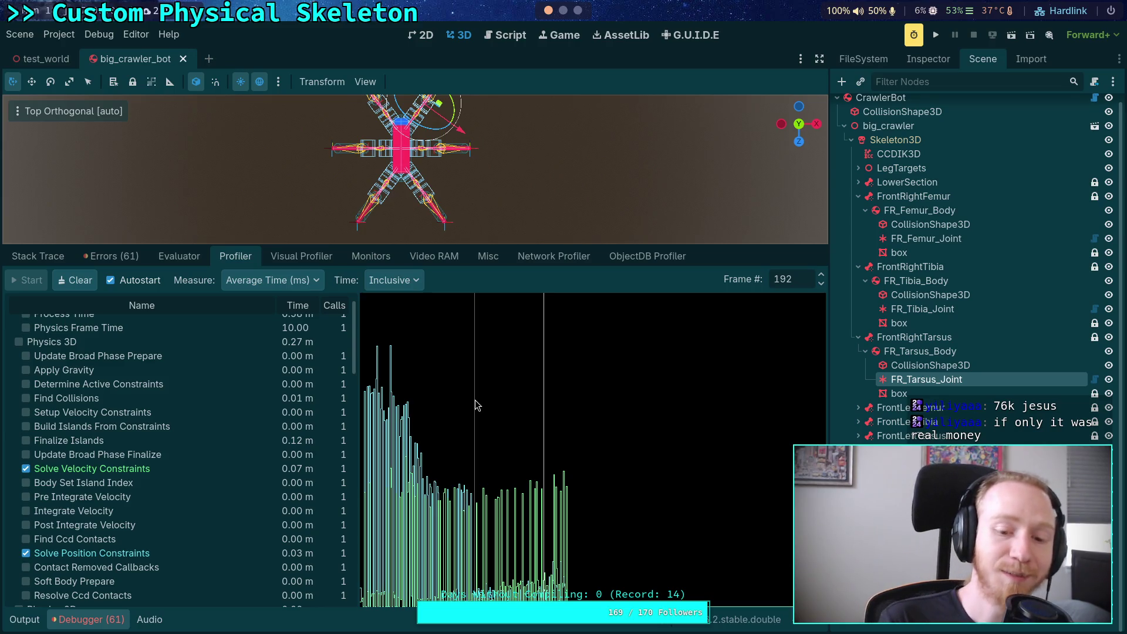
click(366, 407)
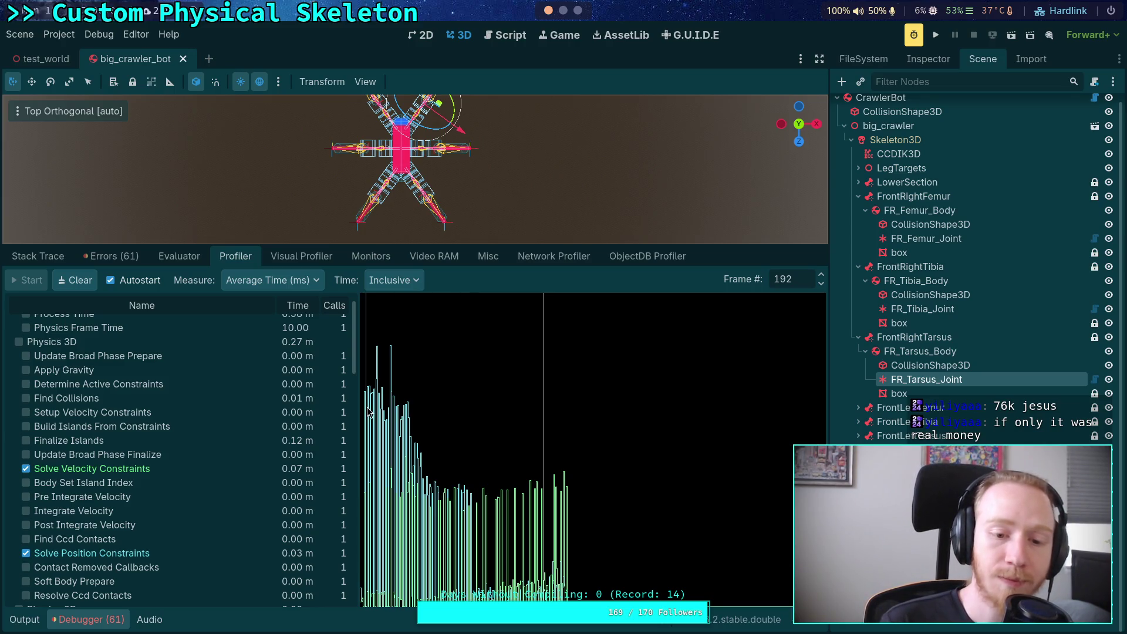
drag(368, 411, 381, 413)
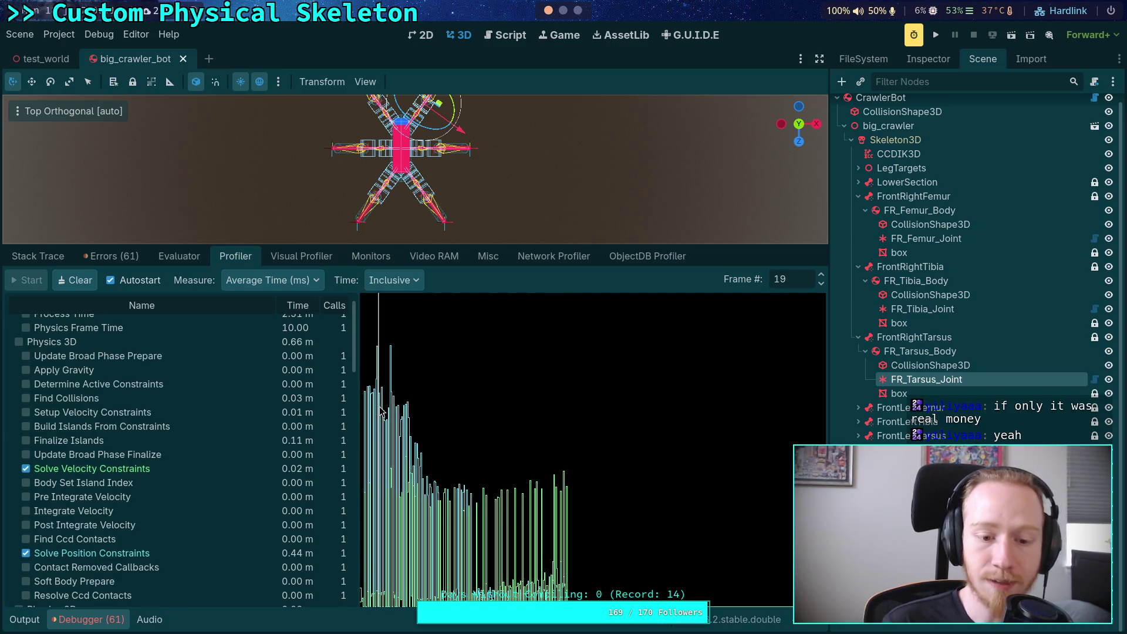
click(391, 411)
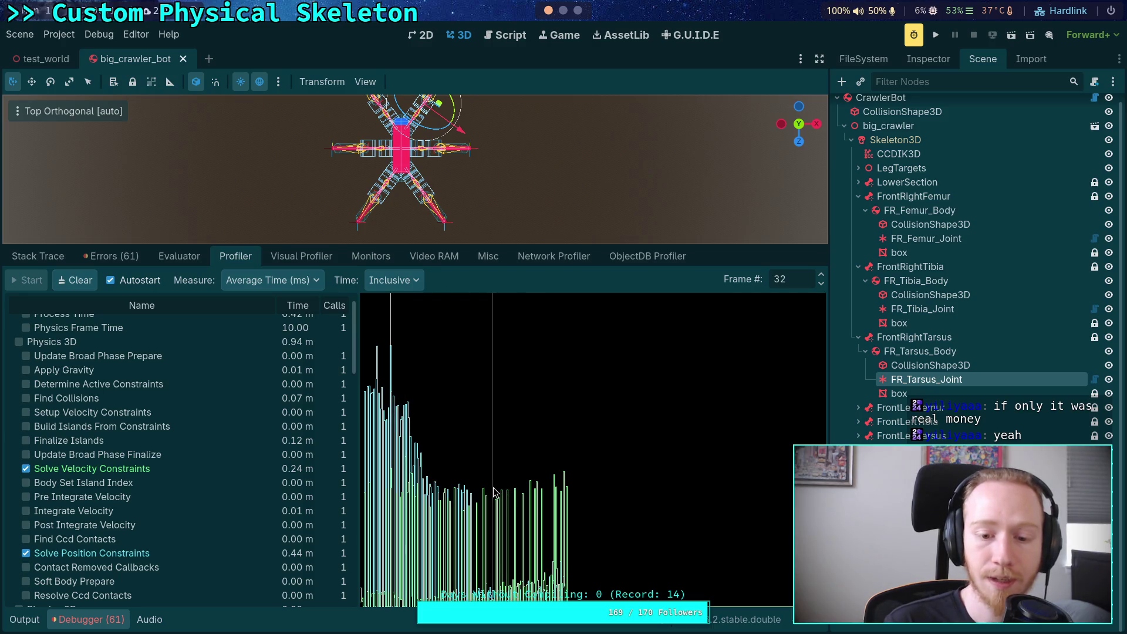
Step through profiler frames 42, 50, 52 and 53 to compare solver timings
click(401, 435)
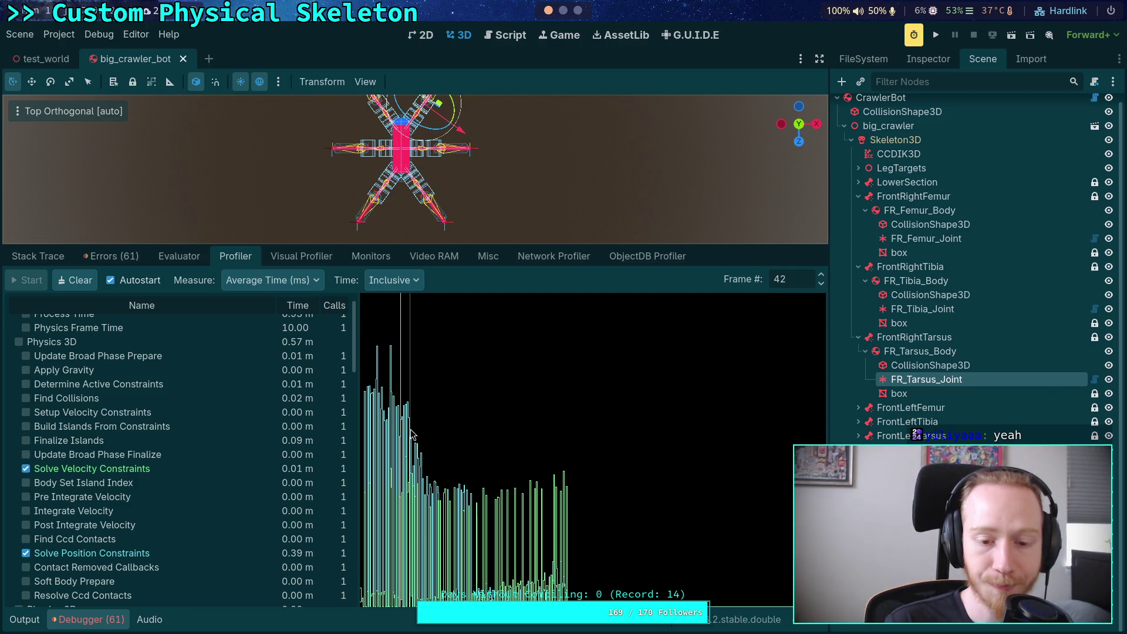
click(409, 434)
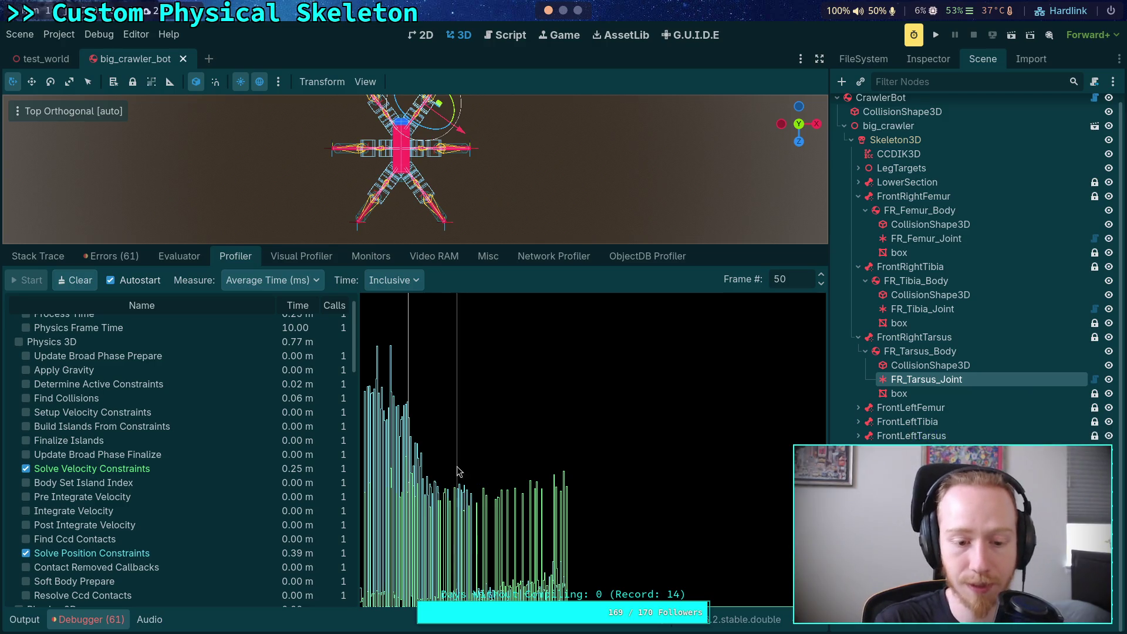
click(410, 452)
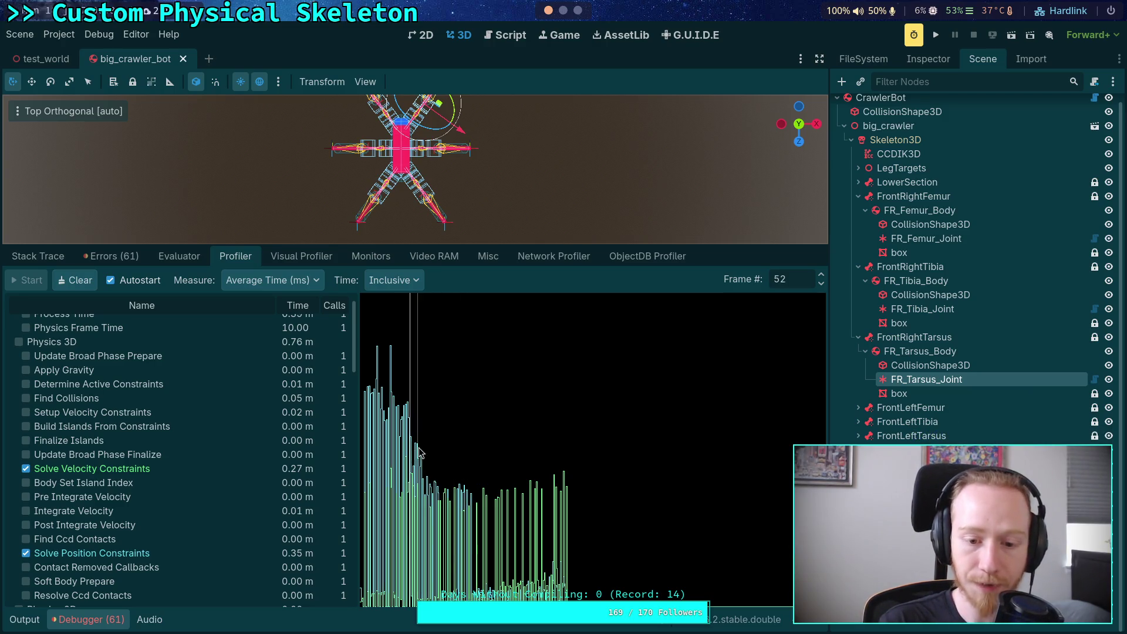
click(412, 453)
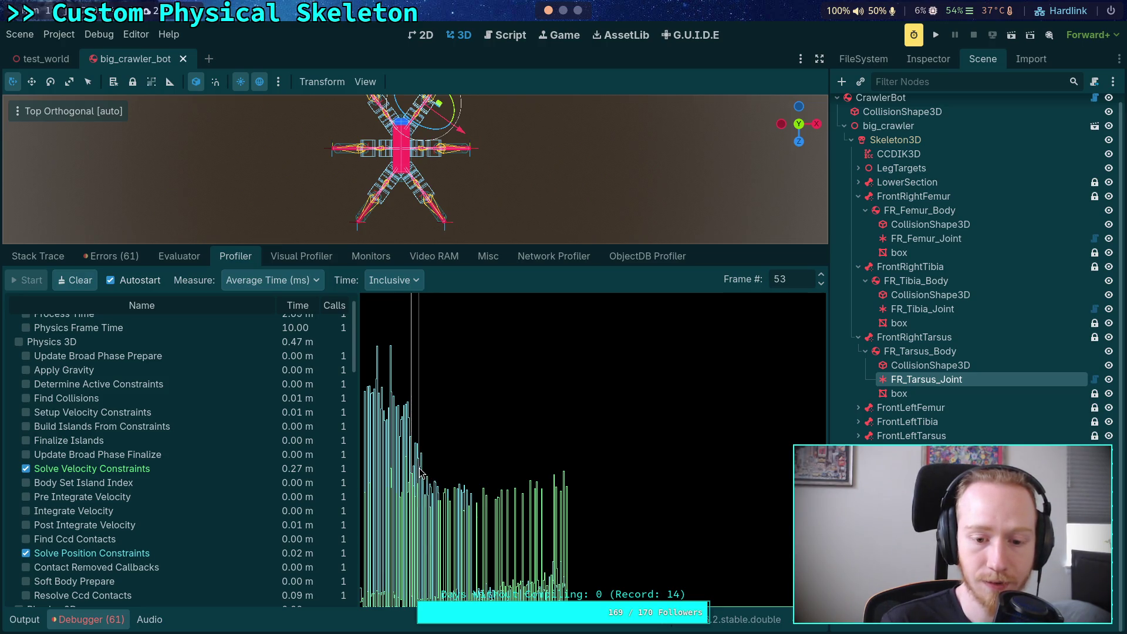
scroll(813, 271, up, 7)
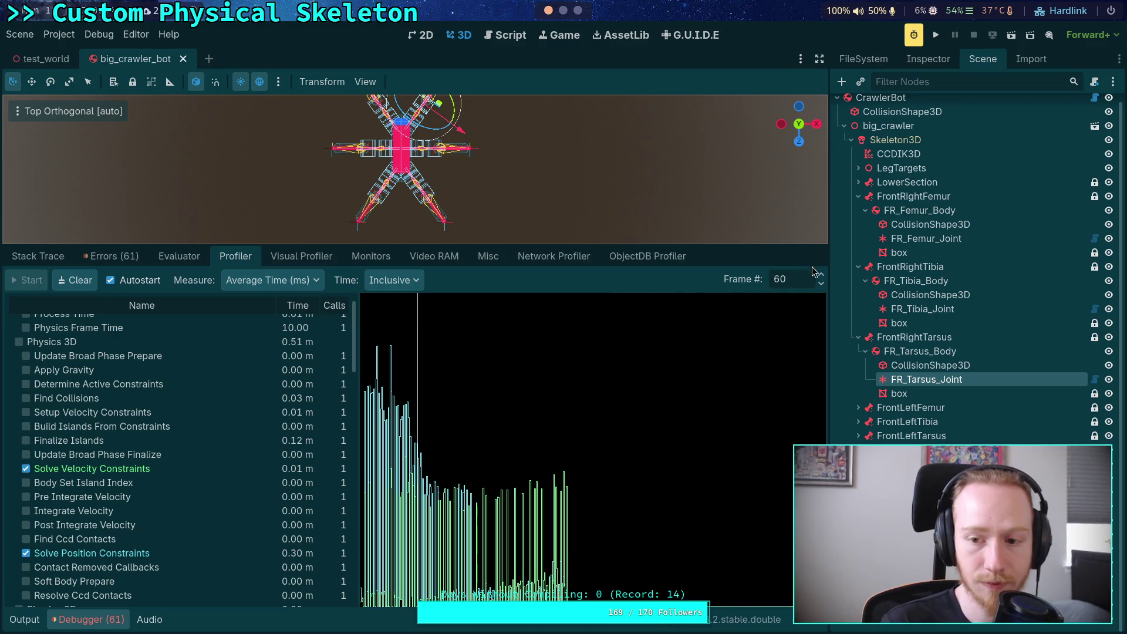
scroll(821, 280, up, 3)
scroll(821, 280, up, 2)
scroll(821, 280, up, 2)
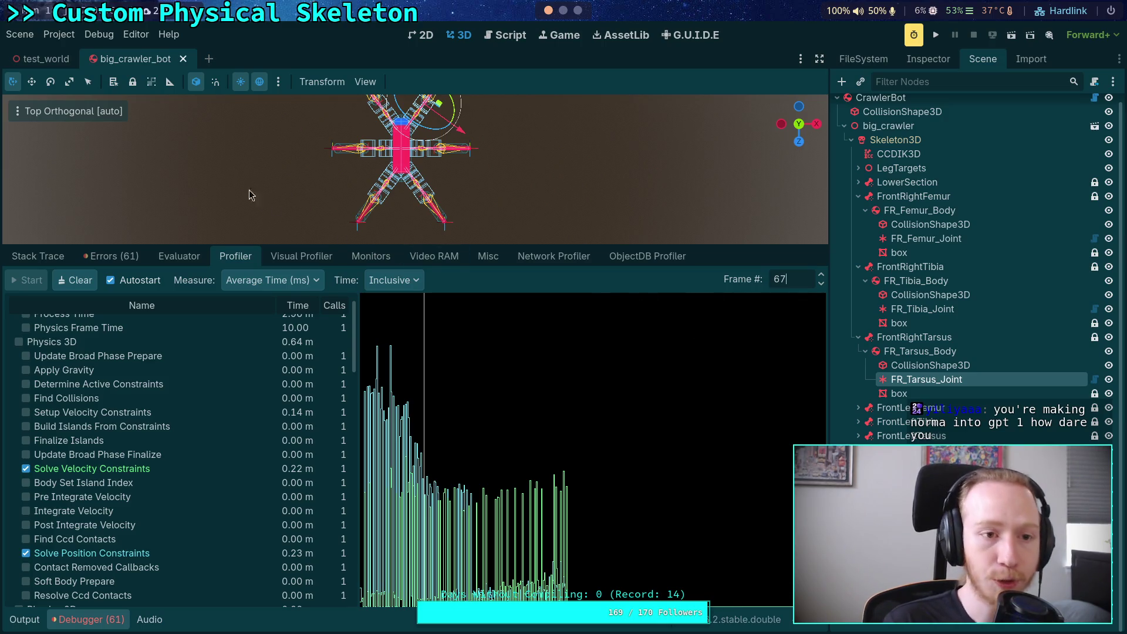
click(59, 34)
Enable Run on Separate Thread in the Physics > 3D project settings
click(67, 53)
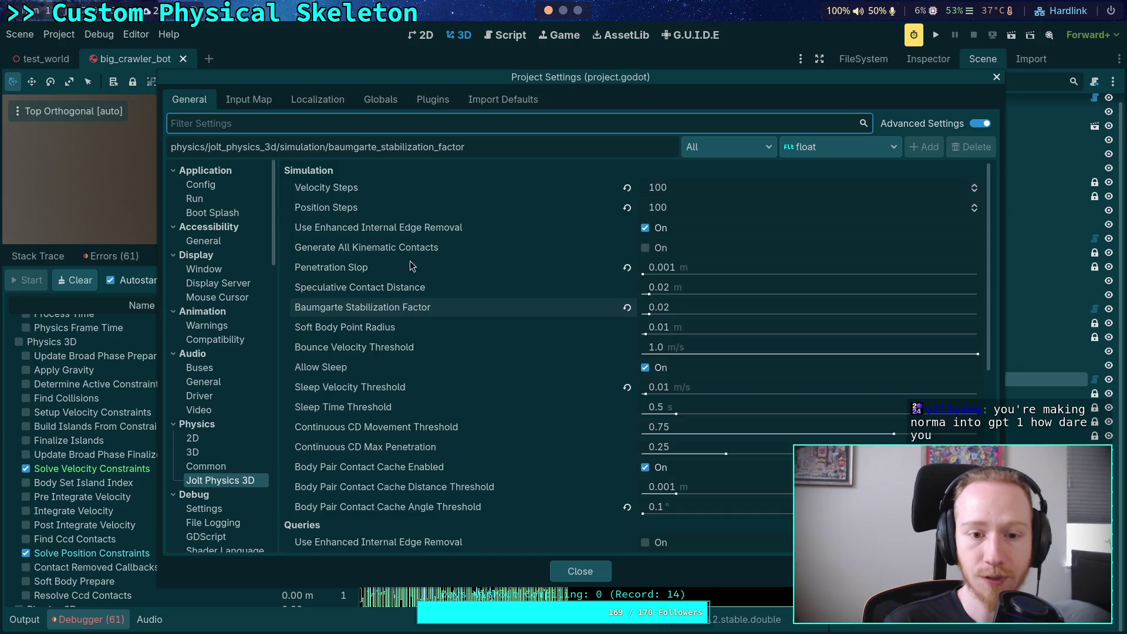
click(217, 466)
click(226, 450)
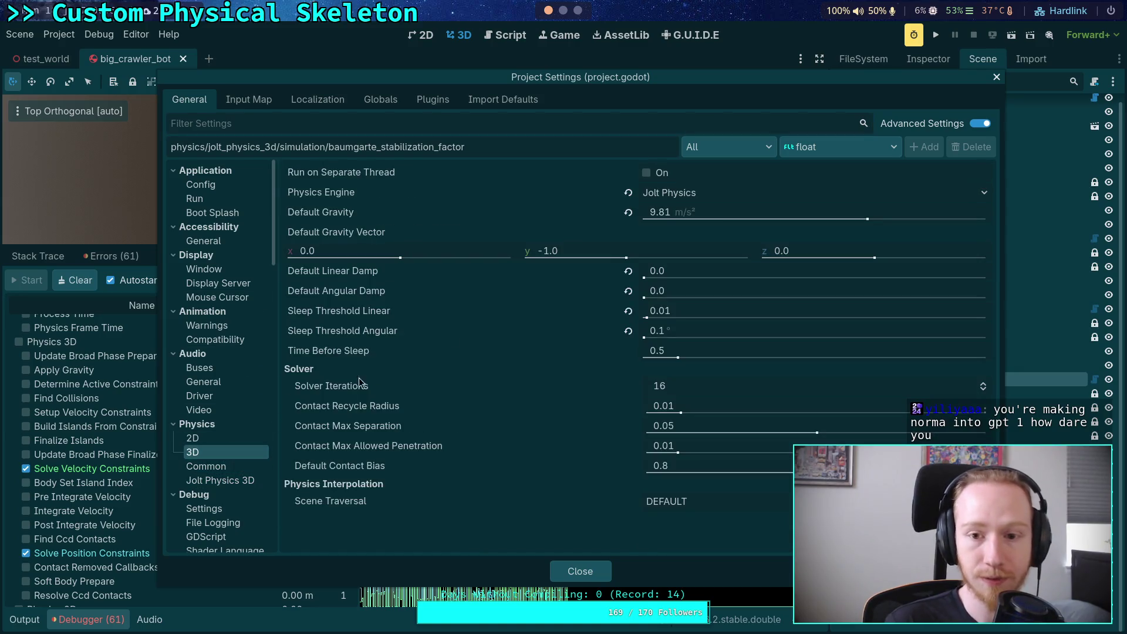
click(648, 173)
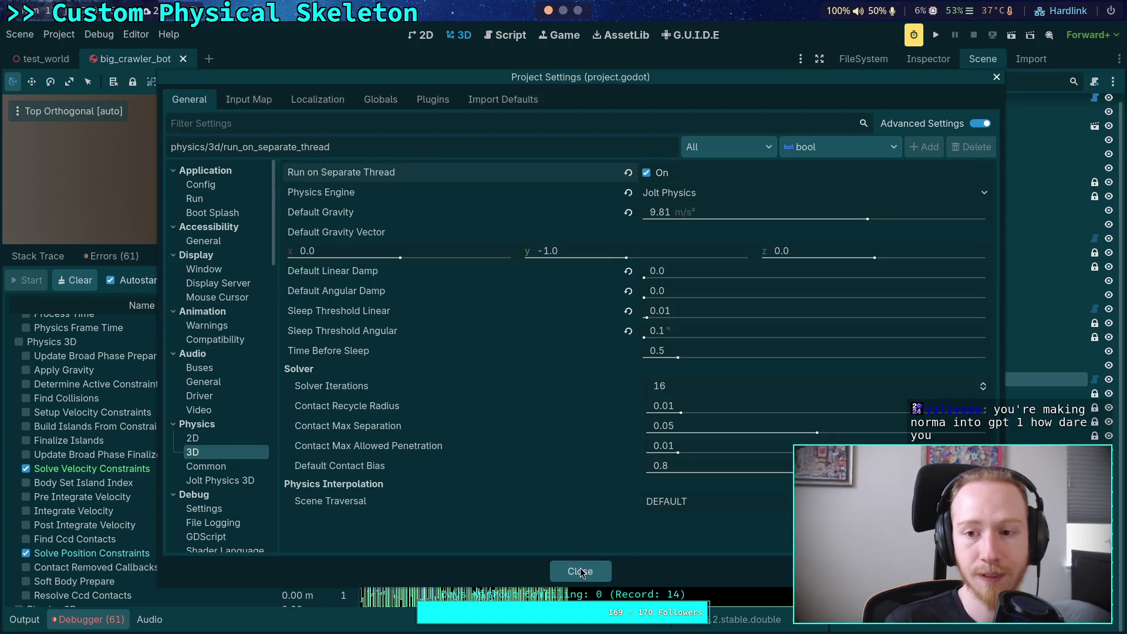
click(580, 572)
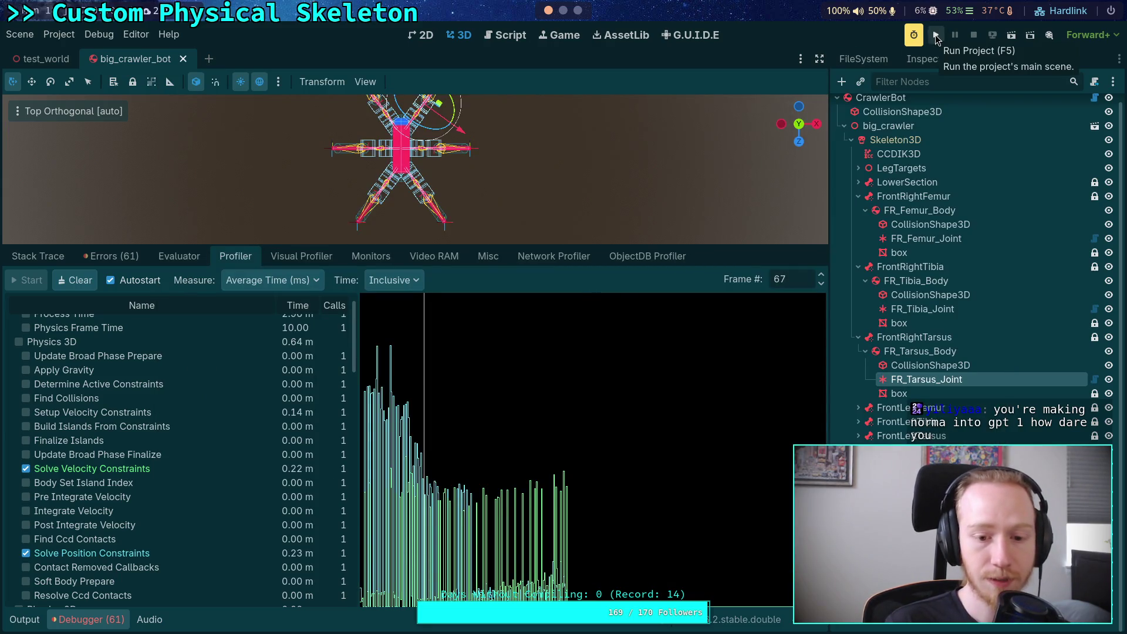
Check profiler frames, test-run the crawler scene, stop it and return to the Profiler
drag(382, 411, 403, 416)
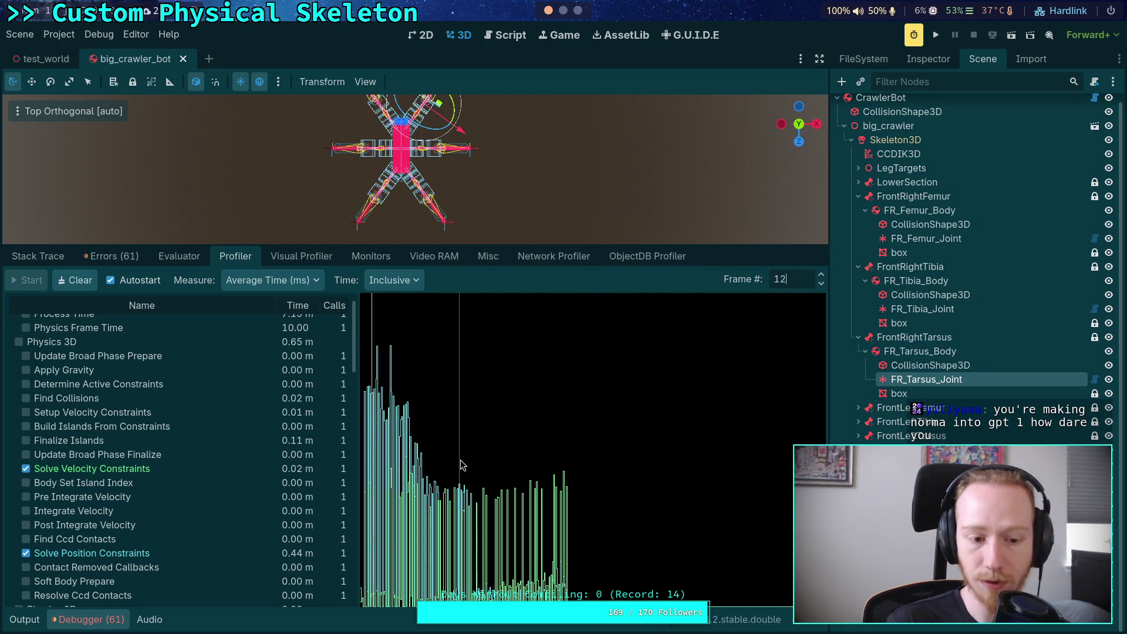
click(565, 496)
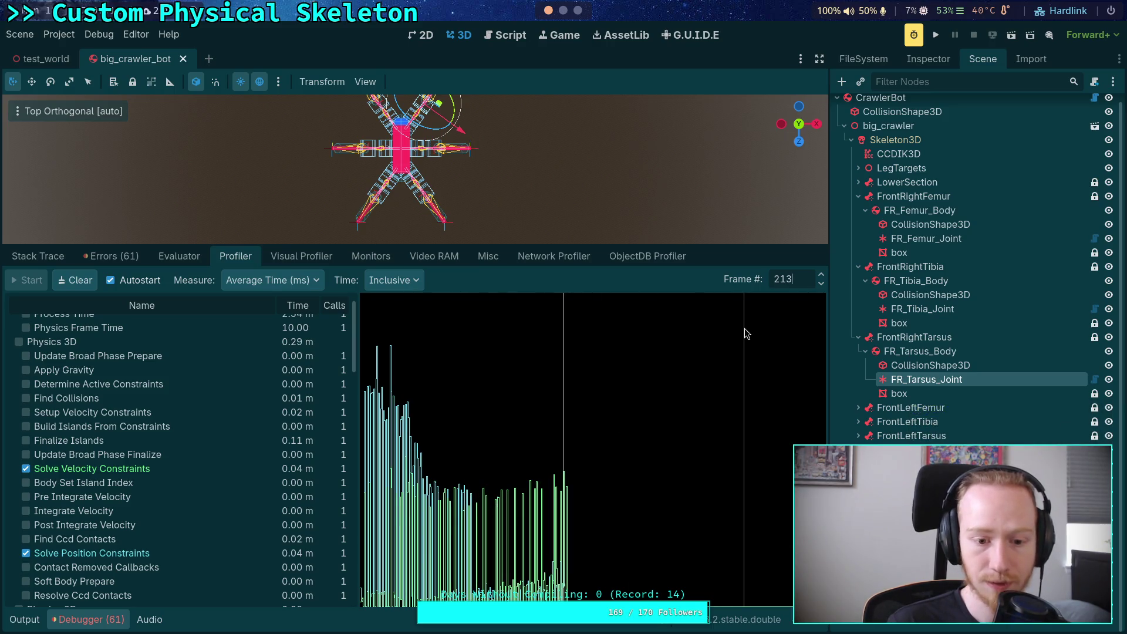
click(822, 284)
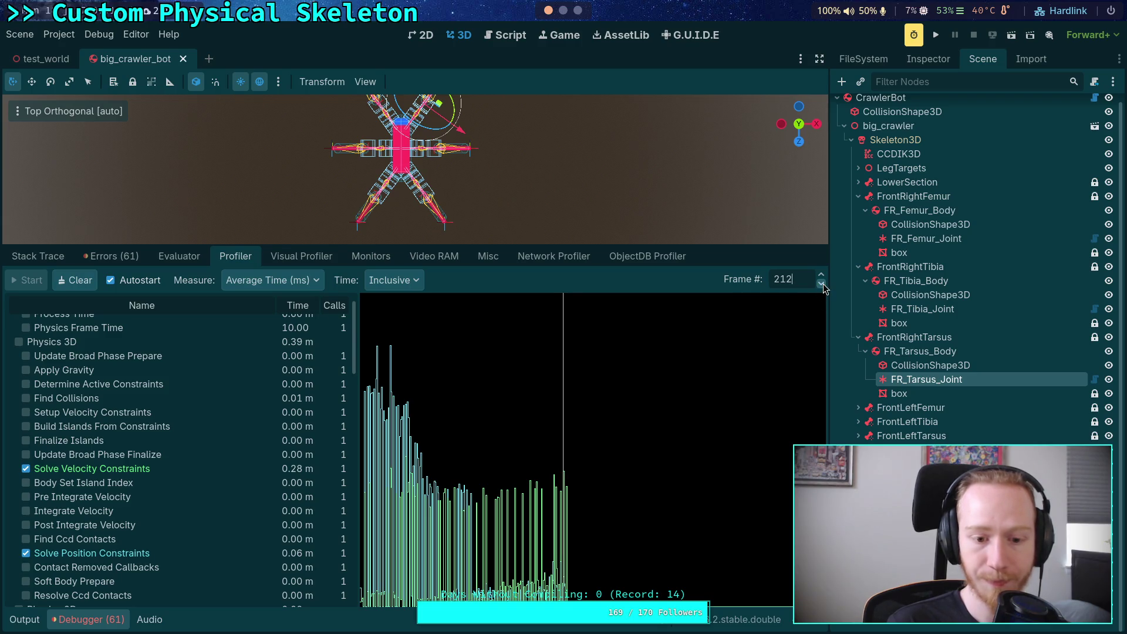
click(938, 37)
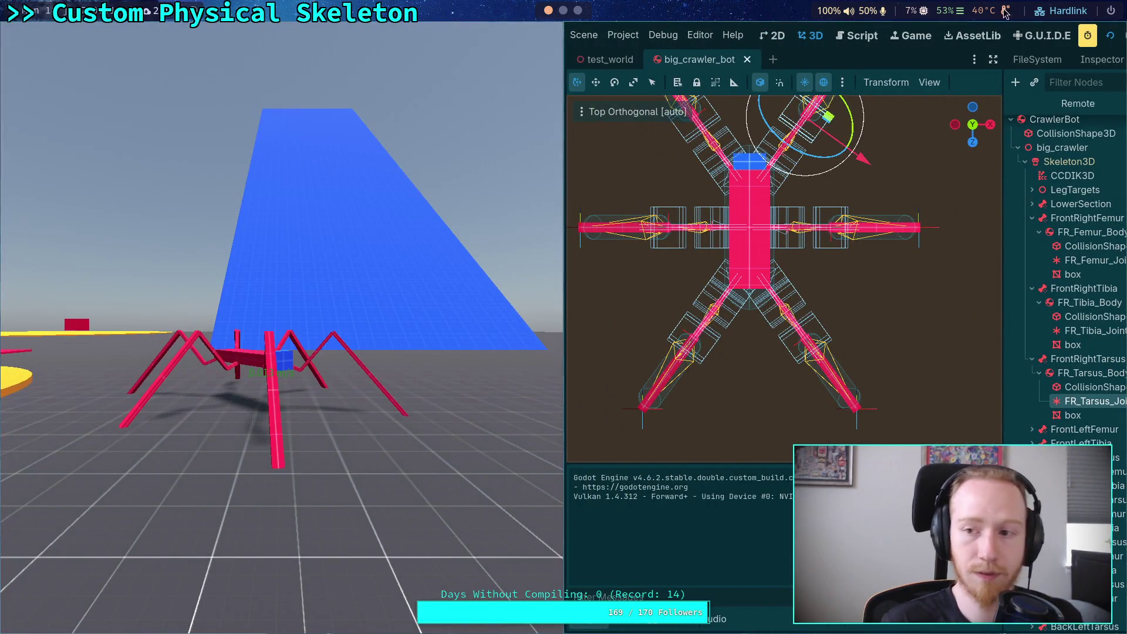
key(F8)
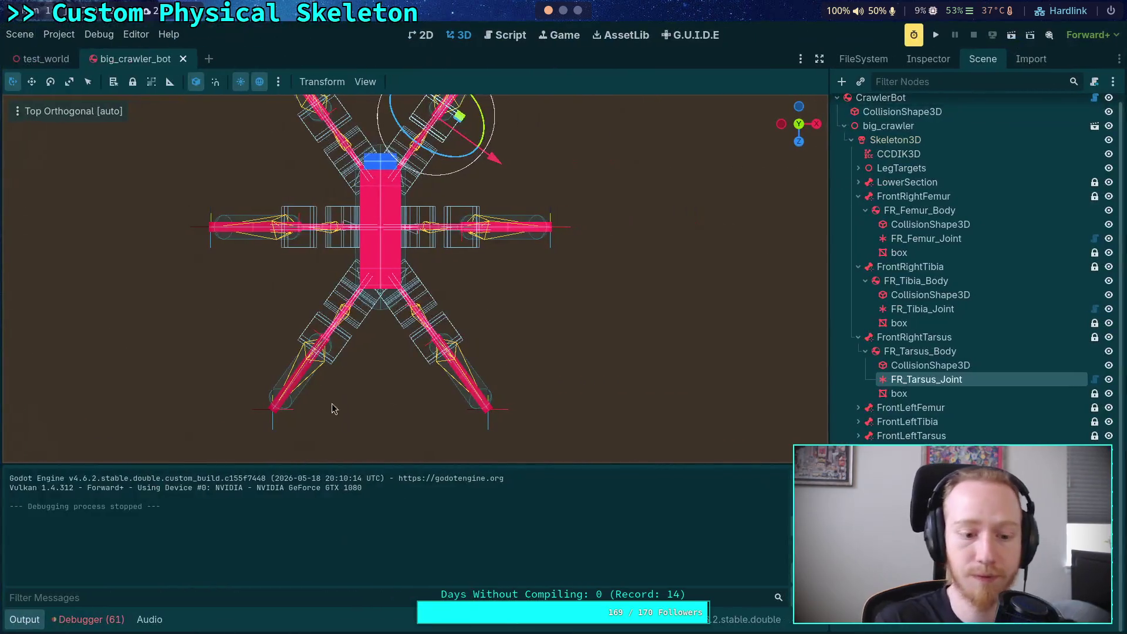
click(88, 619)
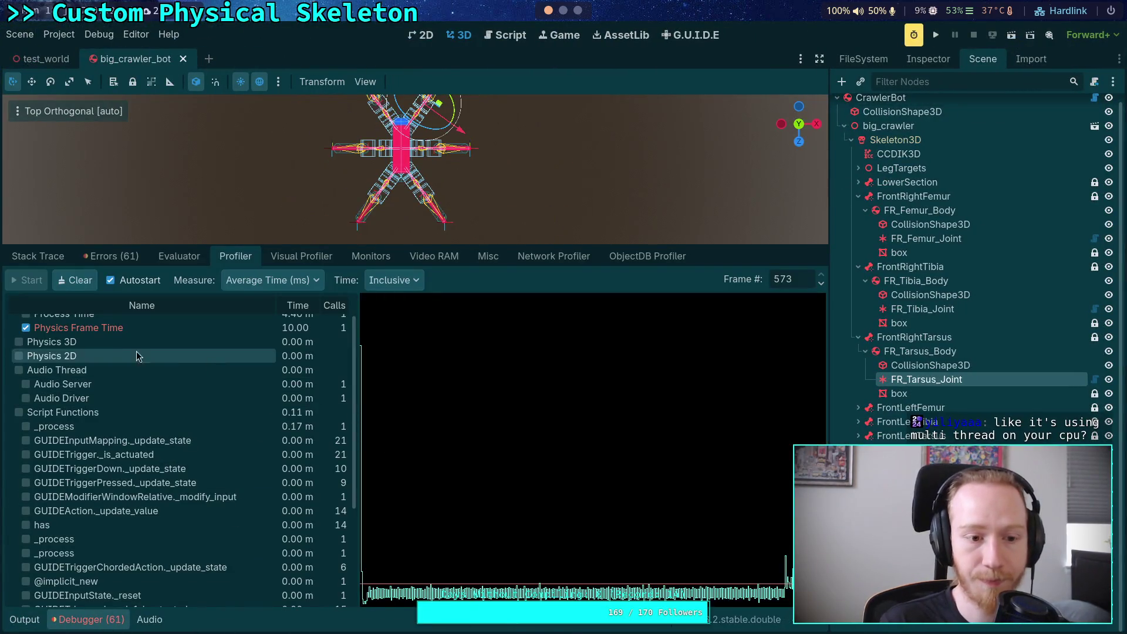
Graph Physics 3D while hiding the Physics Frame Time, Physics Time and Process Time lines
scroll(36, 334, up, 2)
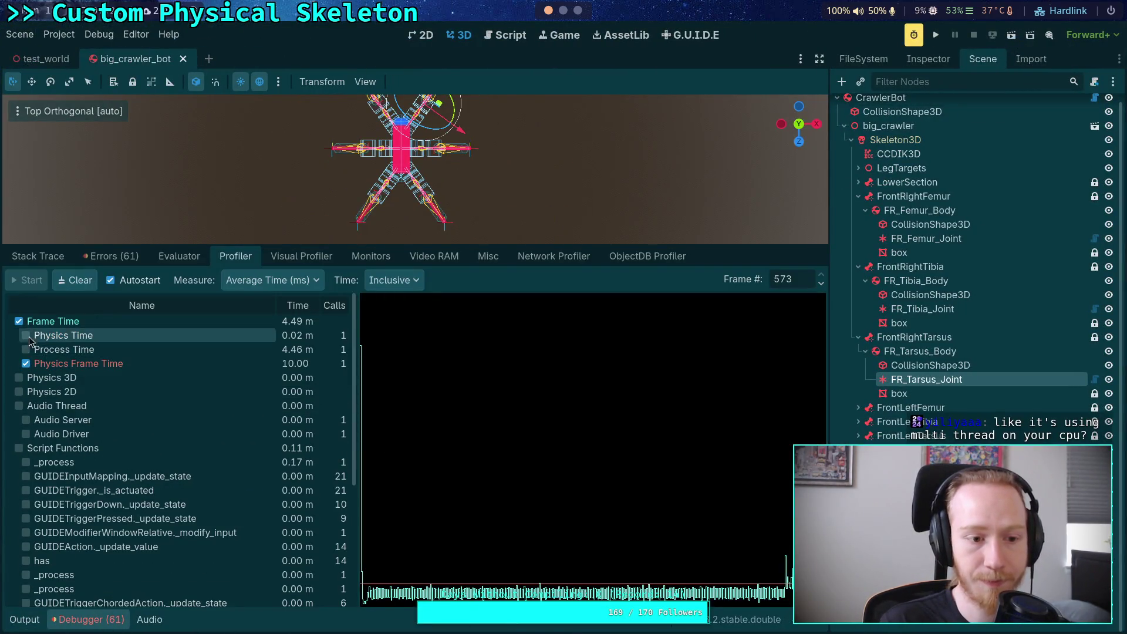
click(18, 379)
click(19, 378)
click(19, 379)
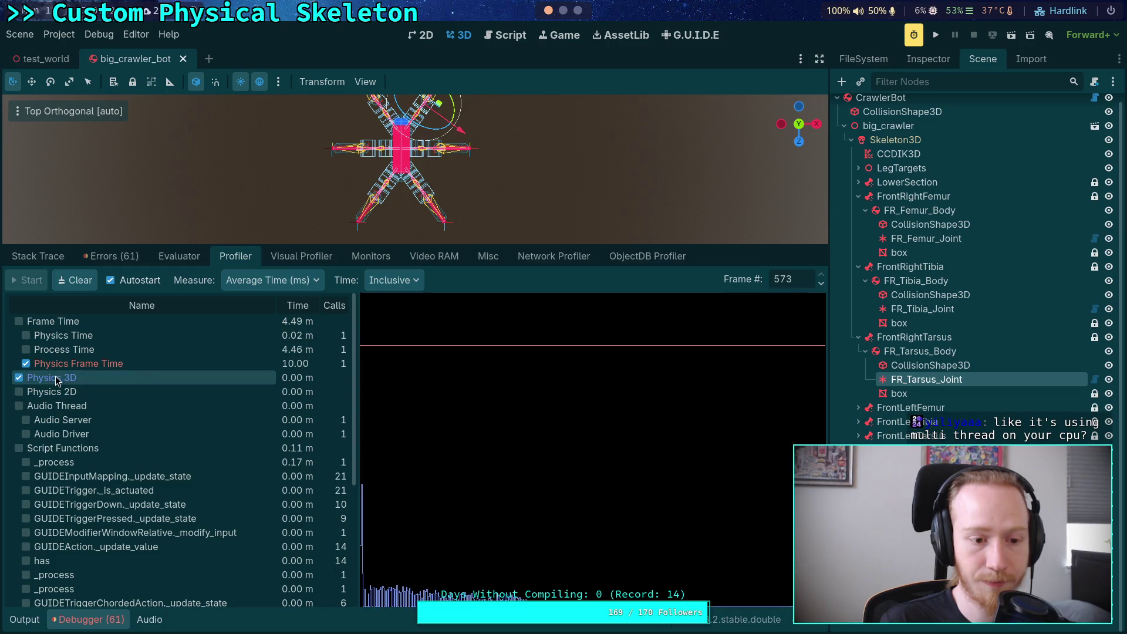
click(26, 364)
click(26, 349)
click(26, 349)
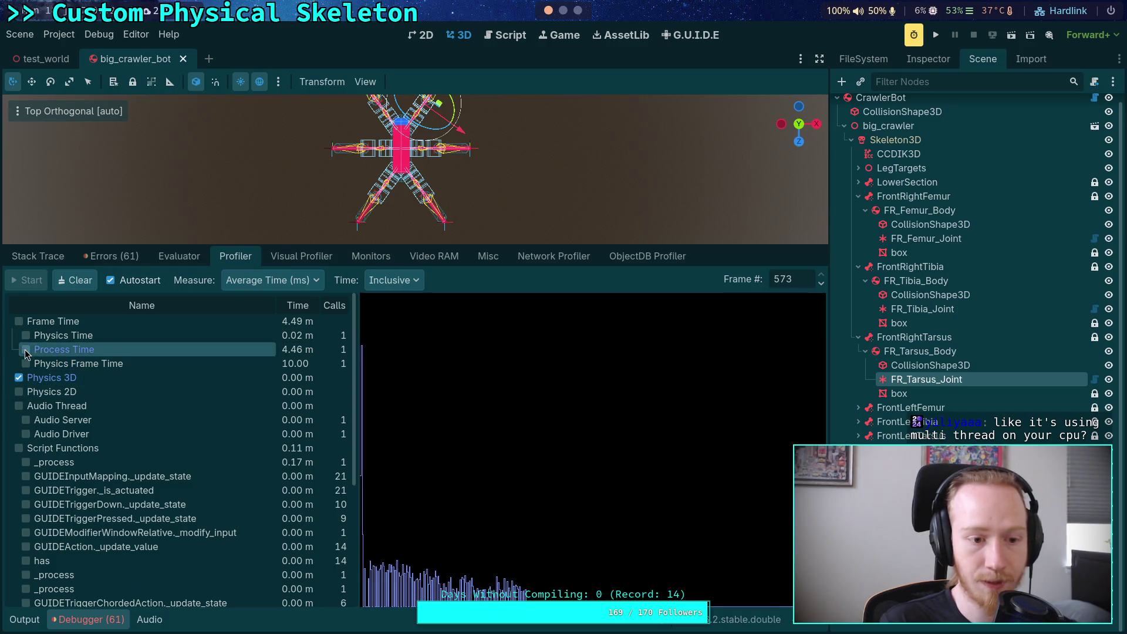
click(26, 335)
click(26, 335)
Recheck the Physics 3D graph and run the project again
scroll(150, 384, down, 5)
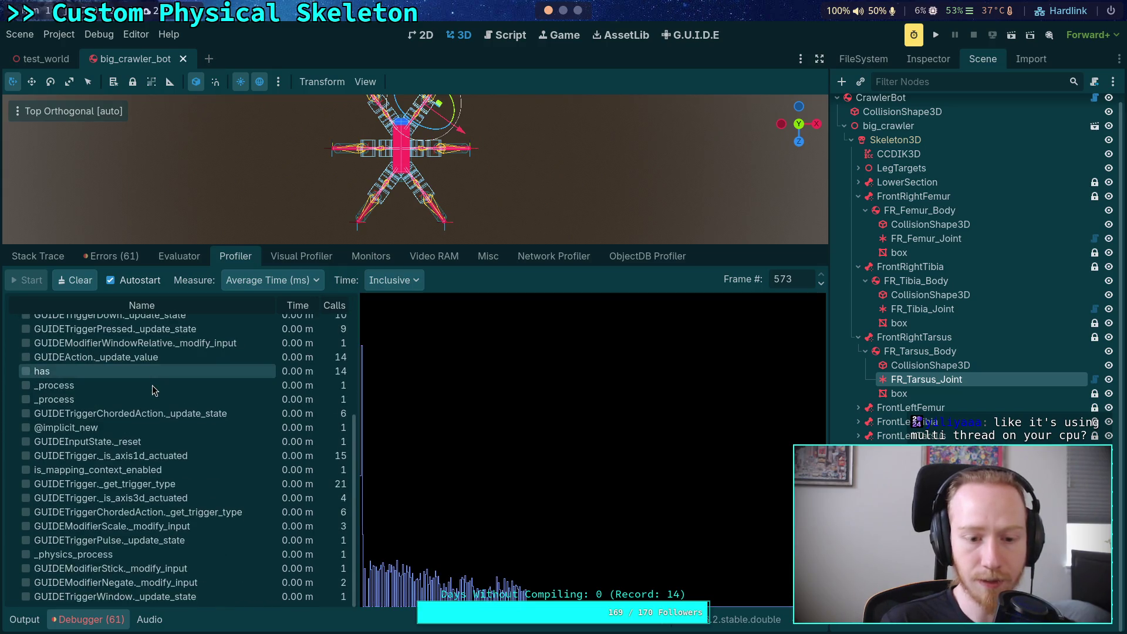
scroll(147, 388, up, 5)
click(65, 381)
click(65, 380)
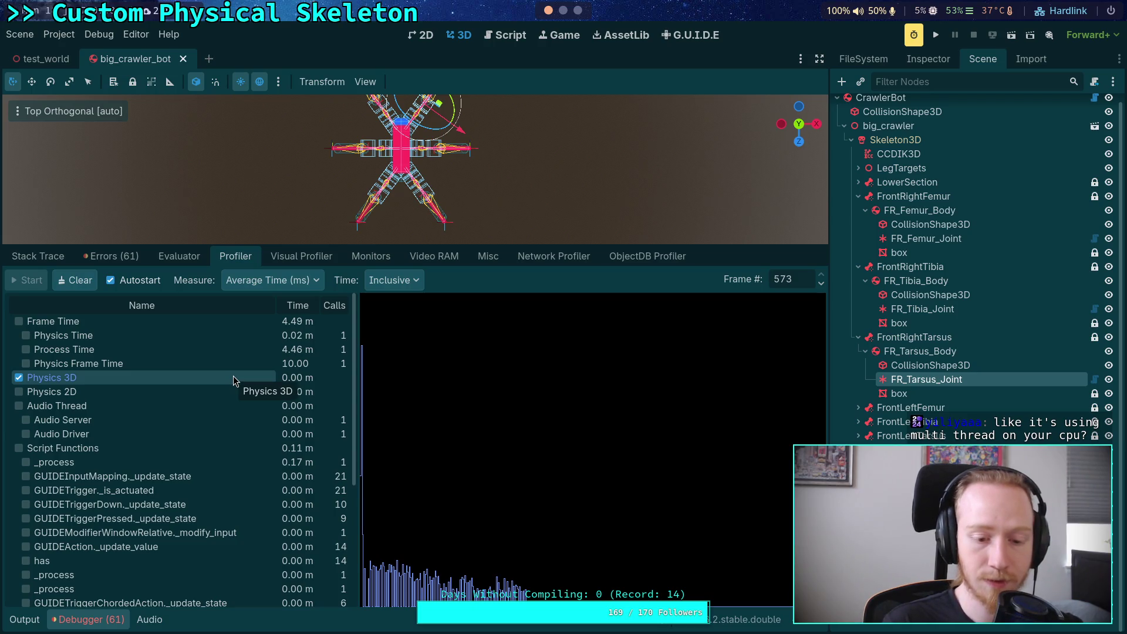
click(936, 37)
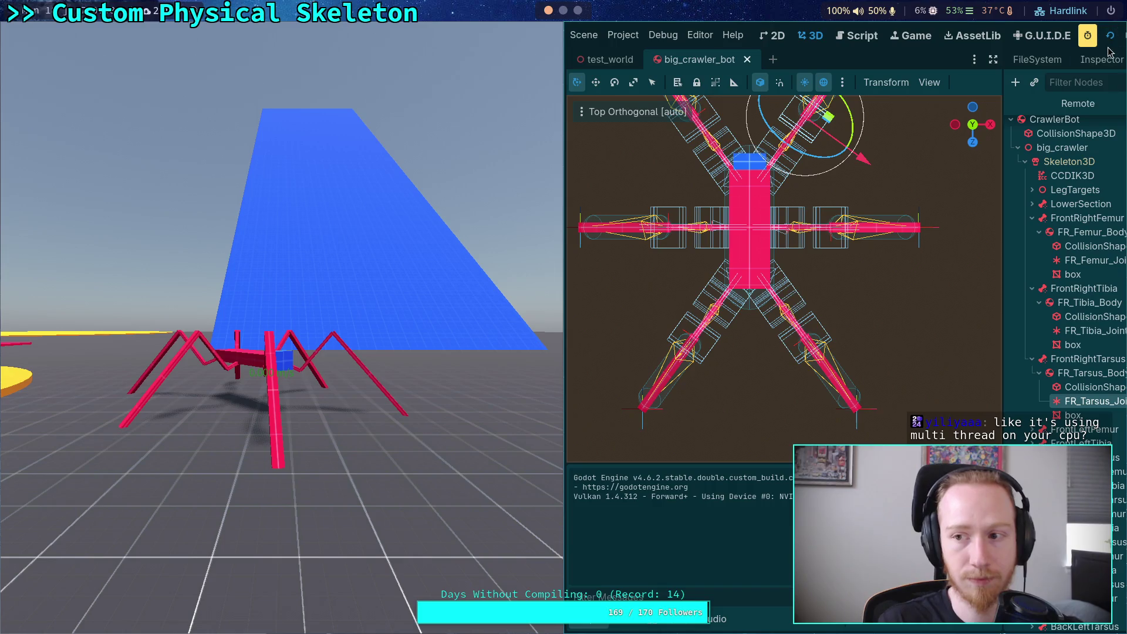
Stop the game and reopen the Profiler with the Frame Time line hidden
key(F8)
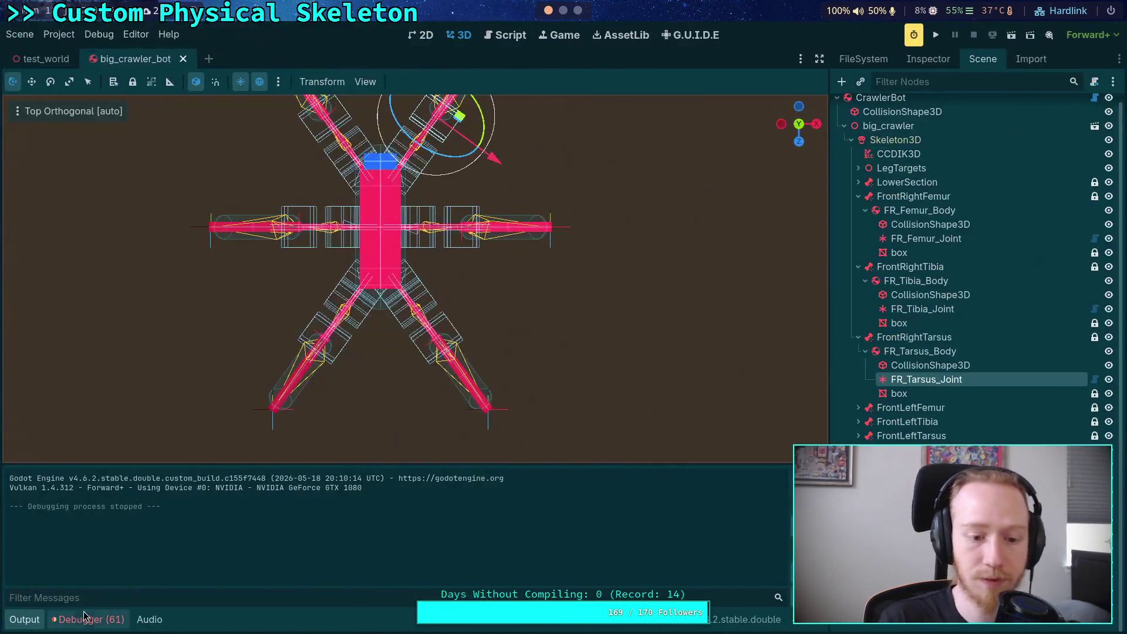
click(84, 616)
click(39, 380)
click(18, 321)
Try the percentage-of-physics-frame and percentage-of-frame measurements, returning to average milliseconds
click(270, 281)
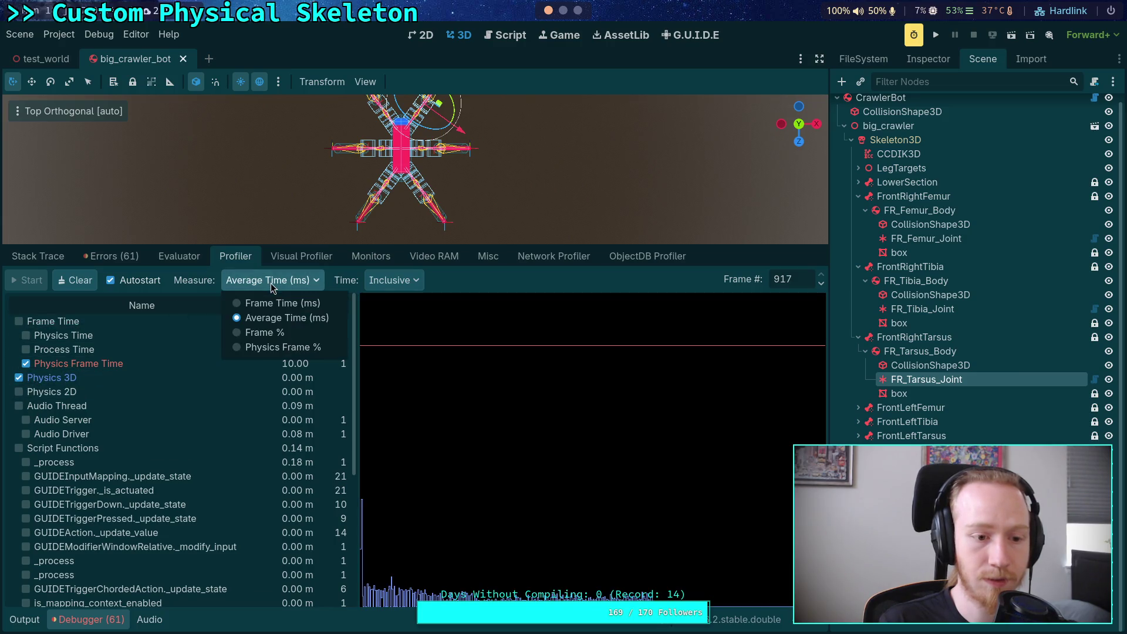
click(266, 347)
click(291, 281)
click(265, 333)
click(291, 285)
click(264, 317)
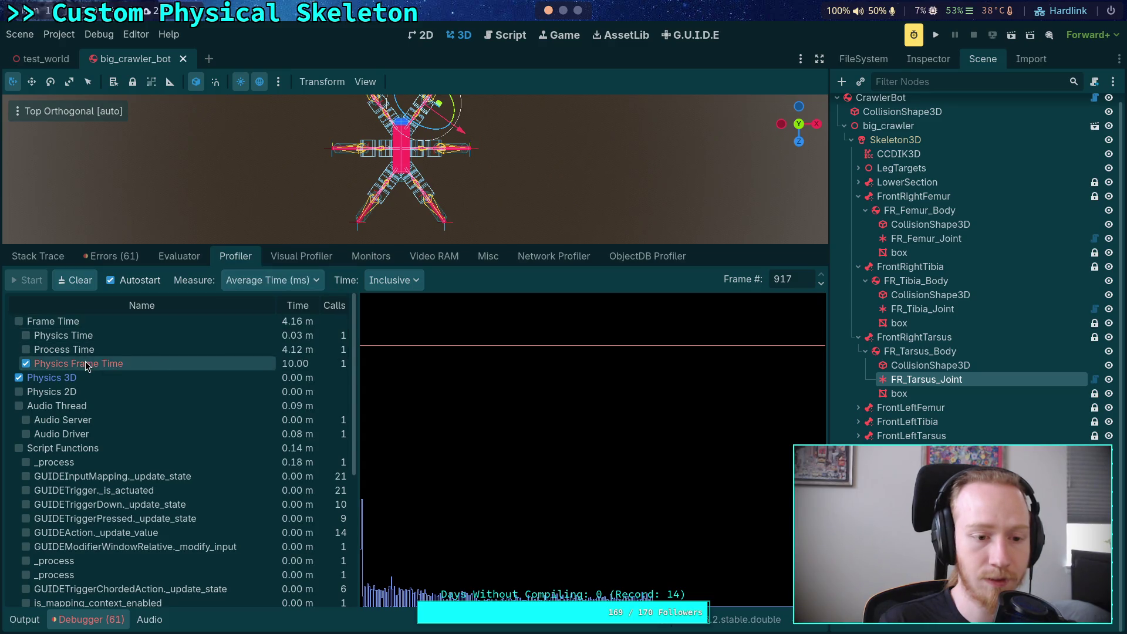
scroll(111, 411, down, 5)
scroll(131, 431, up, 5)
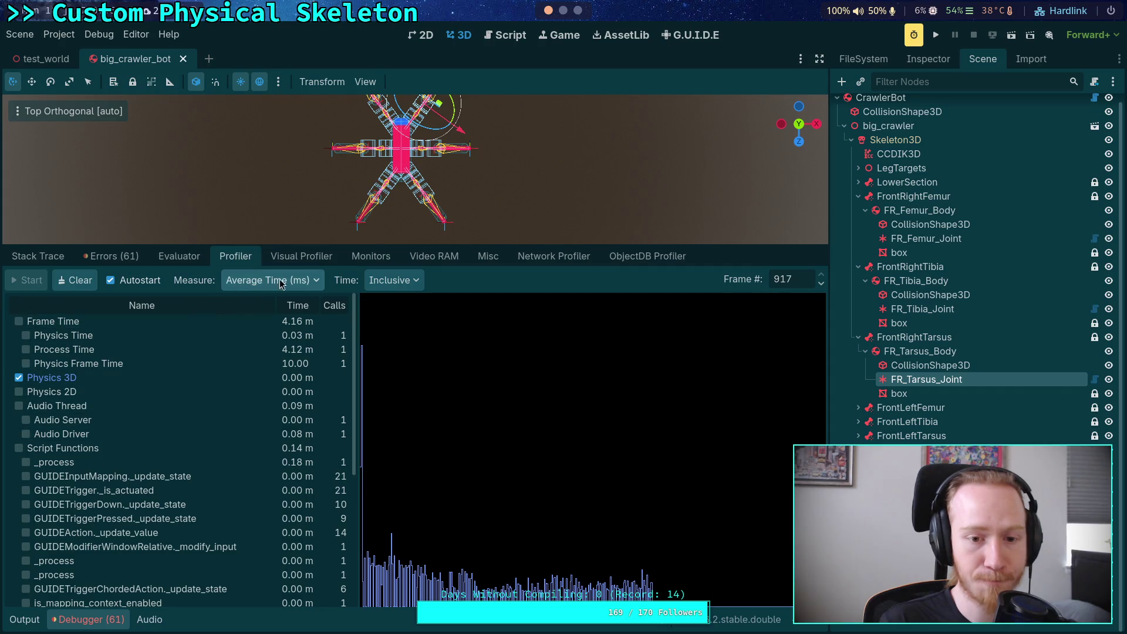
Compare self and inclusive time accounting, keeping inclusive time
click(392, 280)
click(394, 317)
click(404, 282)
click(405, 303)
click(400, 285)
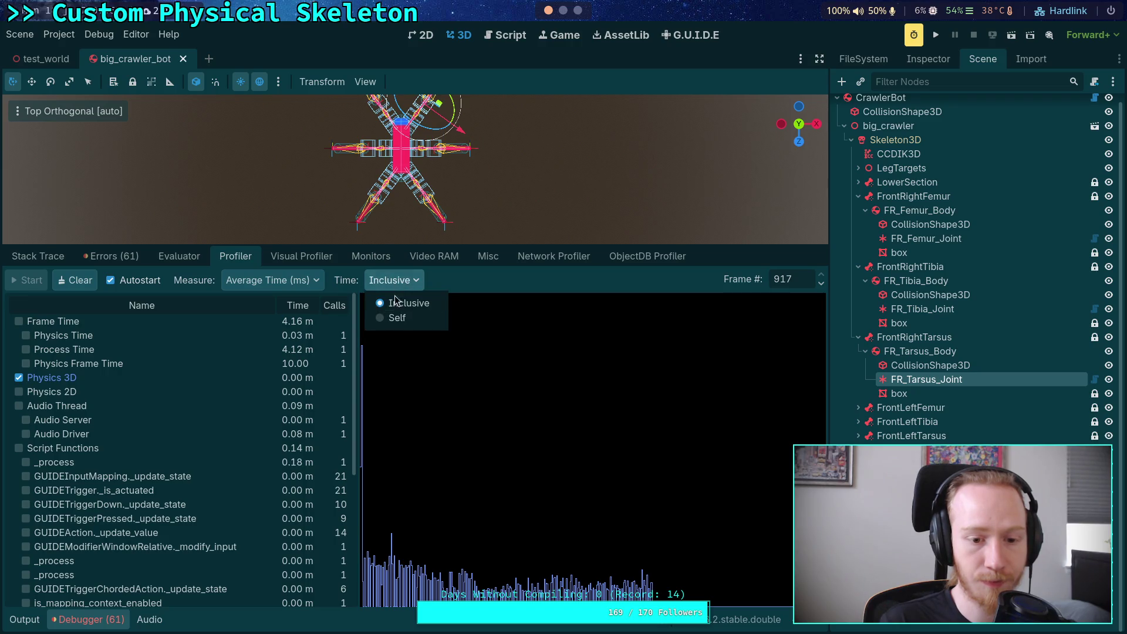
click(397, 318)
click(392, 280)
click(405, 303)
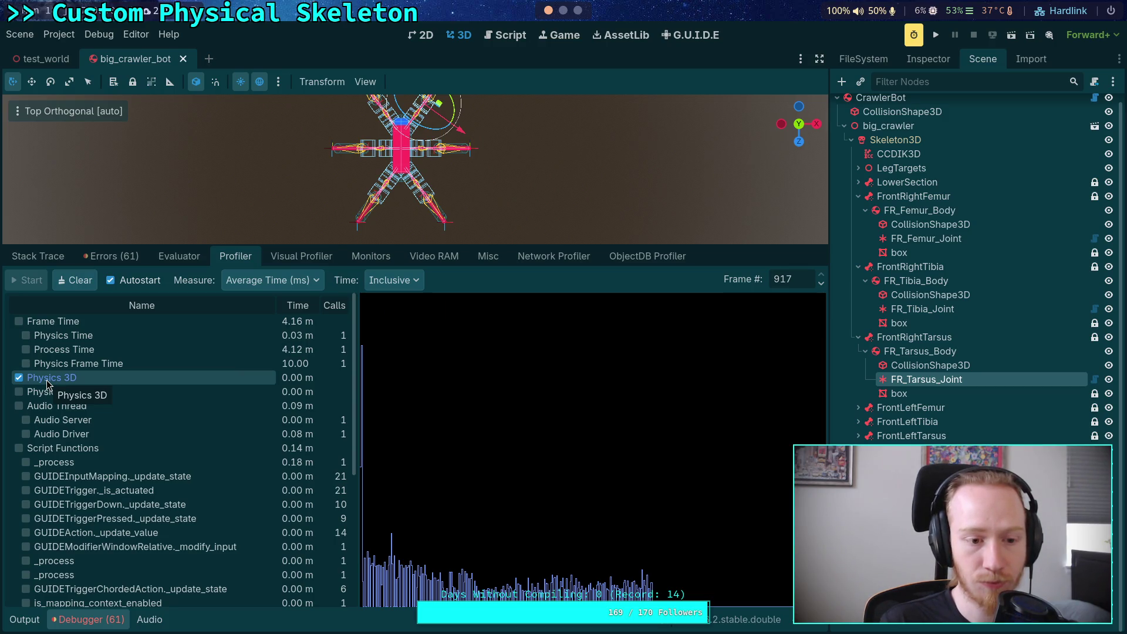
Plot Physics Time instead of Physics 3D and inspect frame 32
click(26, 336)
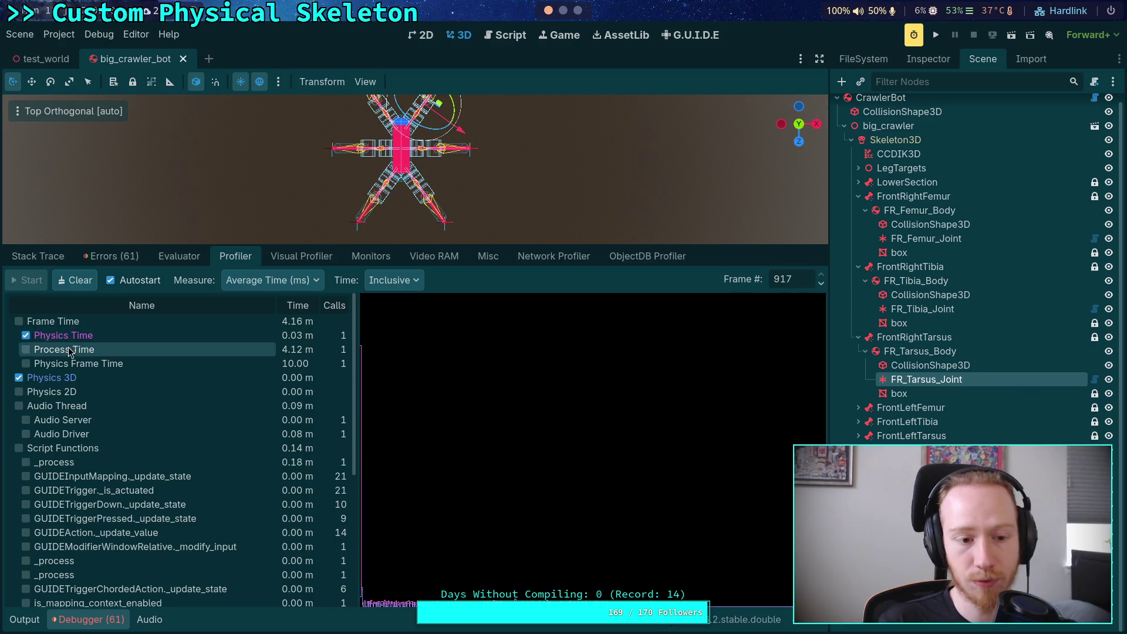
click(58, 377)
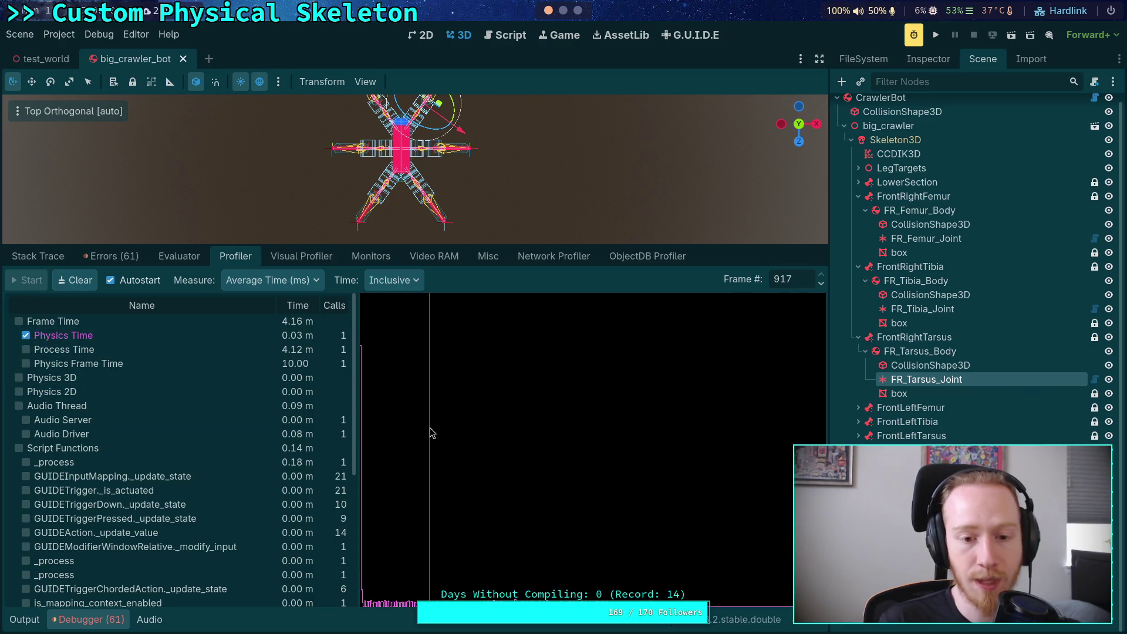
scroll(223, 440, down, 5)
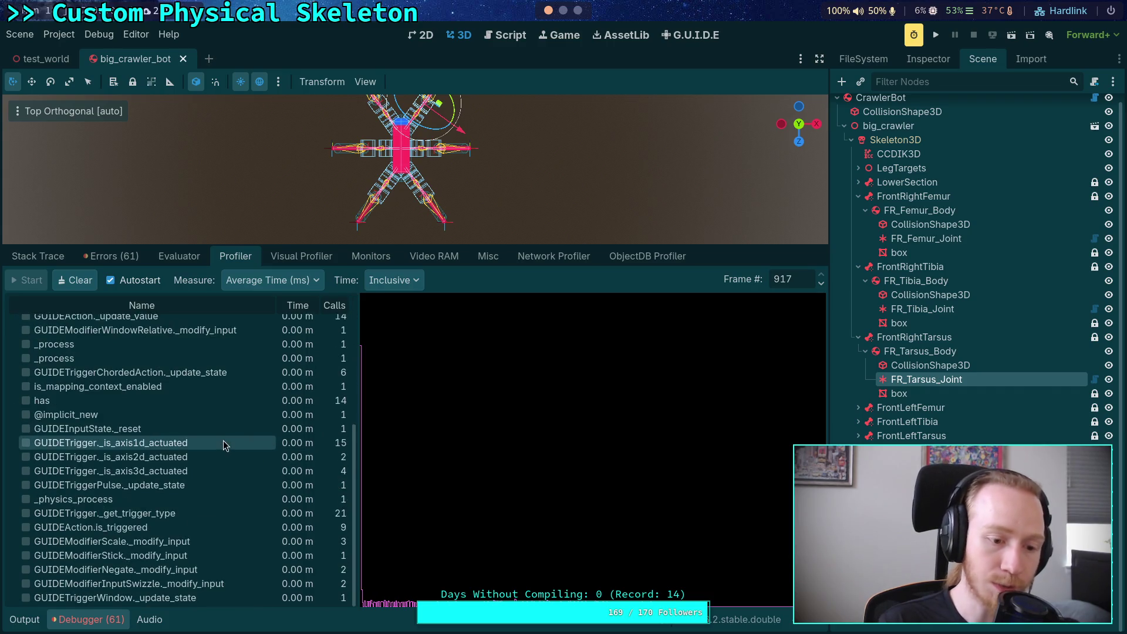
scroll(223, 440, up, 5)
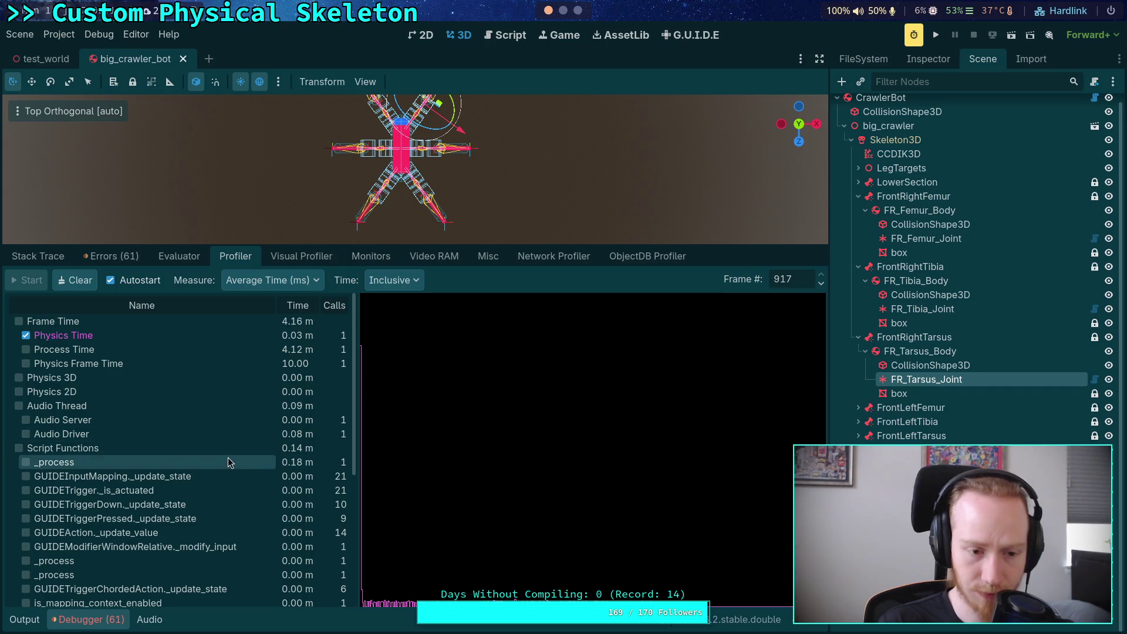
click(399, 508)
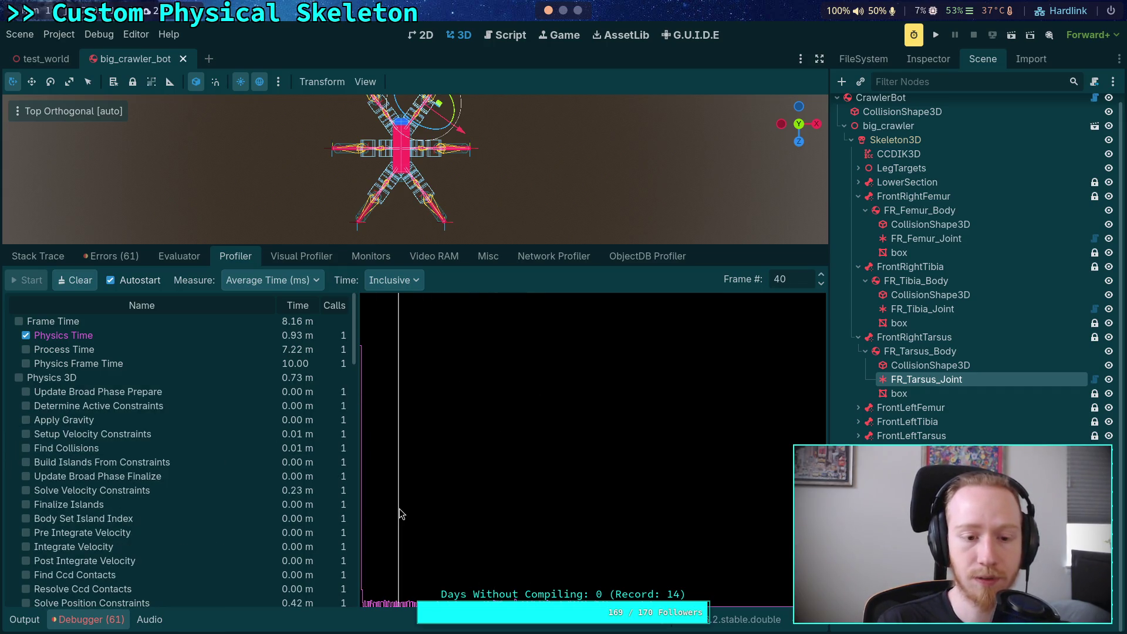
drag(393, 508, 390, 509)
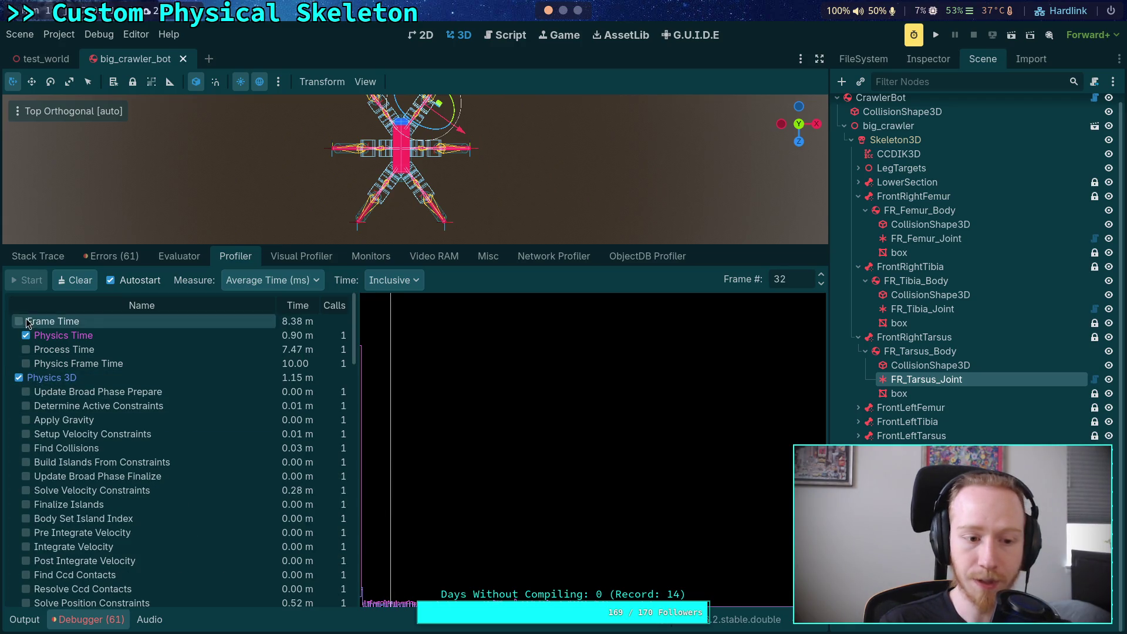
scroll(119, 493, down, 5)
scroll(49, 479, up, 2)
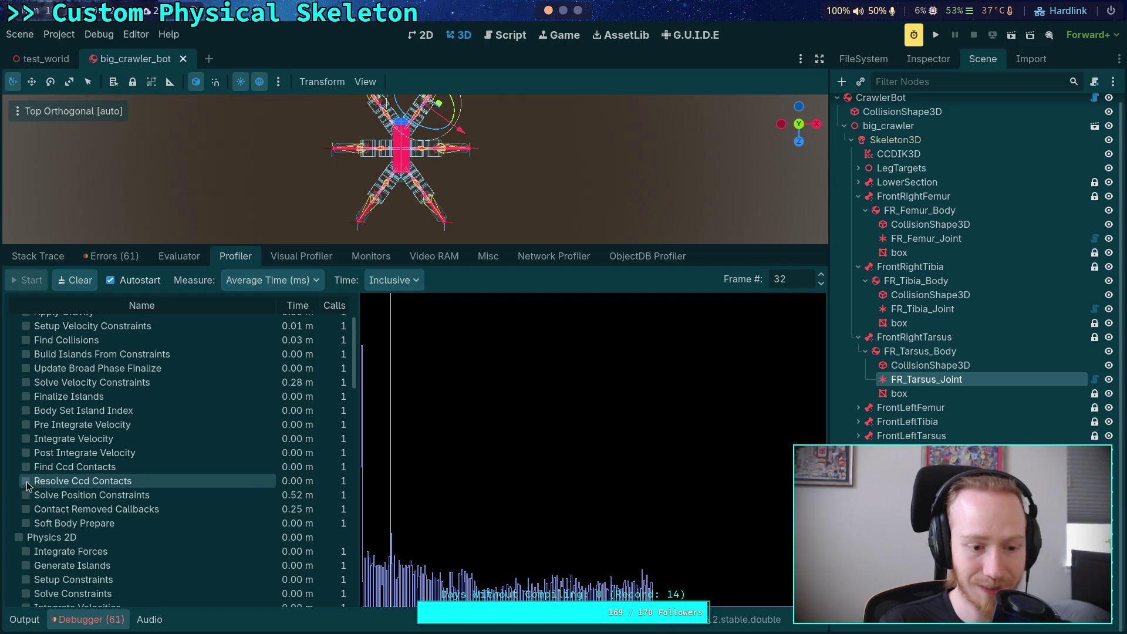
Plot Solve Position and Solve Velocity Constraints, hide Physics 3D, and inspect frame 15
click(26, 495)
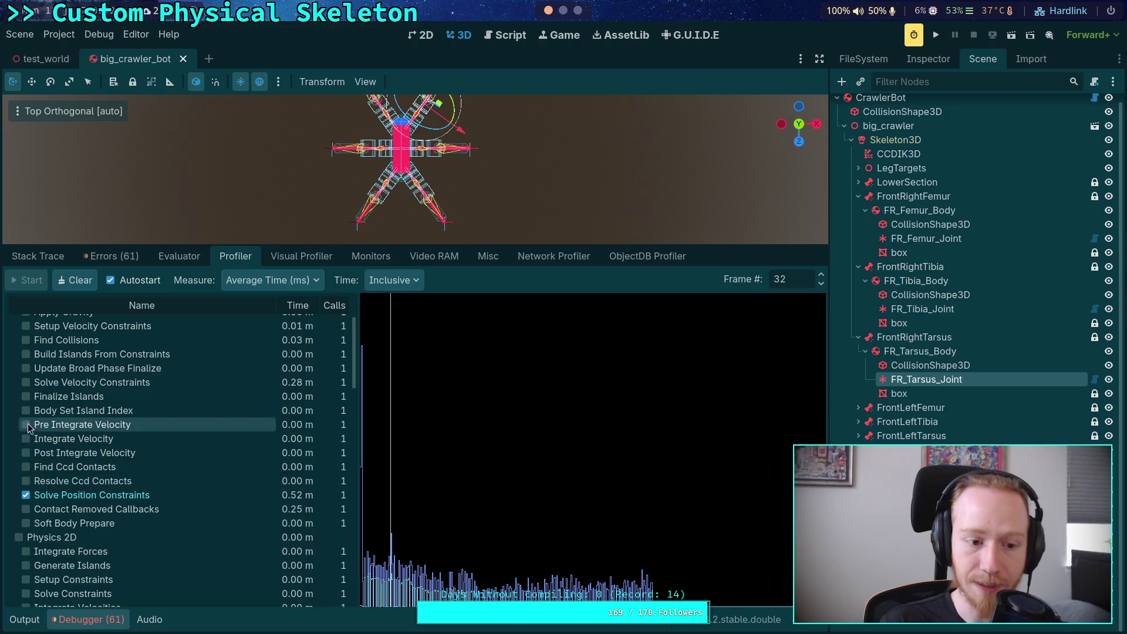
click(26, 397)
click(25, 397)
click(26, 382)
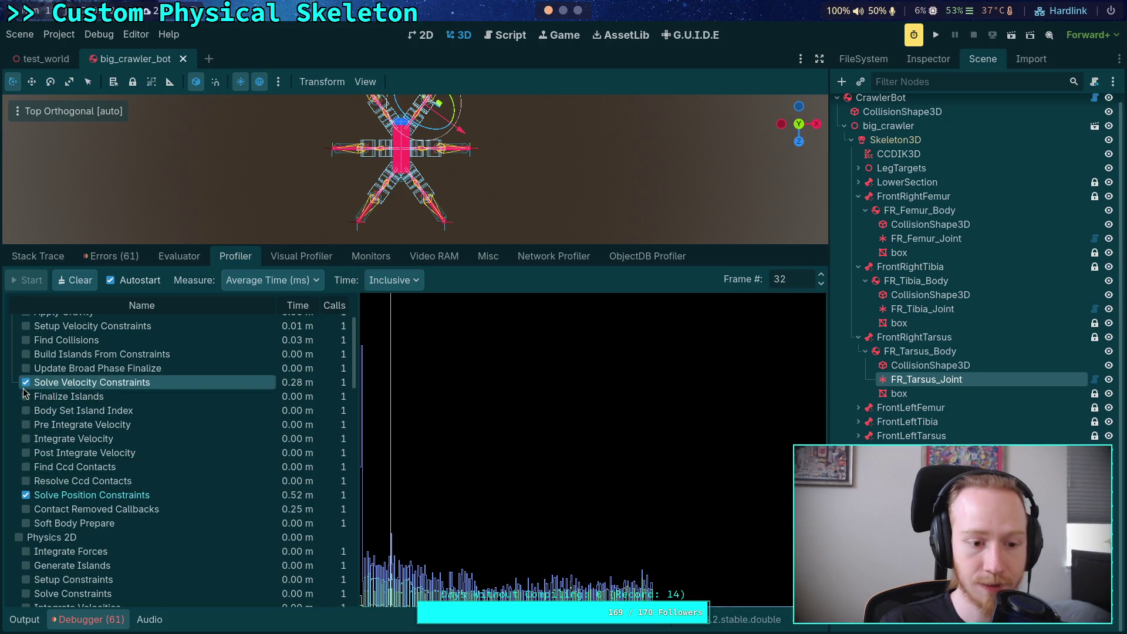
scroll(108, 378, up, 3)
click(108, 377)
click(20, 378)
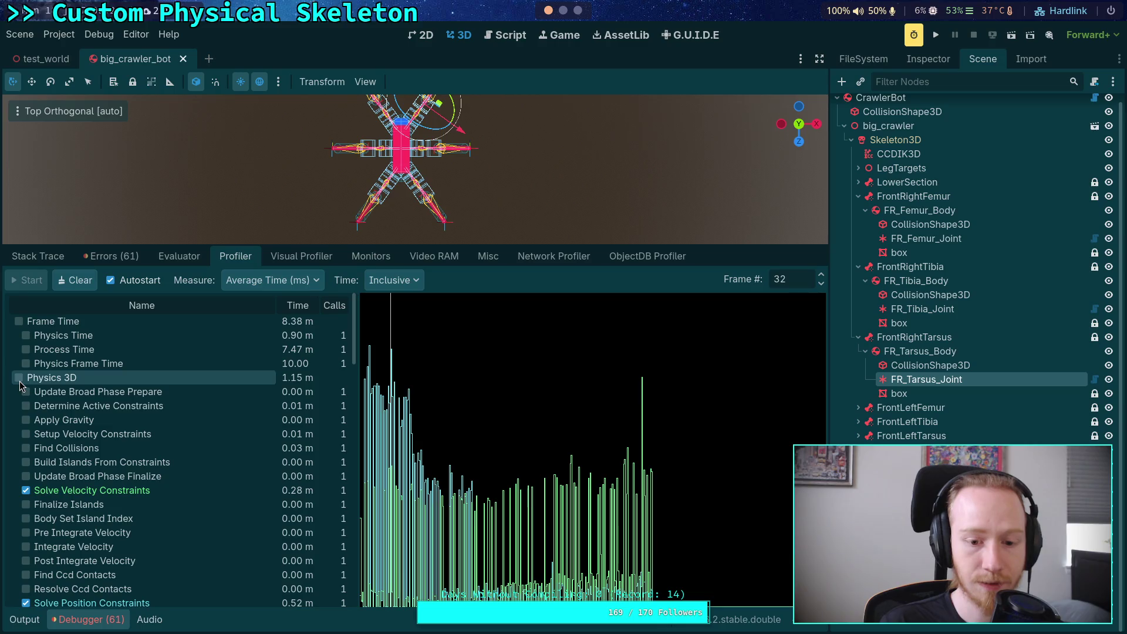
click(375, 429)
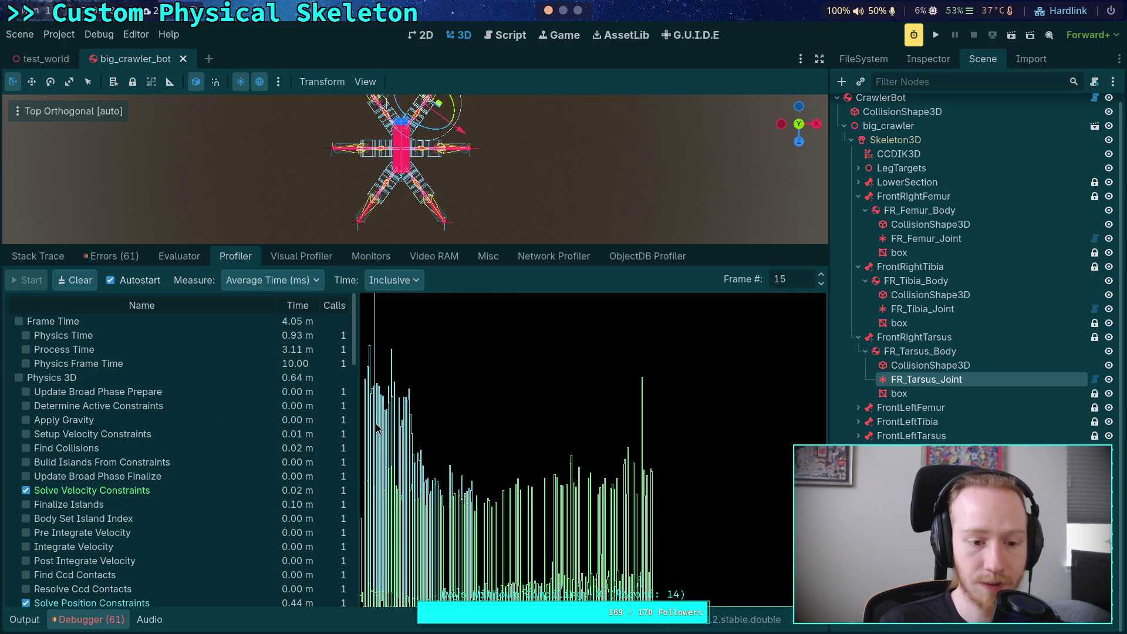
scroll(355, 433, down, 1)
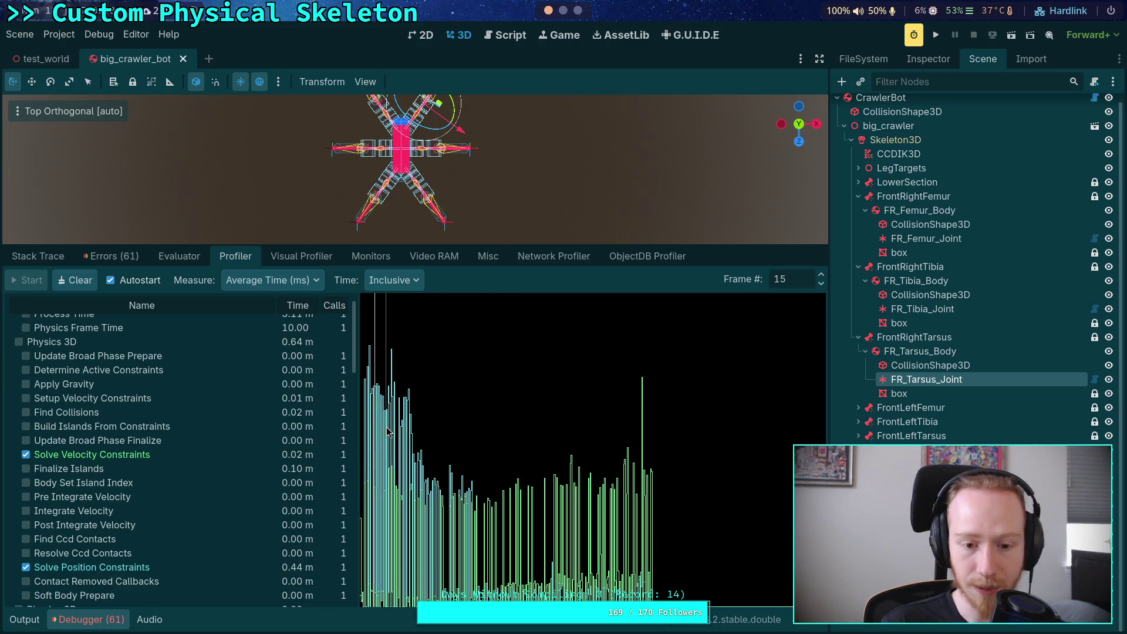
Step through frames and inspect the spike at frames 295, 294 and 164
click(821, 284)
click(821, 276)
click(822, 276)
click(821, 275)
click(821, 276)
click(821, 276)
click(822, 276)
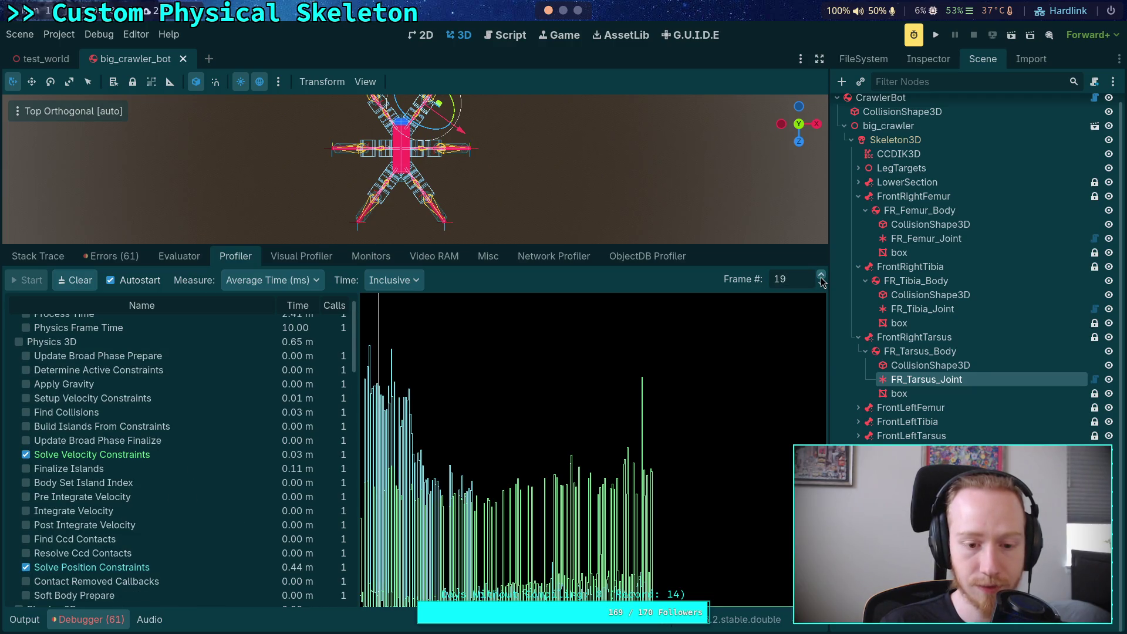
click(643, 457)
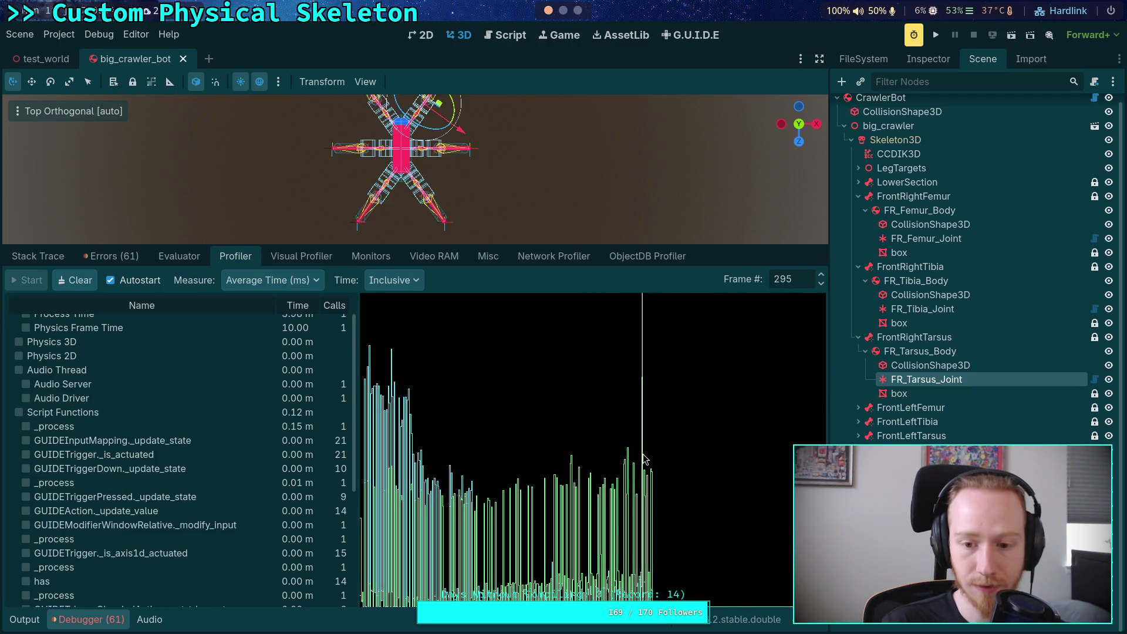
click(820, 284)
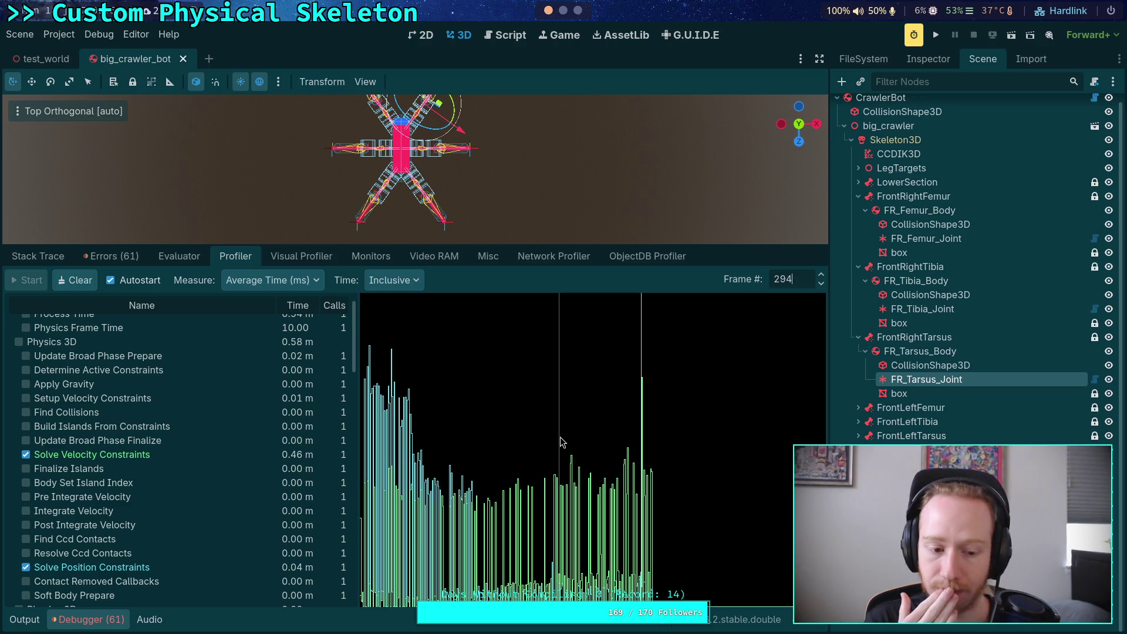
drag(561, 441, 517, 442)
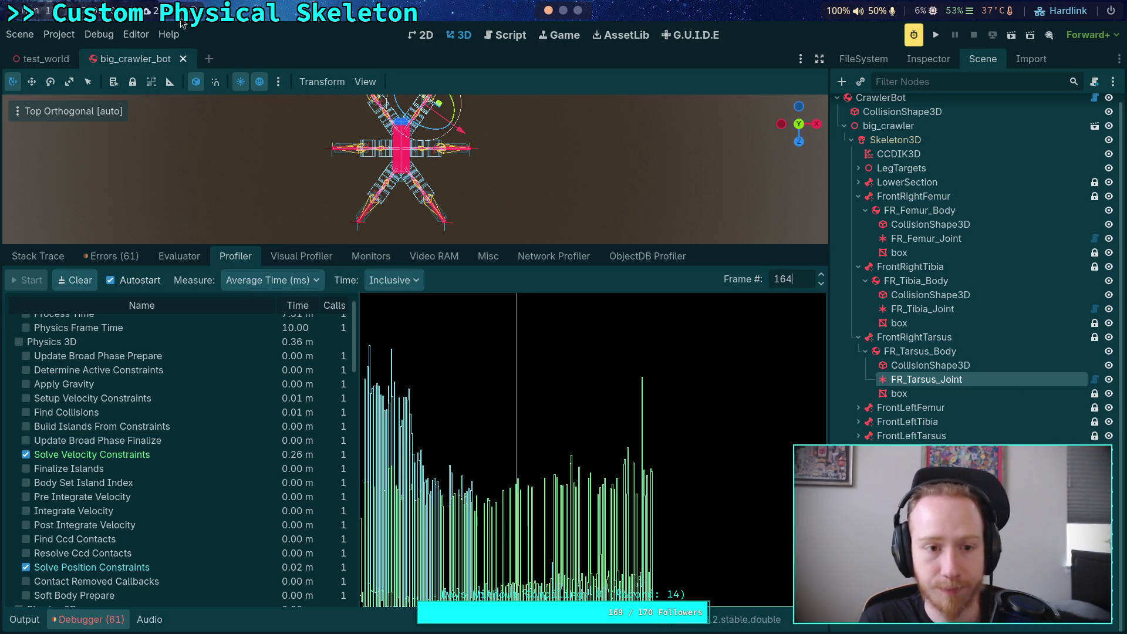
click(58, 34)
Set Jolt Physics 3D Velocity Steps to 38
click(74, 52)
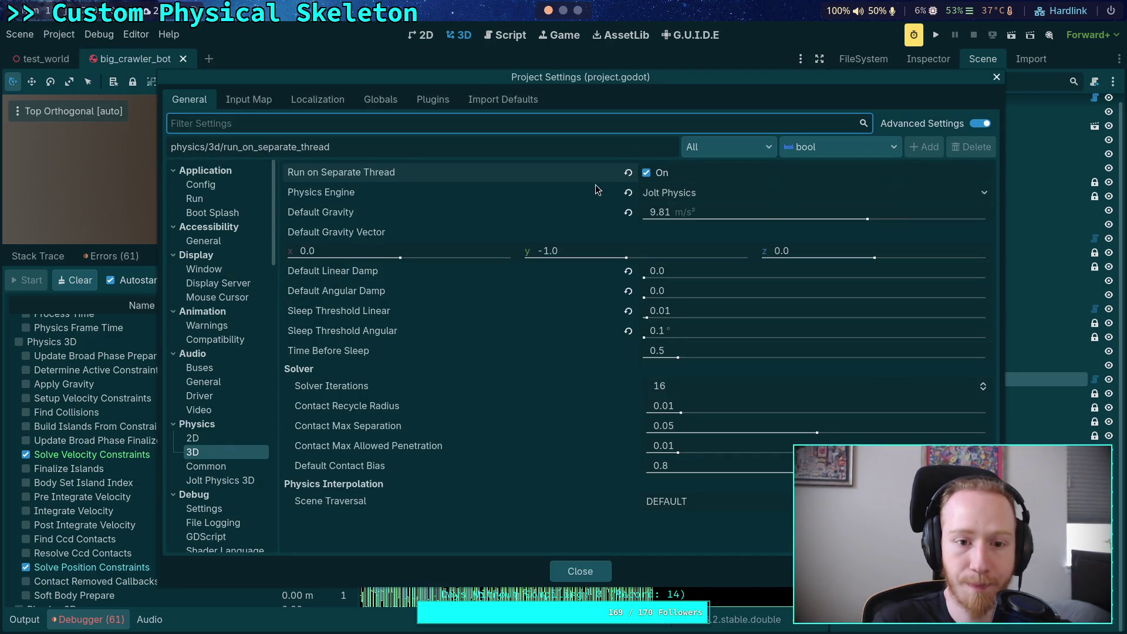
click(234, 483)
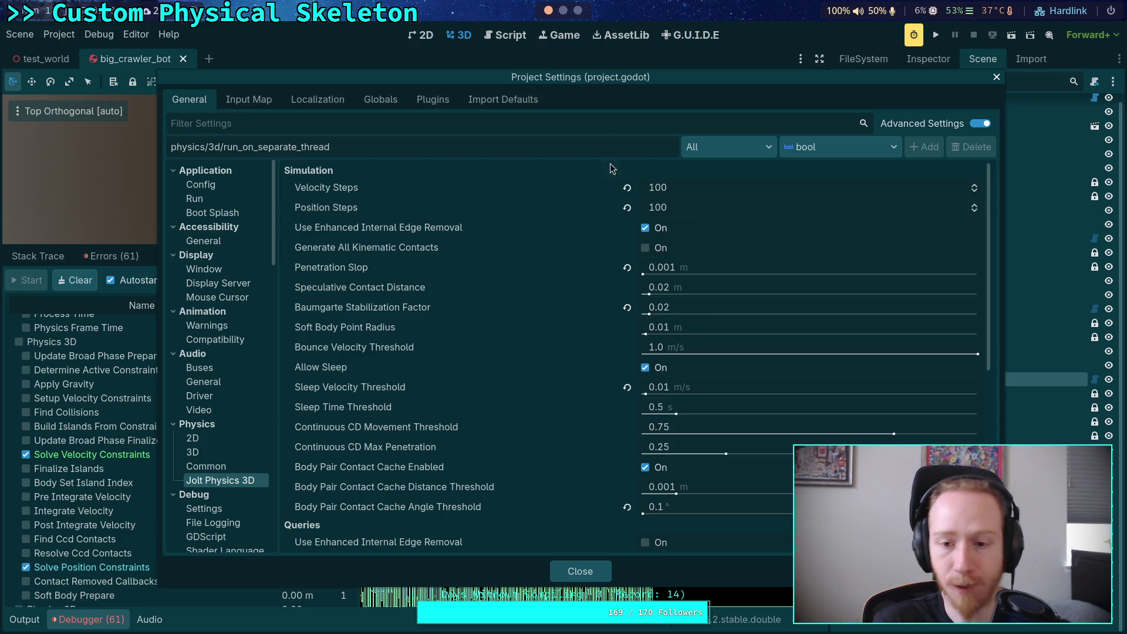
click(713, 188)
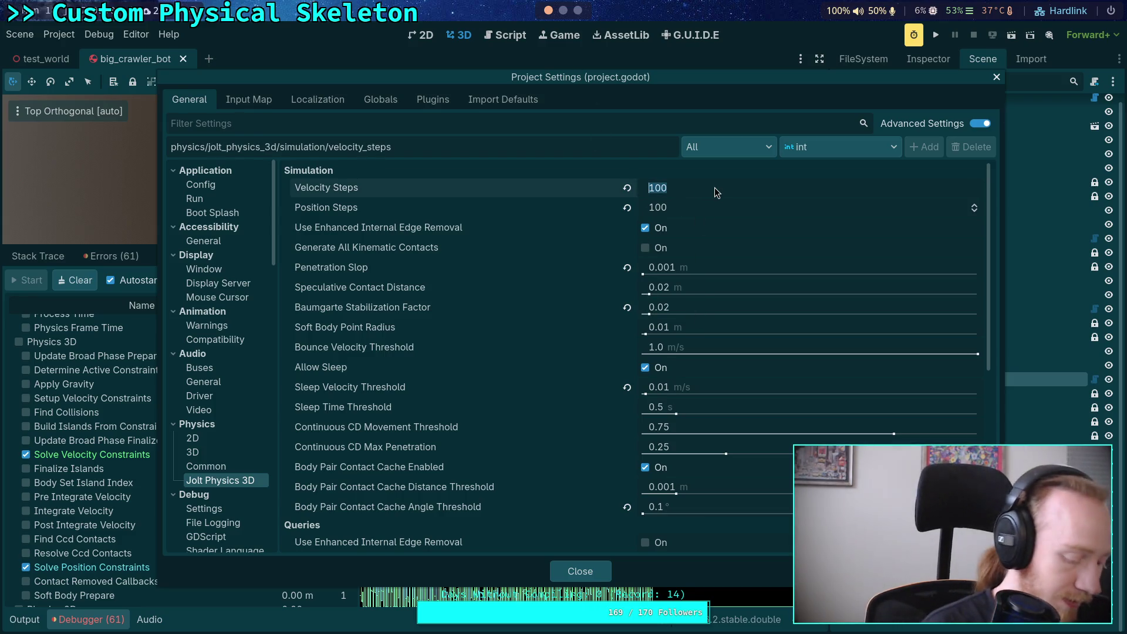
text(36)
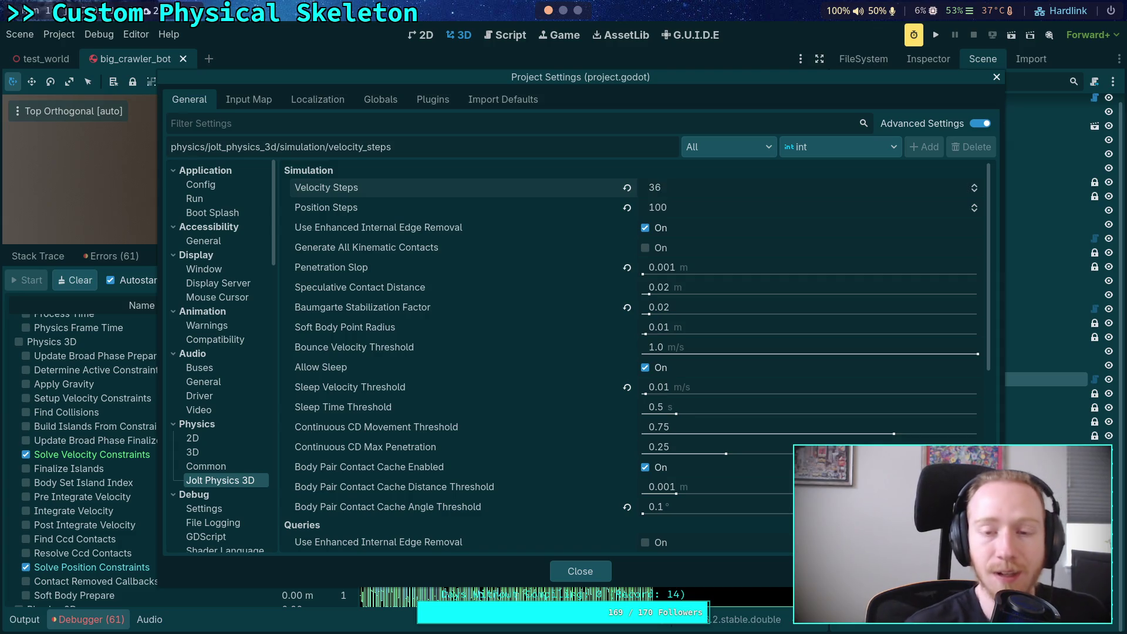
key(super+2)
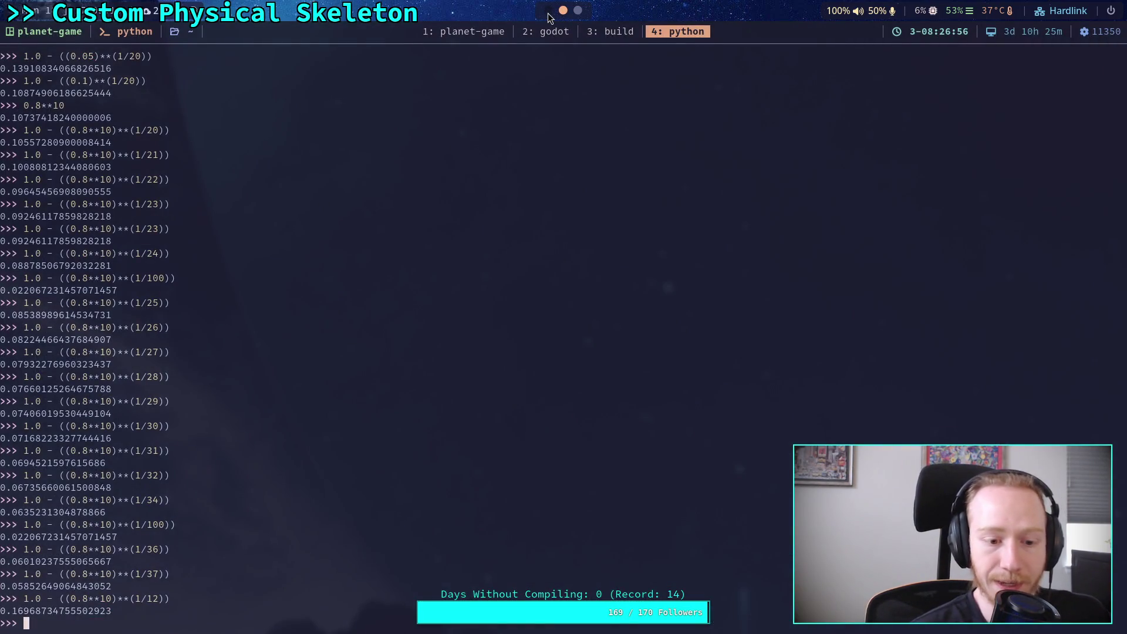
click(549, 13)
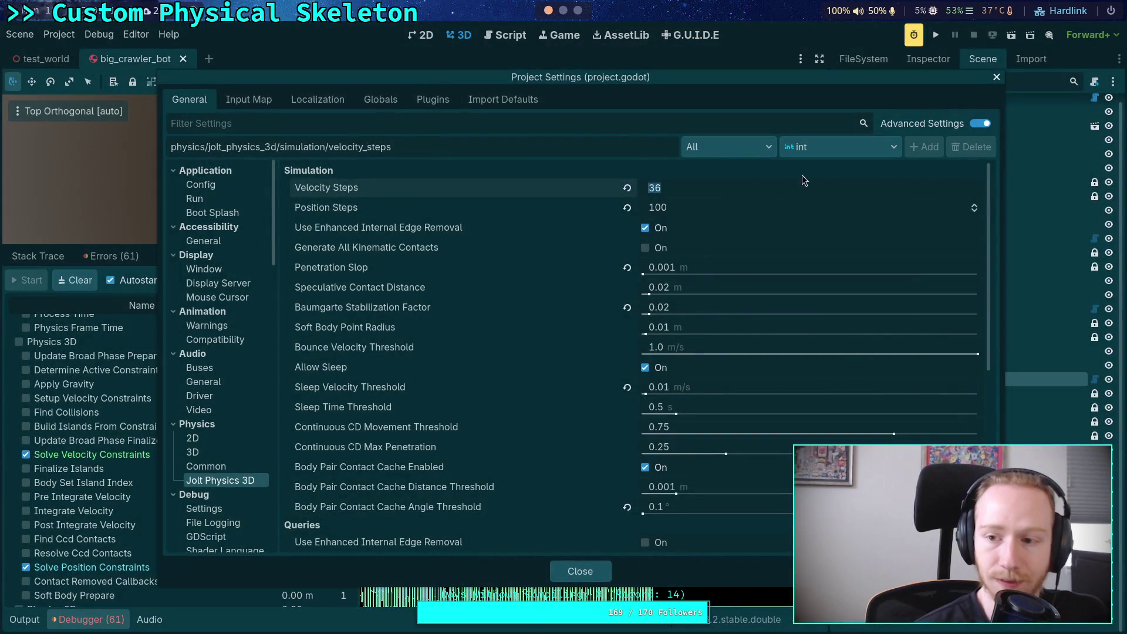
click(666, 209)
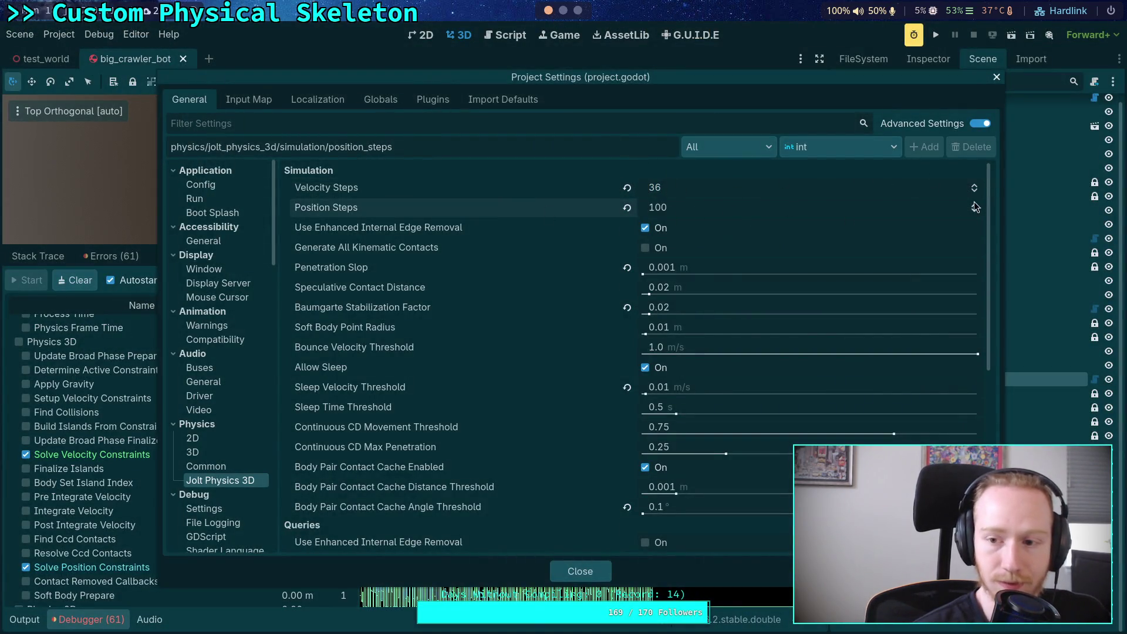
click(974, 186)
click(974, 186)
Set Position Steps to 38 and rerun the step calculation for 38 in Python
click(836, 208)
text(38)
click(565, 11)
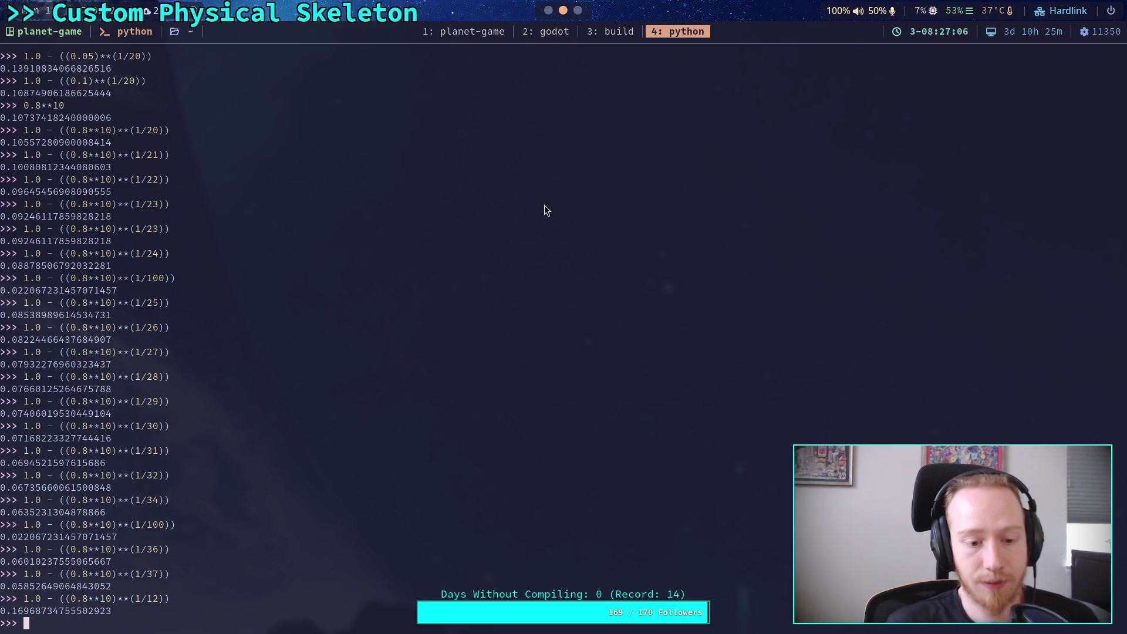
key(Up)
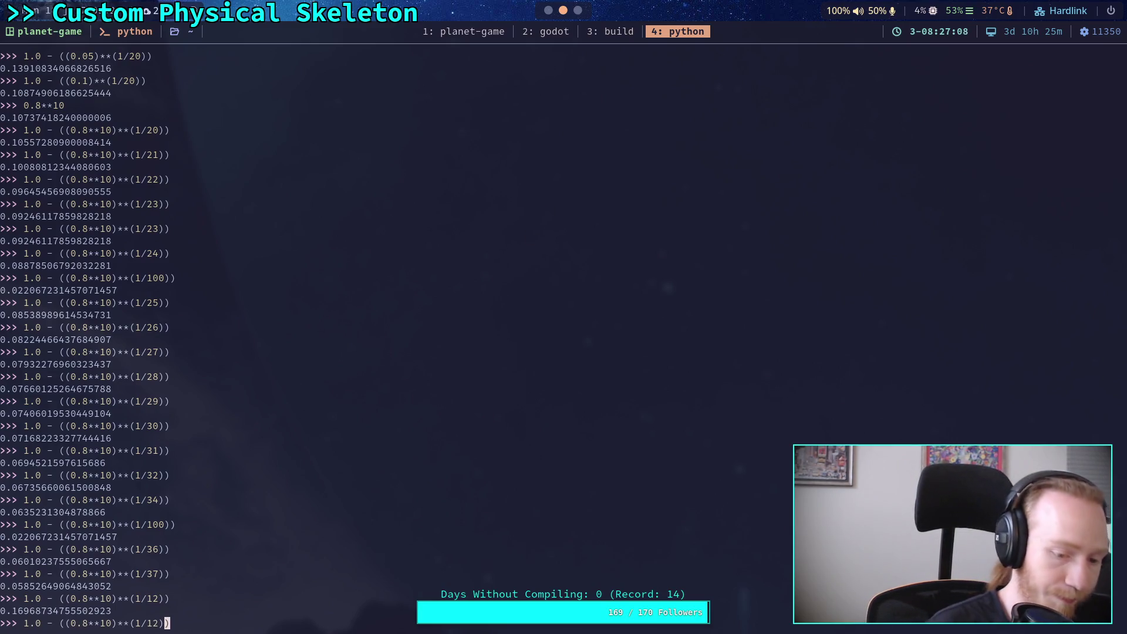
text(38)
key(Return)
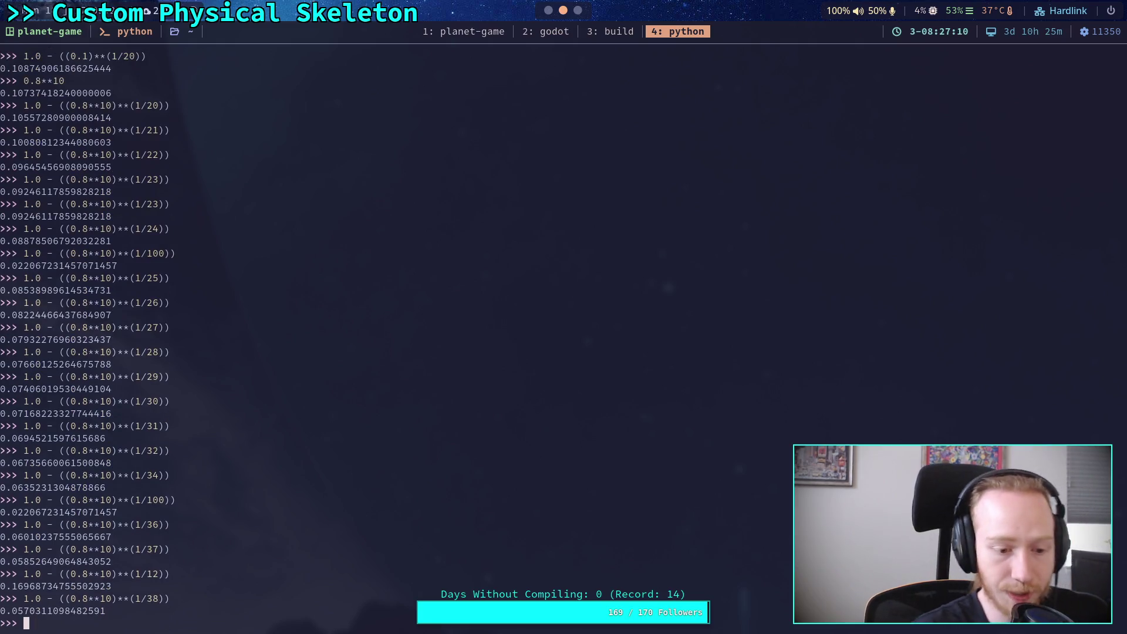
click(549, 12)
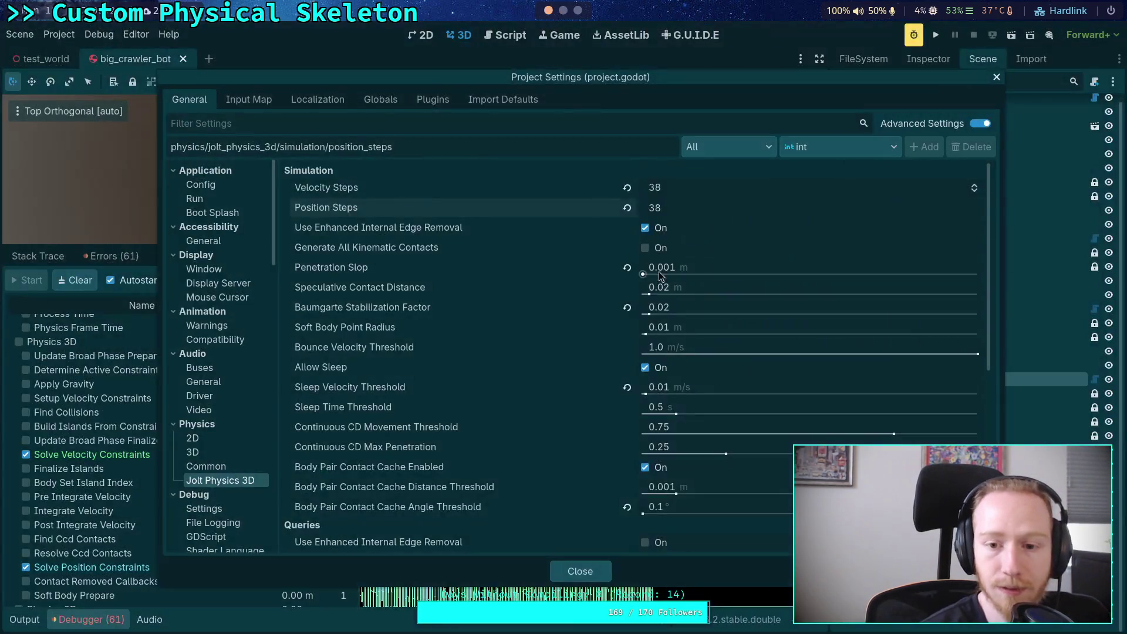
Set the Baumgarte Stabilization Factor to 0.05 and close the settings
click(711, 307)
text(5)
key(Return)
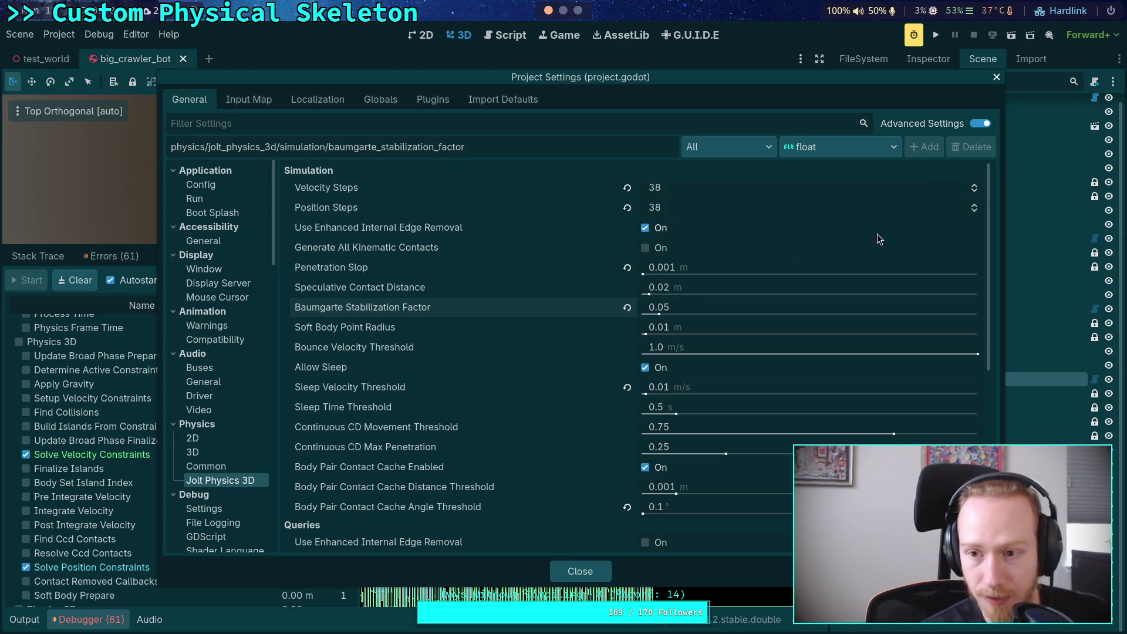
click(578, 571)
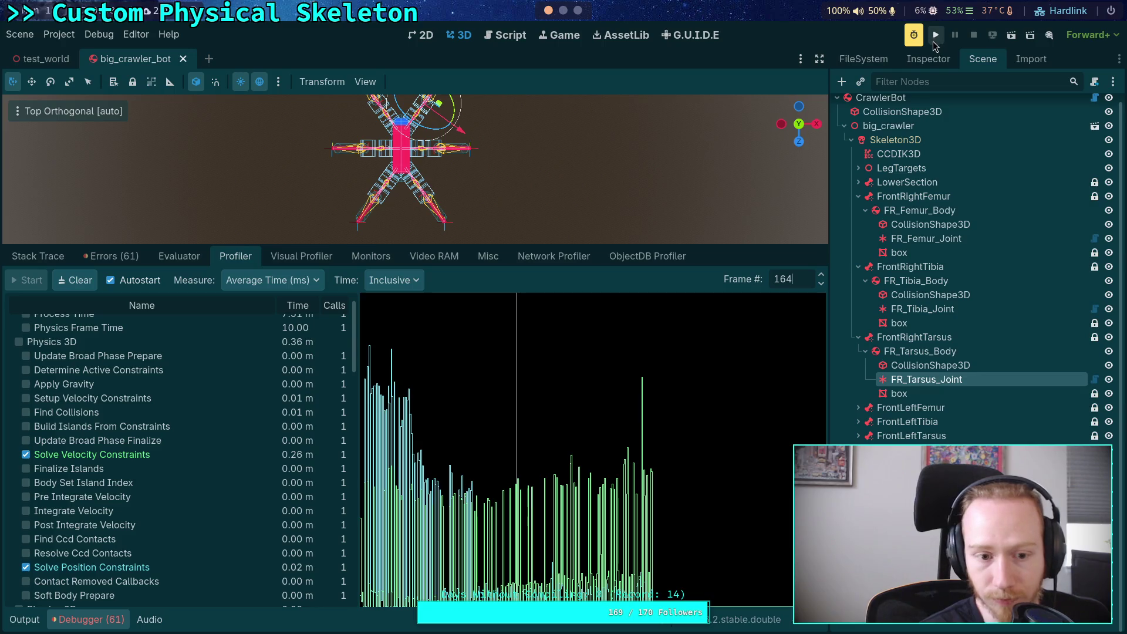
Turn off profiler autostart, clear the graph and run the crawler test
click(127, 283)
click(86, 290)
click(933, 37)
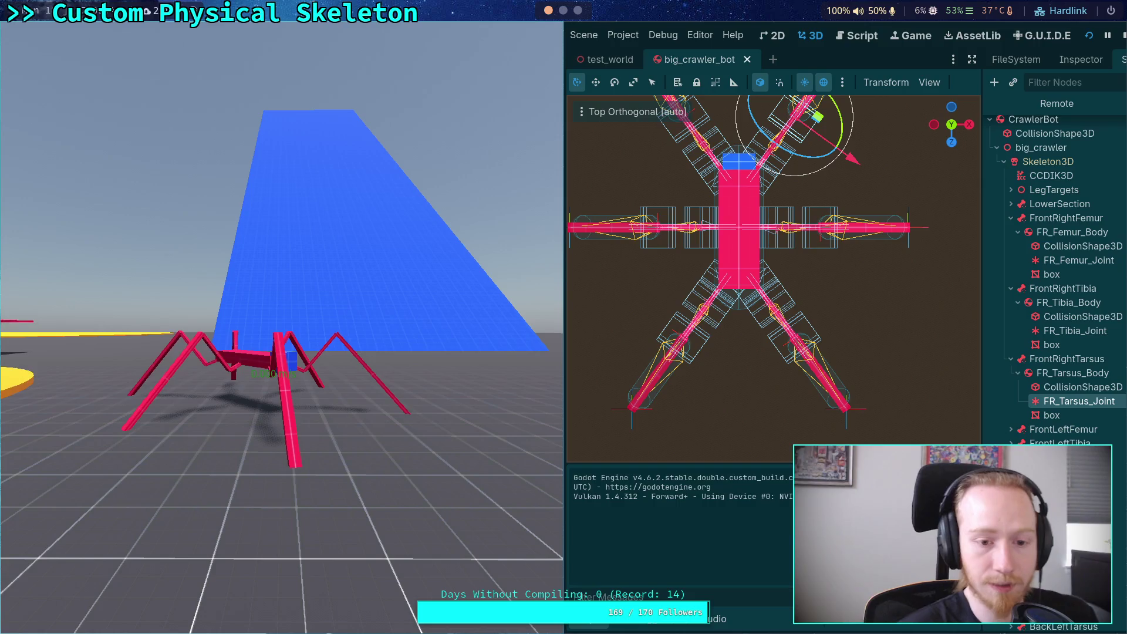
Stop the running game and open the Project Settings
click(405, 292)
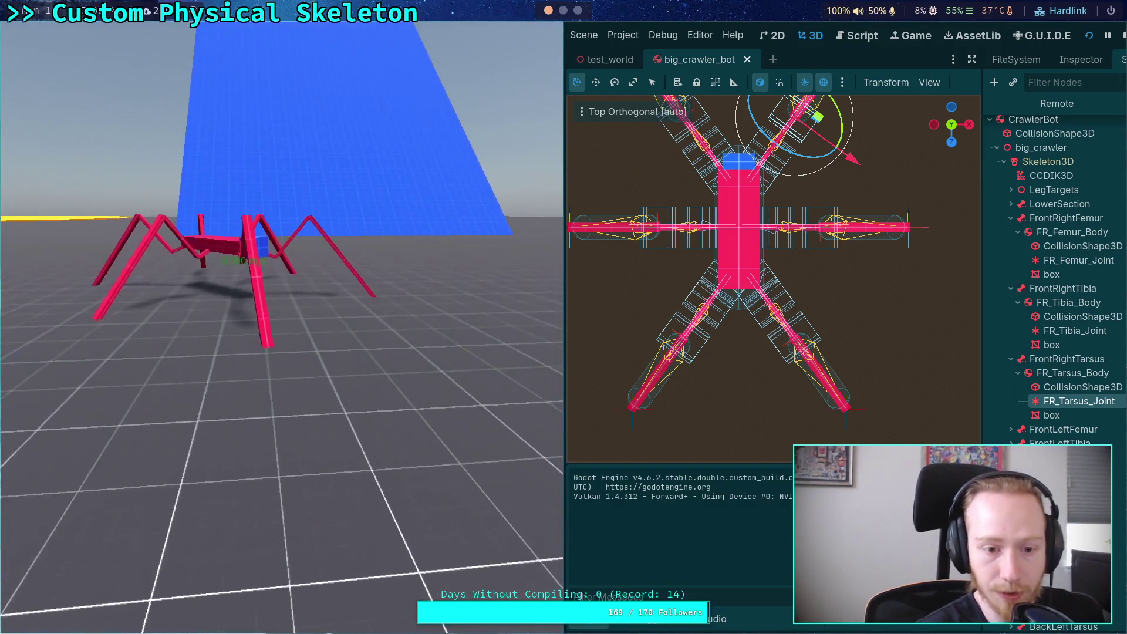
click(1122, 36)
click(59, 34)
click(77, 52)
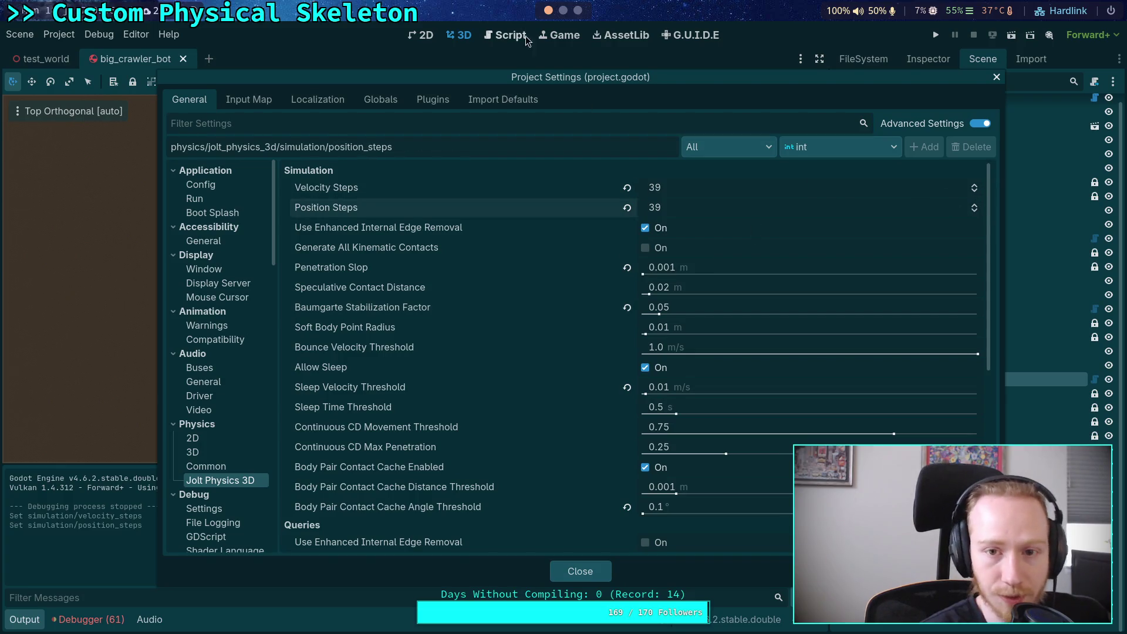
Evaluate 1 − (0.8^10)^(1/n) in Python for 39, 35 and 45 steps
key(super+4)
key(Up)
key(Left)
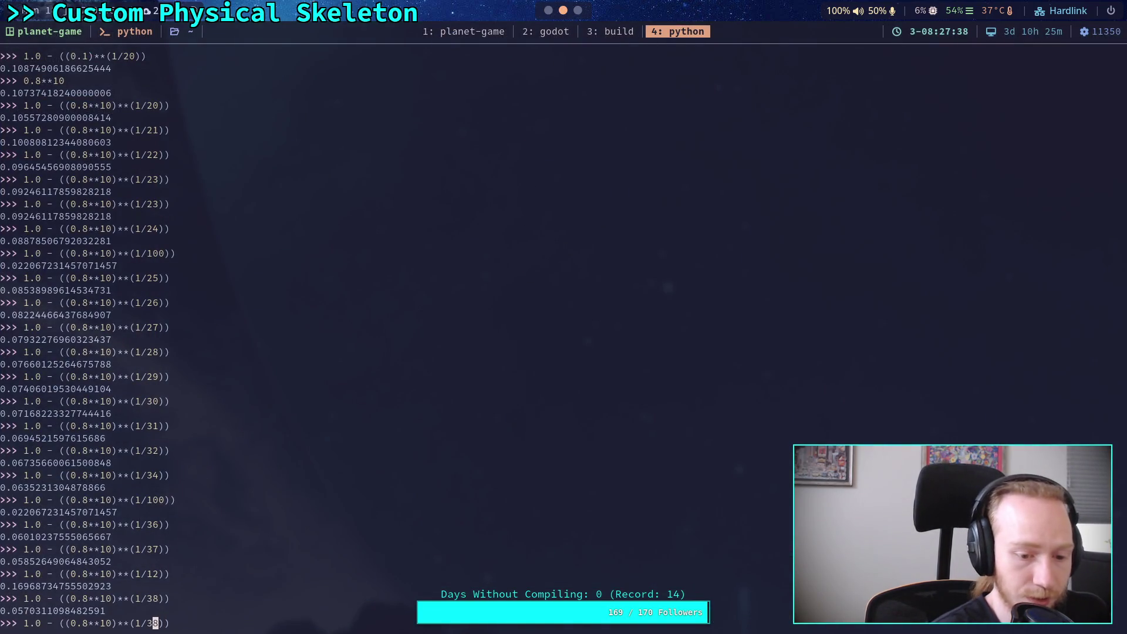
text(9)
key(Return)
key(Up)
key(Left)
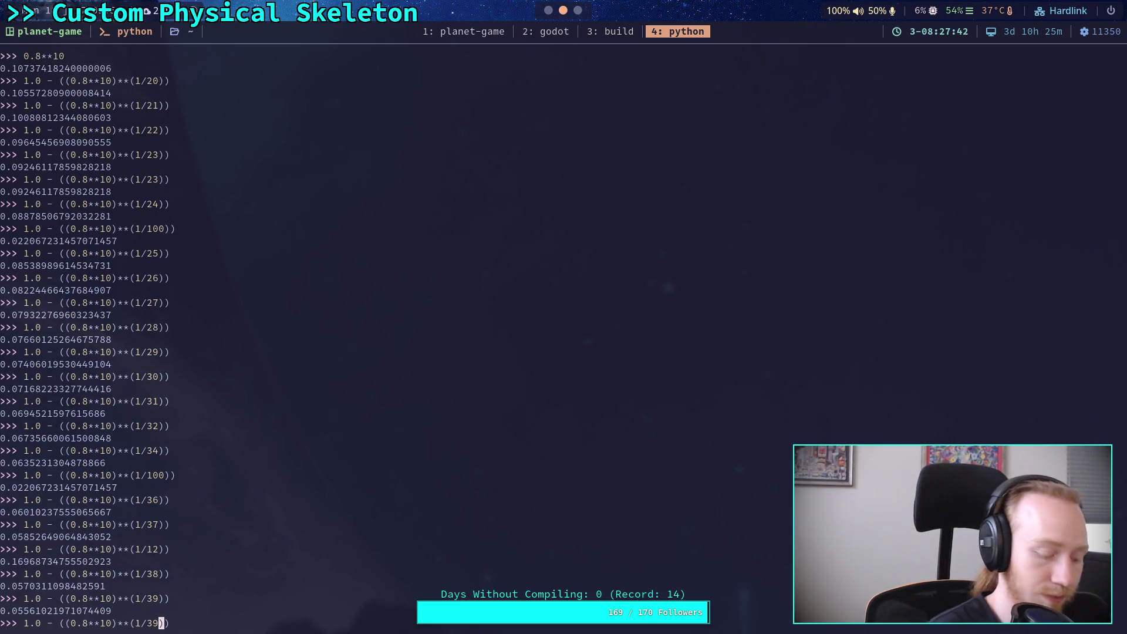
key(Return)
key(Up)
key(Left)
key(Return)
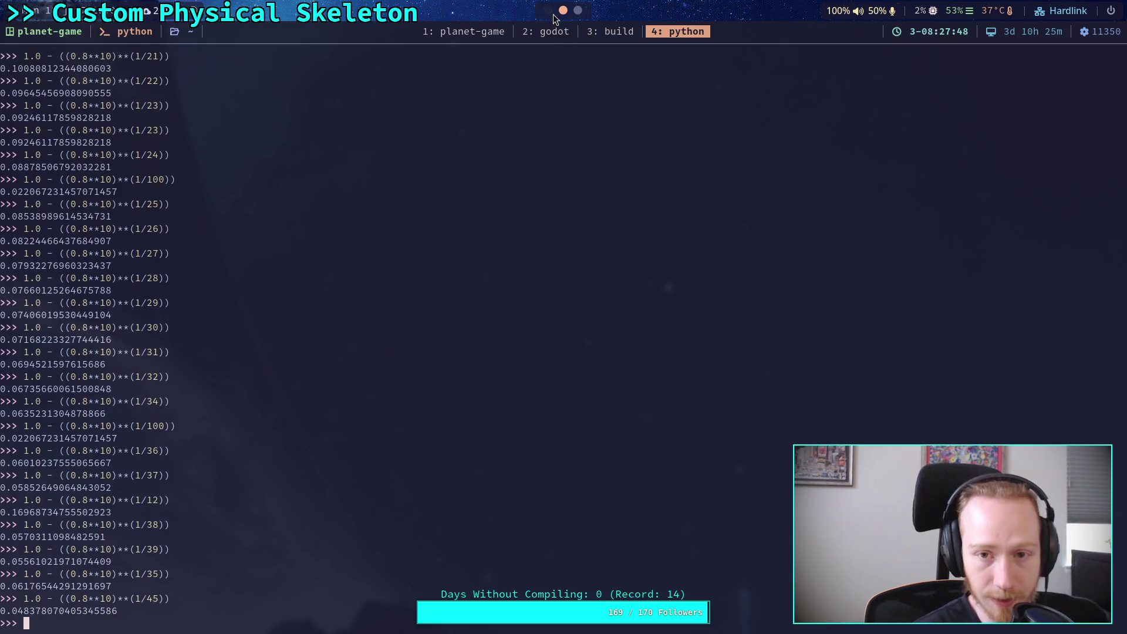
Close the Project Settings with both step counts at 39 and run the game
key(super+1)
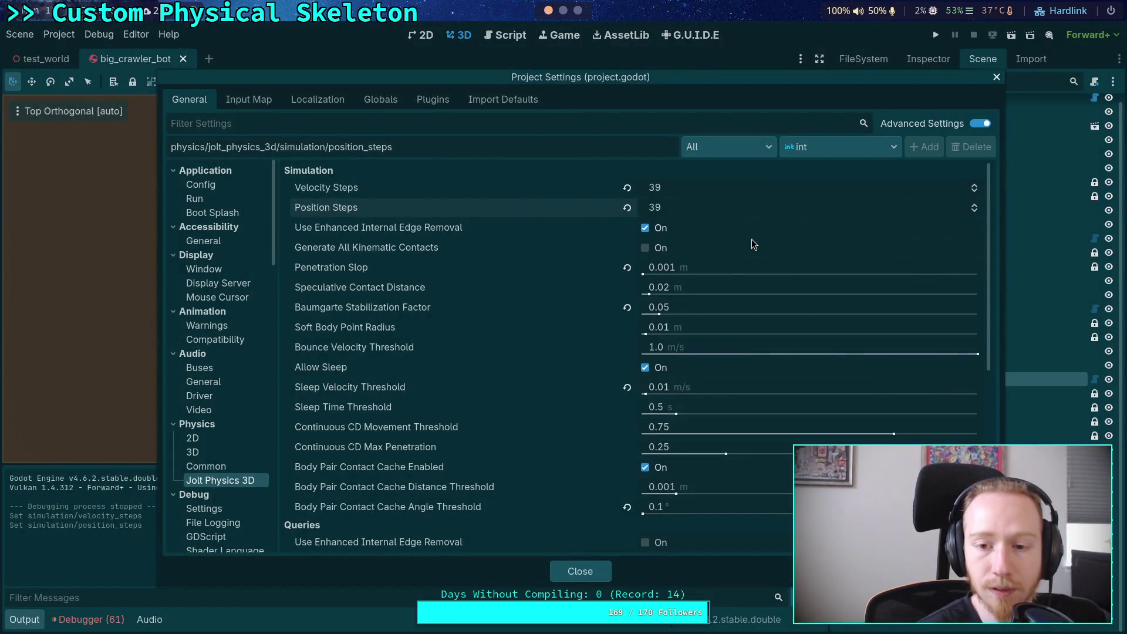
click(580, 571)
key(F5)
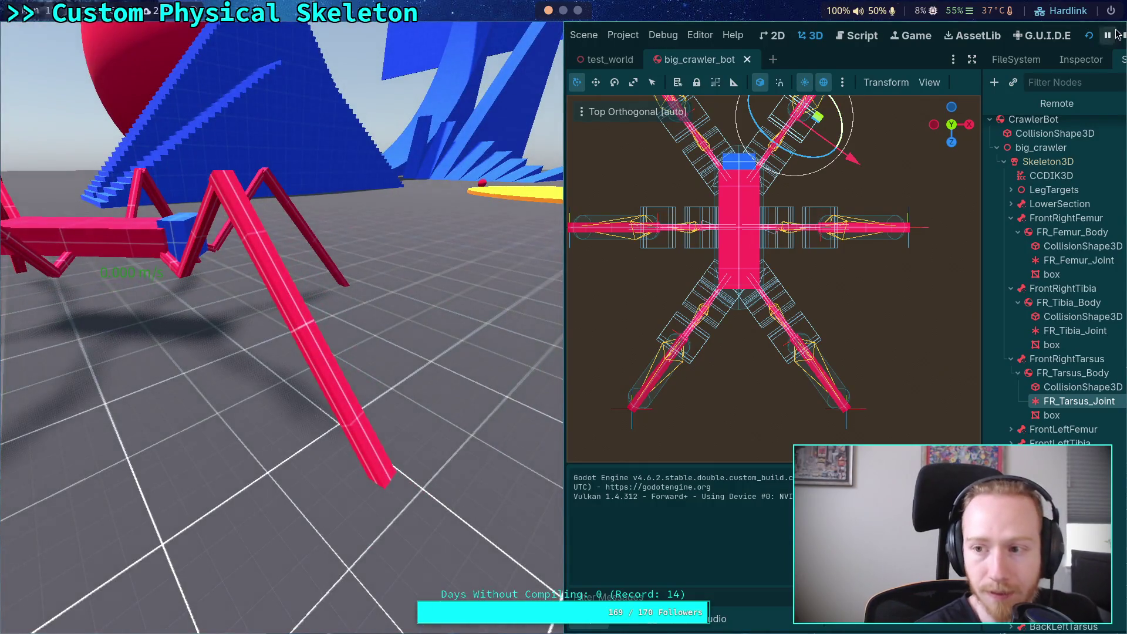
Stop the game after watching the crawler bot walk with 39-step physics
click(1122, 35)
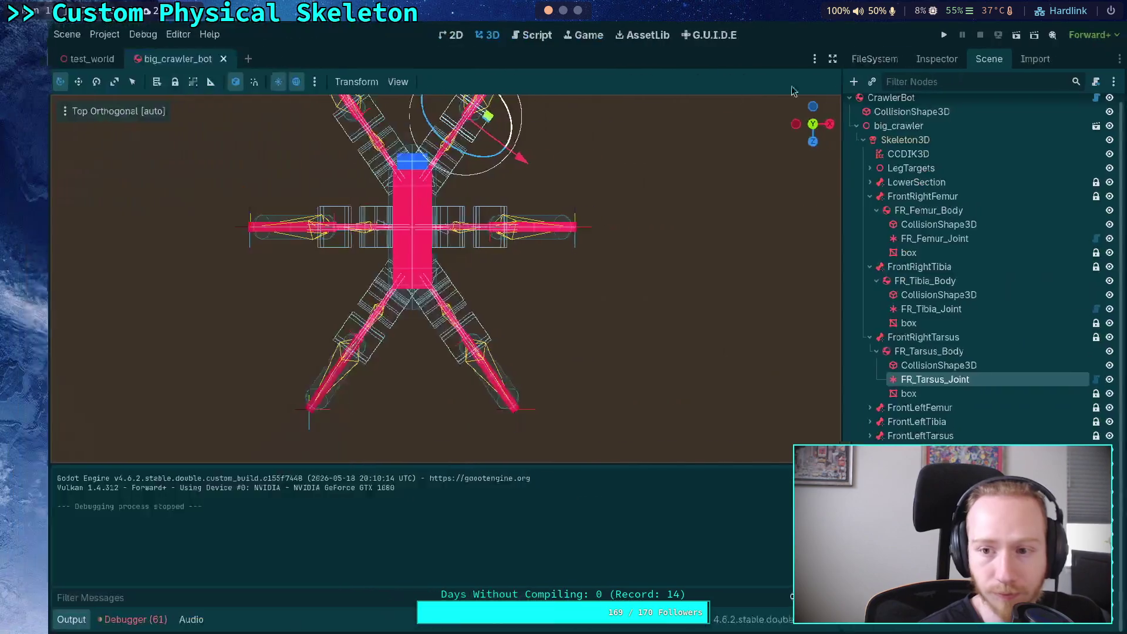
Set Jolt Velocity Steps and Position Steps to 100
click(59, 34)
click(83, 53)
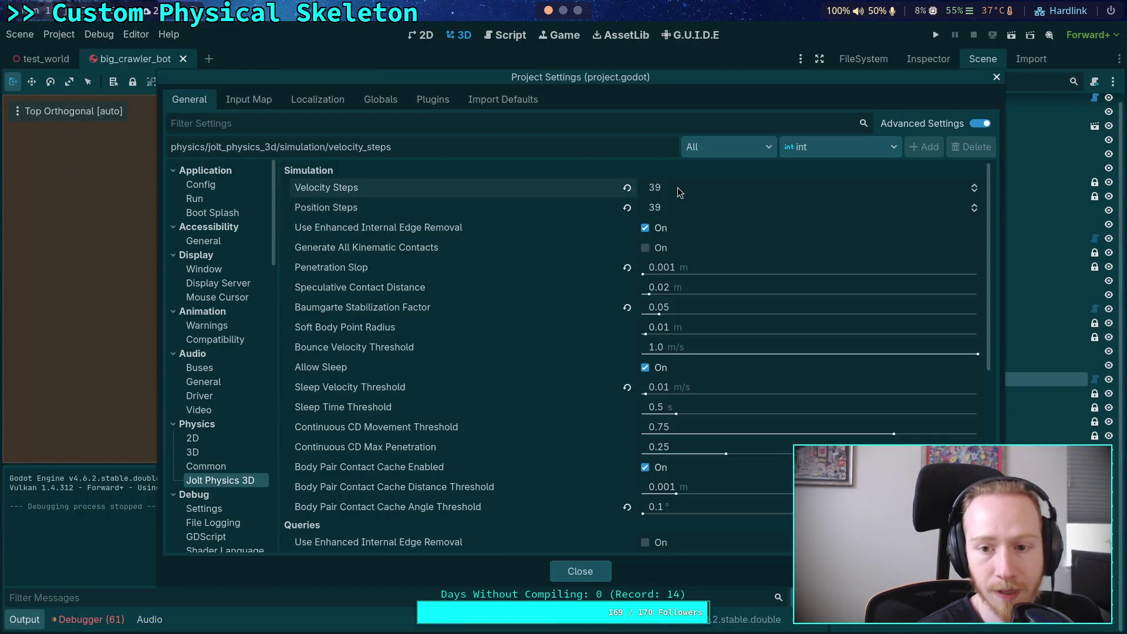
double_click(655, 188)
text(100)
key(Tab)
text(1)
Lower the Baumgarte Stabilization Factor to 0.02 and rerun the crawler test
click(714, 309)
key(BackSpace)
text(2)
key(Return)
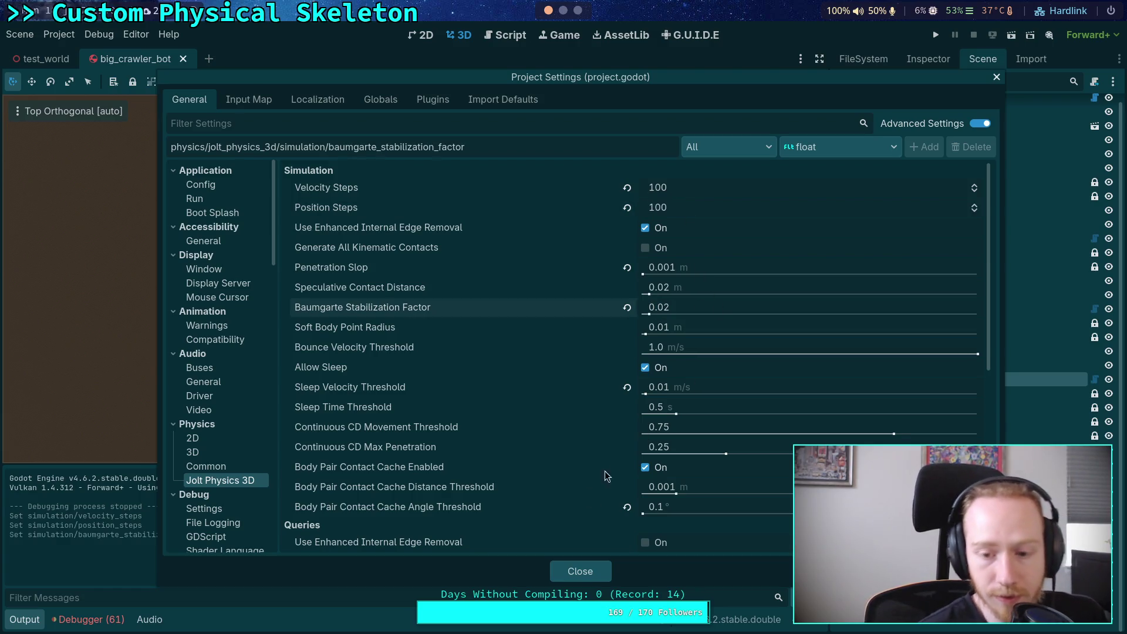
click(558, 569)
click(936, 36)
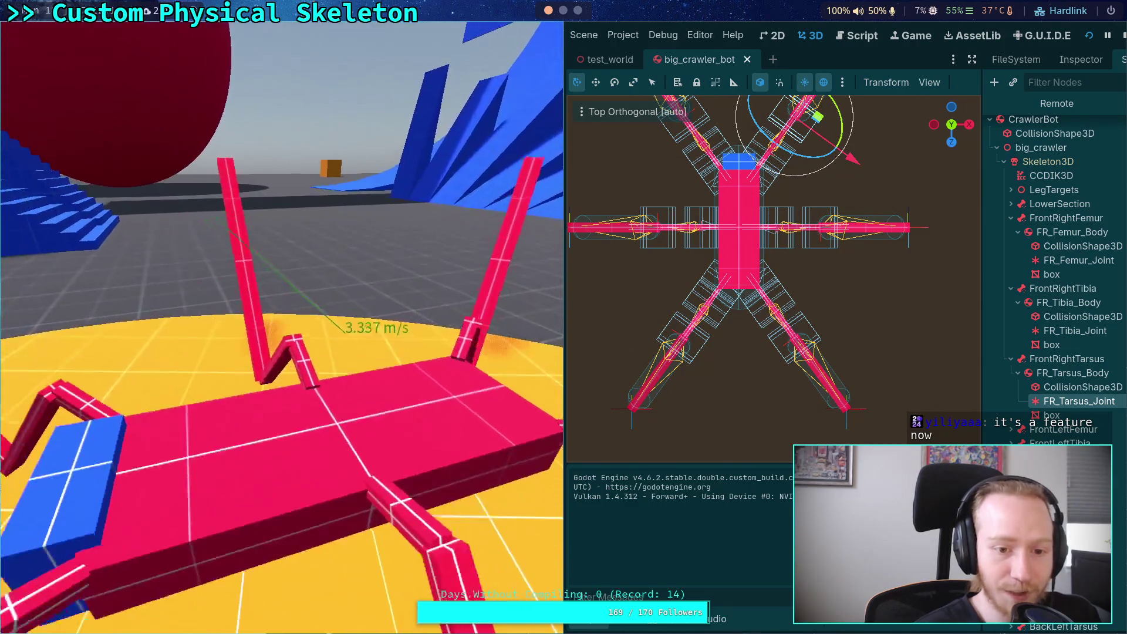
Stop the game and set Jolt velocity and position steps both to 12
click(1122, 36)
click(59, 34)
click(71, 56)
click(704, 193)
text(12)
click(704, 209)
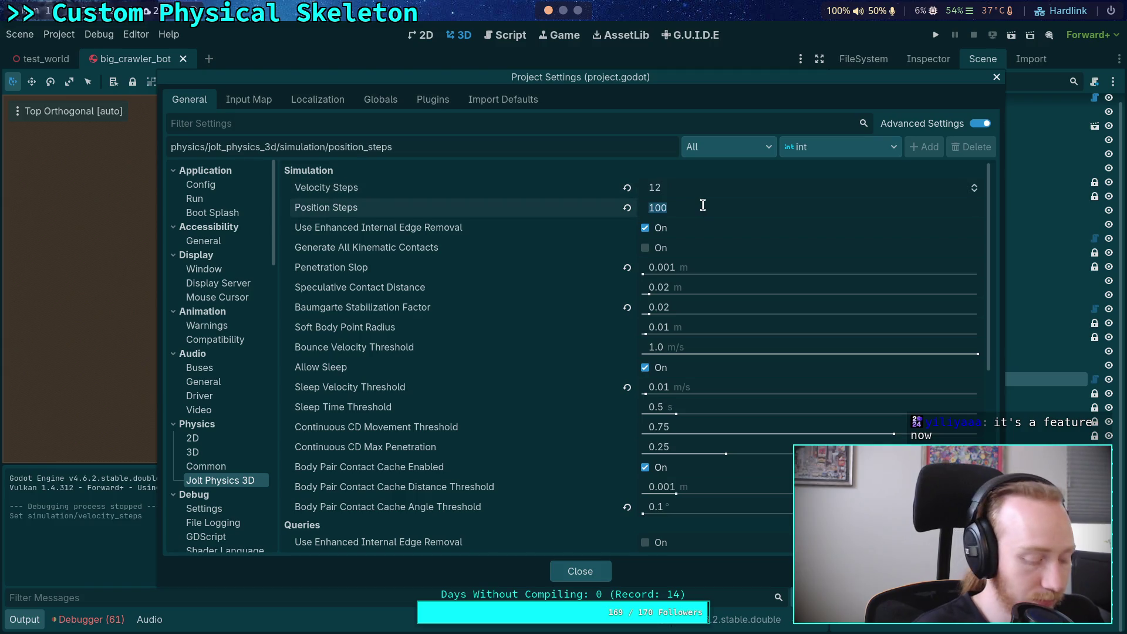
text(12)
key(Return)
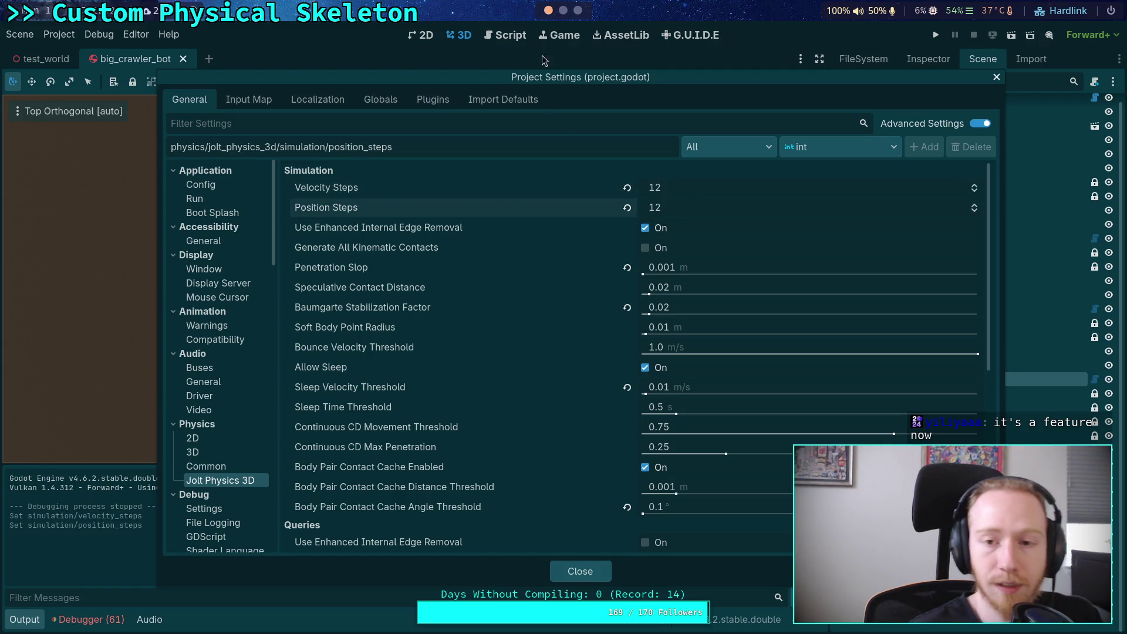
Rerun the previous Python calculation for 12 steps, then come back to Godot
key(super+4)
key(Up)
key(Up)
key(Up)
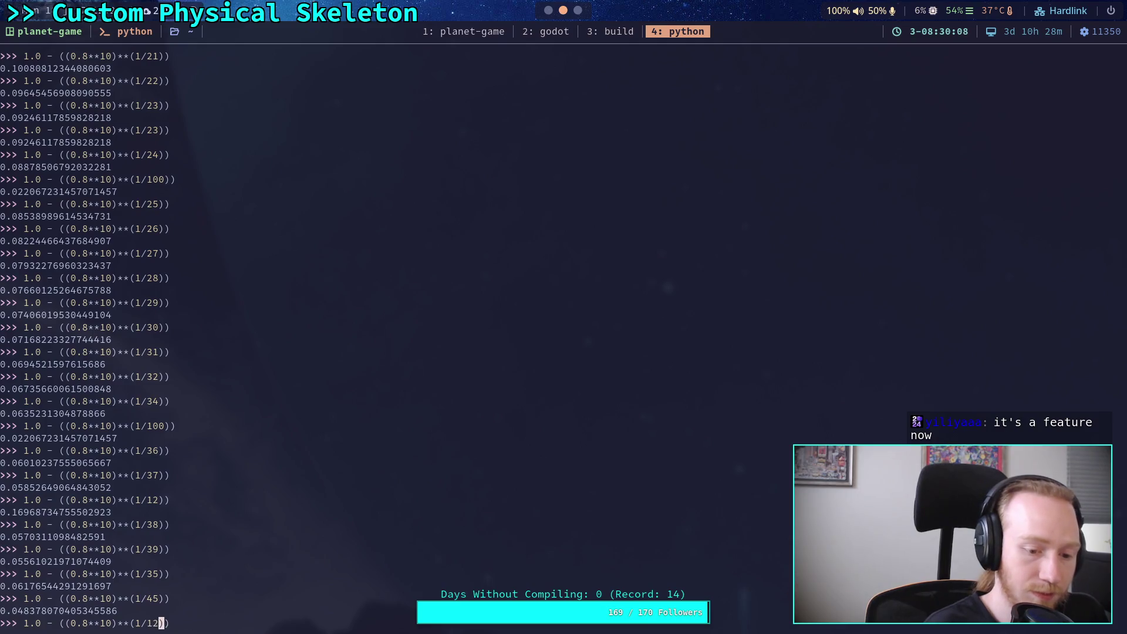
key(Return)
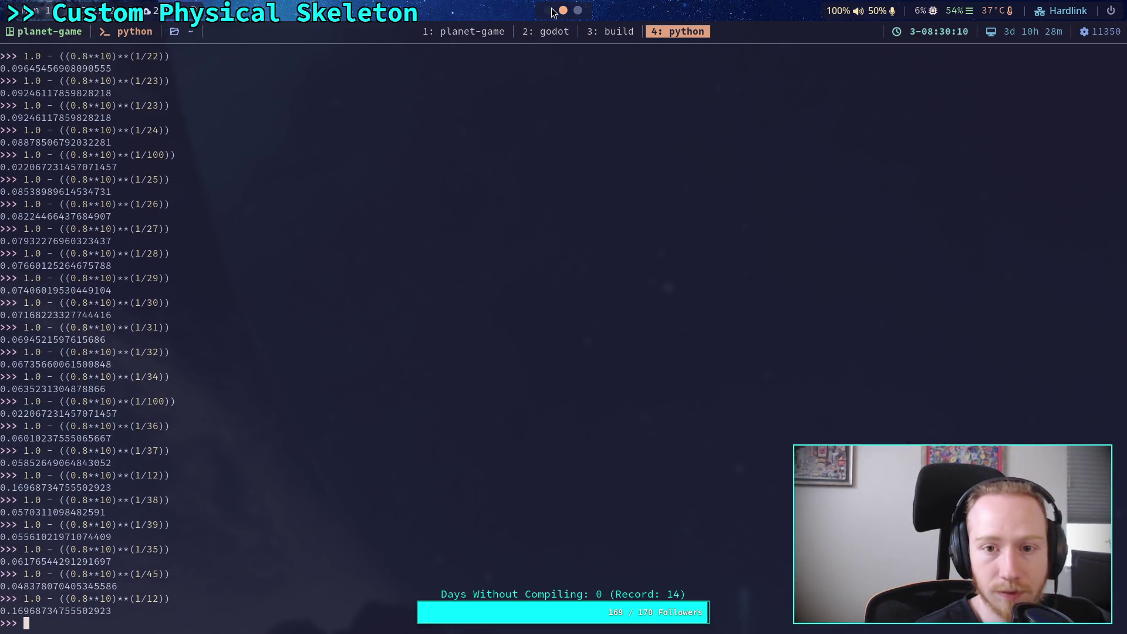
key(super+2)
Set the Baumgarte stabilization factor to 0.16 and rerun the crawler test
click(698, 308)
key(End)
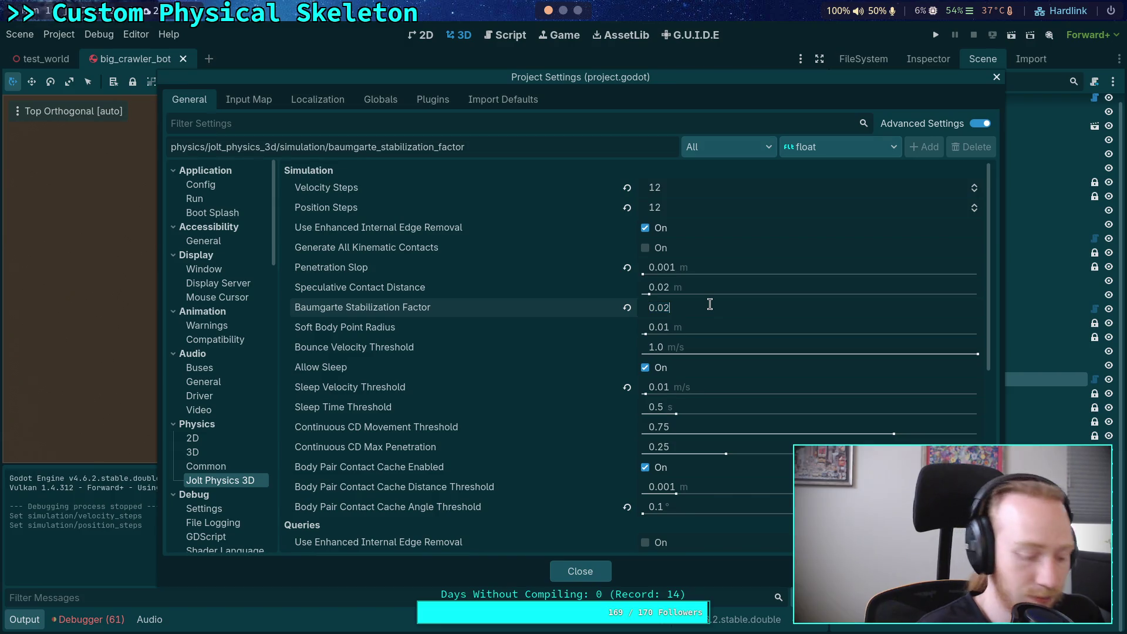
key(Return)
click(580, 571)
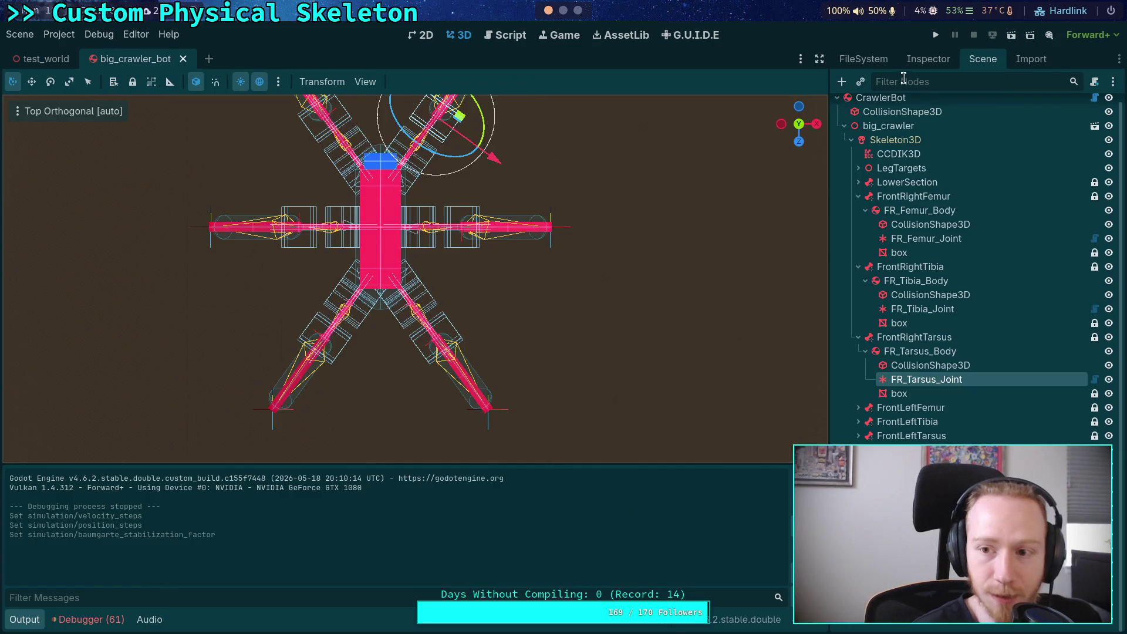
key(F5)
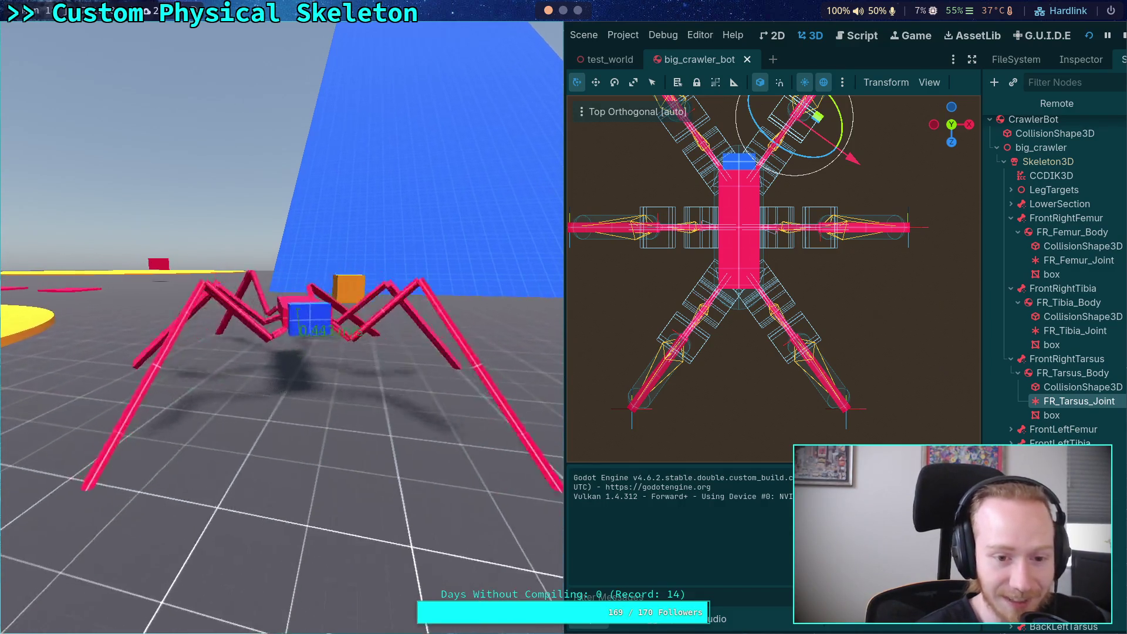
Restart the crawler test once, stop it, and bring up the Project menu
click(1120, 34)
click(936, 36)
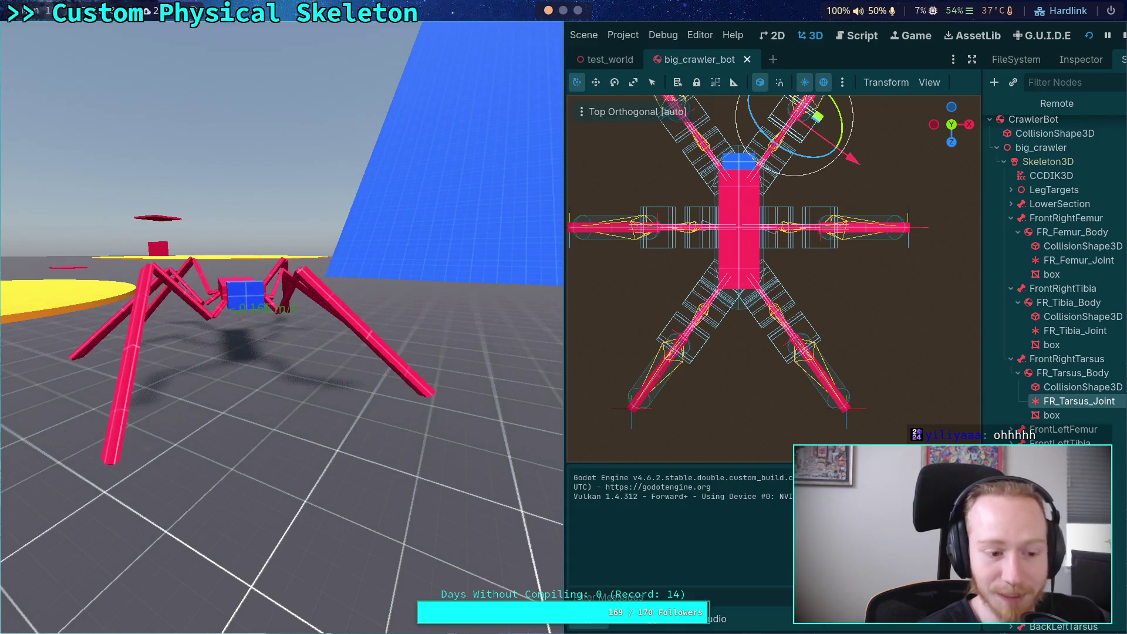
click(1123, 35)
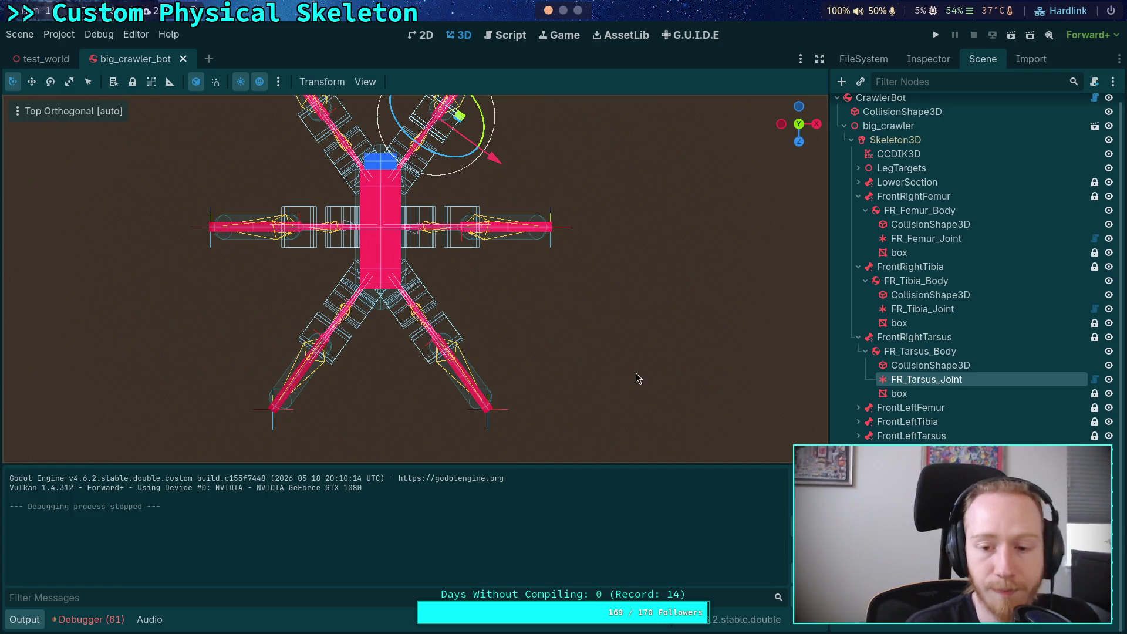
click(59, 35)
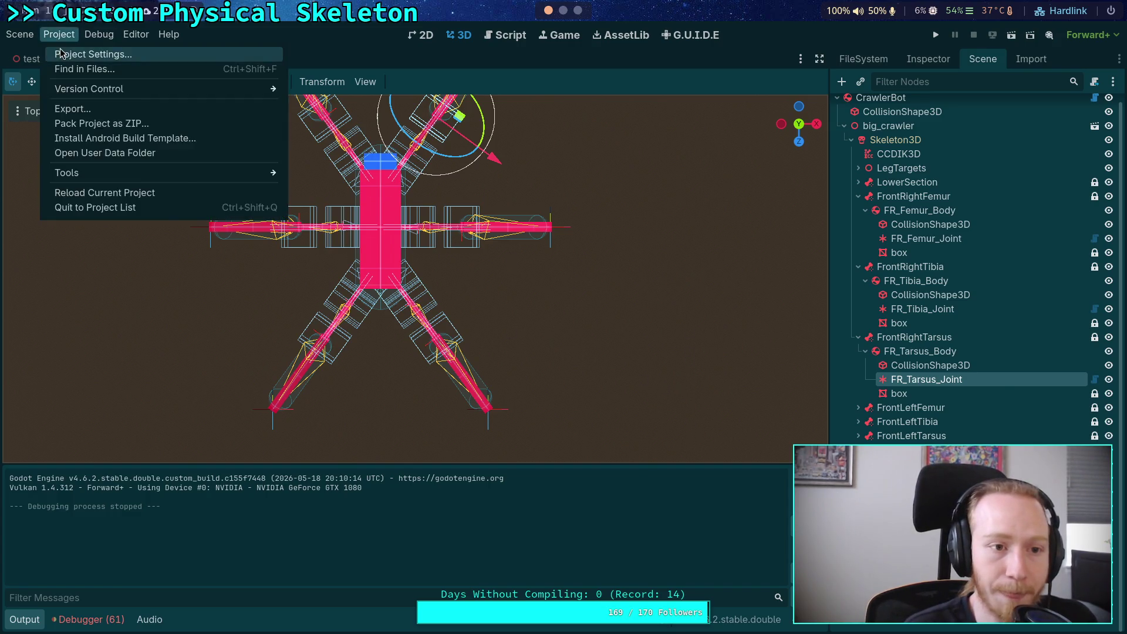
Set Jolt velocity and position steps to 39 and recheck the Python calculation for 39
click(88, 53)
click(687, 187)
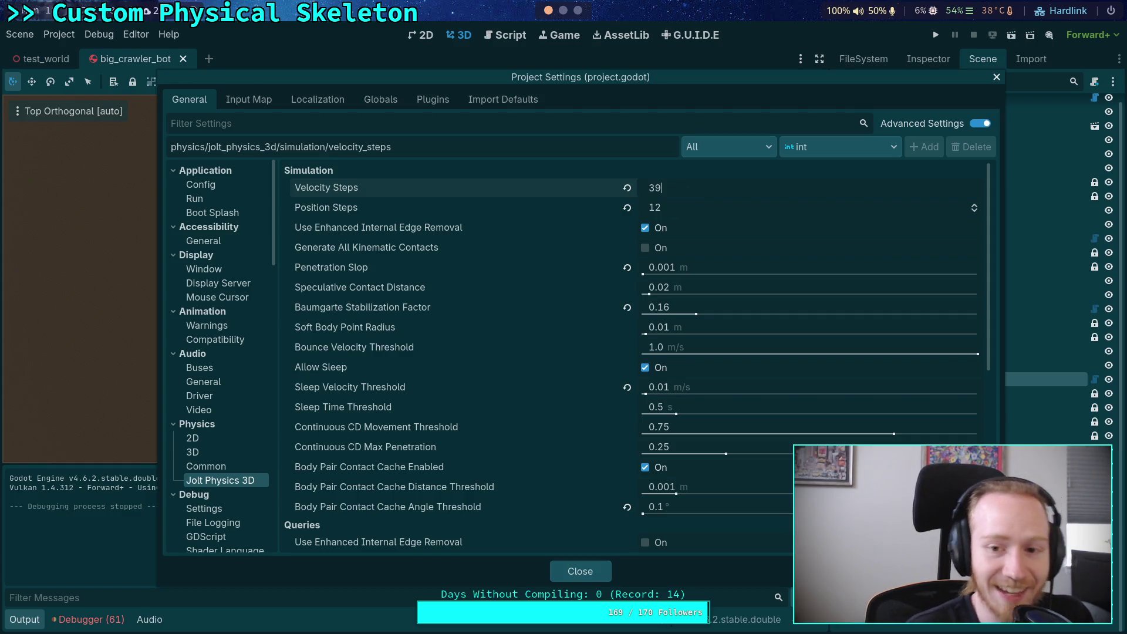
key(Tab)
text(39)
click(502, 229)
key(super+2)
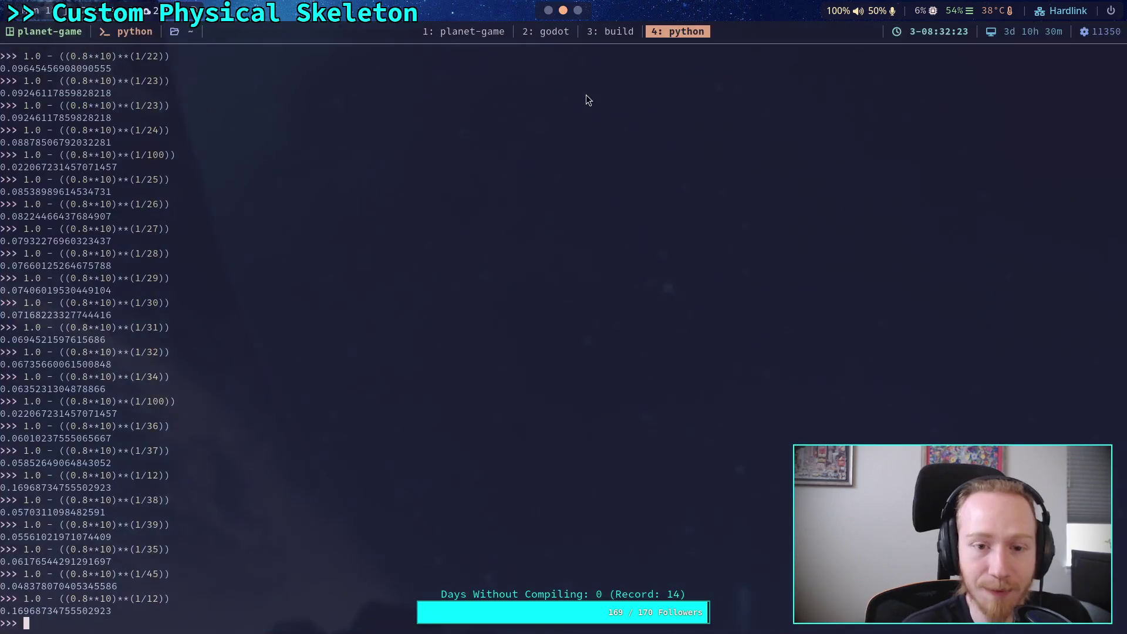
key(Return)
key(super+1)
Set the Baumgarte stabilization factor to 0.05 and rerun the crawler
click(724, 329)
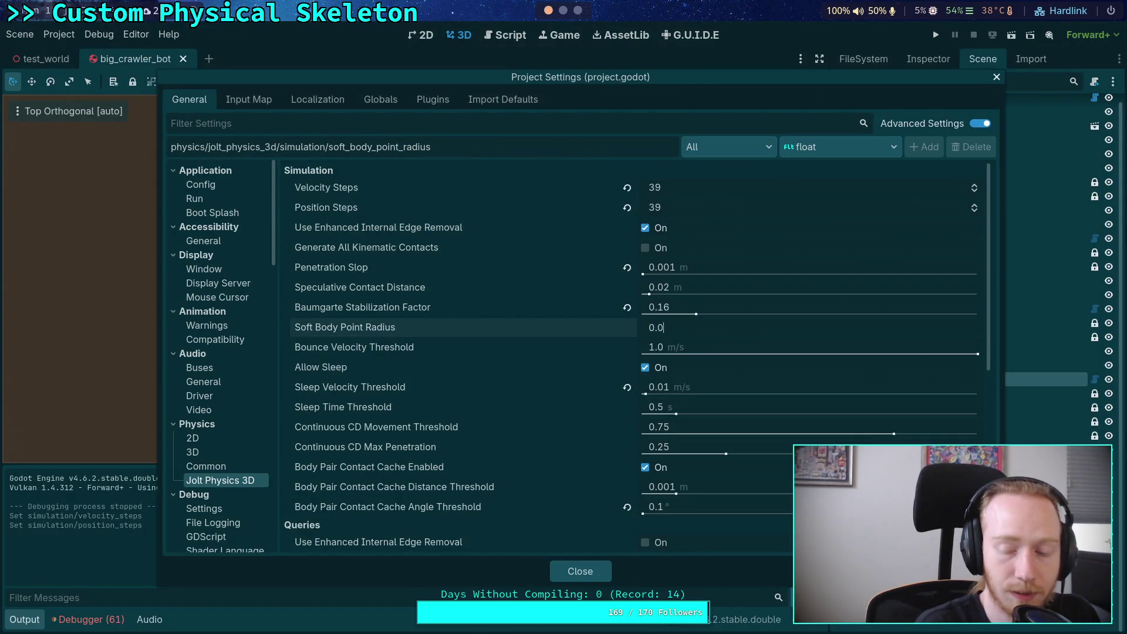
click(714, 304)
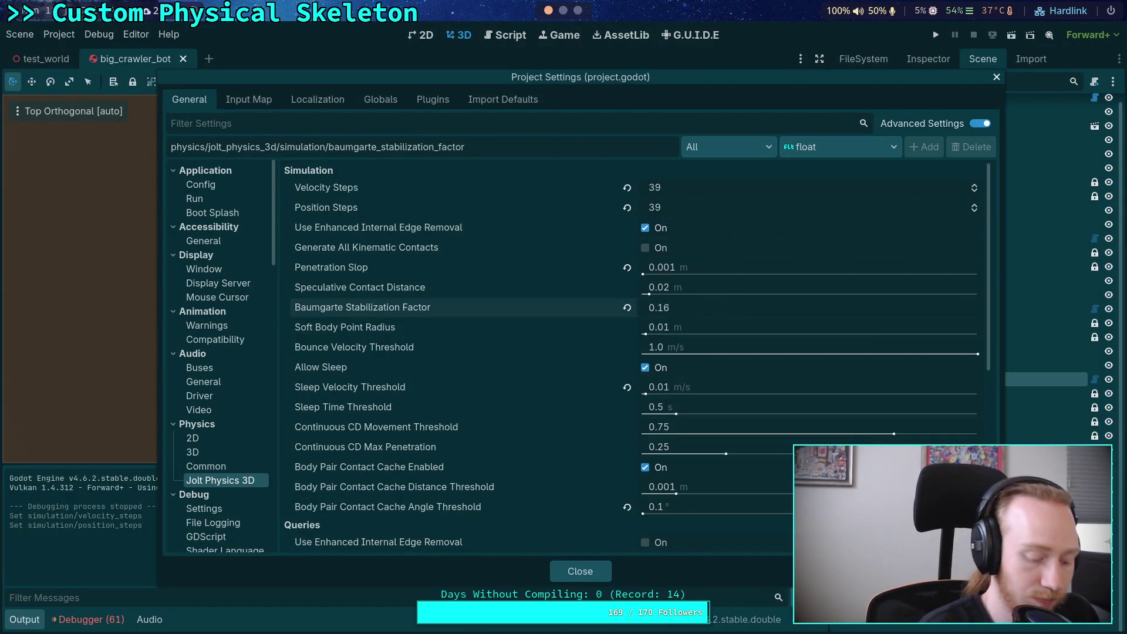
text(0.05)
key(Return)
click(580, 571)
click(936, 35)
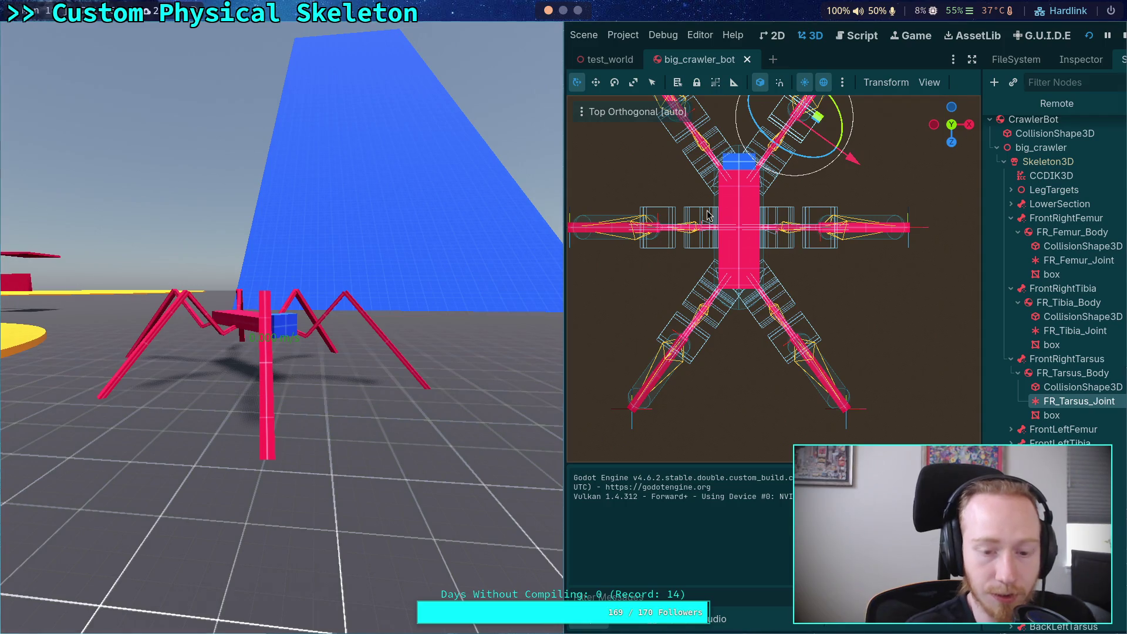
Raise velocity and position steps from 39 to 40, then run and stop a short crawler test
click(1123, 37)
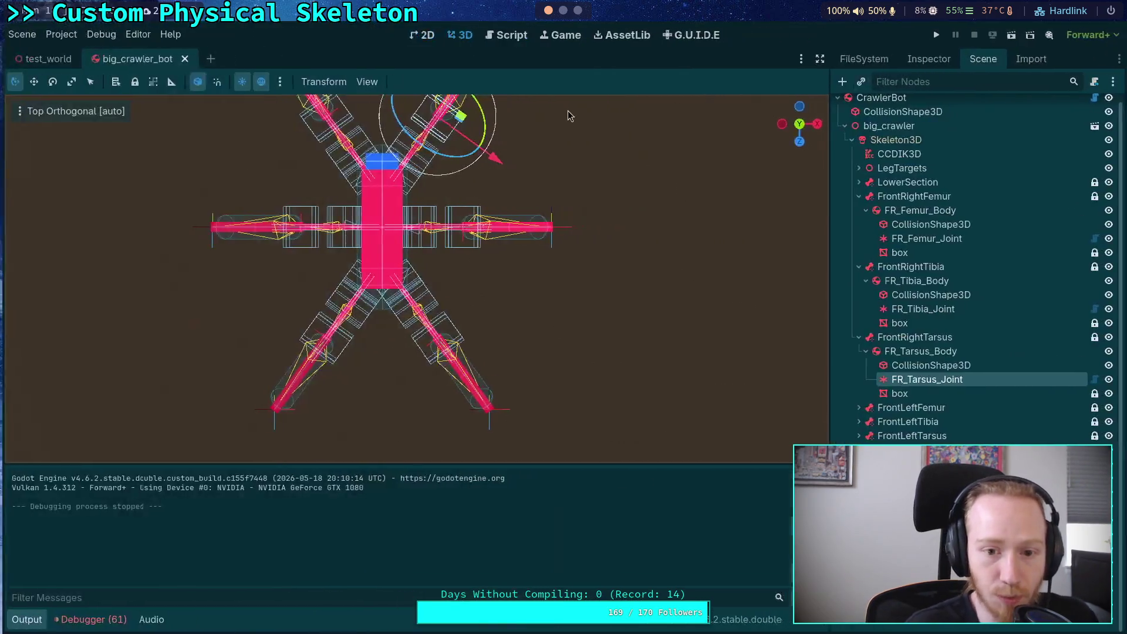
click(59, 34)
click(88, 50)
click(974, 185)
click(975, 205)
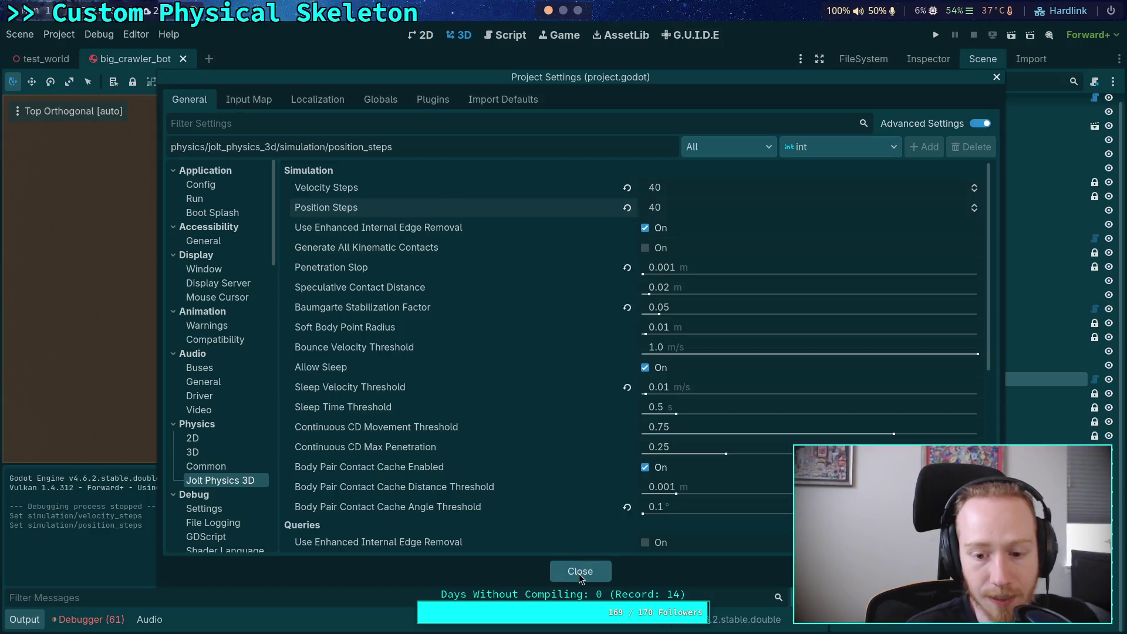
click(580, 571)
click(934, 36)
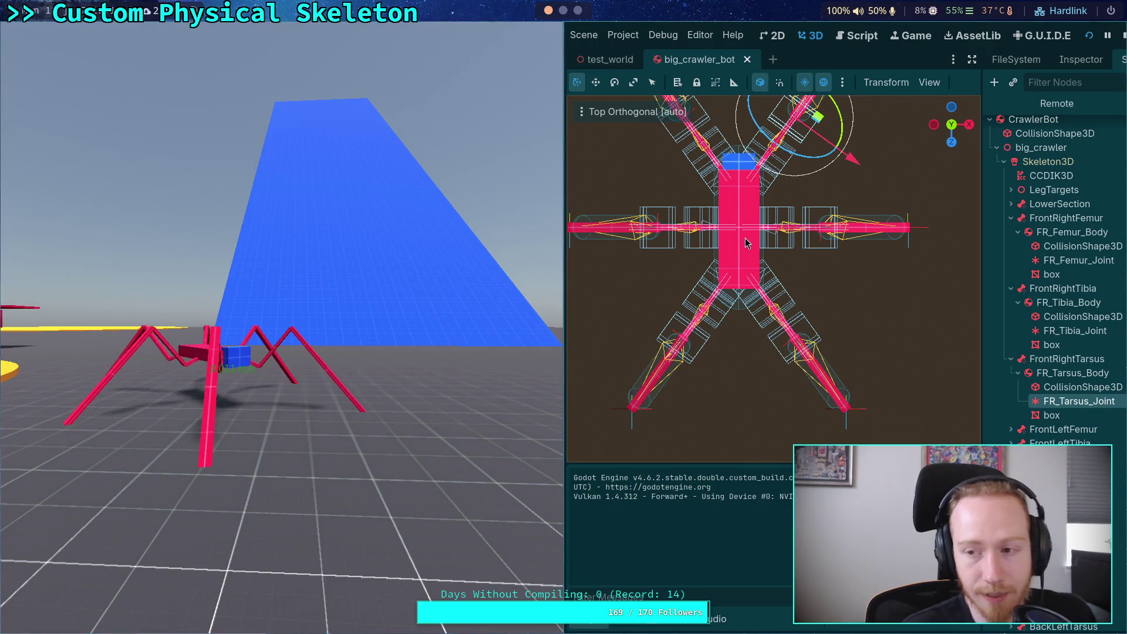
click(1124, 35)
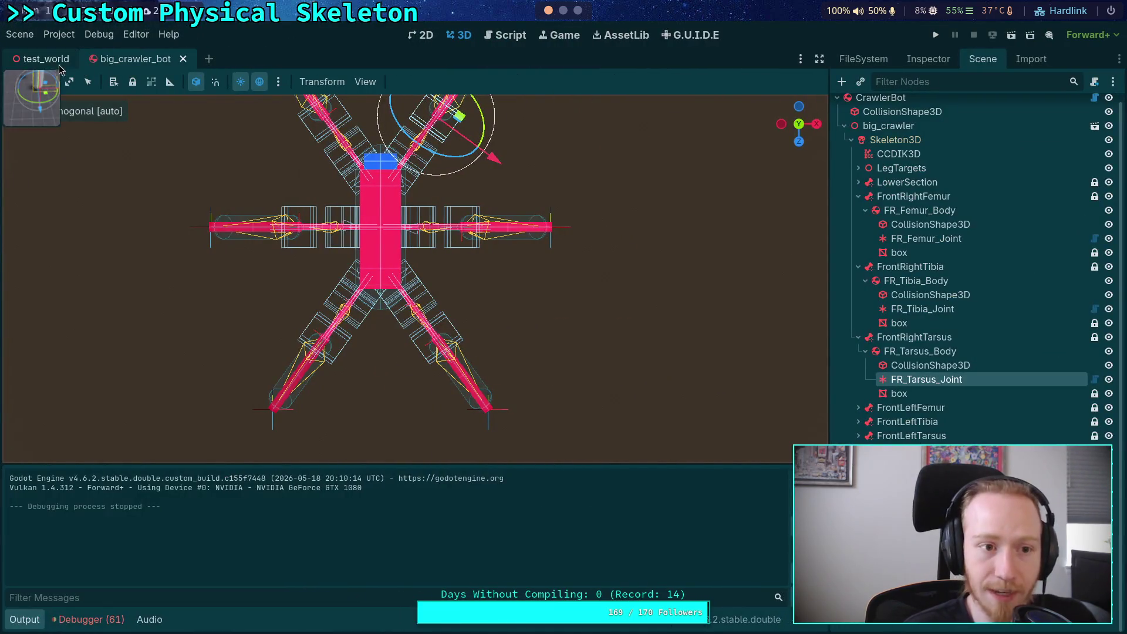
In test_world, duplicate CrawlerBot and delete the copy's Camera3D
click(44, 59)
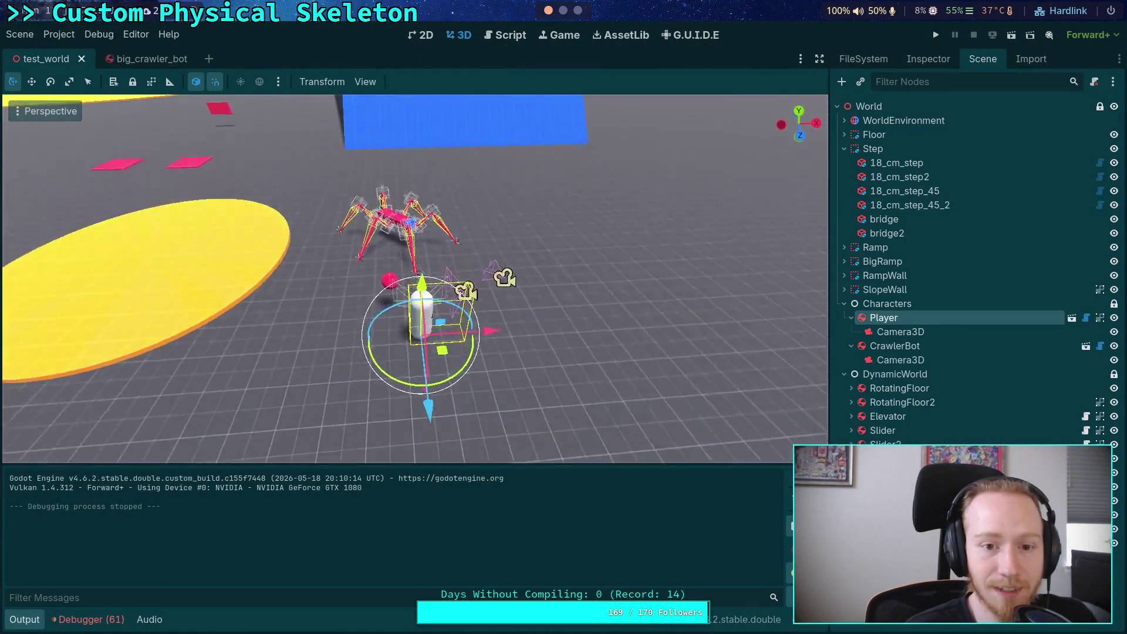
click(894, 345)
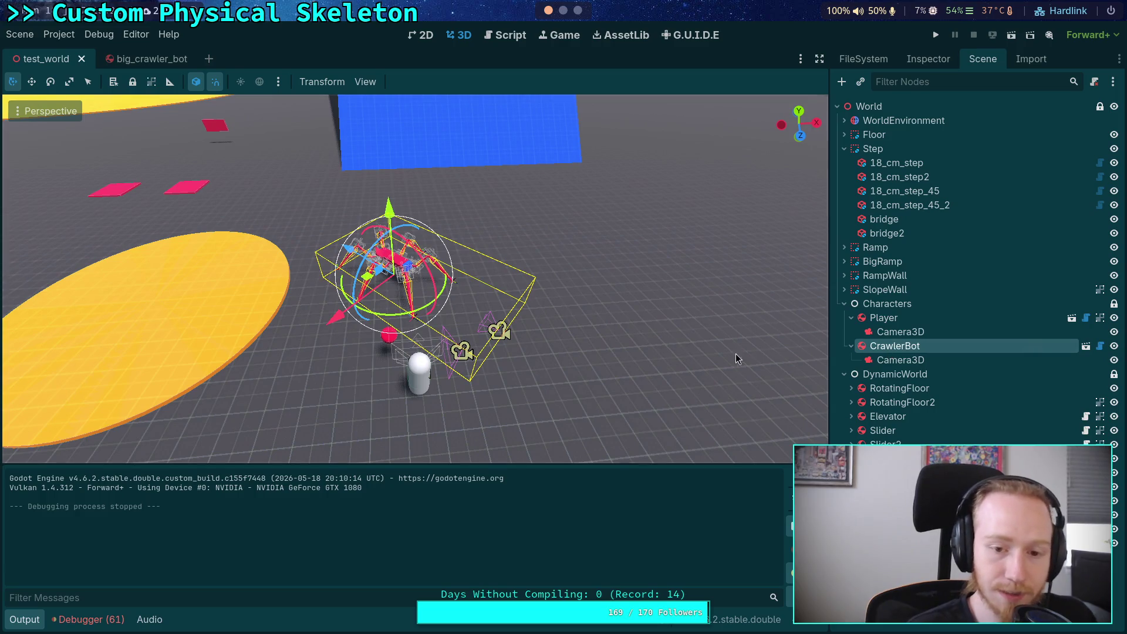
right_click(898, 349)
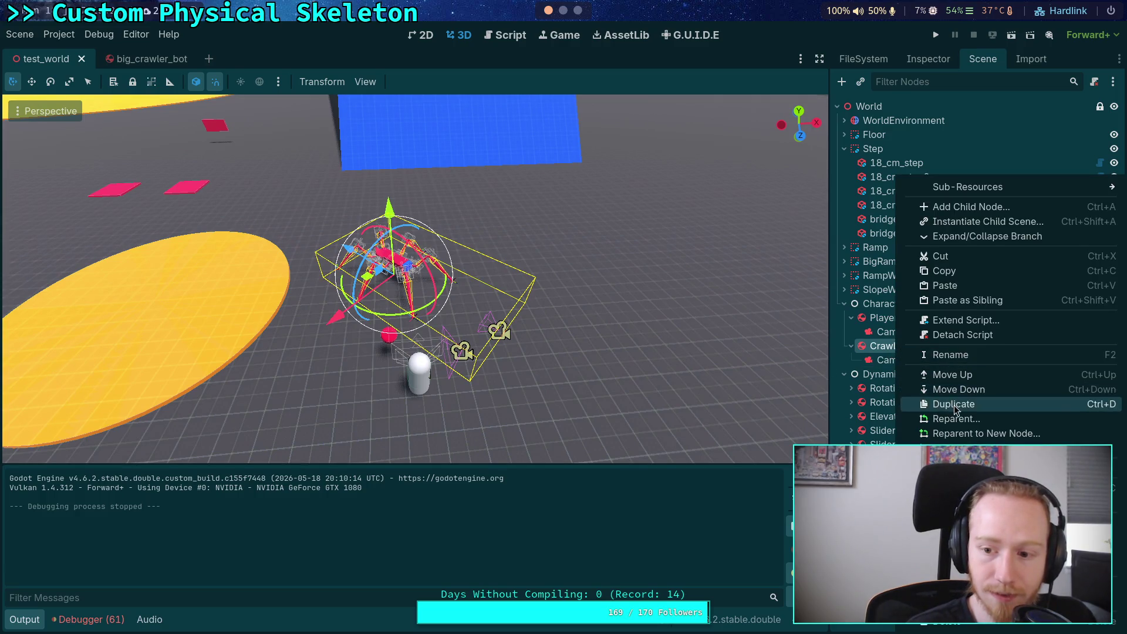
click(955, 410)
drag(362, 302, 355, 246)
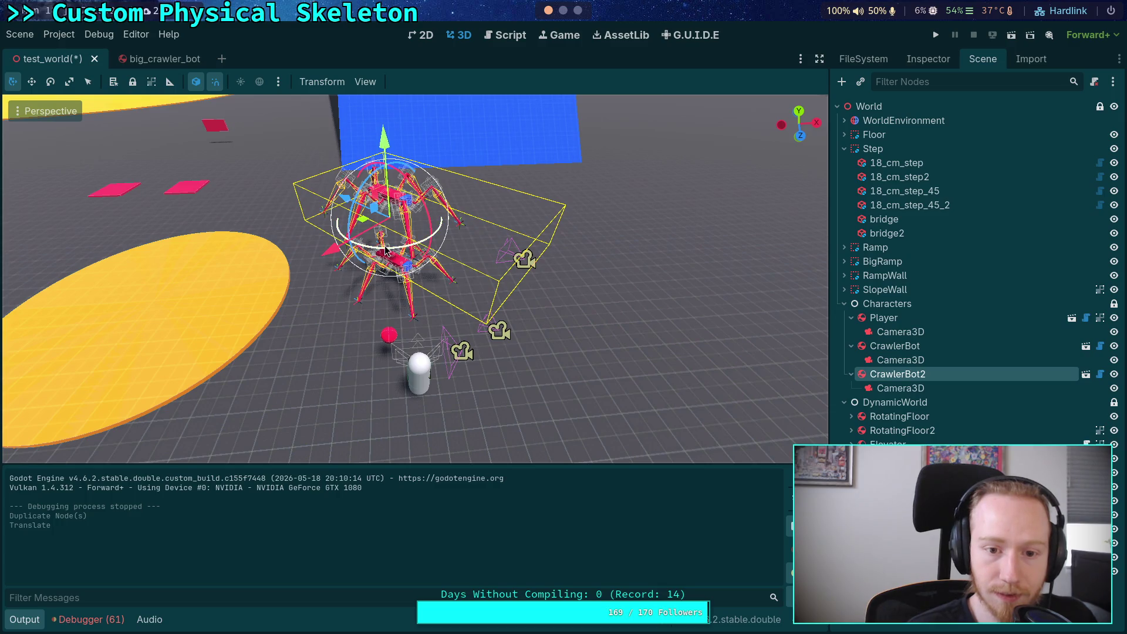
click(896, 391)
key(Delete)
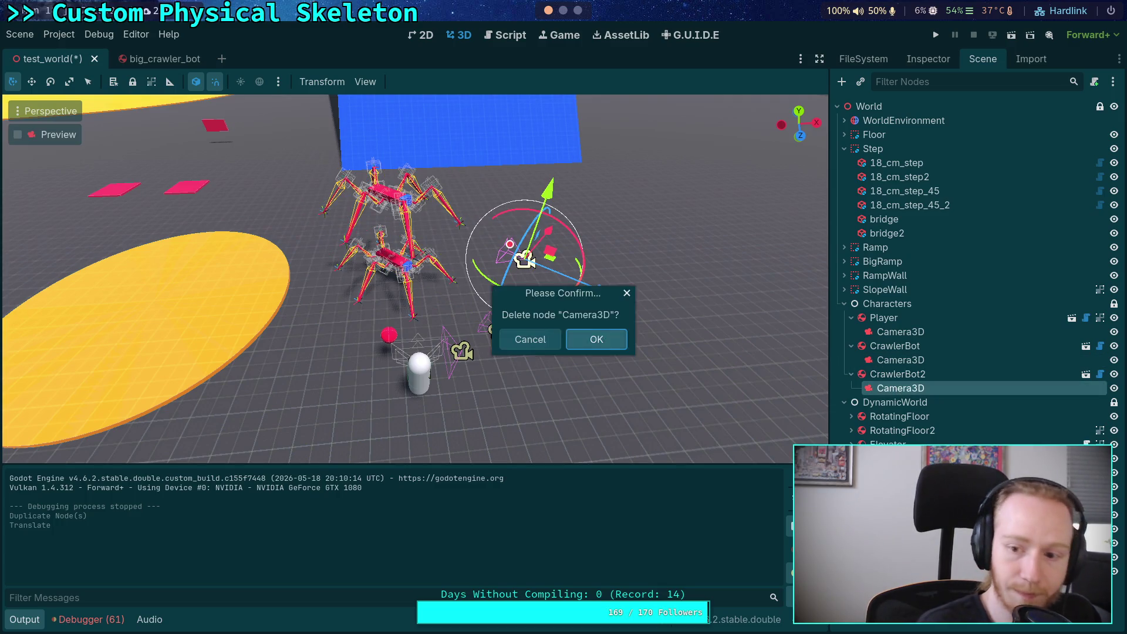
click(594, 336)
Move and rotate the camera-less copy away from the original crawler
click(403, 199)
mouse_move(399, 253)
mouse_down()
mouse_move(405, 171)
mouse_move(408, 193)
mouse_up()
scroll(410, 212, down, 3)
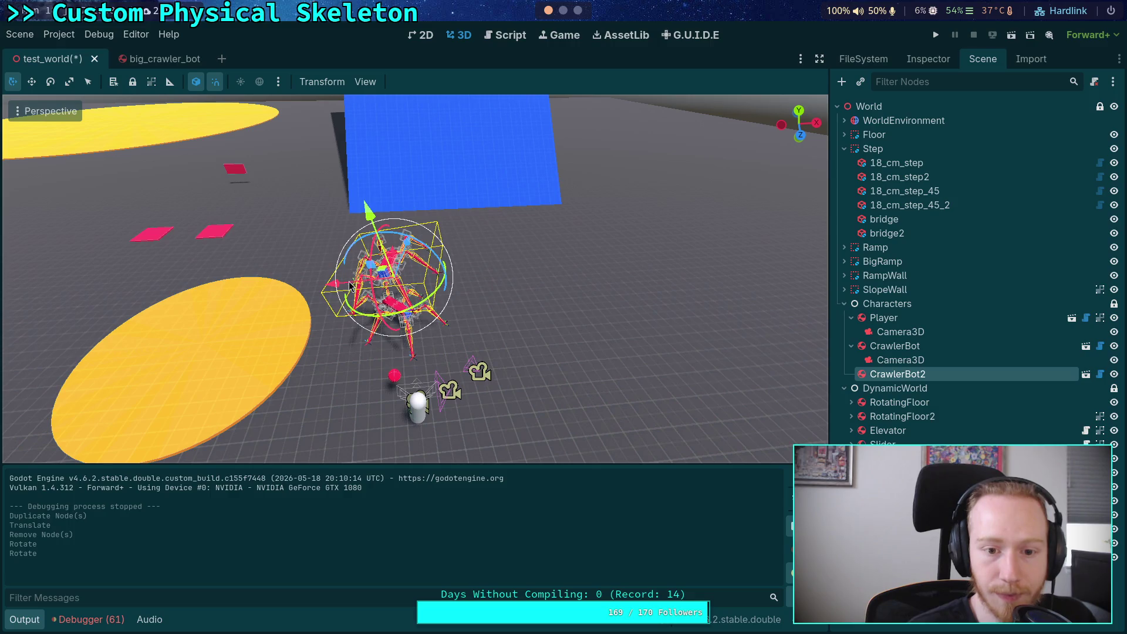
drag(421, 247, 392, 311)
scroll(376, 273, up, 5)
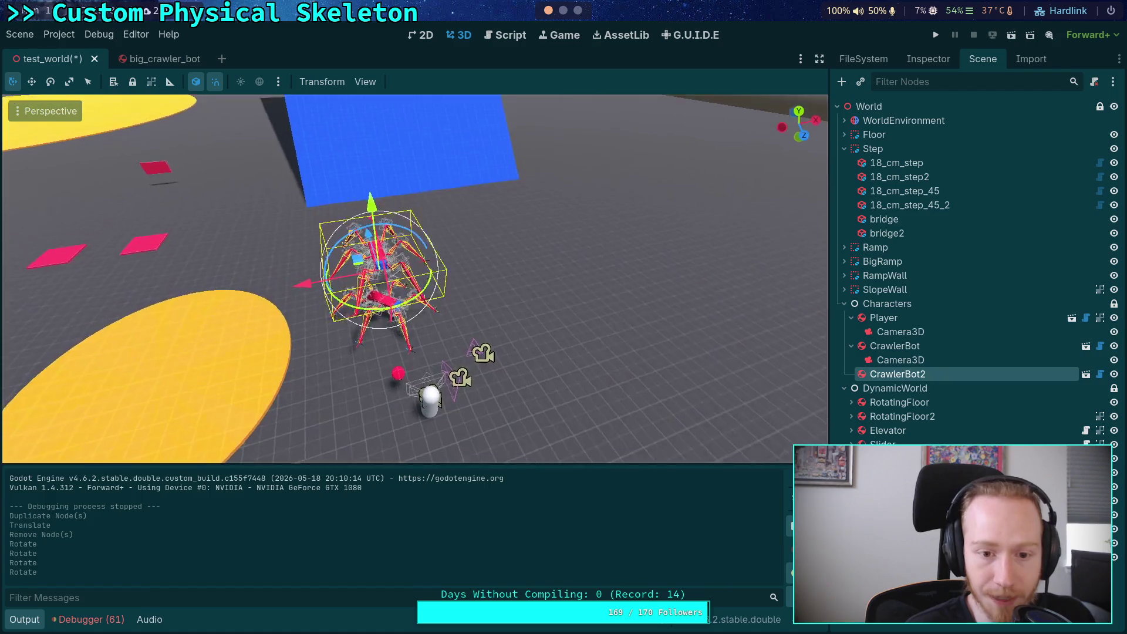
drag(464, 265, 542, 141)
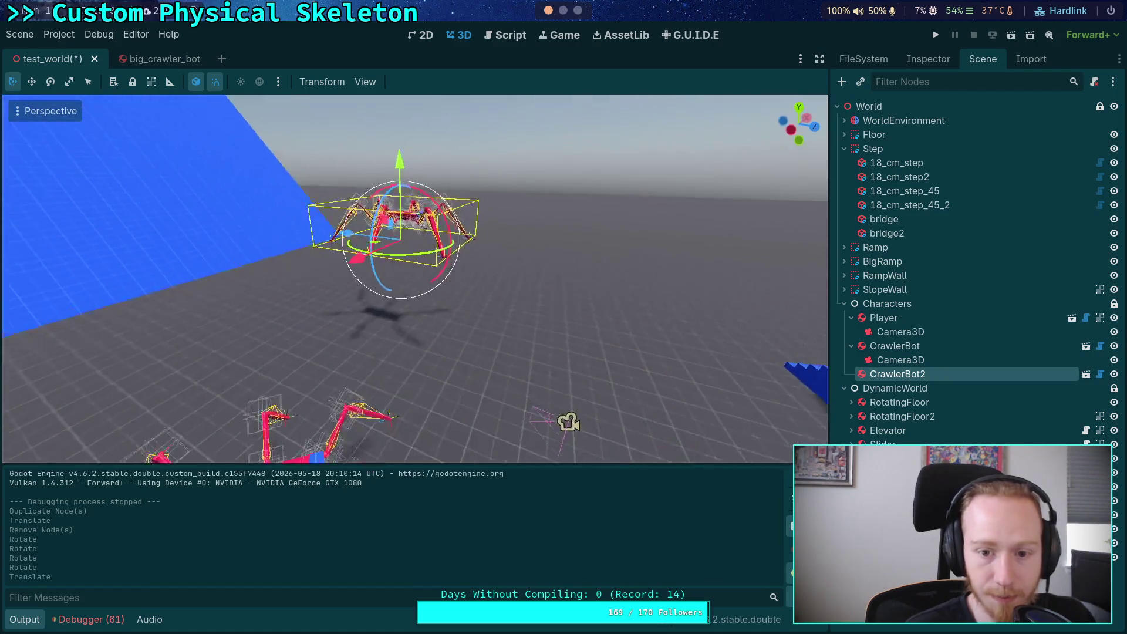
drag(439, 290, 587, 267)
drag(427, 212, 427, 199)
scroll(427, 252, up, 4)
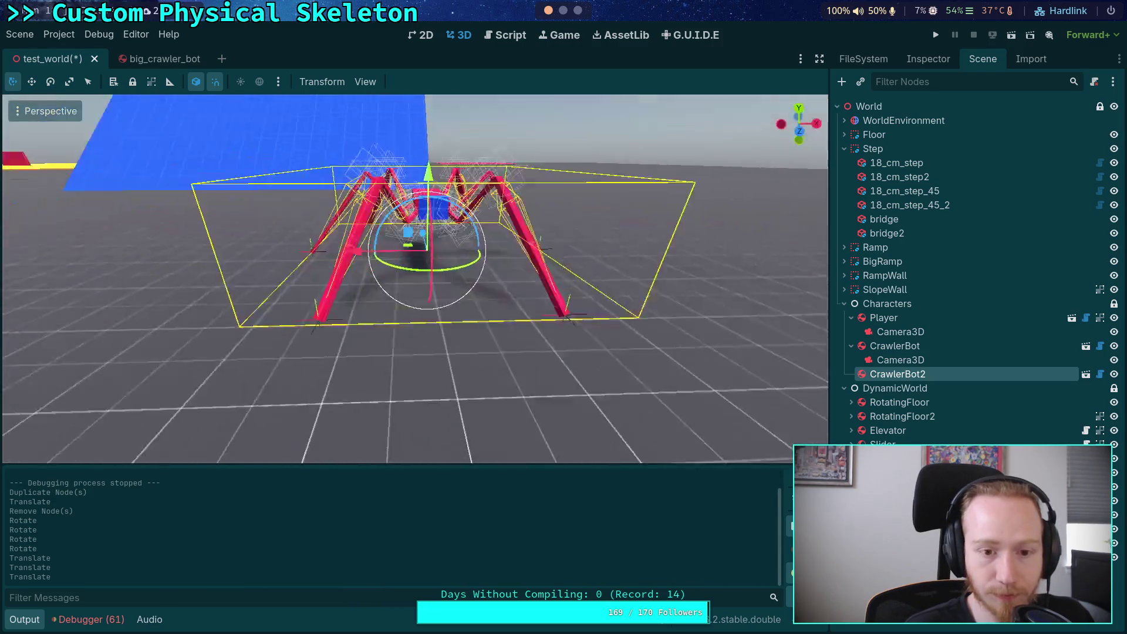
scroll(453, 320, down, 3)
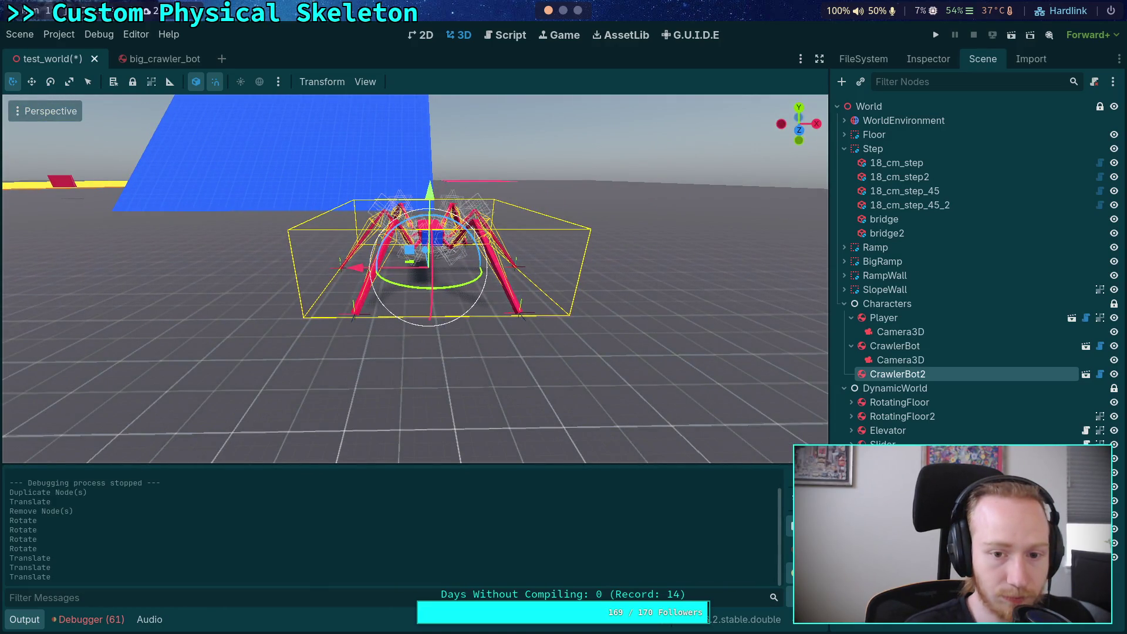
Make the third and fourth crawler copies with Ctrl+D, moving and rotating each
key(ctrl+d)
drag(430, 193, 416, 125)
drag(370, 191, 449, 193)
mouse_move(490, 149)
mouse_down()
mouse_move(501, 144)
mouse_move(515, 178)
mouse_up()
key(ctrl+d)
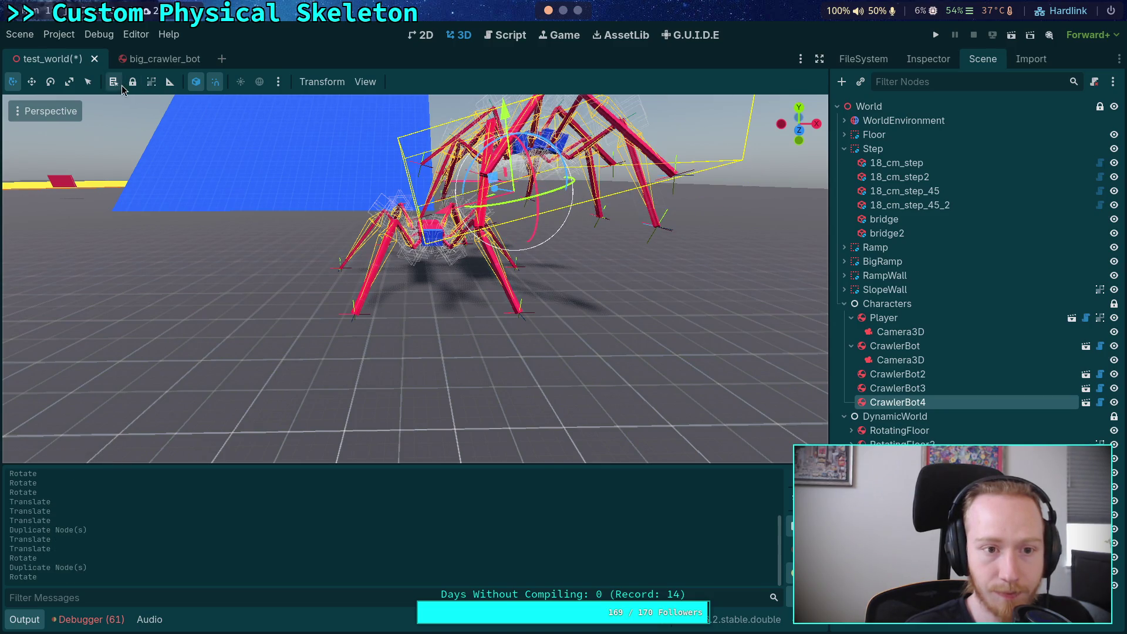
click(196, 82)
drag(598, 201, 460, 189)
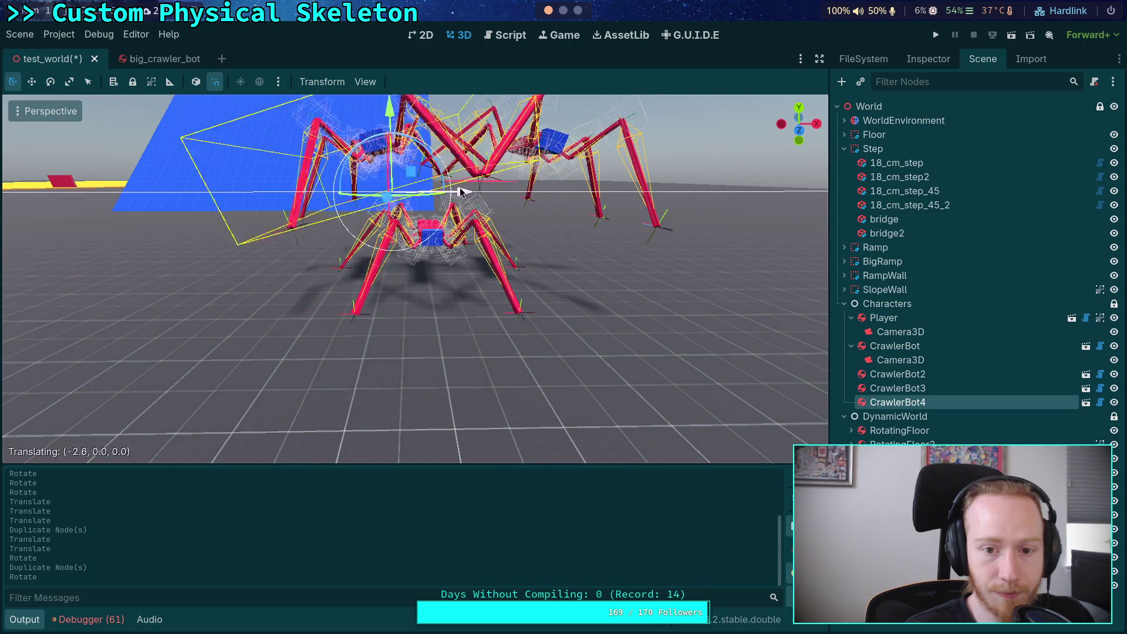
scroll(358, 240, down, 2)
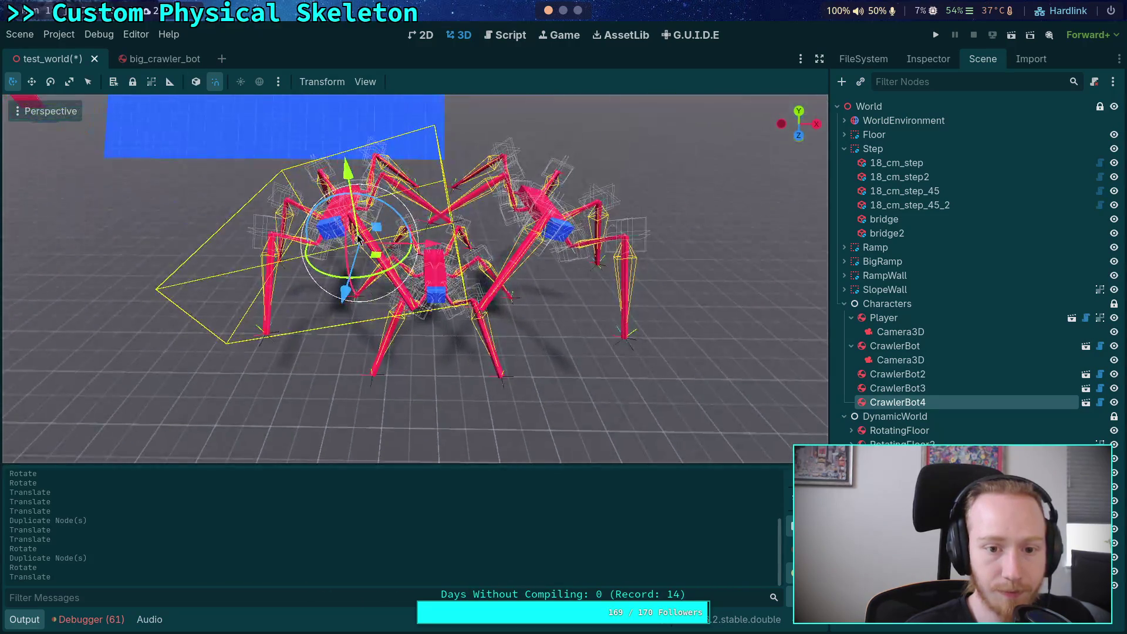
drag(380, 278, 352, 282)
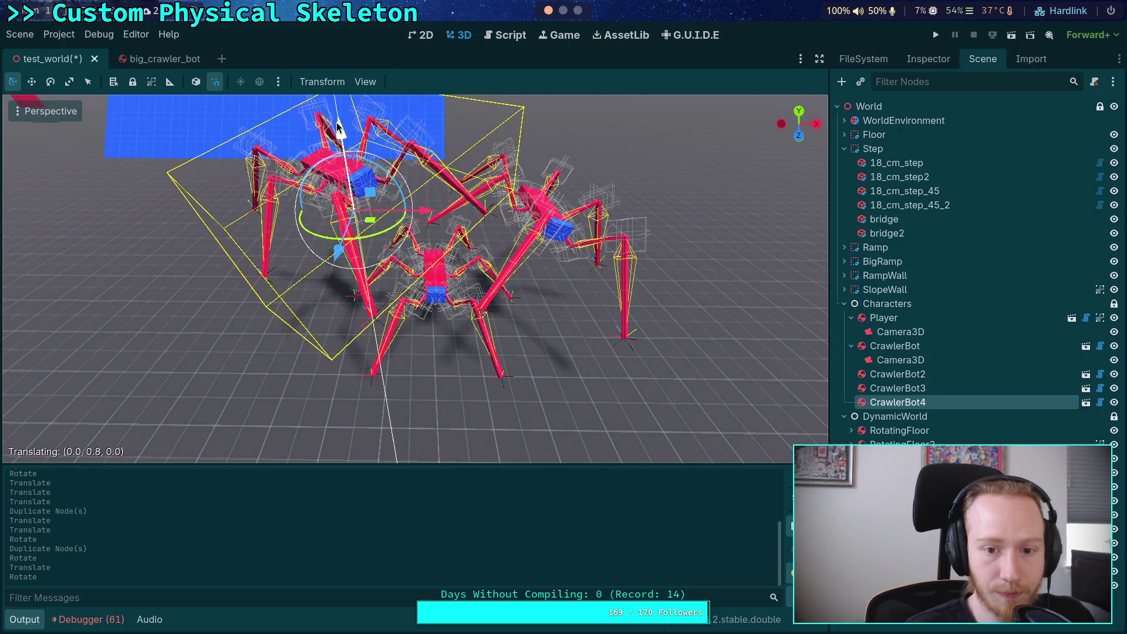
drag(493, 235, 516, 233)
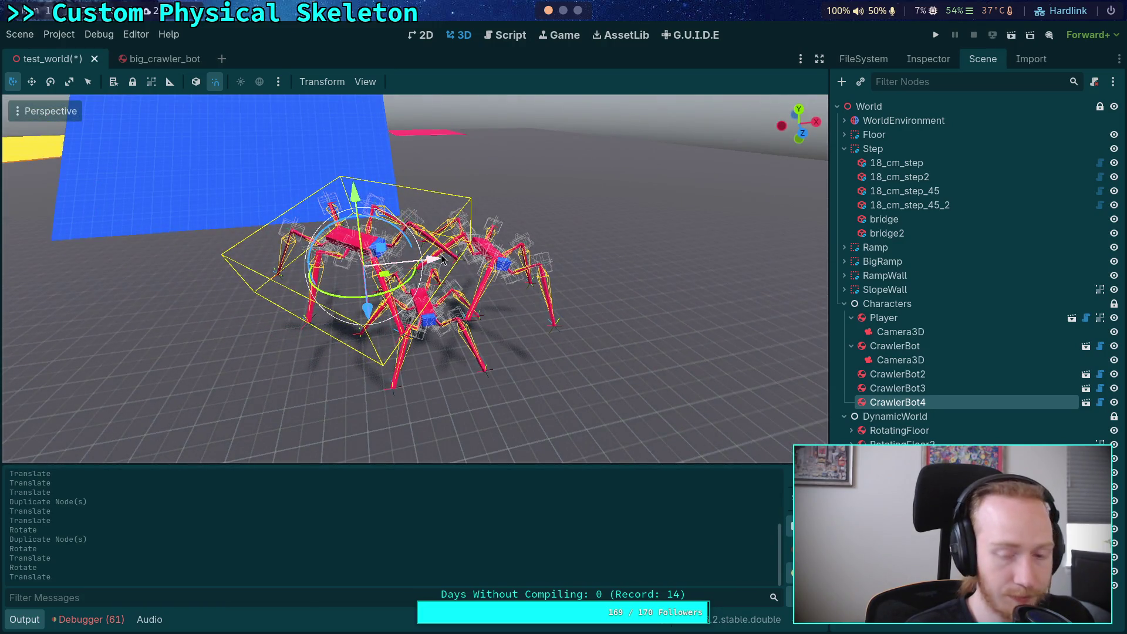
Add the fifth and sixth crawler copies, stand the fifth upright, and run the scene
key(ctrl+d)
mouse_move(396, 298)
mouse_down()
mouse_move(366, 334)
mouse_move(378, 257)
mouse_move(517, 252)
mouse_move(521, 229)
mouse_up()
mouse_move(524, 226)
mouse_down()
mouse_move(520, 217)
mouse_move(496, 235)
mouse_move(513, 293)
mouse_move(482, 252)
mouse_move(360, 182)
mouse_up()
mouse_move(482, 213)
mouse_down()
mouse_move(489, 221)
mouse_move(421, 220)
mouse_move(353, 252)
mouse_move(376, 270)
mouse_move(464, 266)
mouse_up()
key(ctrl+d)
click(938, 36)
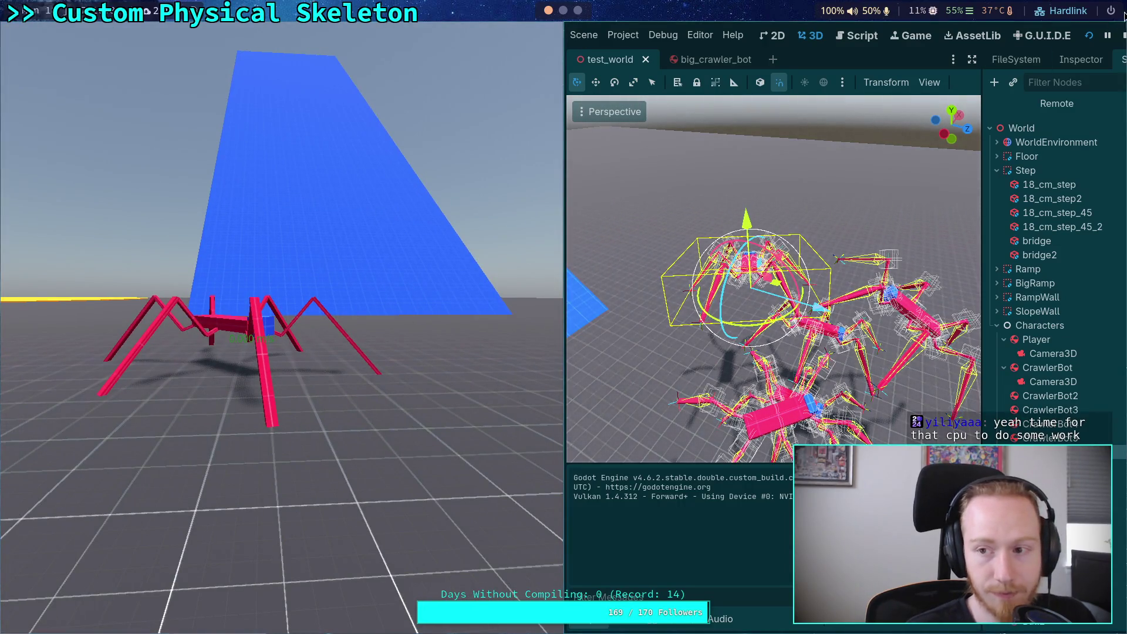
End the crawler-group run and switch to the script editor
click(1123, 34)
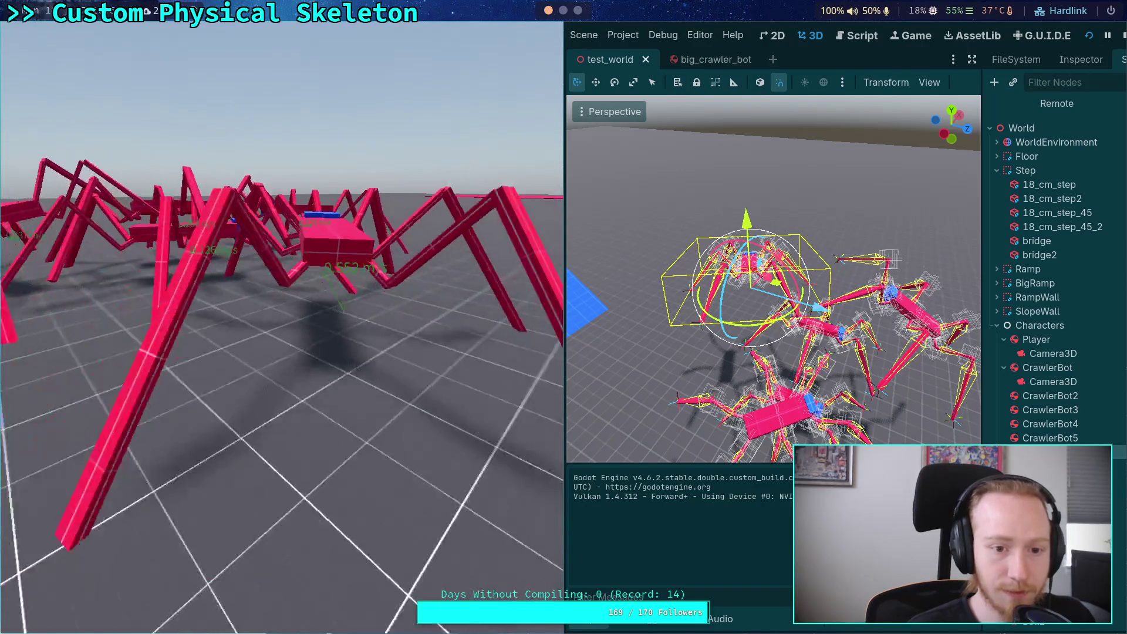
click(1124, 37)
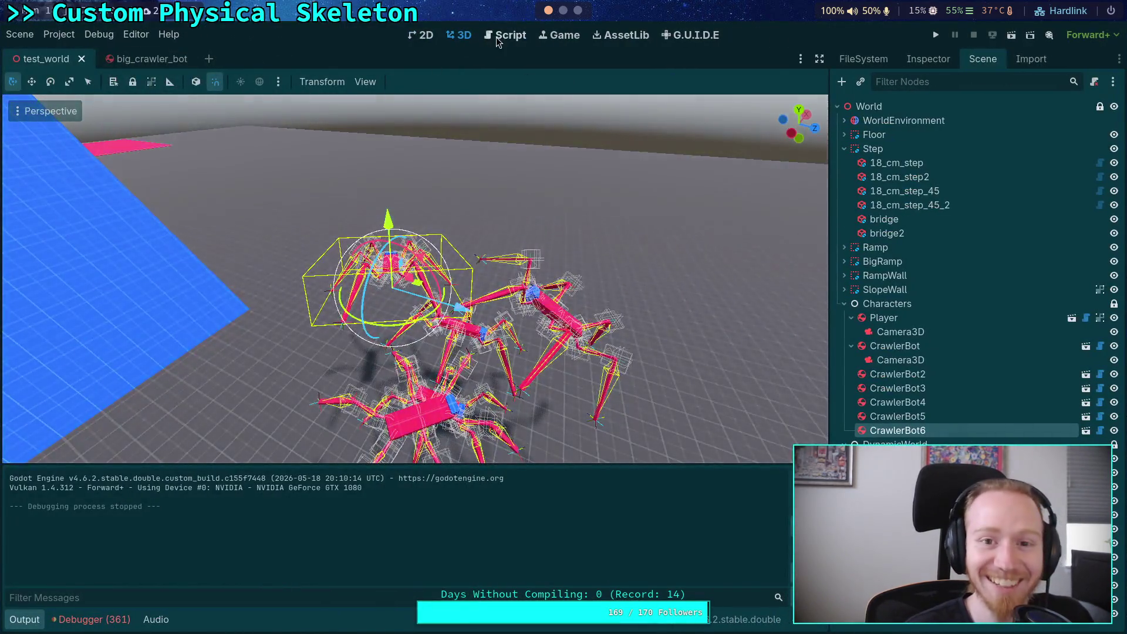
click(495, 37)
Push the large red ball far along X and orbit to a top-down view
click(460, 36)
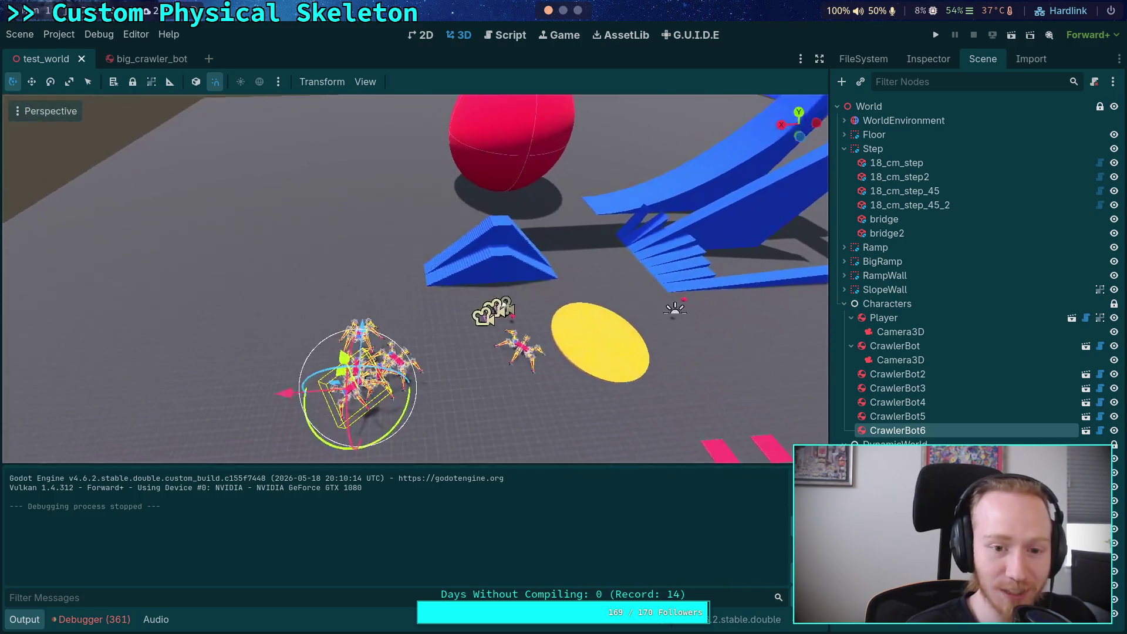
click(528, 158)
drag(447, 173, 181, 185)
scroll(284, 135, up, 5)
drag(284, 135, 243, 218)
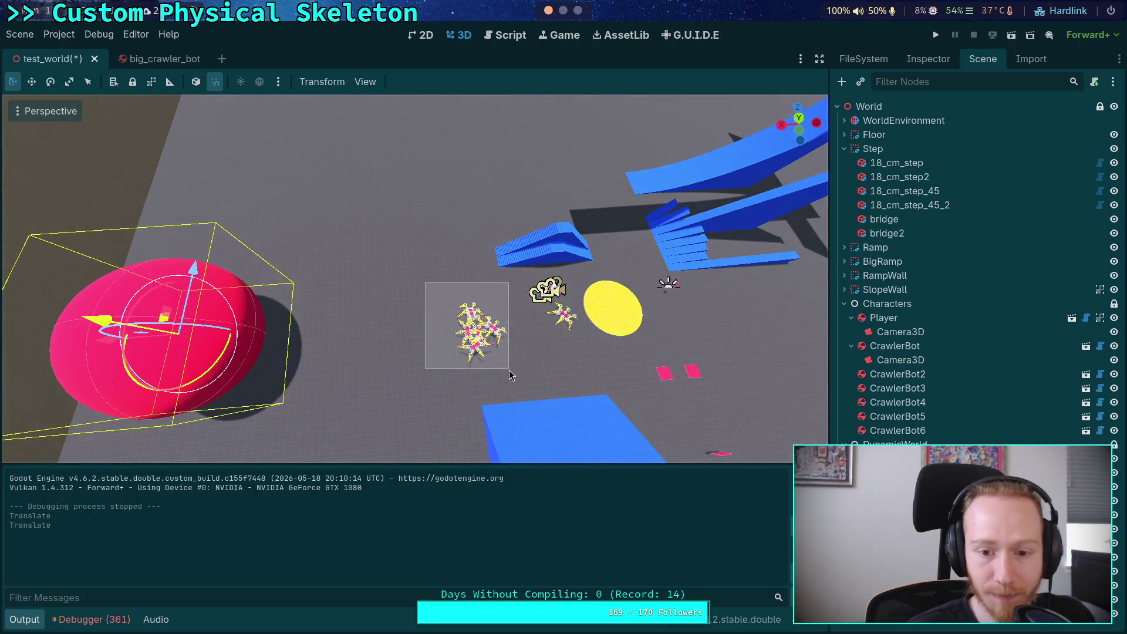
Select CrawlerBot2–CrawlerBot6 together and move them across the open floor
drag(510, 375, 518, 387)
drag(440, 331, 425, 252)
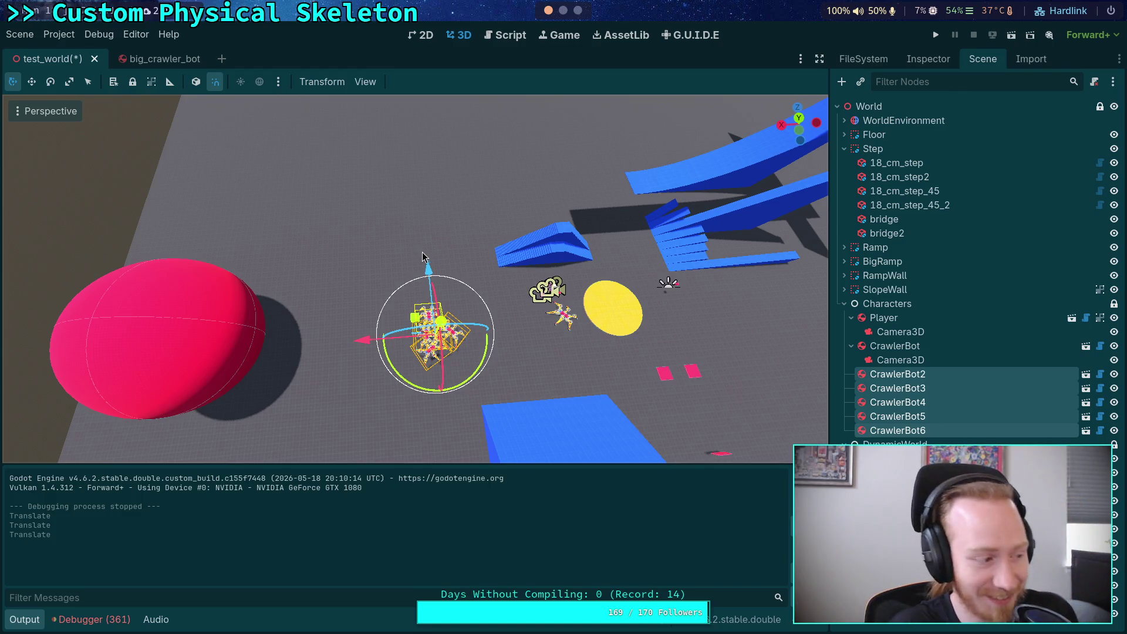
drag(399, 159, 399, 158)
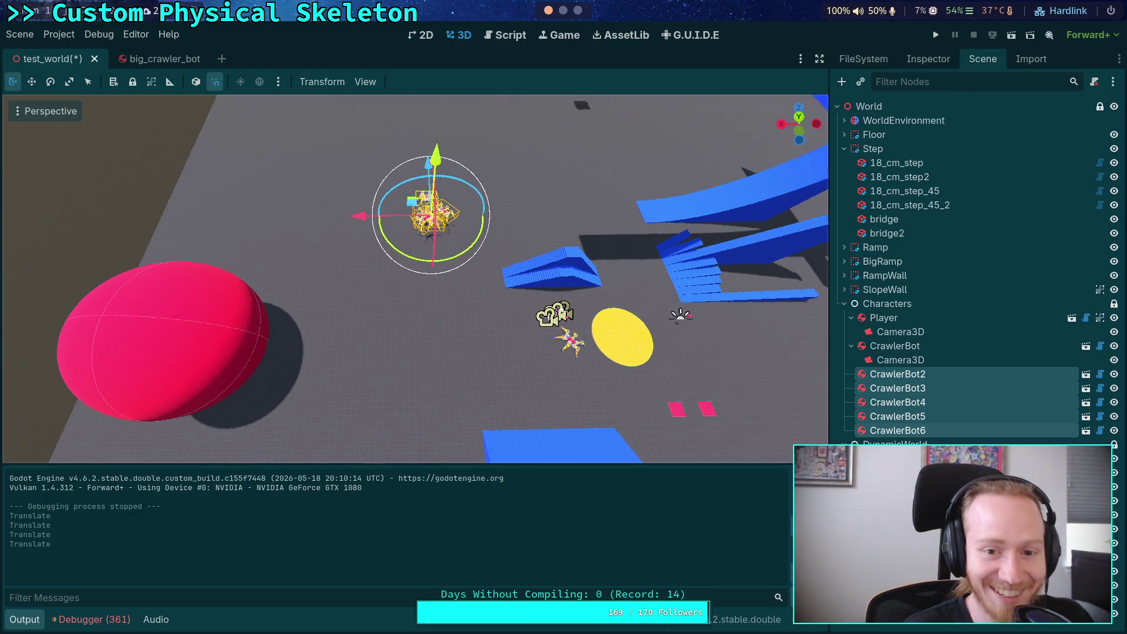
scroll(450, 229, up, 3)
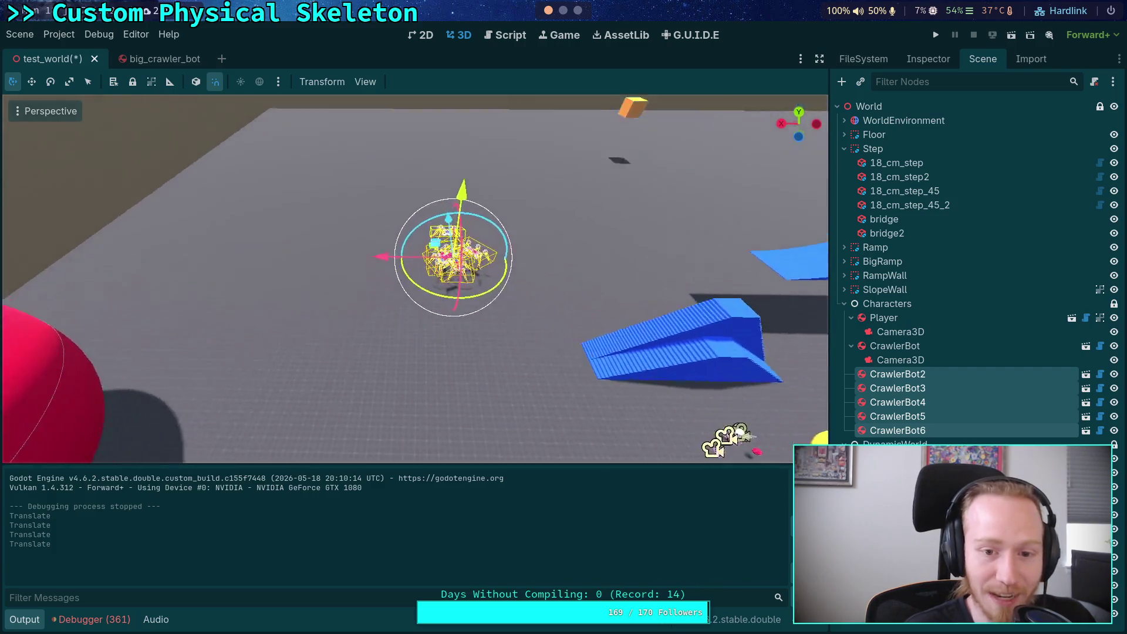
drag(390, 252, 315, 219)
drag(297, 294, 359, 262)
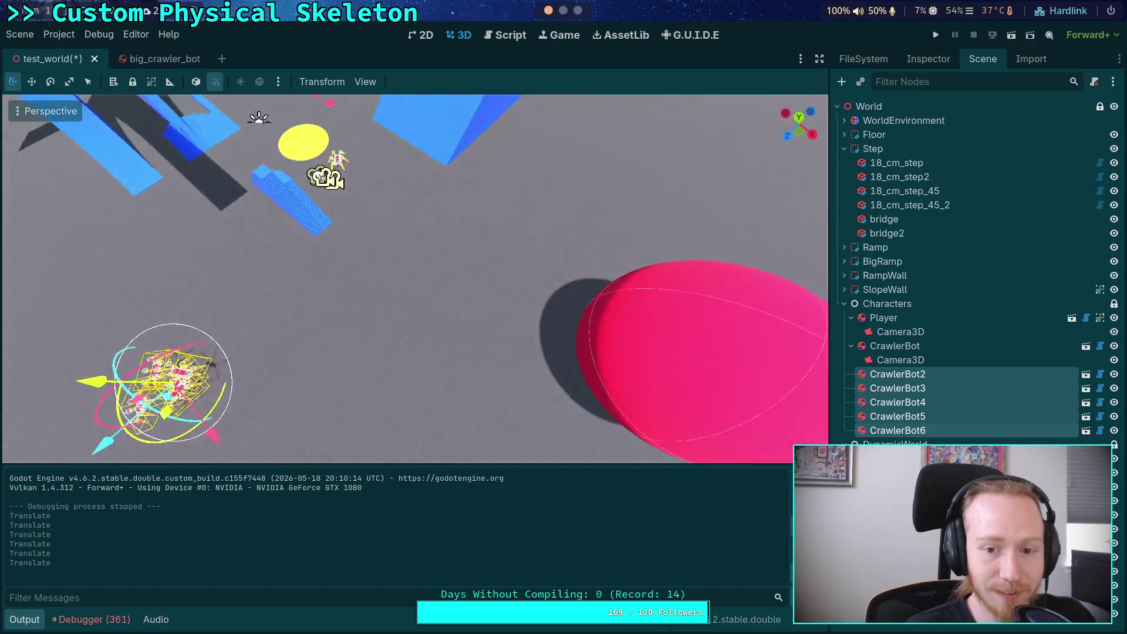
Slide LargeBall along X beside the crawler group and show its physics properties
click(598, 365)
drag(562, 395, 483, 484)
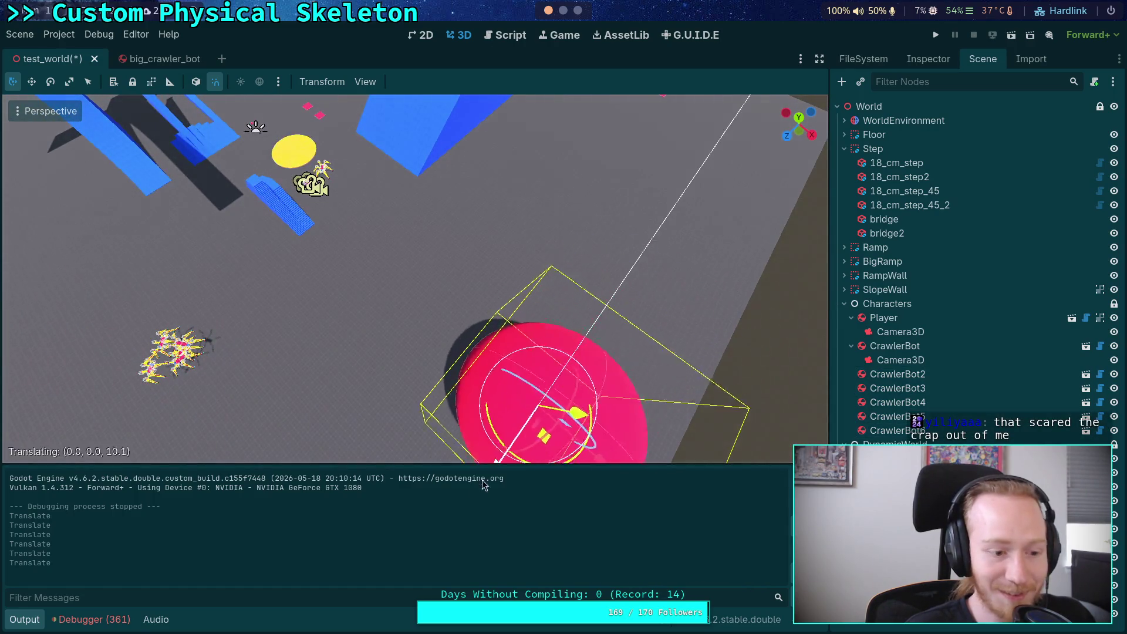
mouse_move(297, 276)
mouse_down()
mouse_move(309, 186)
mouse_move(395, 182)
mouse_up()
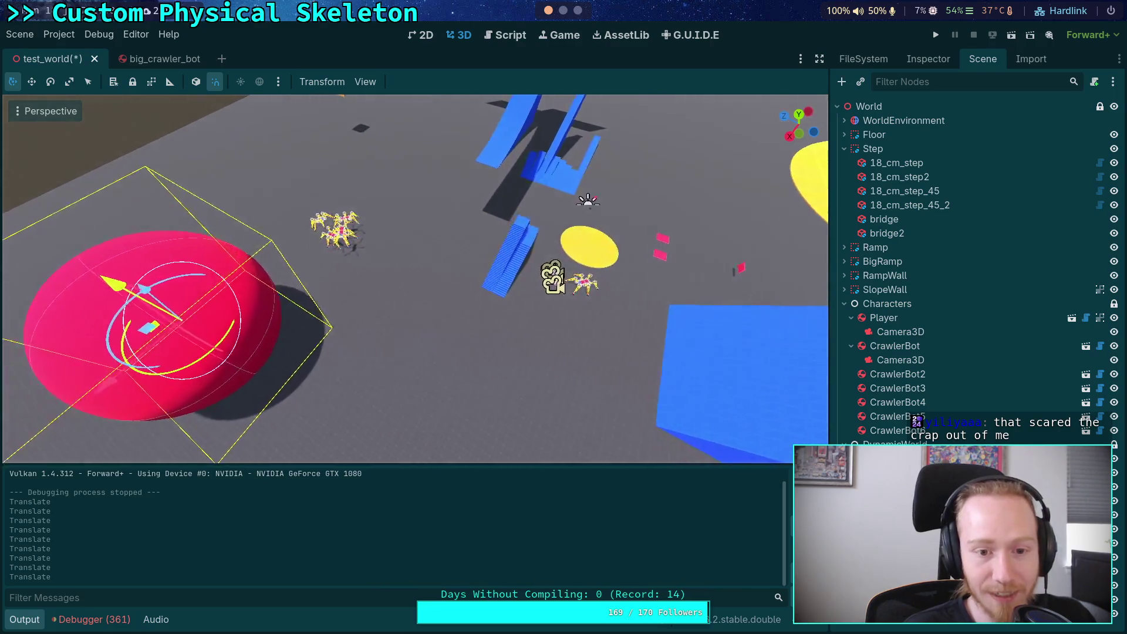
drag(300, 232, 222, 239)
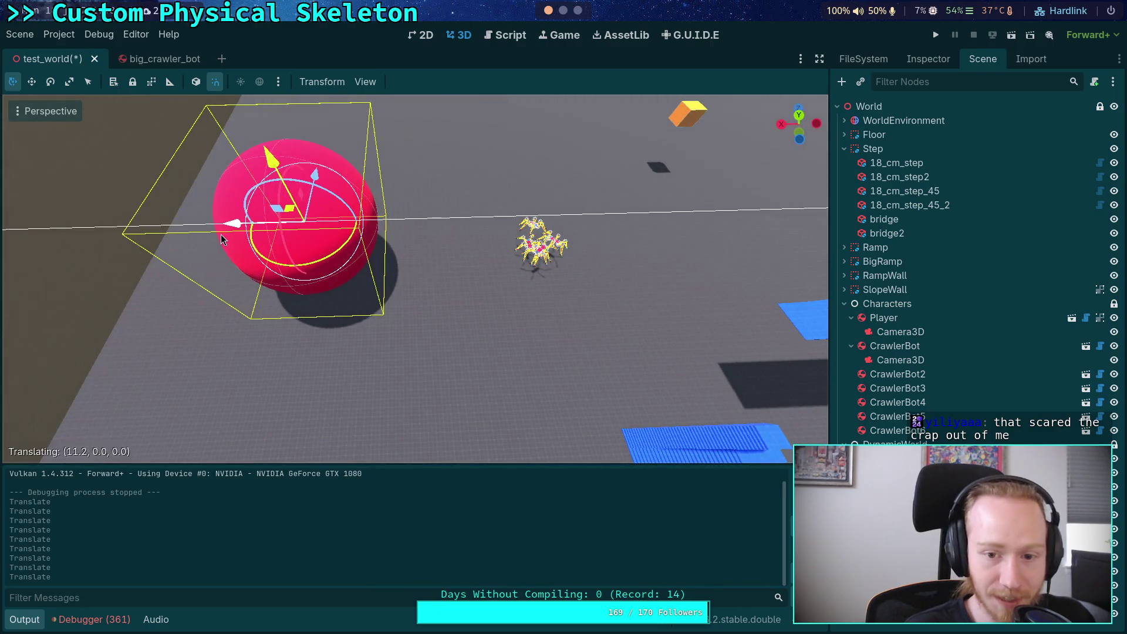
click(950, 59)
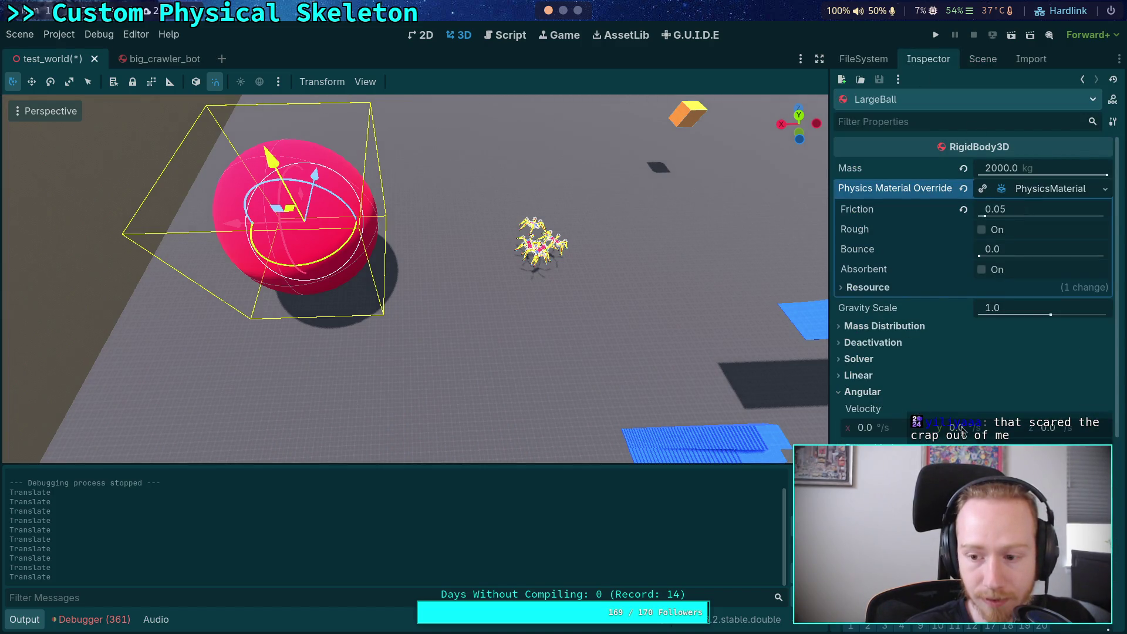
Give LargeBall a −10 m/s starting X linear velocity and stop the game
click(849, 382)
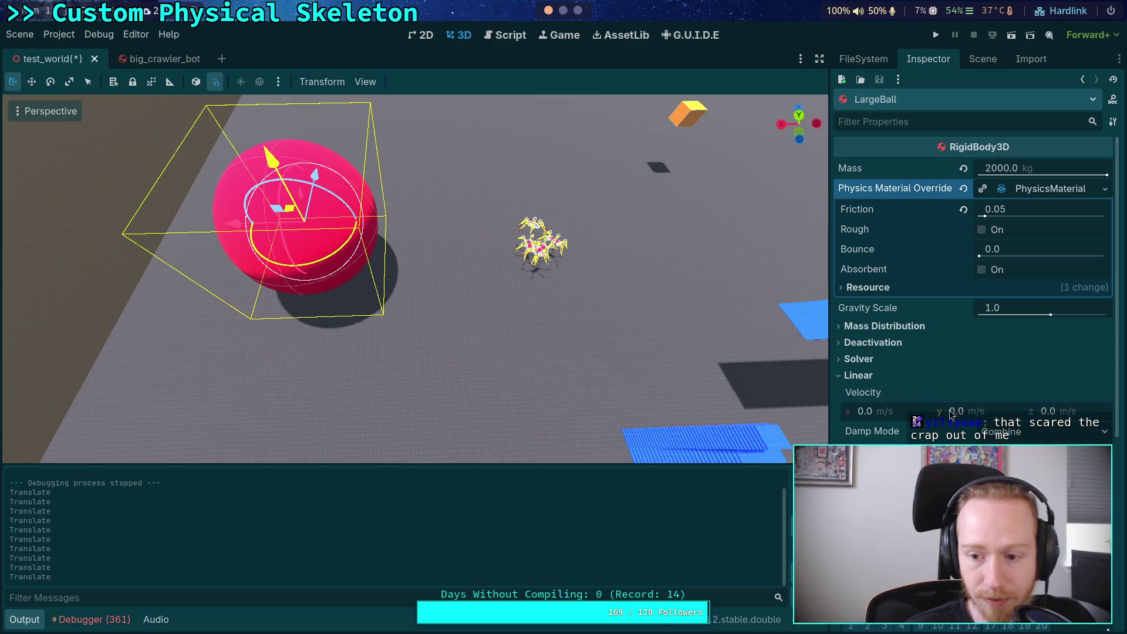
click(904, 418)
text(-5)
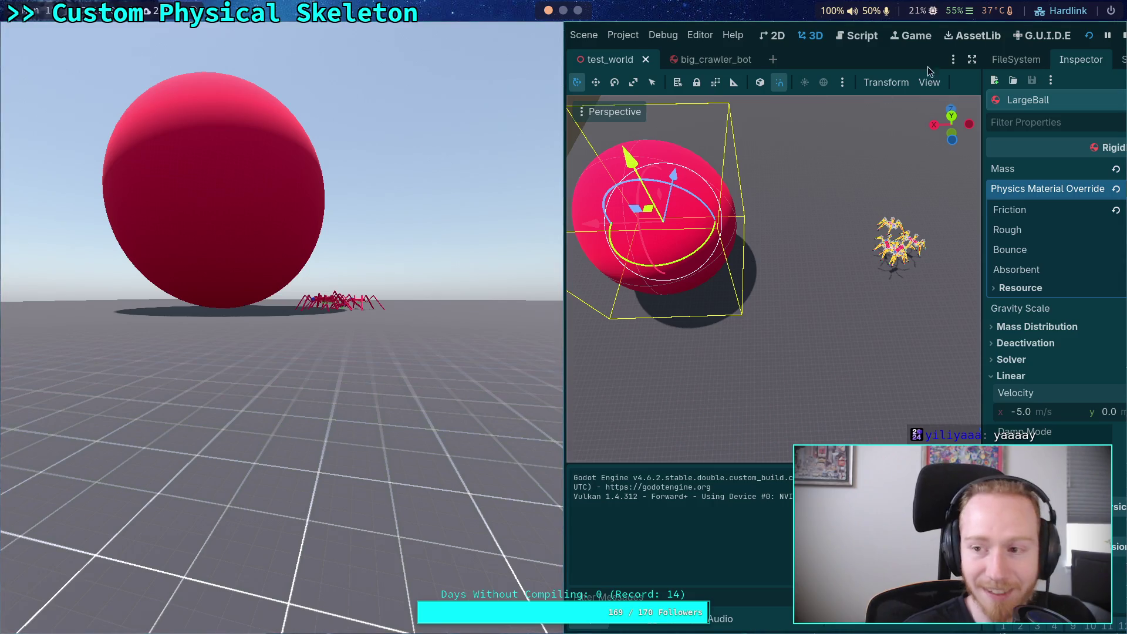
click(1121, 39)
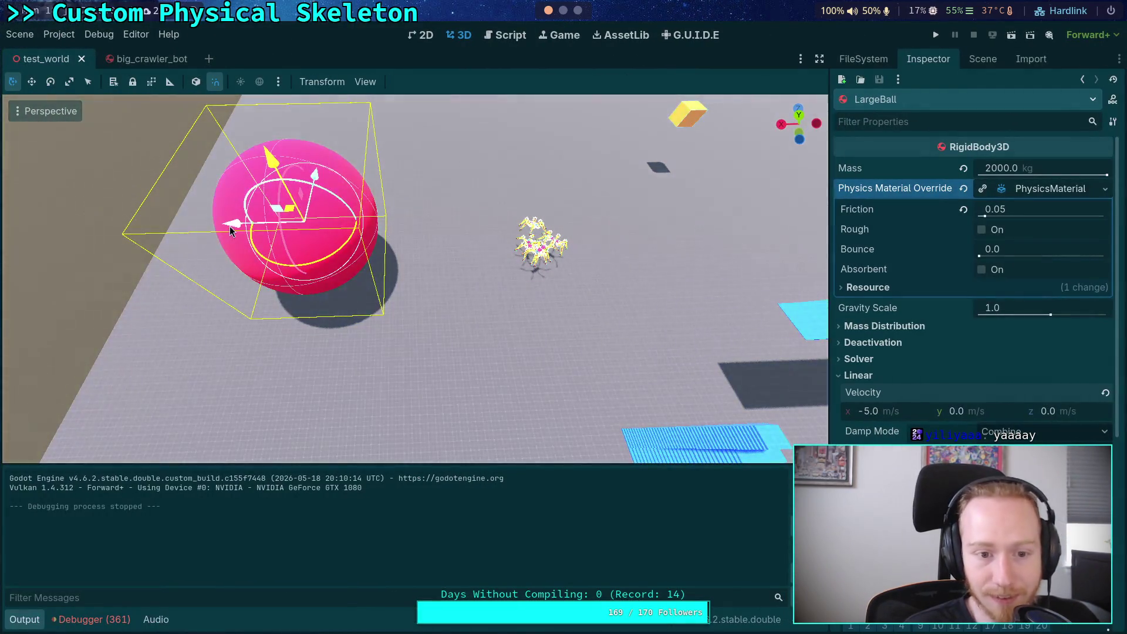
Move LargeBall along X, then rerun and stop the test
drag(243, 227, 84, 229)
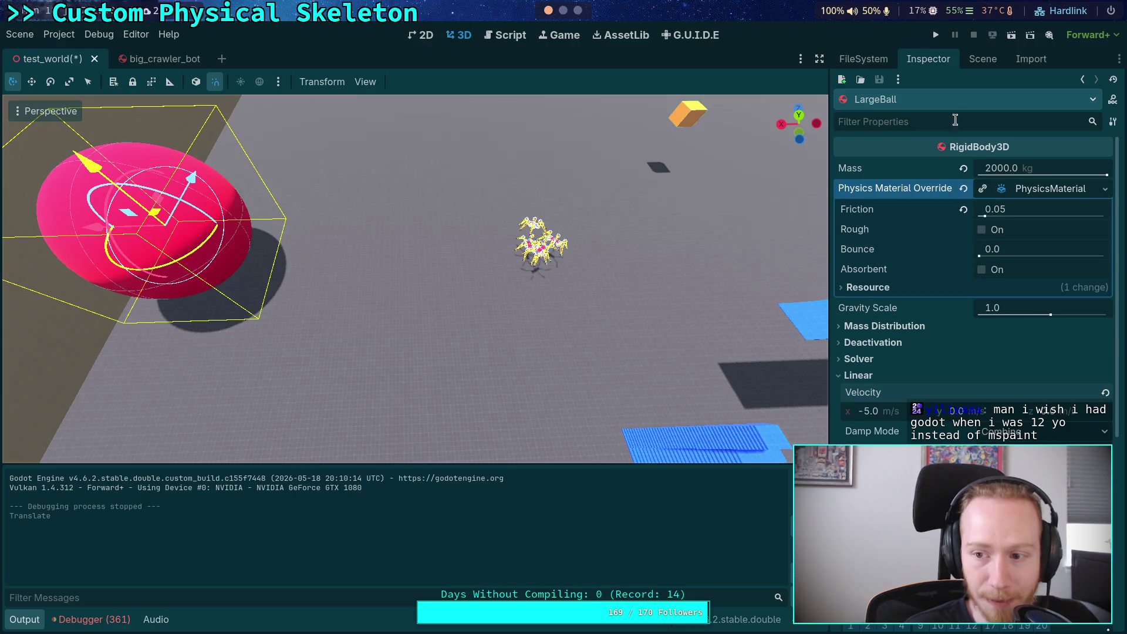
scroll(949, 391, down, 4)
scroll(942, 270, up, 4)
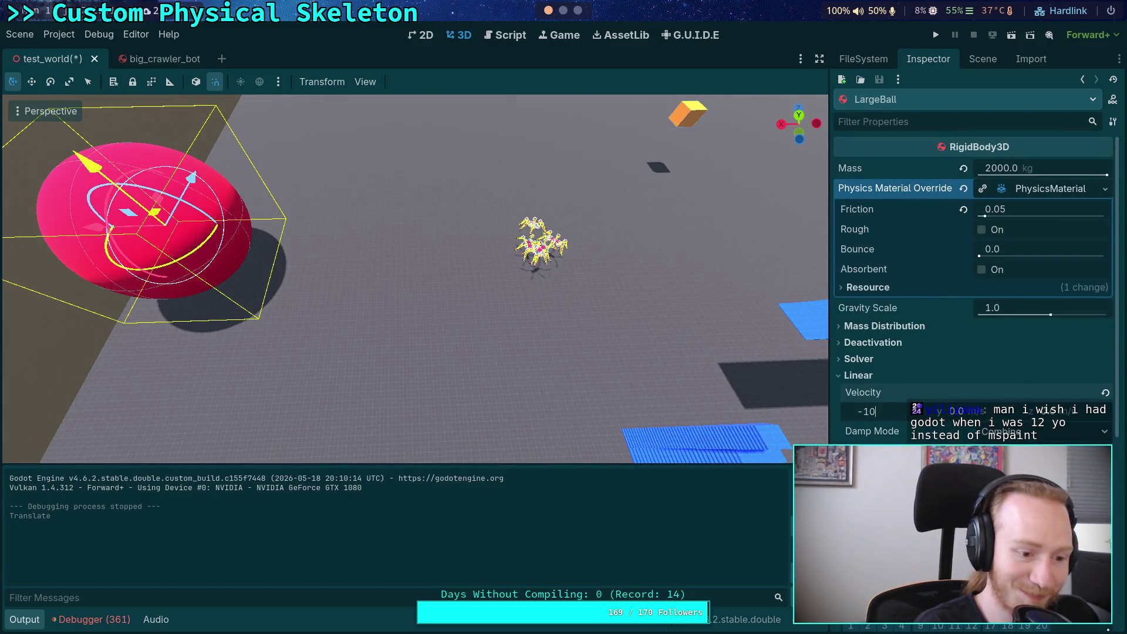
click(937, 36)
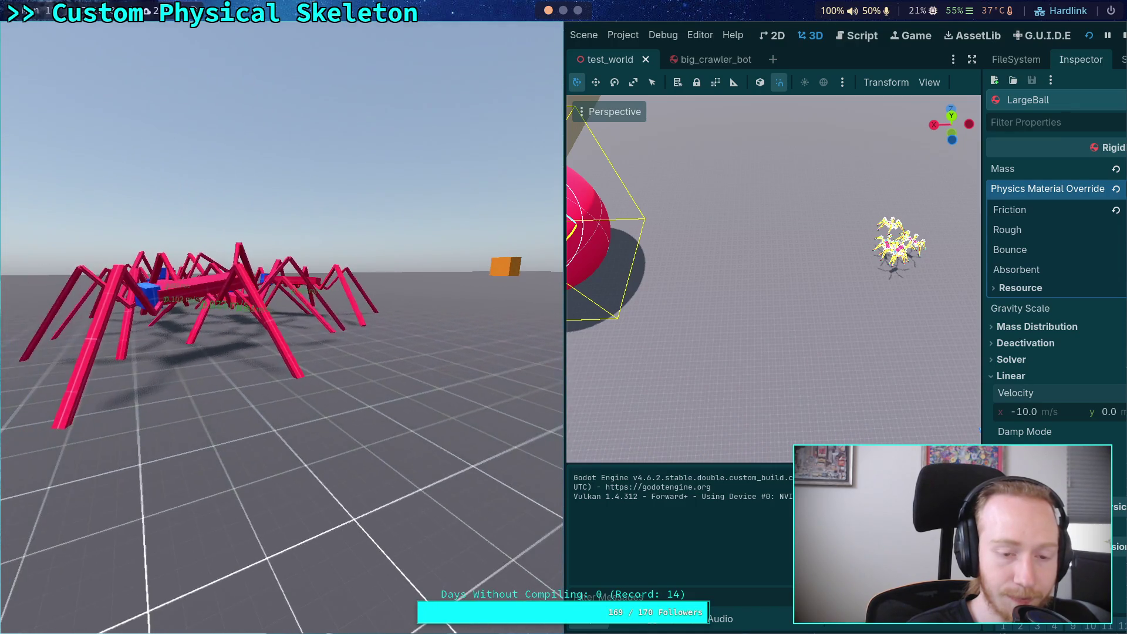
click(1122, 35)
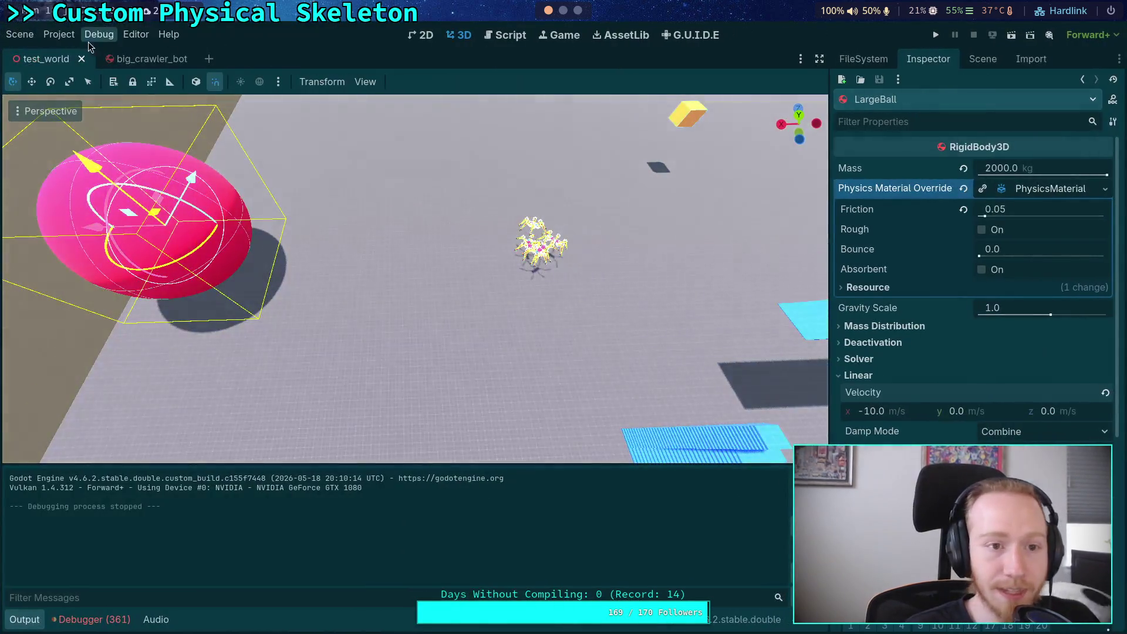
Raise Jolt velocity and position steps from 40 to 41 in Project Settings
click(59, 34)
click(66, 54)
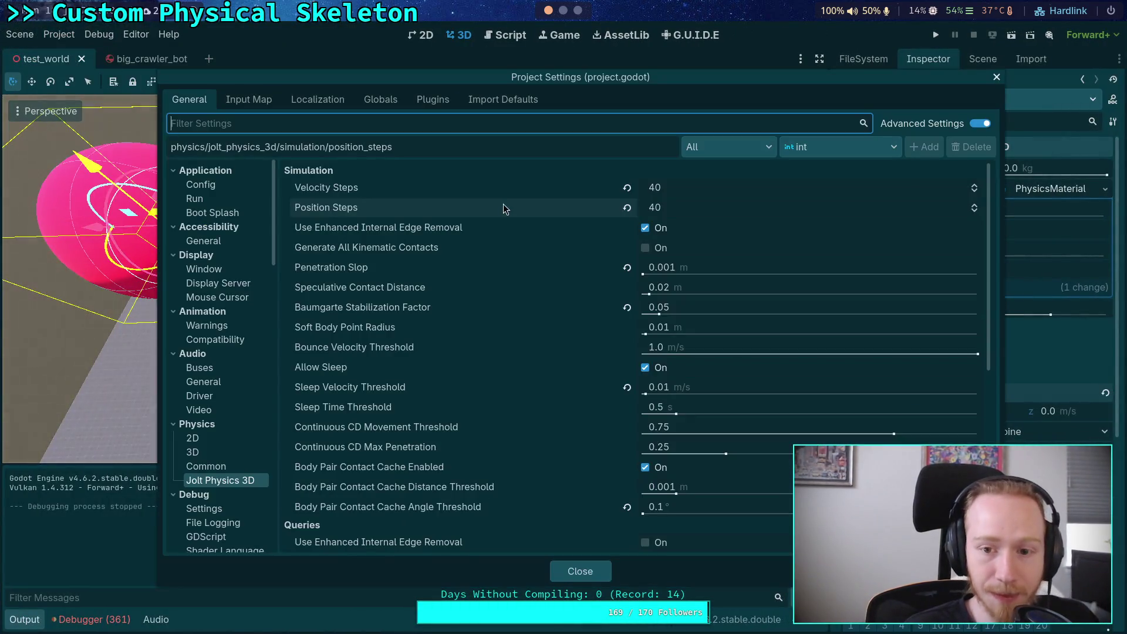
click(975, 187)
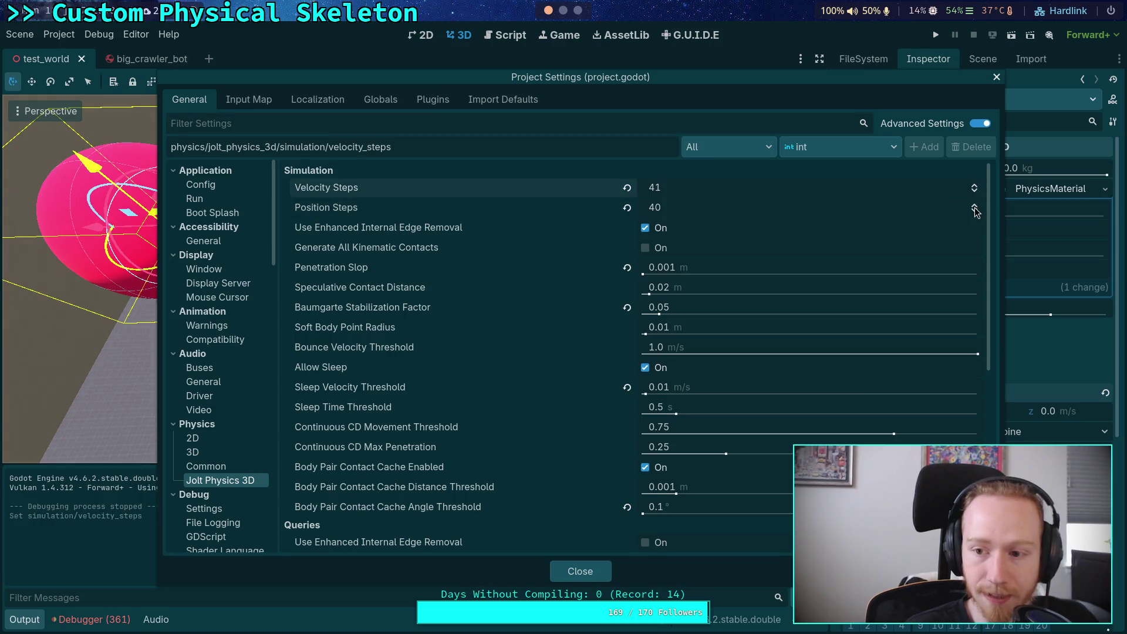
click(975, 206)
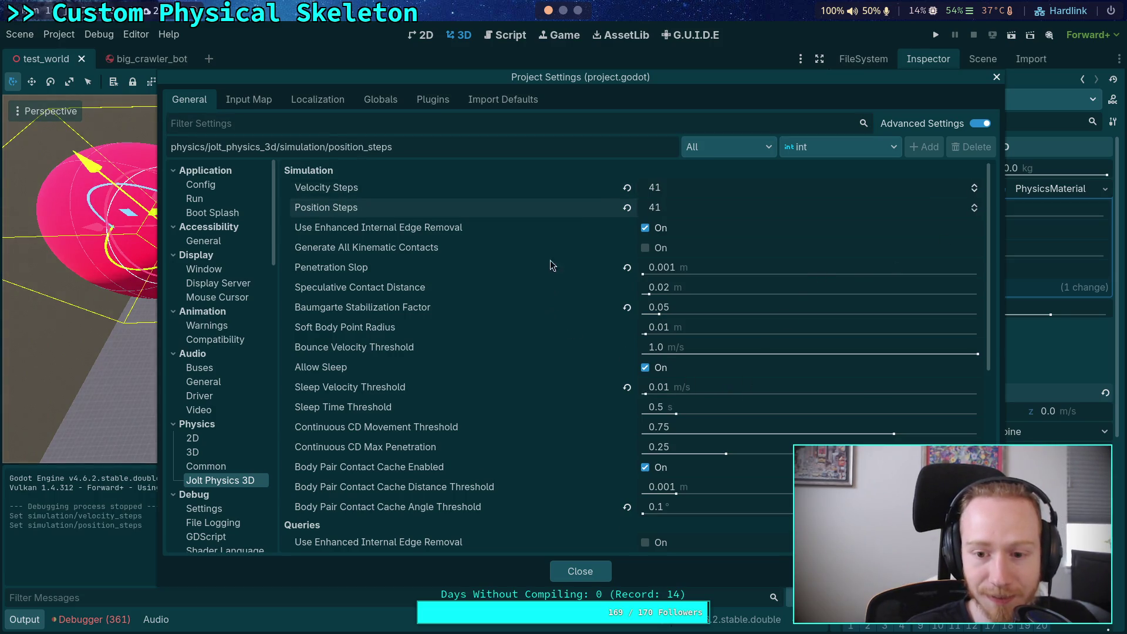
Evaluate the Python damping formula for 41 steps, then run and stop the test
key(super+4)
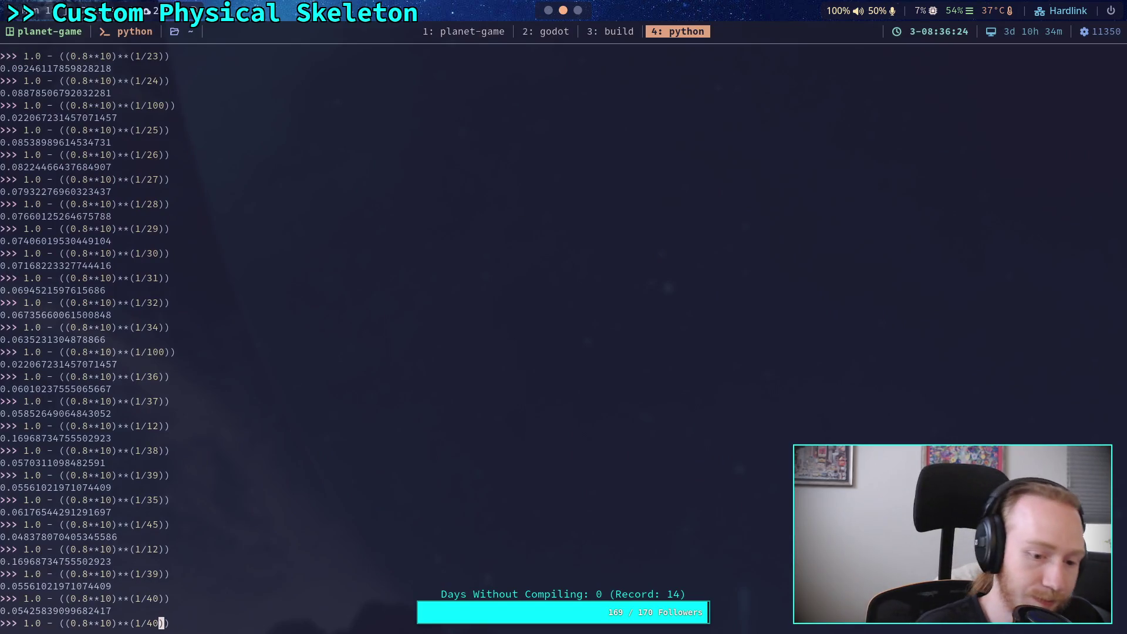
text(1)
key(Return)
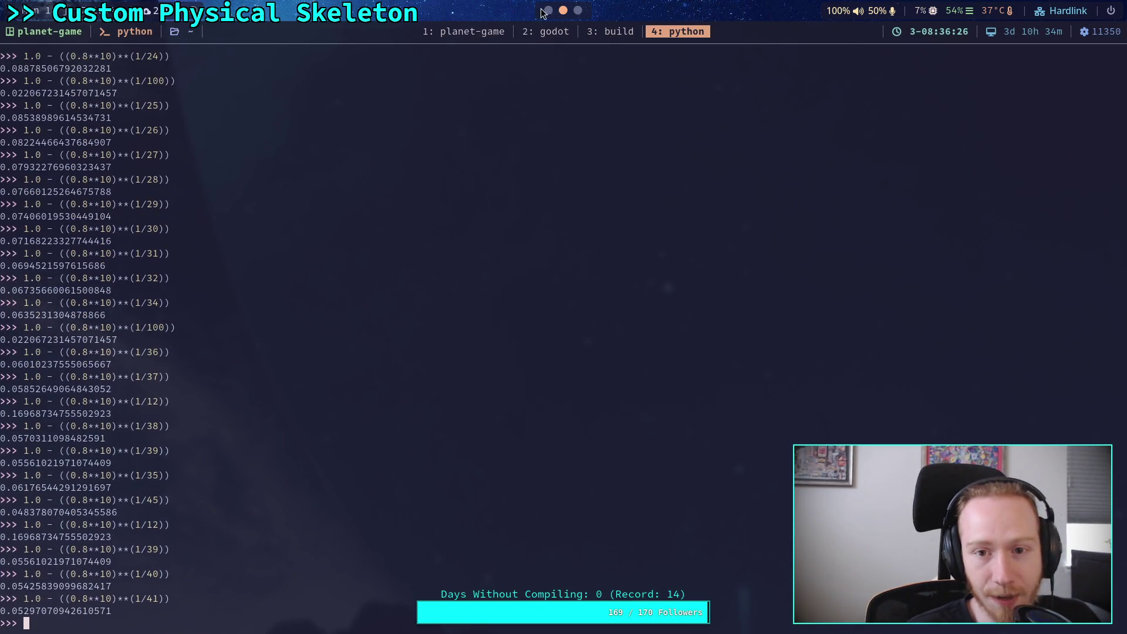
key(super+2)
click(568, 569)
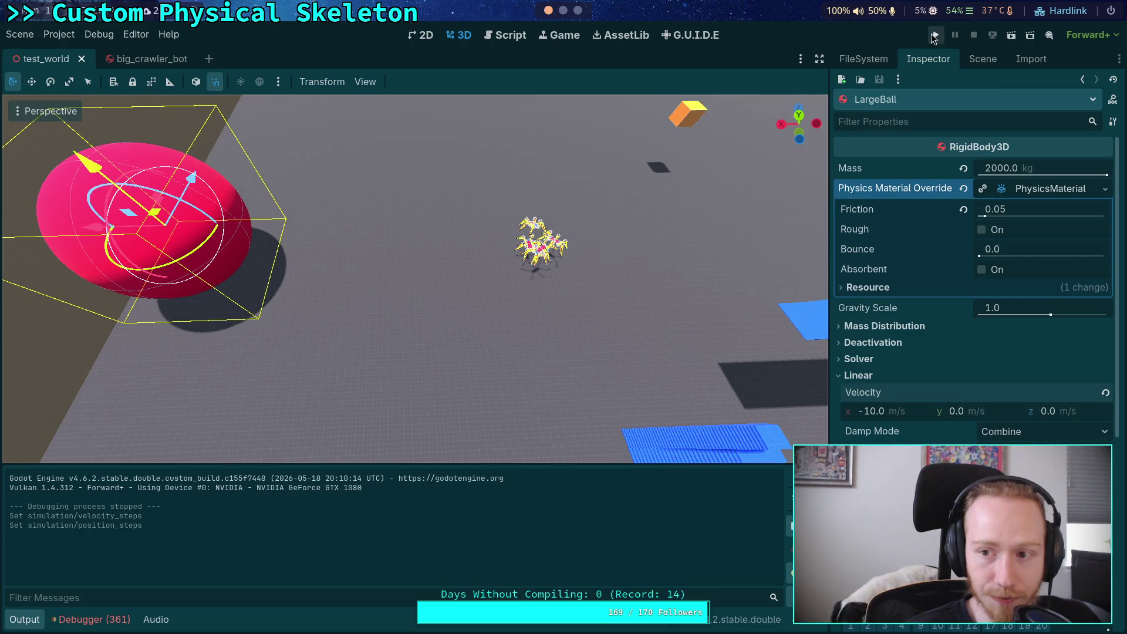
key(F5)
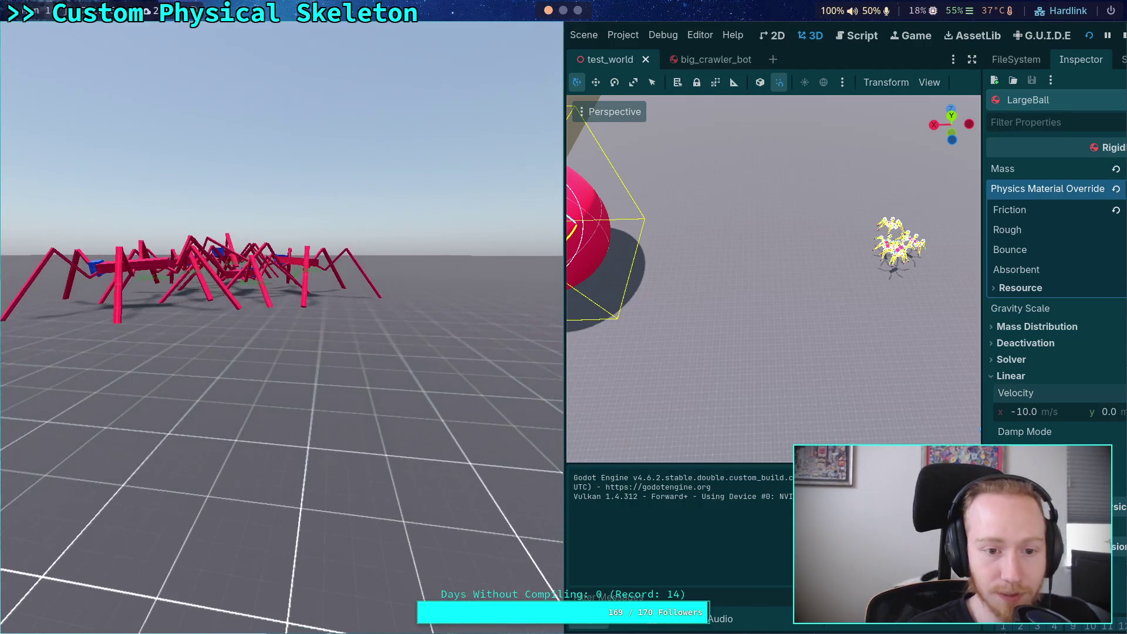
click(1124, 36)
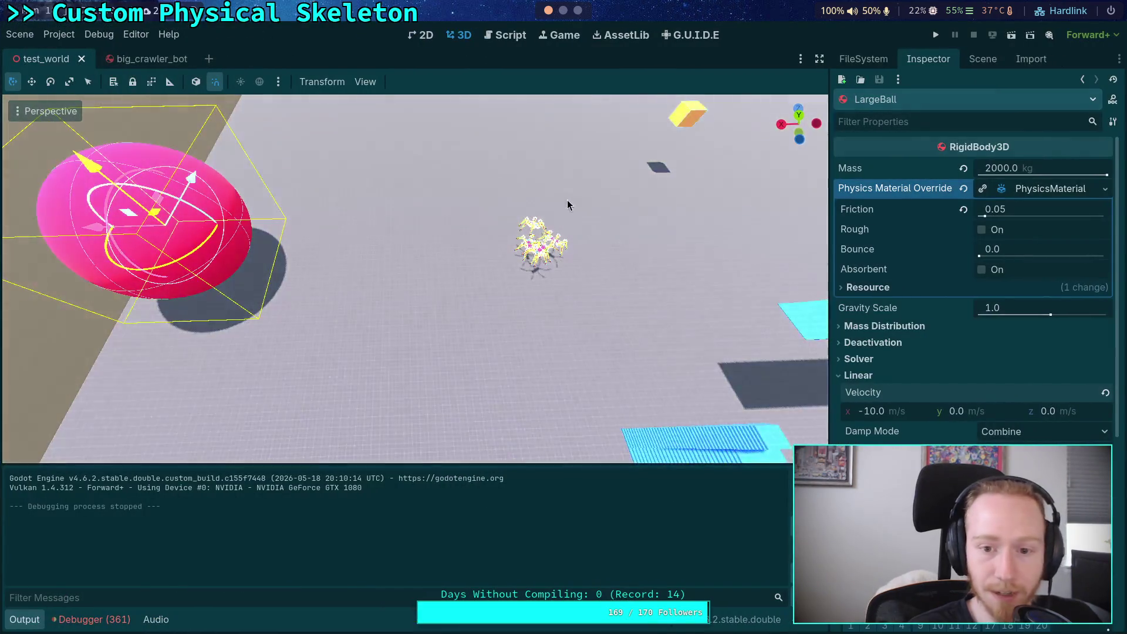
Move and rotate the new CrawlerBot7 copy into place among the group
scroll(342, 157, up, 5)
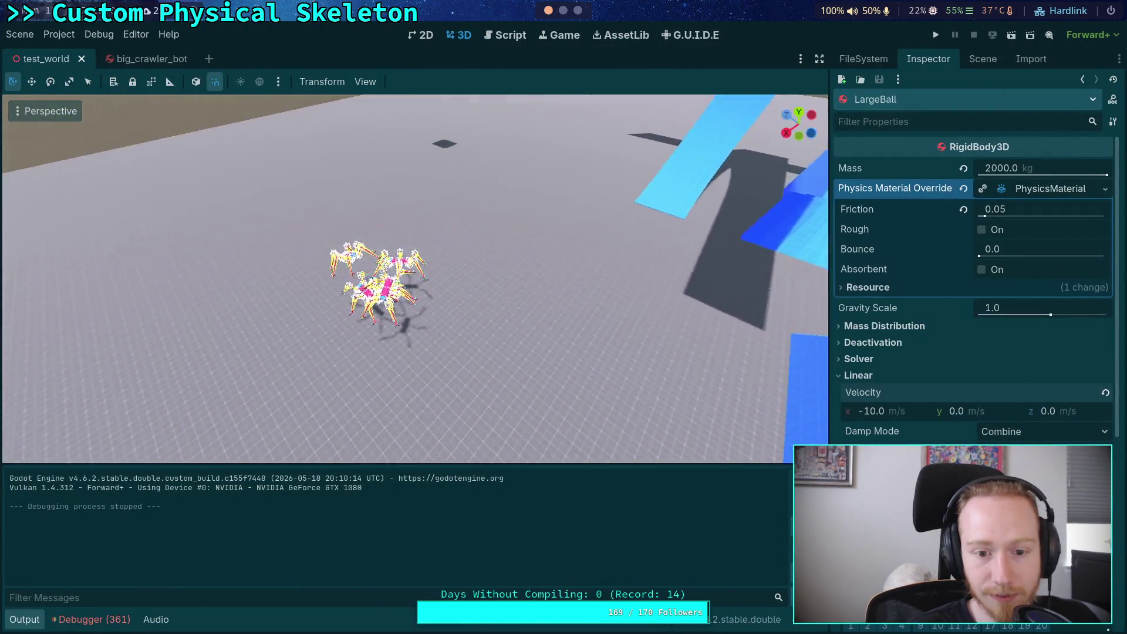
click(342, 157)
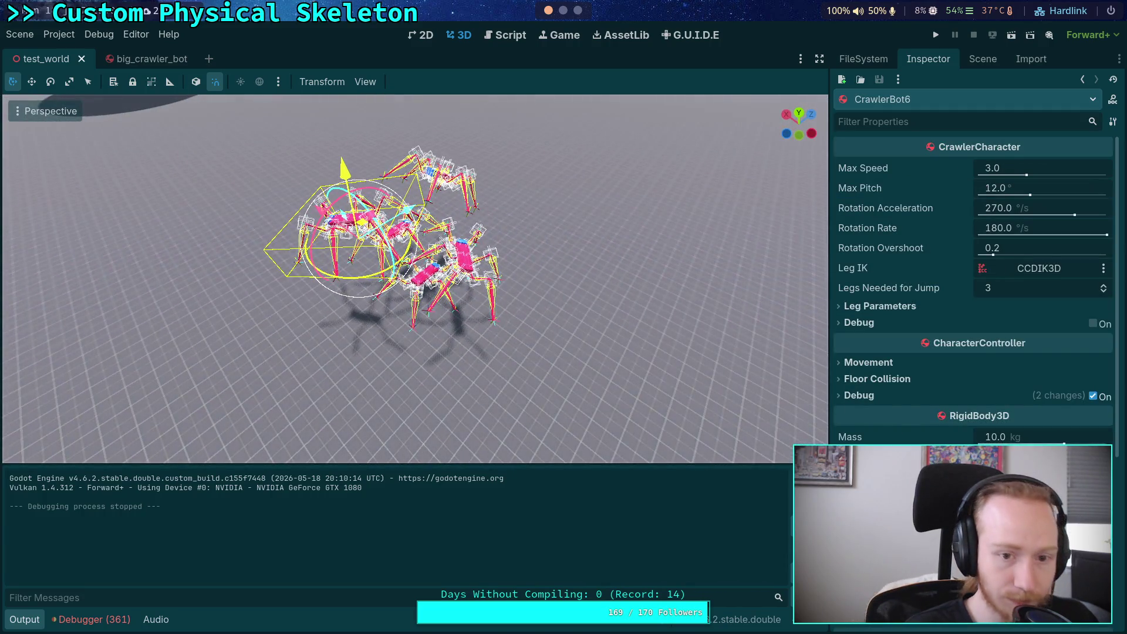
mouse_move(320, 214)
mouse_down()
mouse_move(442, 272)
mouse_move(638, 141)
mouse_up()
drag(415, 286, 424, 297)
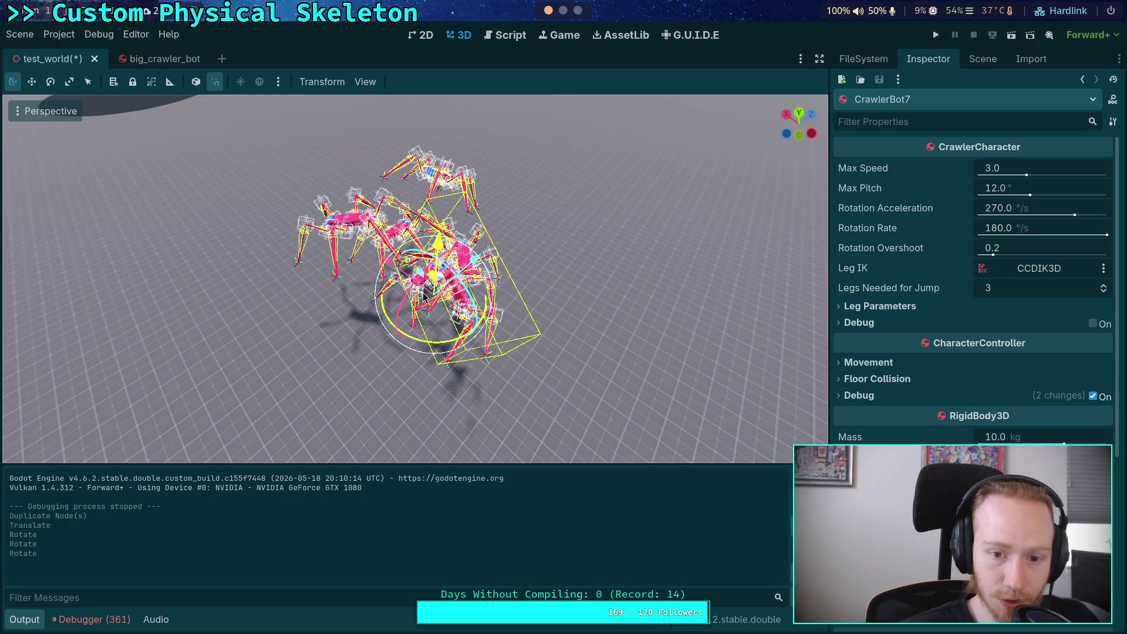
mouse_move(470, 235)
mouse_down()
mouse_move(329, 288)
mouse_move(419, 307)
mouse_up()
mouse_move(365, 346)
mouse_down()
mouse_move(423, 231)
mouse_move(401, 220)
mouse_up()
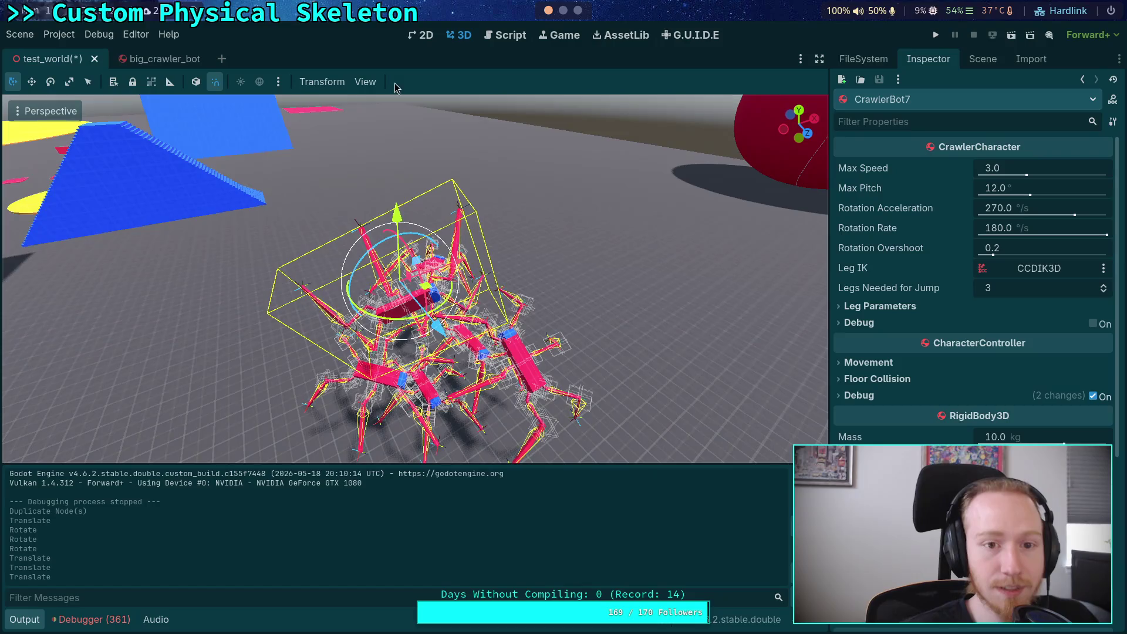
Hide the Joint3D and Skeleton3D gizmos in the viewport and deselect the crawler
click(365, 82)
mouse_move(542, 196)
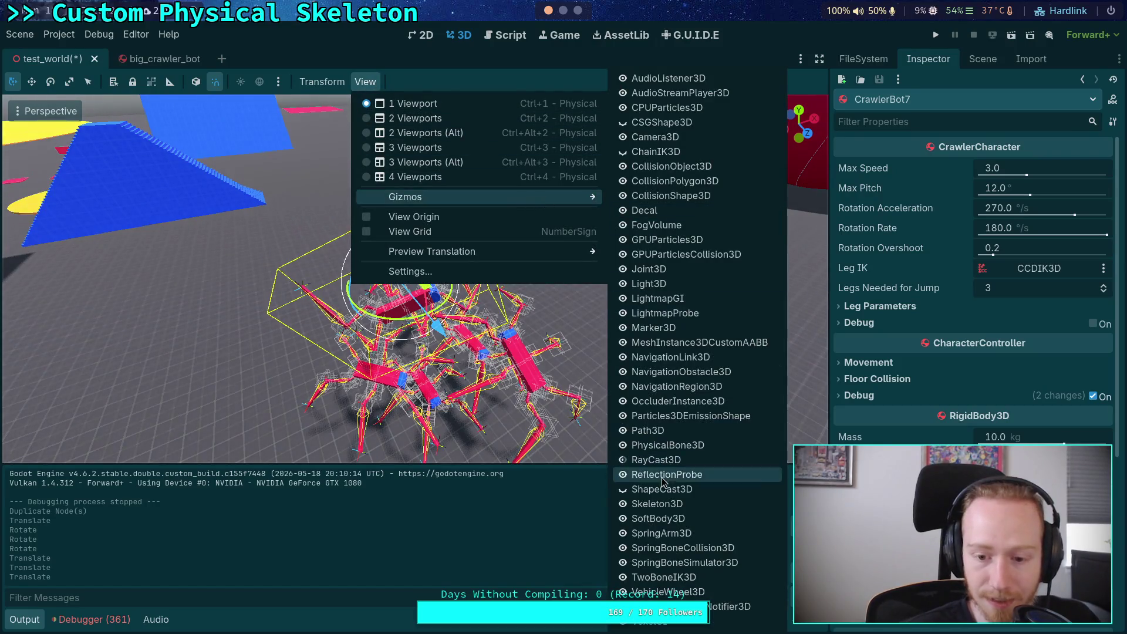
click(624, 273)
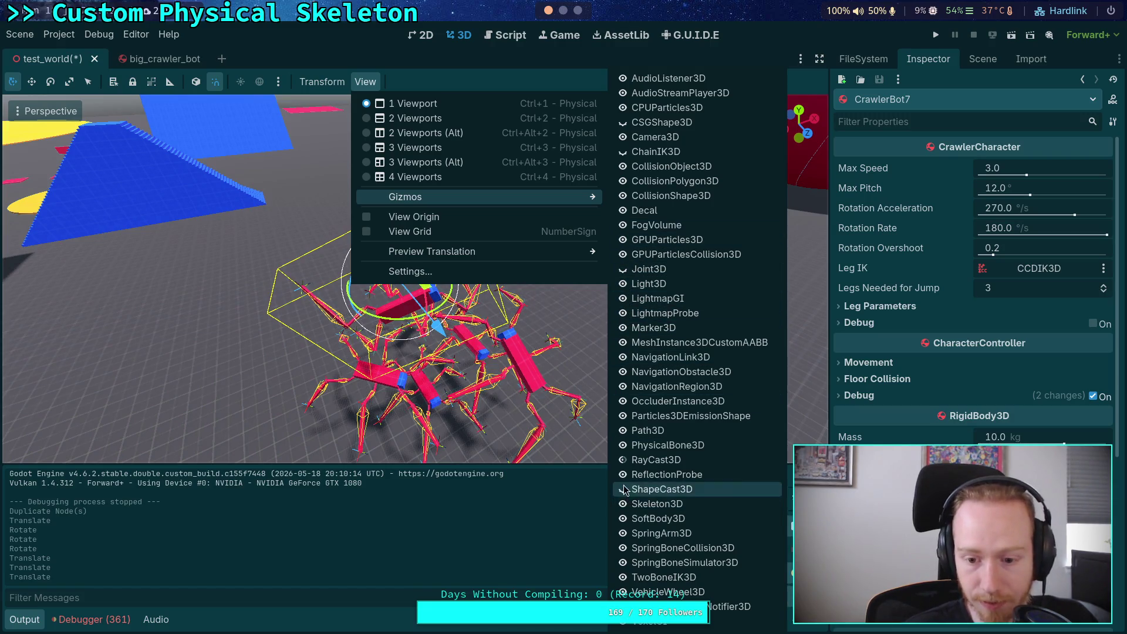
click(623, 506)
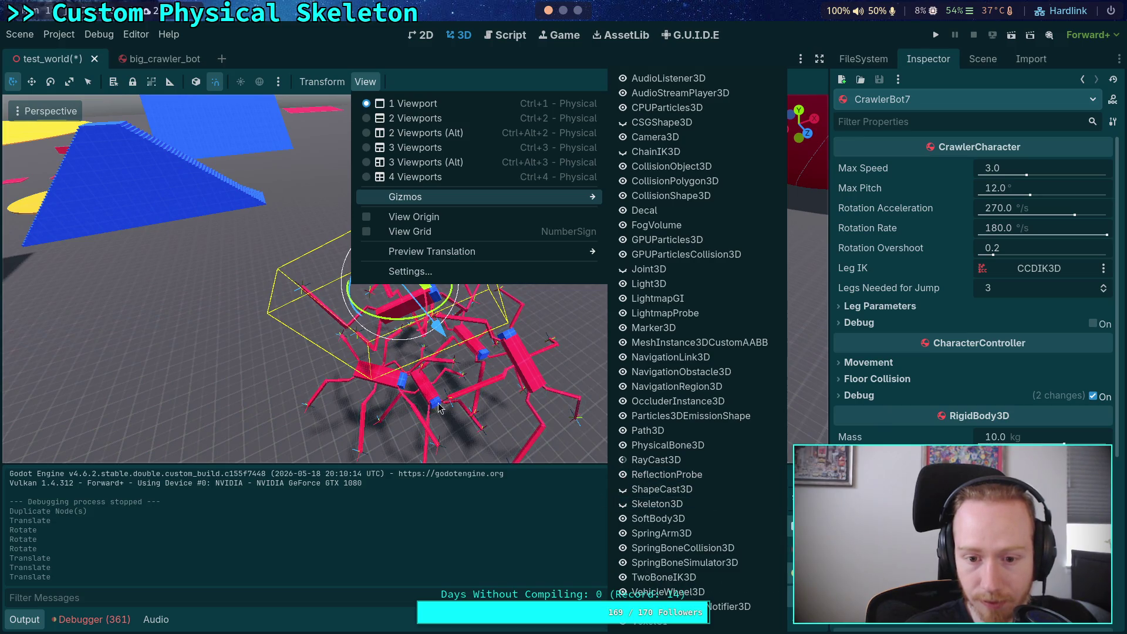
click(330, 152)
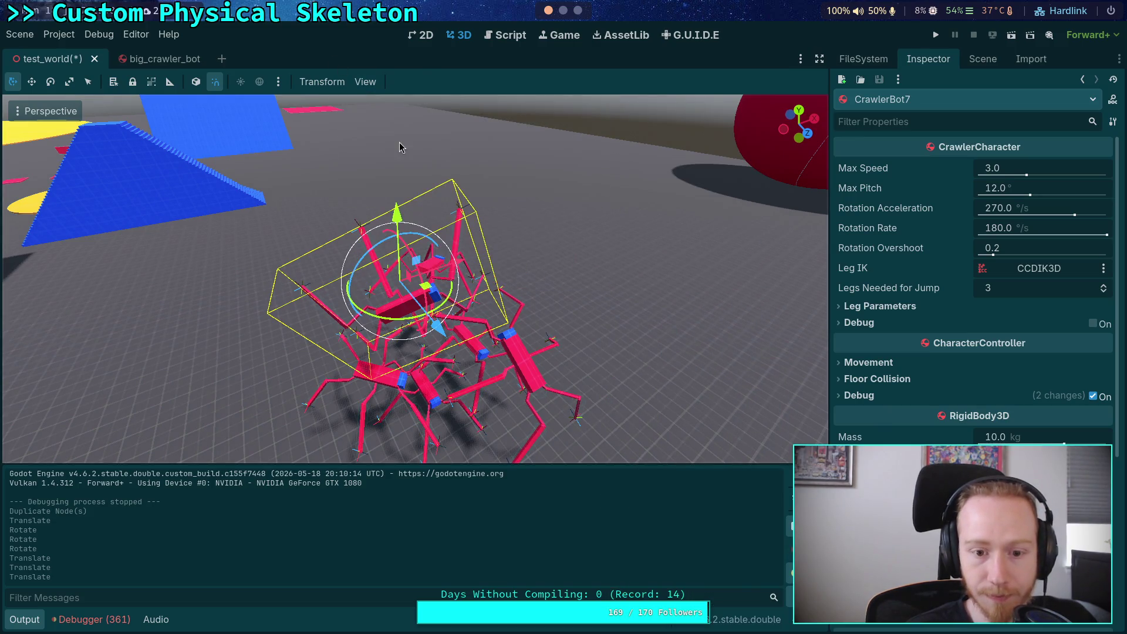
click(573, 162)
Save test_world, run it to watch the seven-crawler group, then stop the game
key(F5)
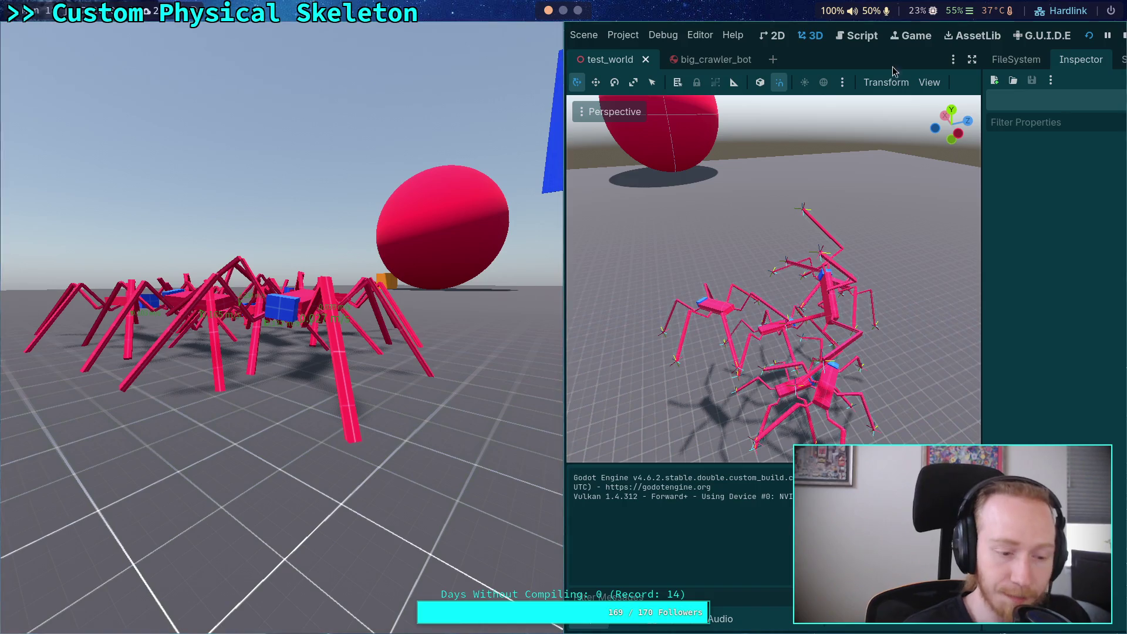
click(1113, 38)
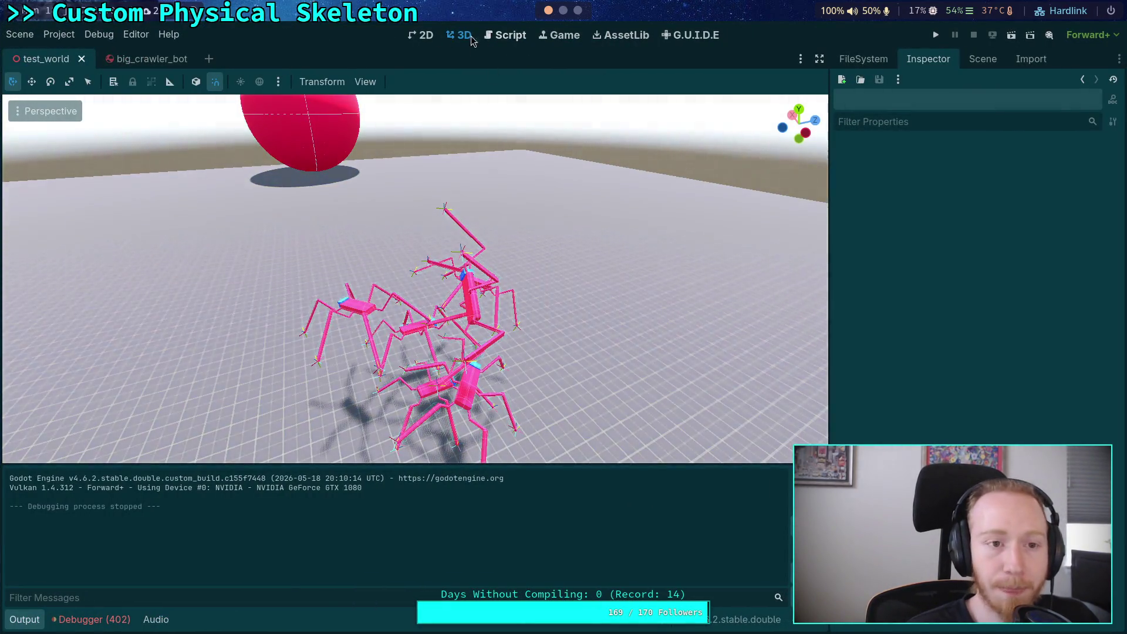
Set Jolt Physics 3D Velocity Steps and Position Steps to 100 and Baumgarte Stabilization Factor to 0.02
click(58, 35)
click(88, 52)
click(721, 190)
text(100)
key(Return)
click(696, 209)
text(100)
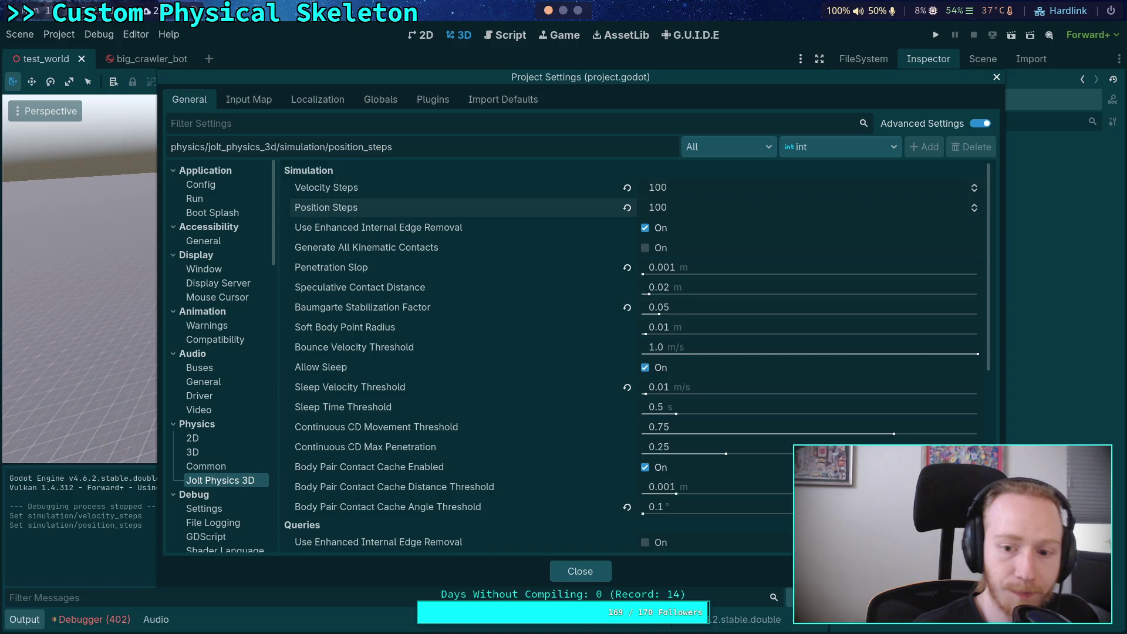
click(708, 391)
click(717, 308)
text(0.02)
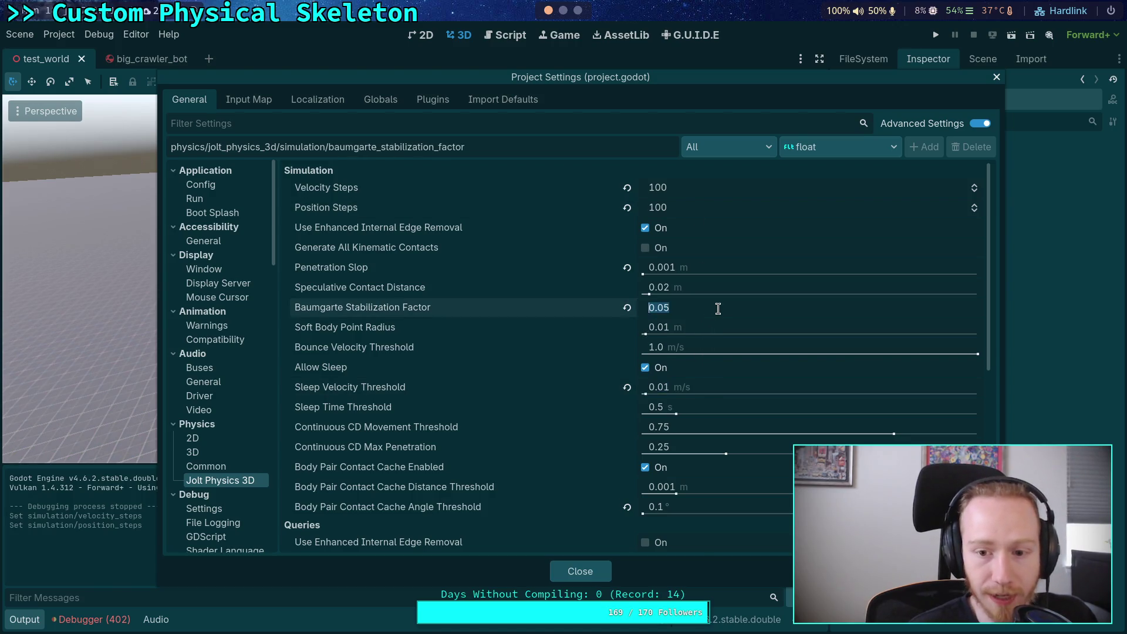
Close Project Settings, run the scene with the new physics values, and stop it
click(603, 574)
key(F5)
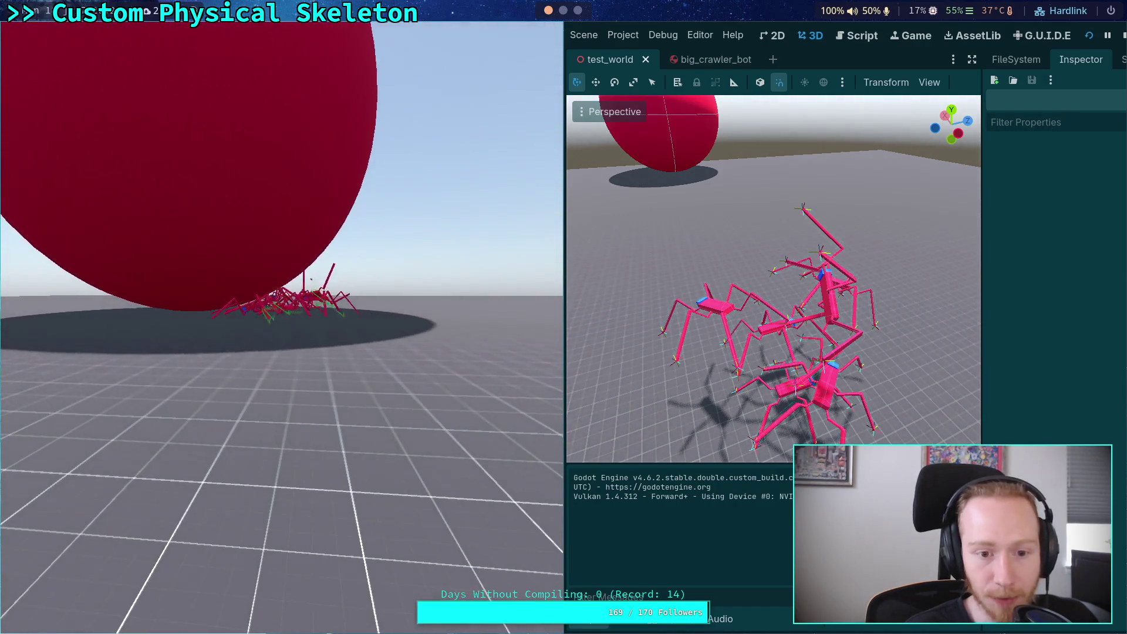
click(1122, 37)
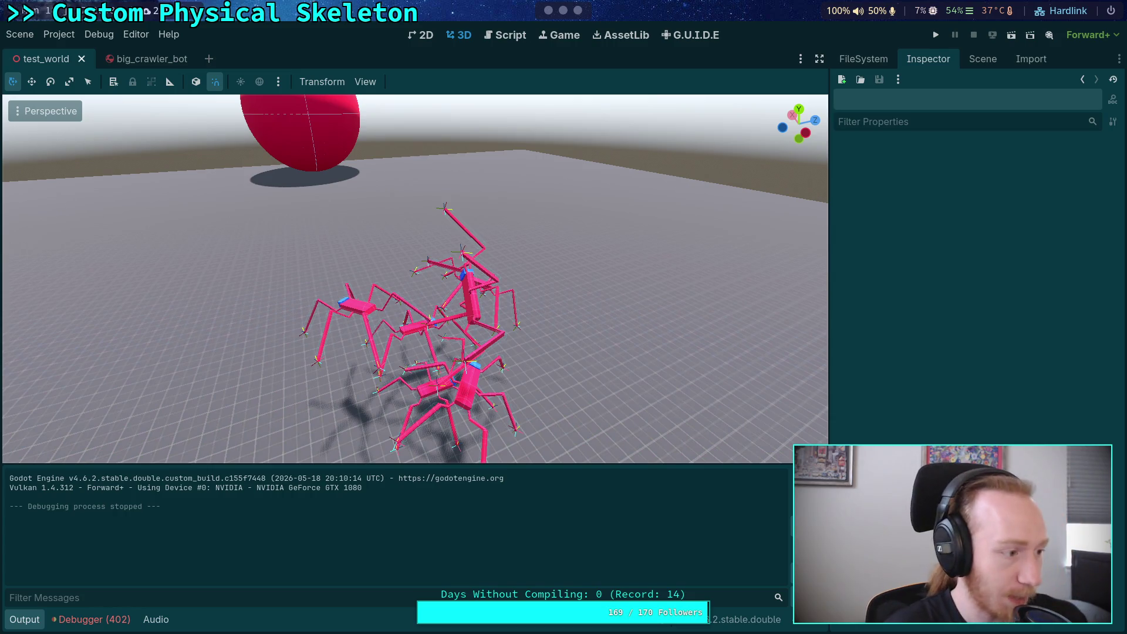
Orbit the 3D viewport to look around the crawler bots and the ball
mouse_move(413, 286)
mouse_down()
mouse_move(423, 310)
mouse_move(470, 314)
mouse_move(415, 313)
mouse_move(449, 307)
mouse_up()
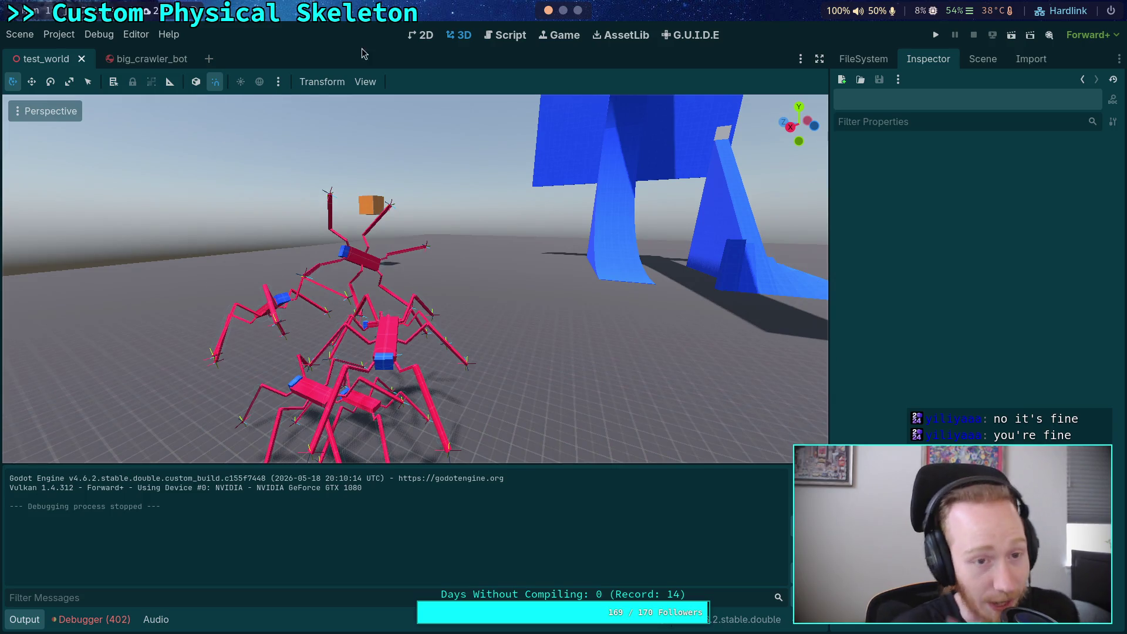
Set Jolt Velocity and Position Steps to 40 and Baumgarte Stabilization Factor to 0.06
click(514, 42)
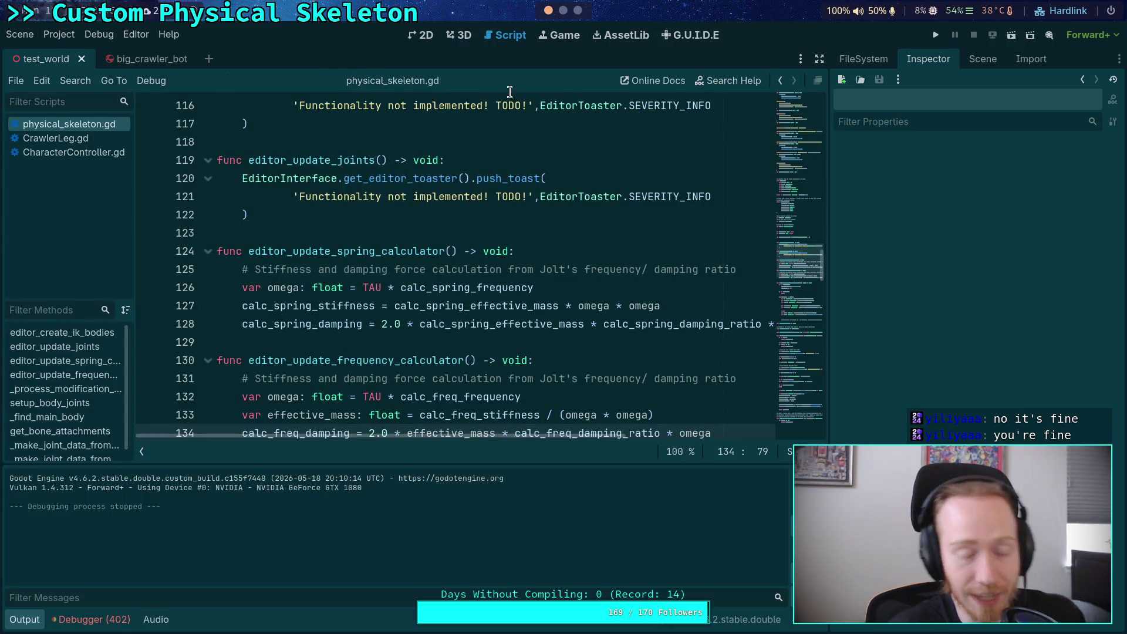
click(58, 34)
click(73, 50)
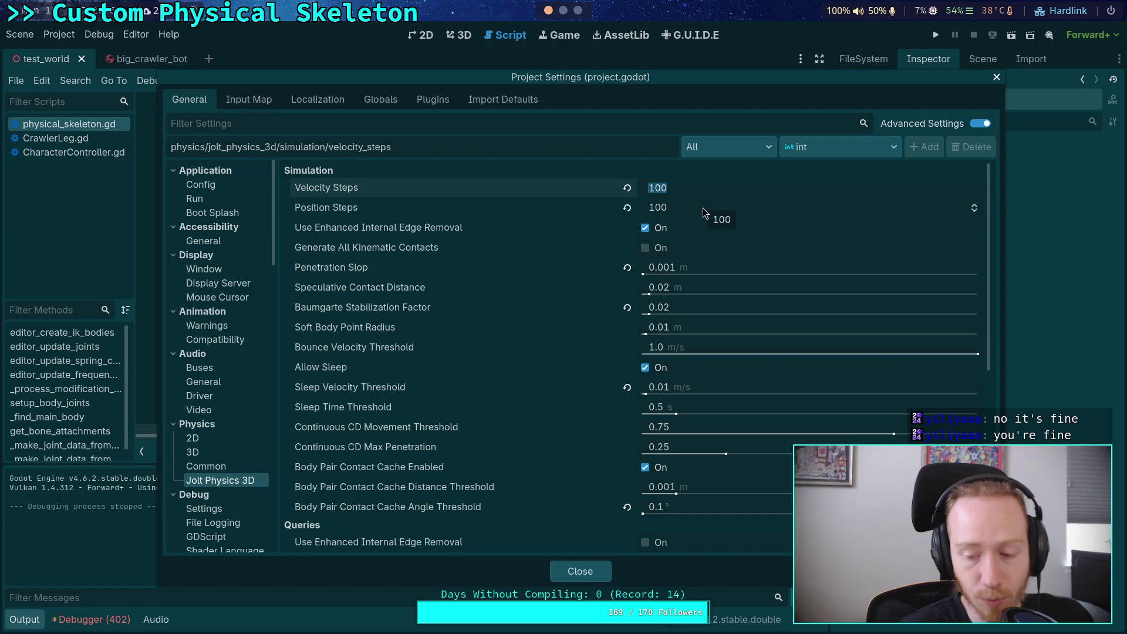
text(40)
click(700, 210)
key(Return)
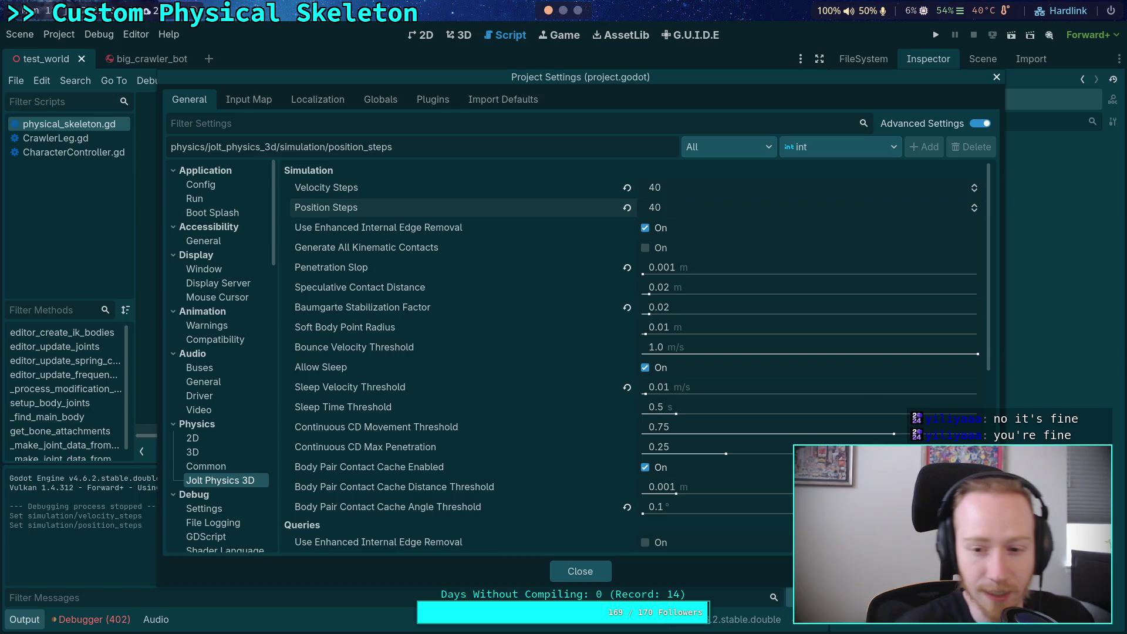
click(721, 305)
key(Return)
click(563, 11)
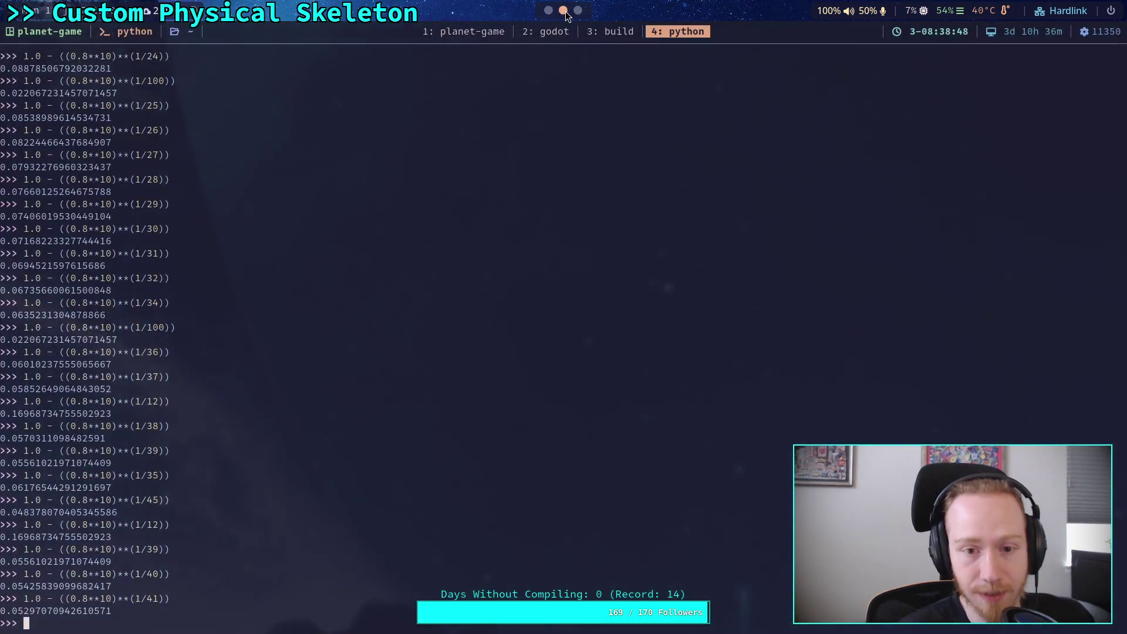
Recompute 1.0 - ((0.8**10)**(1/42)) in Python, getting about 0.0517
key(Up)
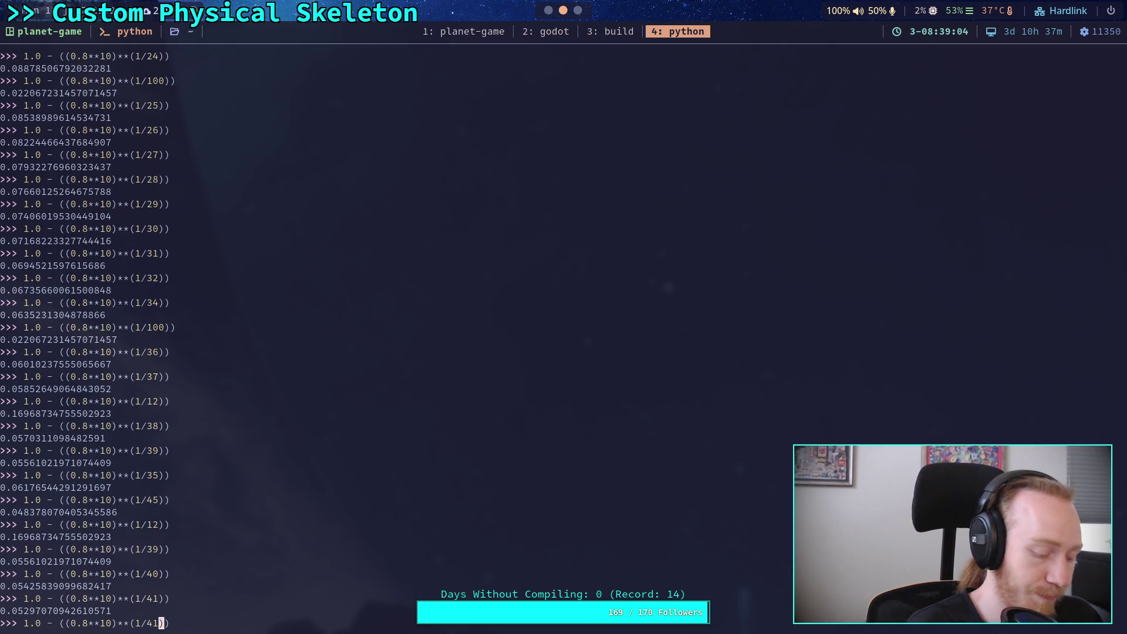
text(2)
key(Return)
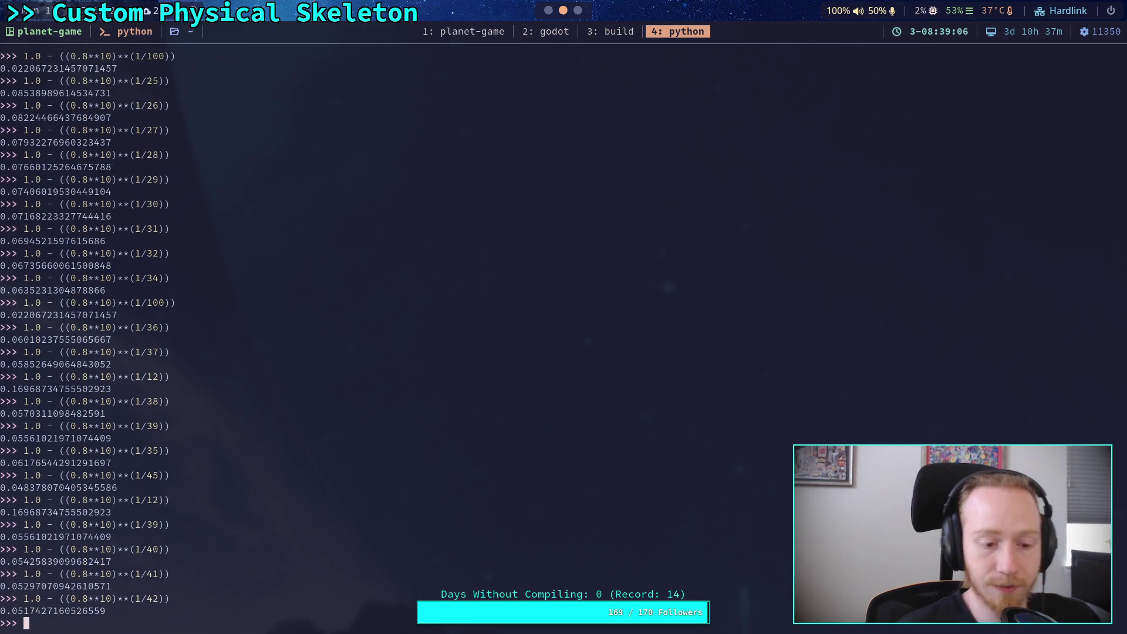
key(super+2)
Set the Jolt Baumgarte Stabilization Factor to 0.05 and briefly test-run the crawlers
scroll(970, 203, up, 2)
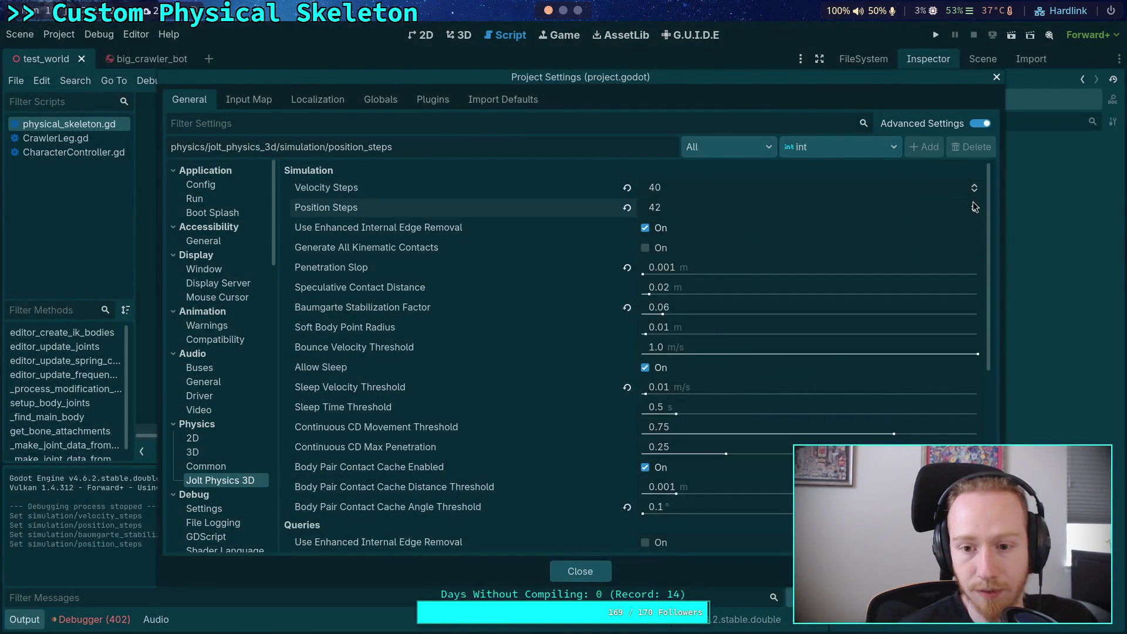
scroll(975, 188, up, 2)
click(726, 307)
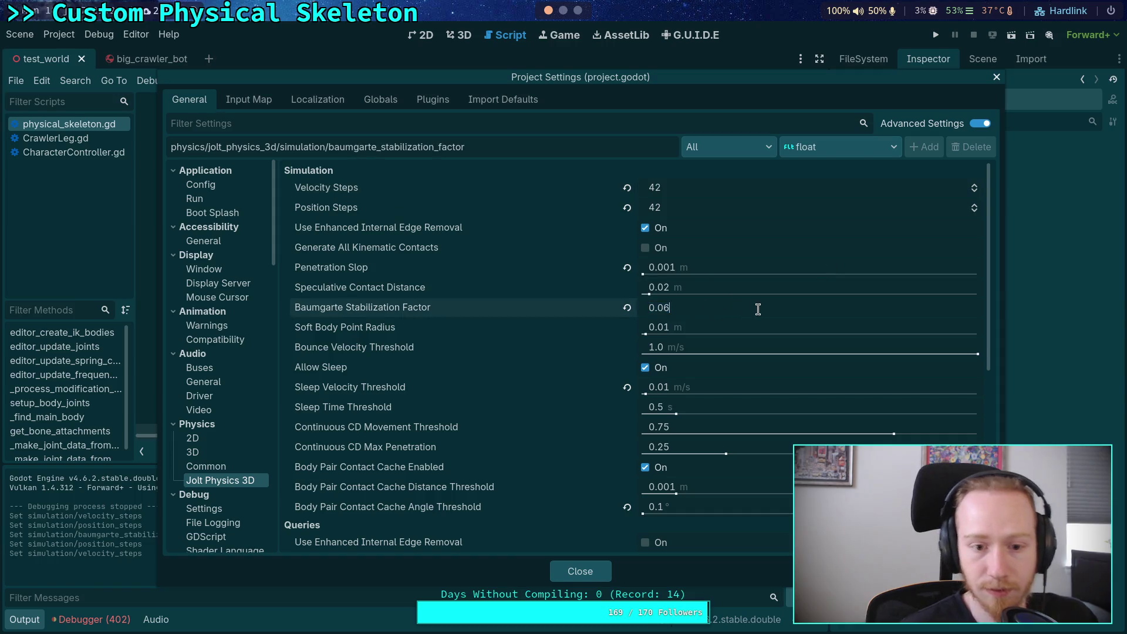
key(Return)
click(726, 307)
text(0.05)
key(Return)
click(590, 567)
key(F5)
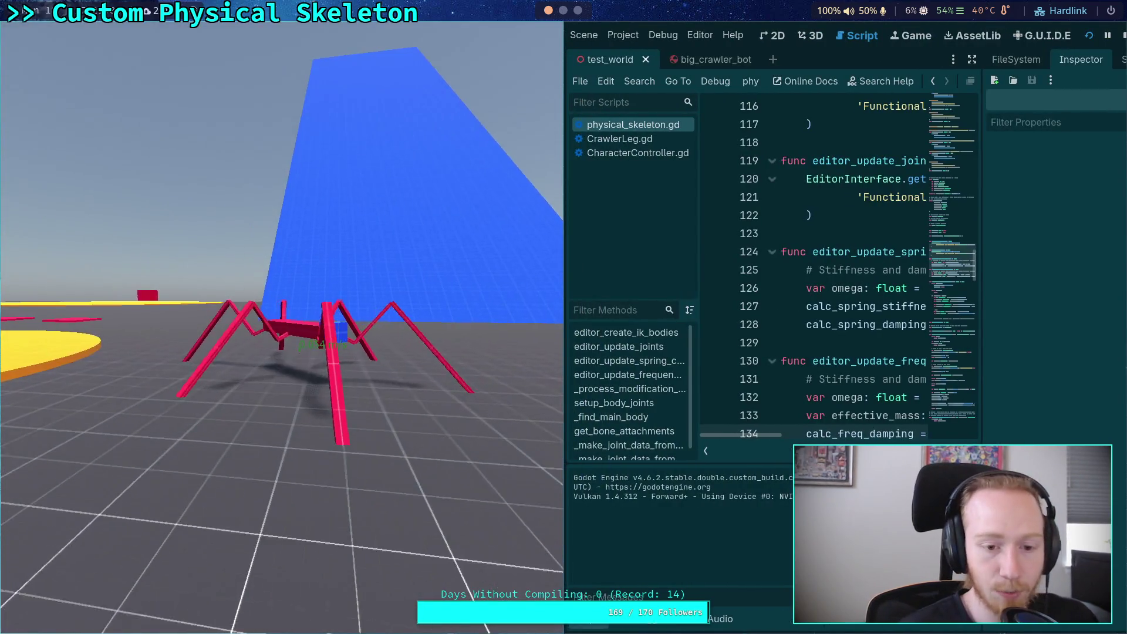
click(1125, 37)
Review the Physics and Jolt Physics 3D sections of Project Settings
click(59, 34)
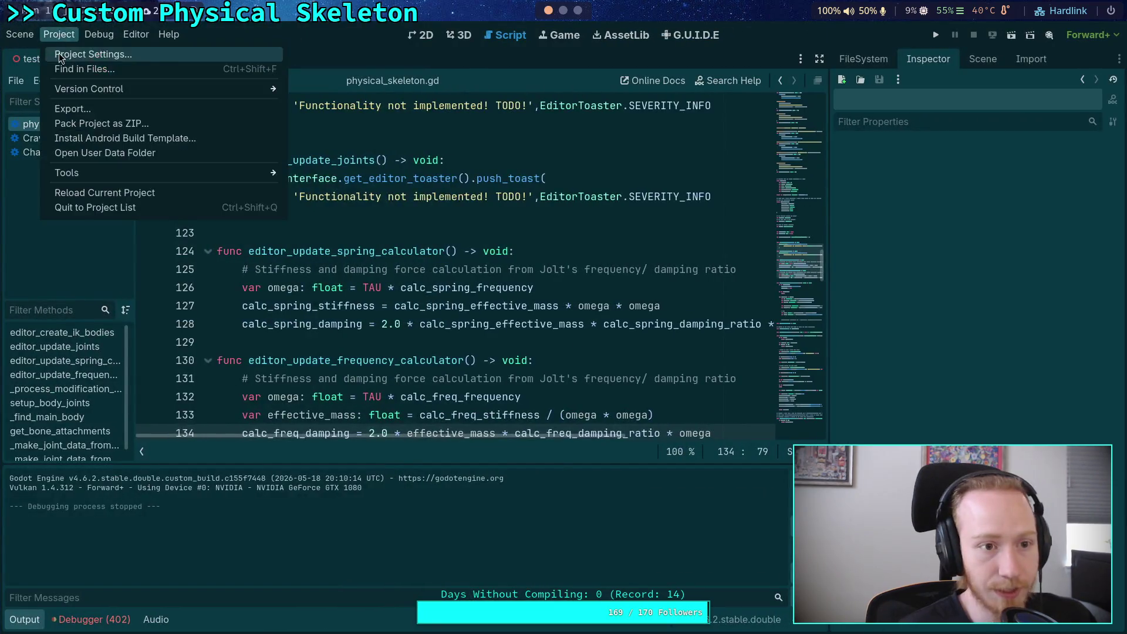
click(63, 51)
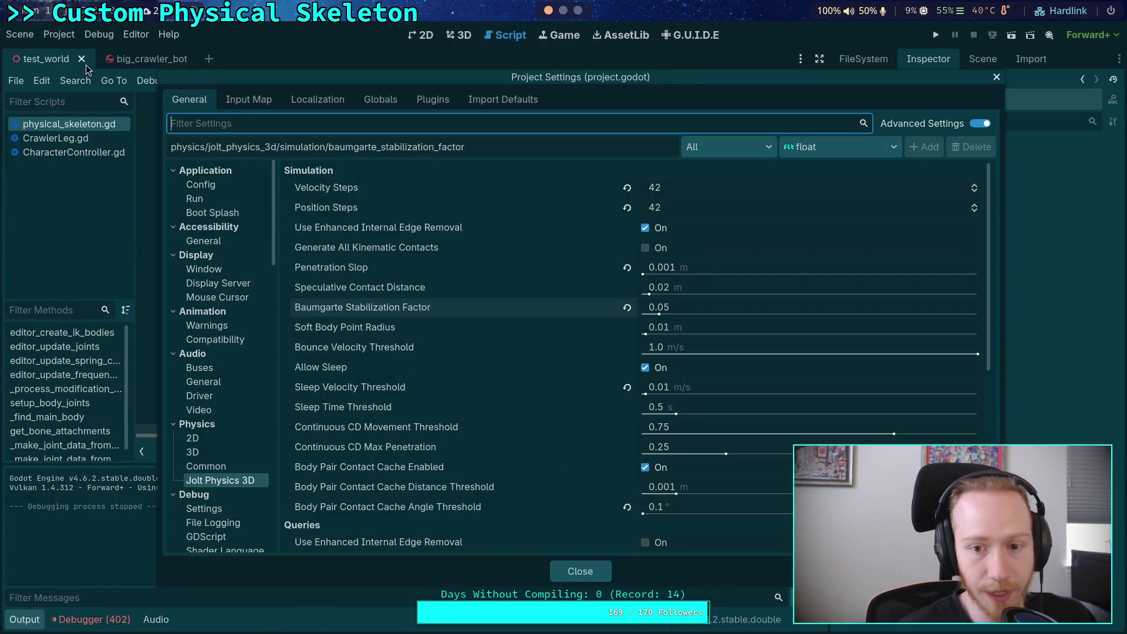
click(226, 467)
click(228, 479)
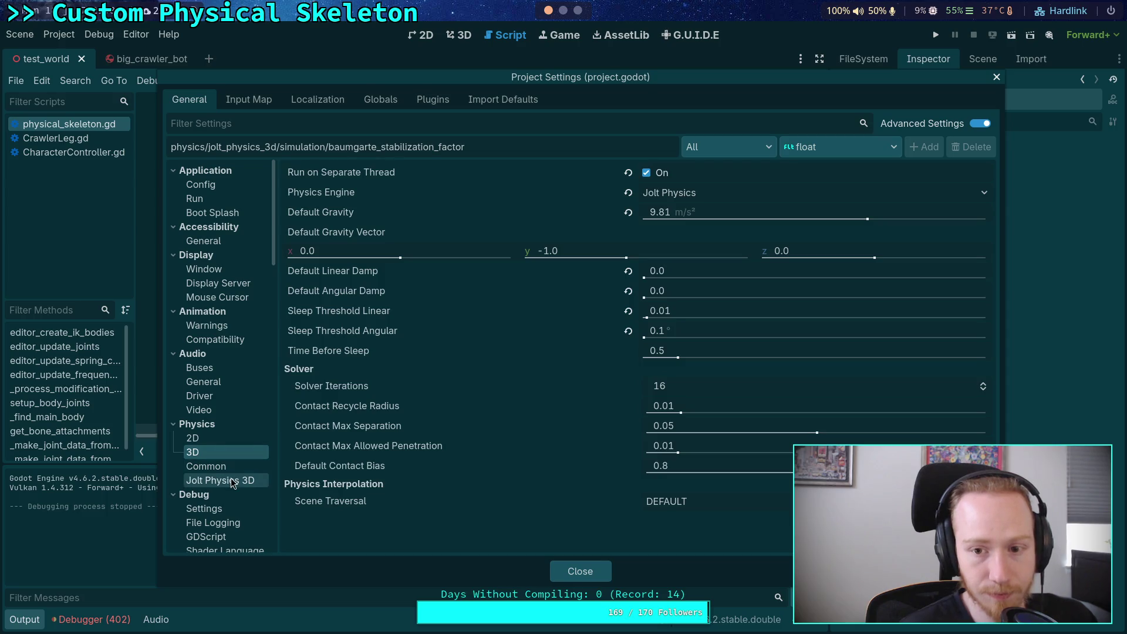
click(575, 571)
Run the game twice, flying the camera around the crawler to inspect it, then stop
click(942, 33)
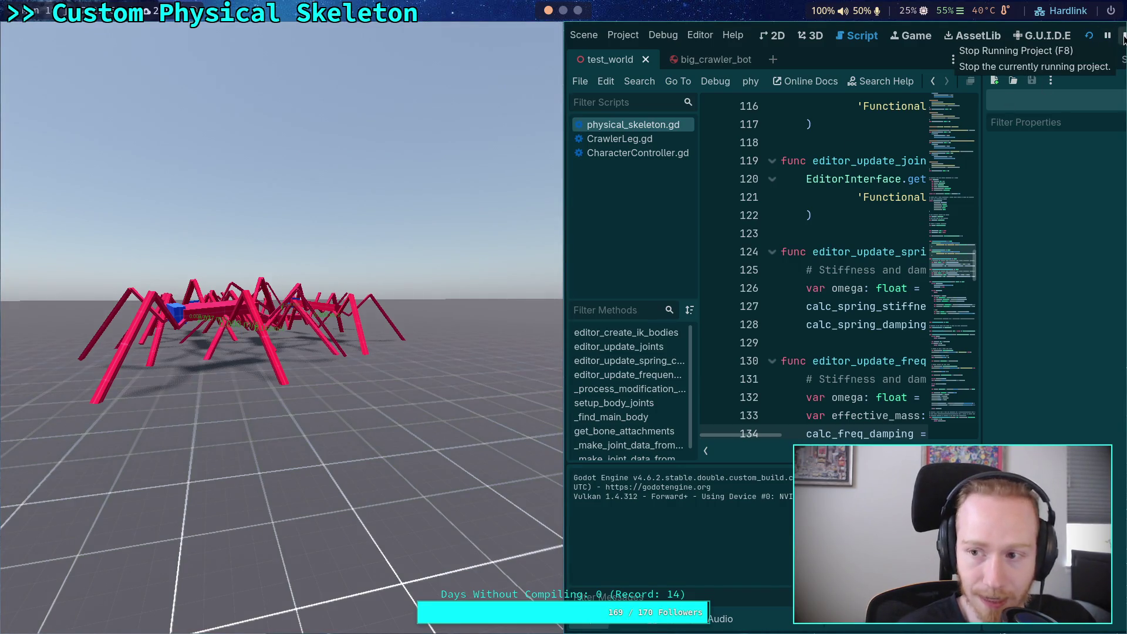
click(461, 257)
key(w)
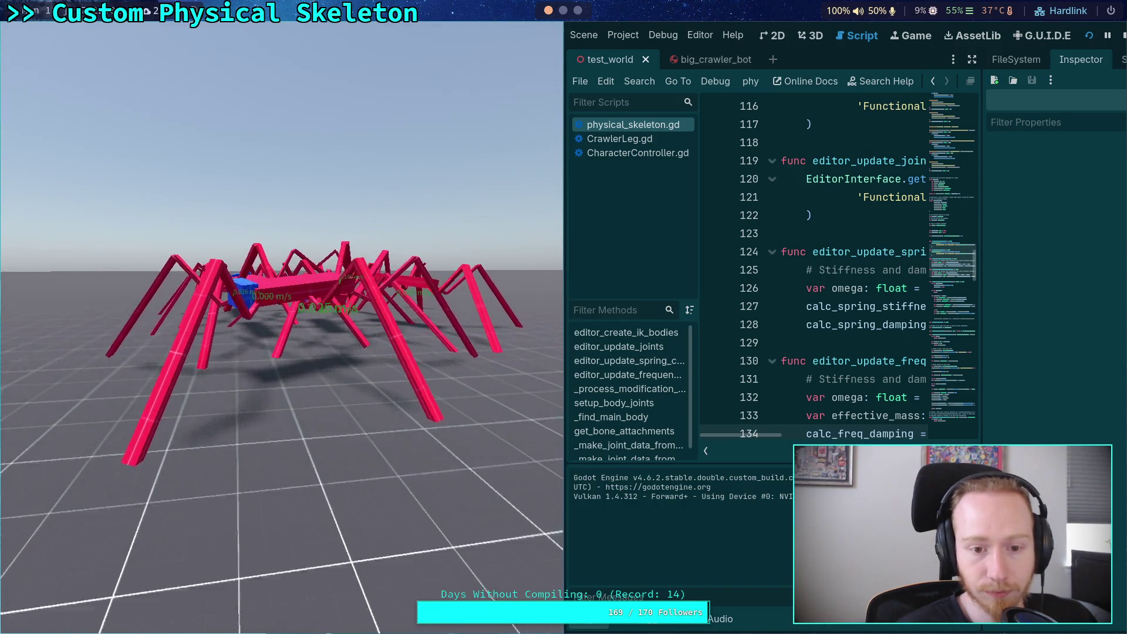
key(s)
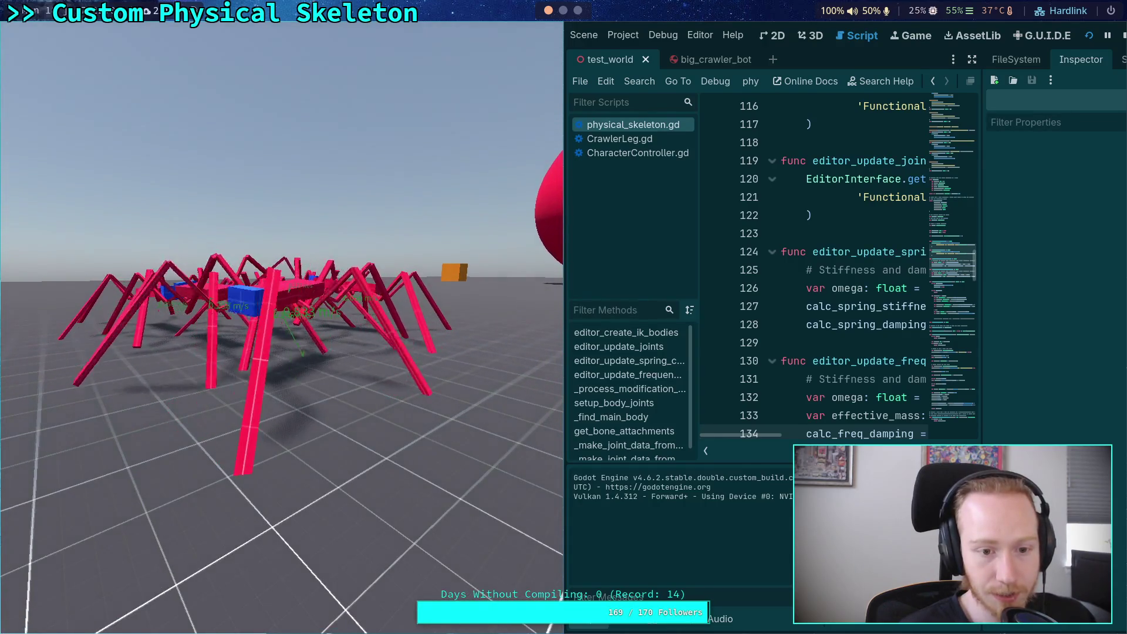
key(d)
key(s)
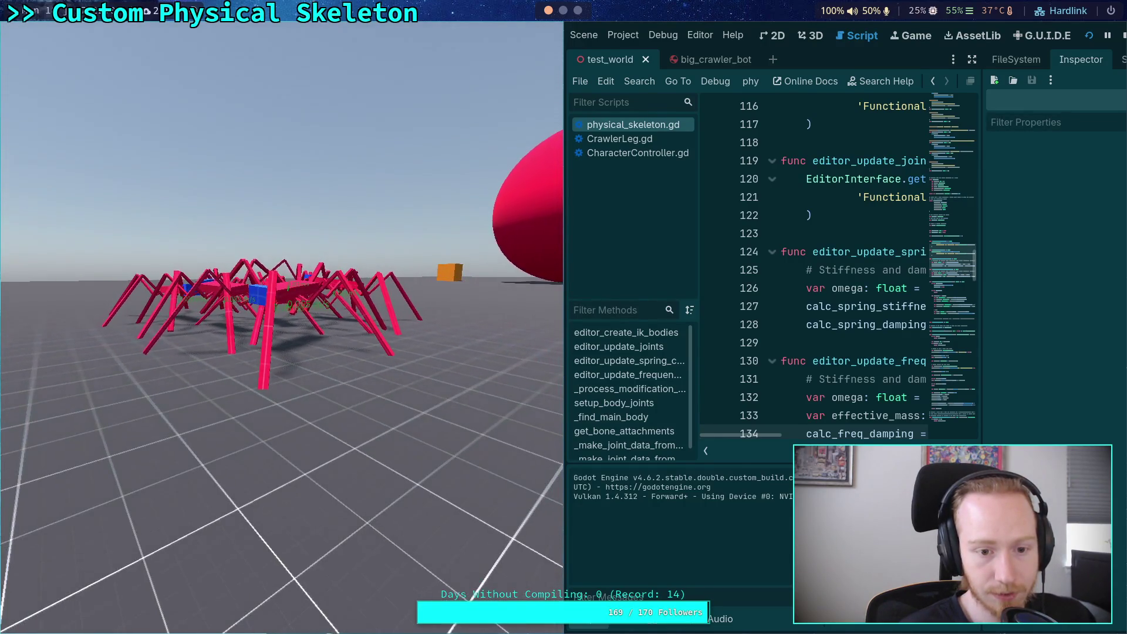
click(1124, 35)
click(941, 36)
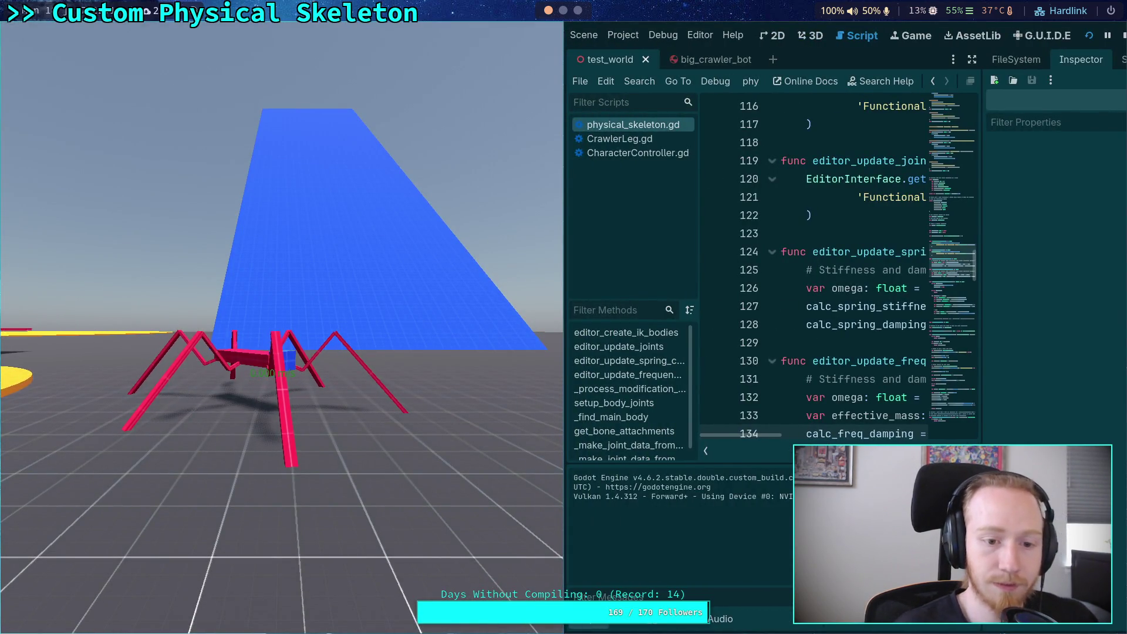
key(F8)
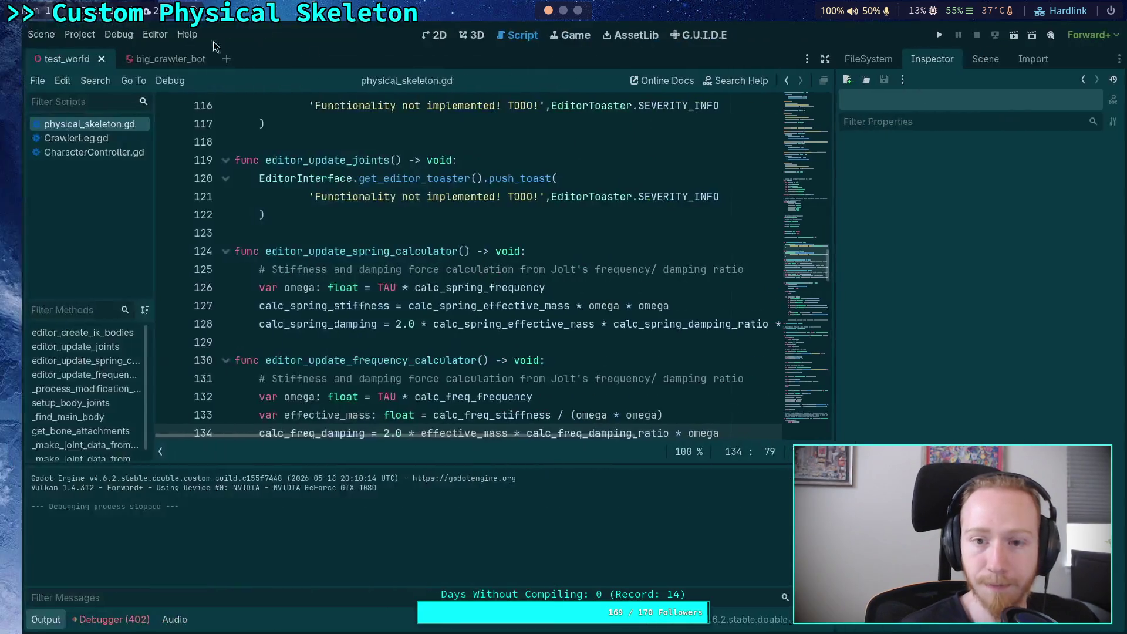
Raise Jolt Velocity Steps and Position Steps from 42 to 43
click(59, 34)
click(88, 56)
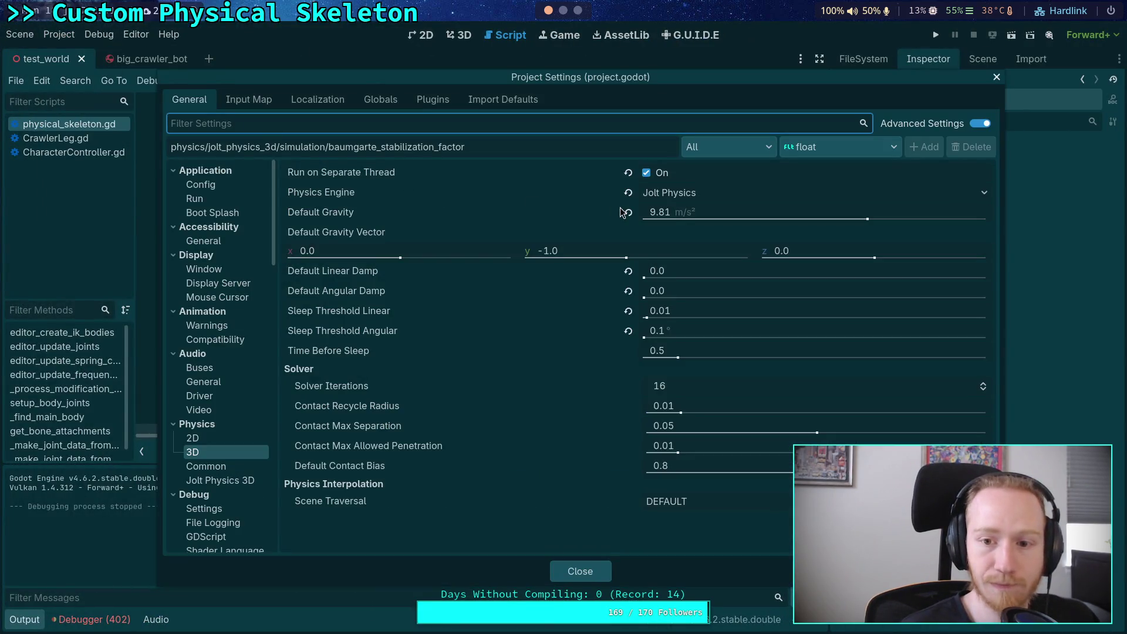
click(219, 482)
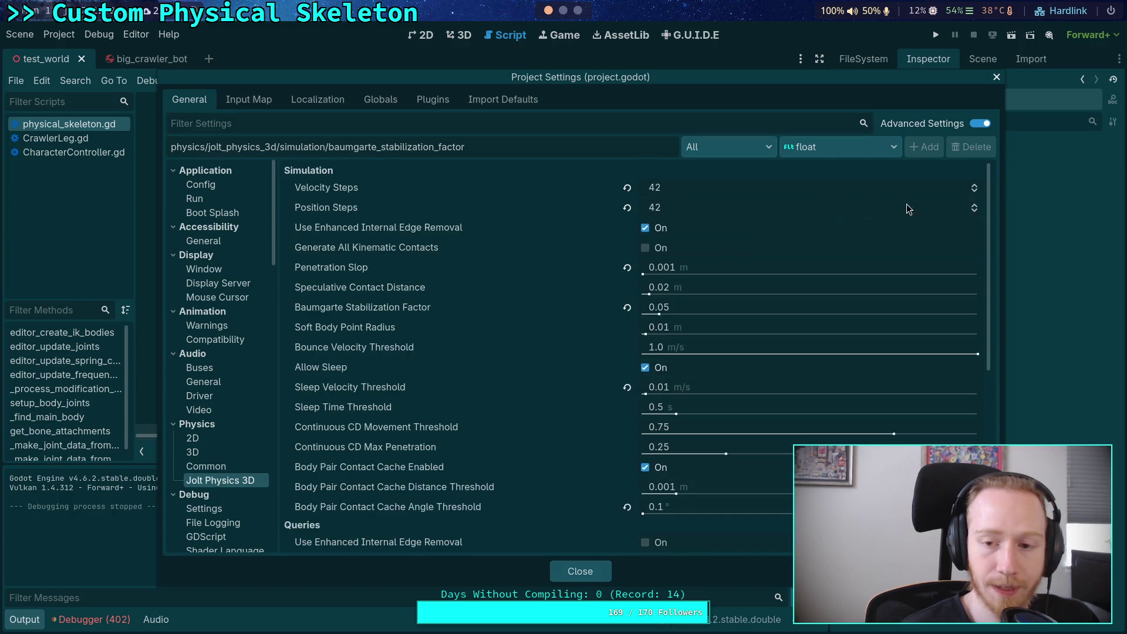
click(974, 186)
click(974, 206)
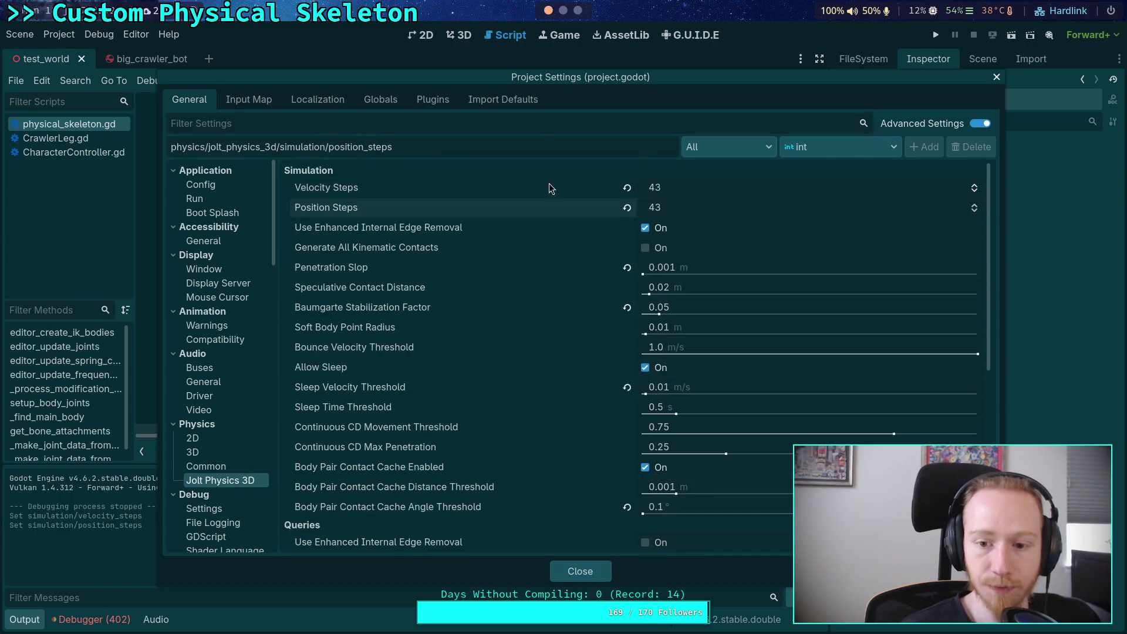
Re-evaluate the stabilization formula in Python for 43 steps
key(super+4)
key(Up)
key(Left)
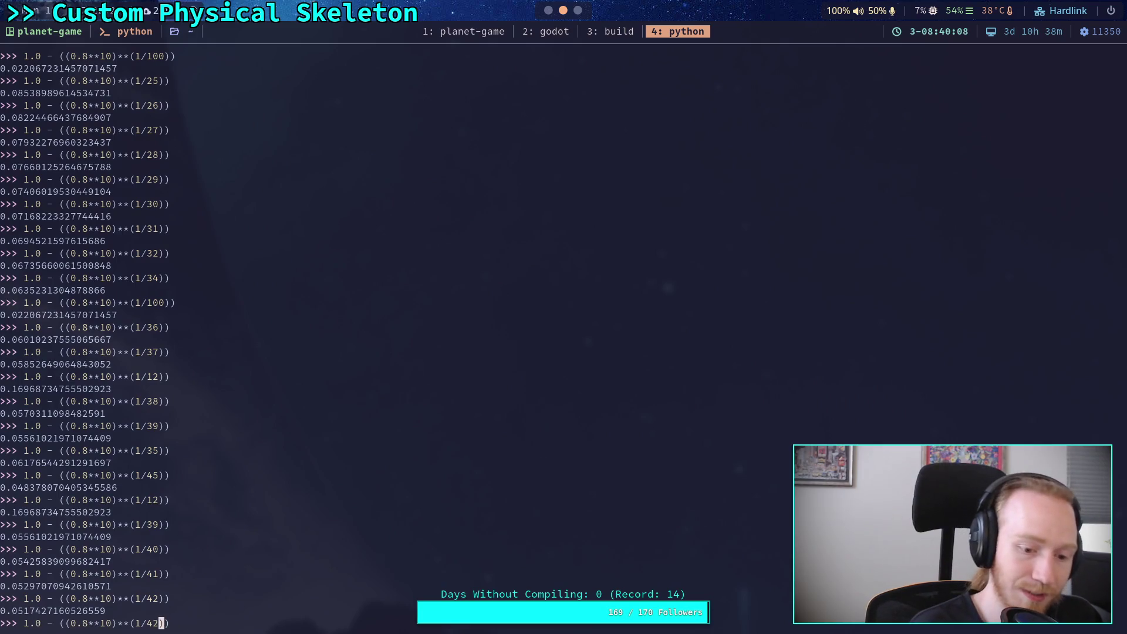
key(BackSpace)
text(3)
key(Return)
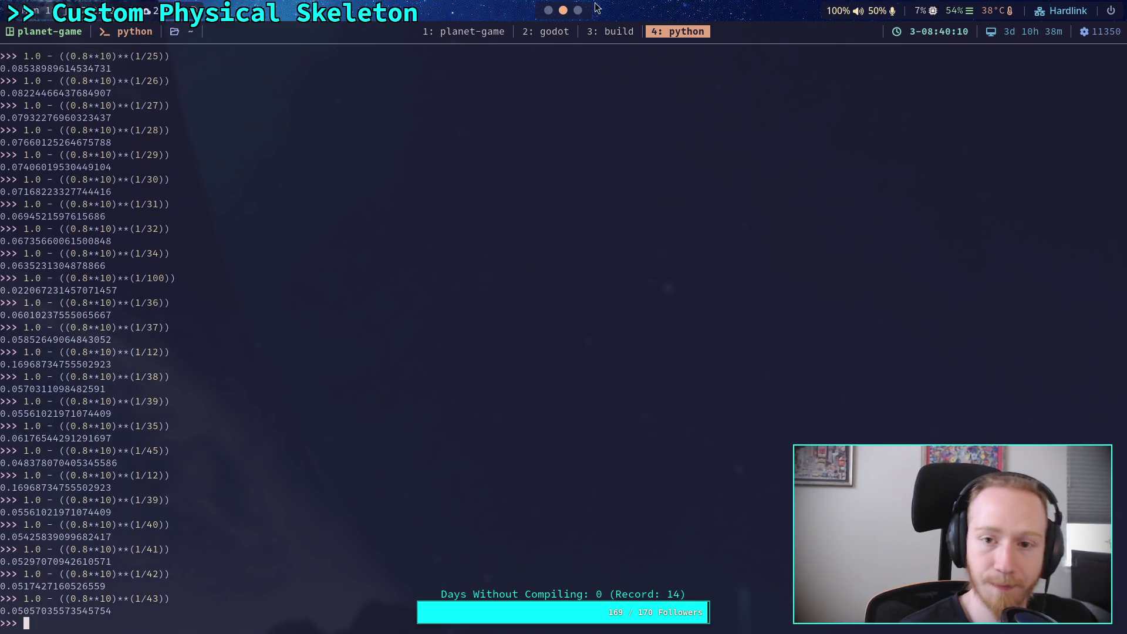
key(super+2)
Close Project Settings, run the crawler scene with 43 steps, and stop it
click(605, 571)
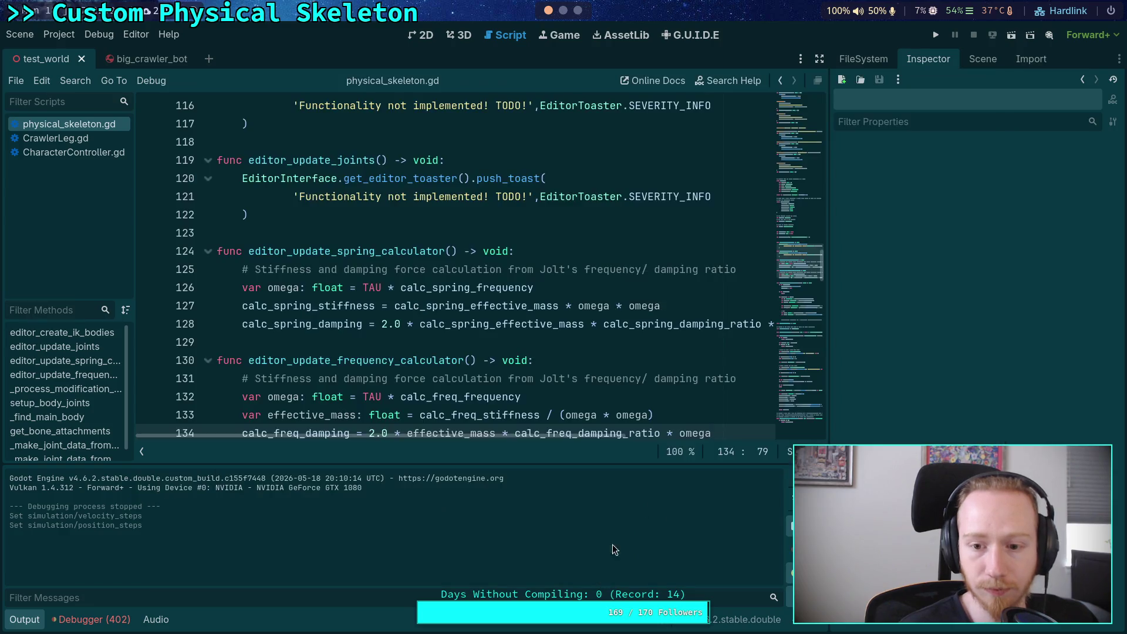
click(936, 35)
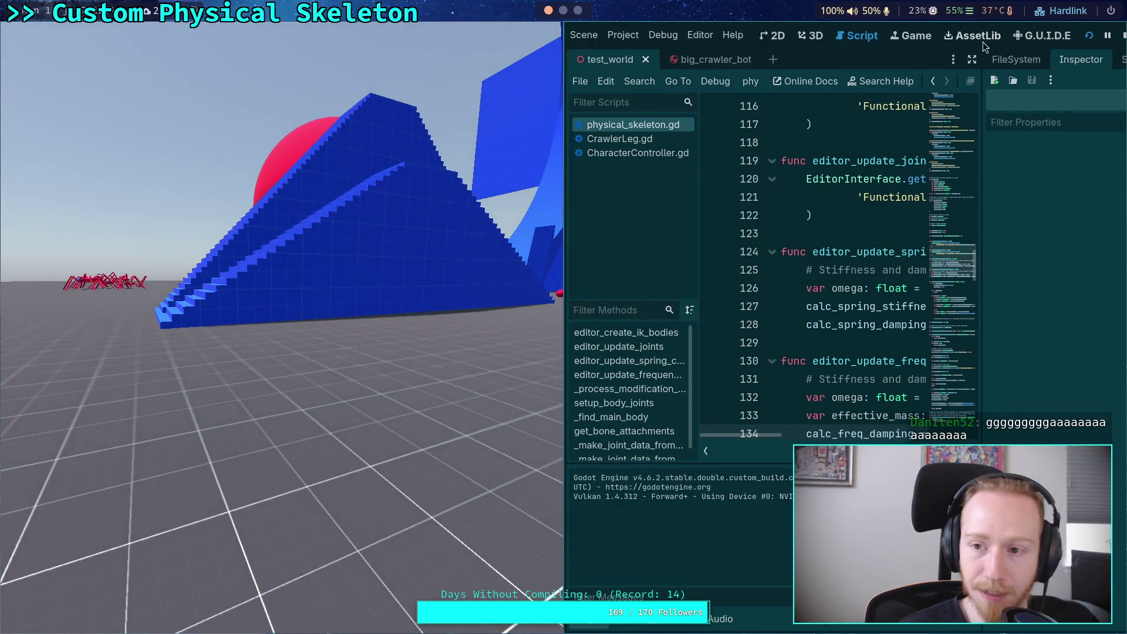
click(1122, 35)
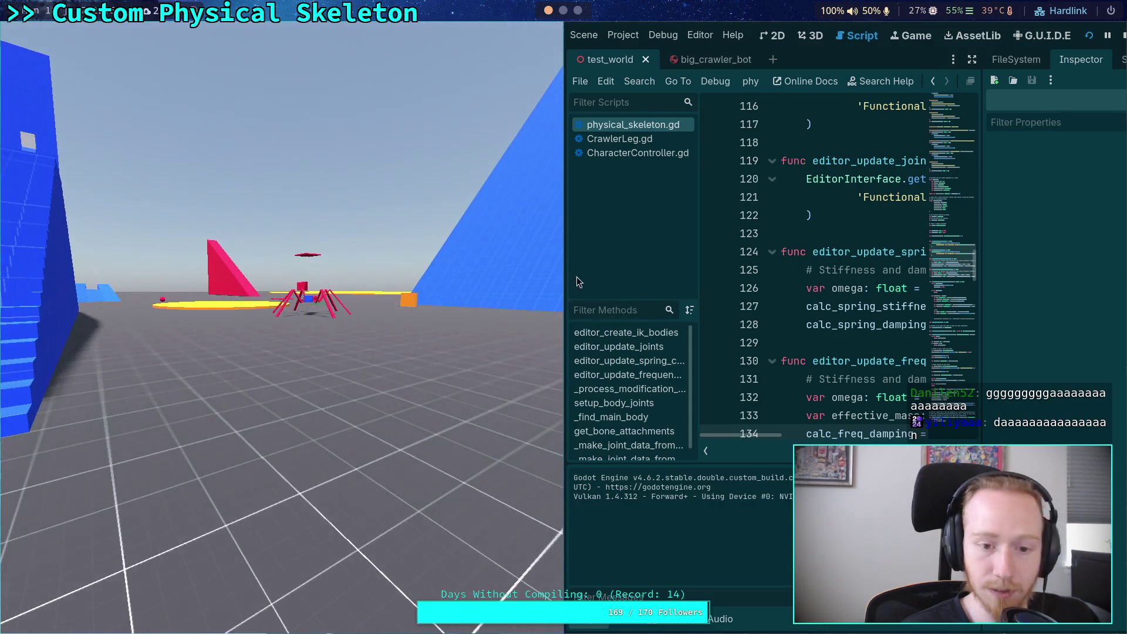
key(F8)
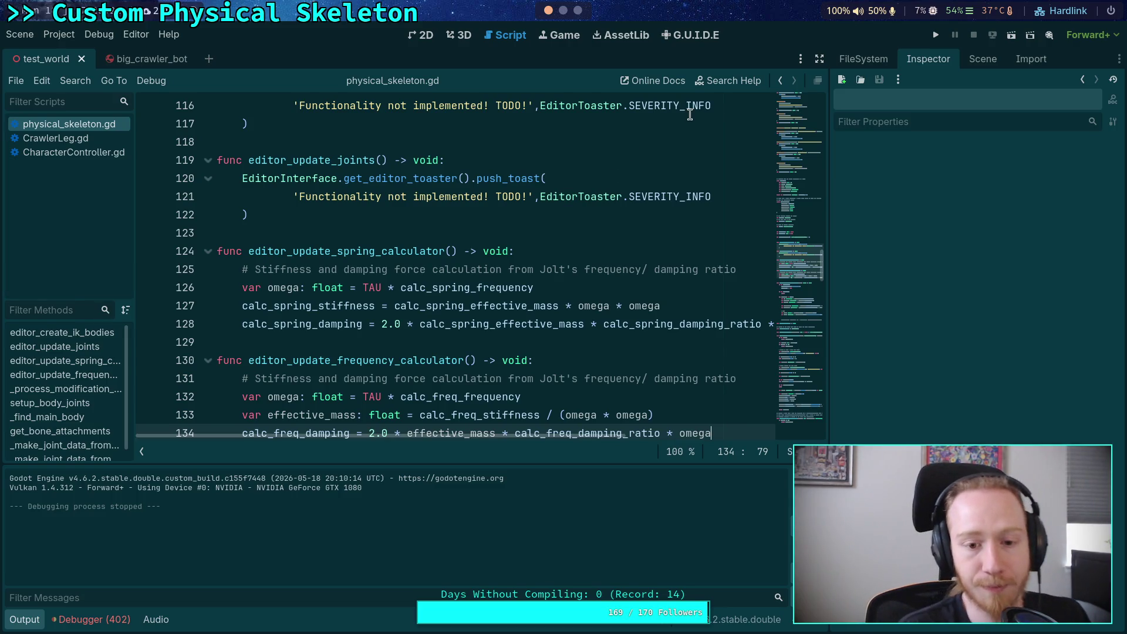
Raise Jolt Velocity Steps and Position Steps from 43 to 44
click(59, 34)
click(88, 47)
click(707, 189)
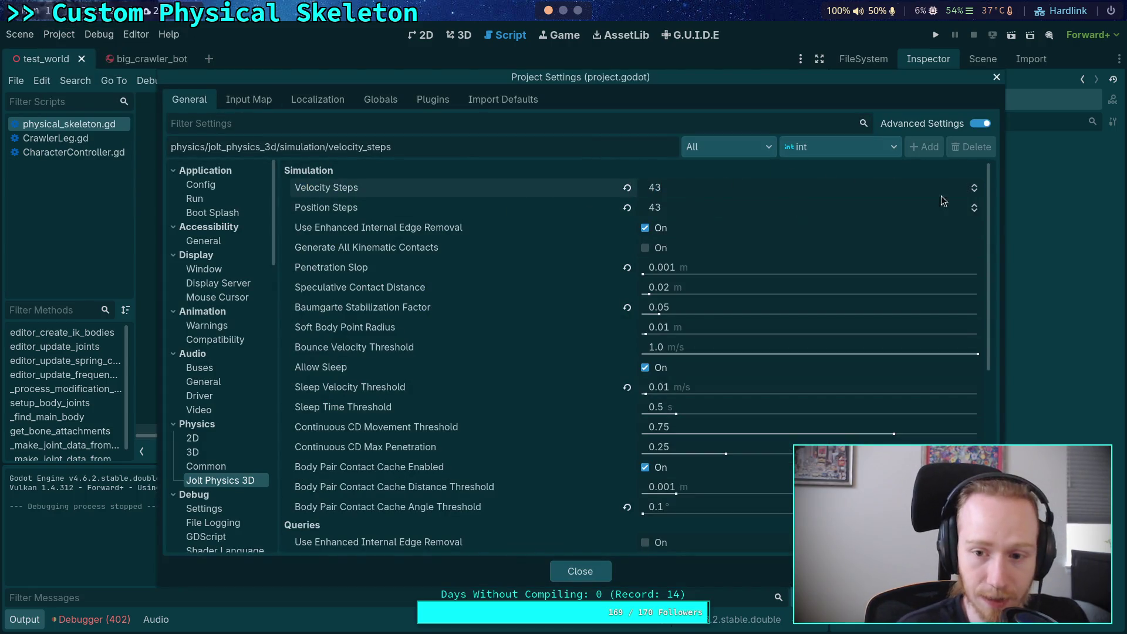
click(975, 185)
click(974, 205)
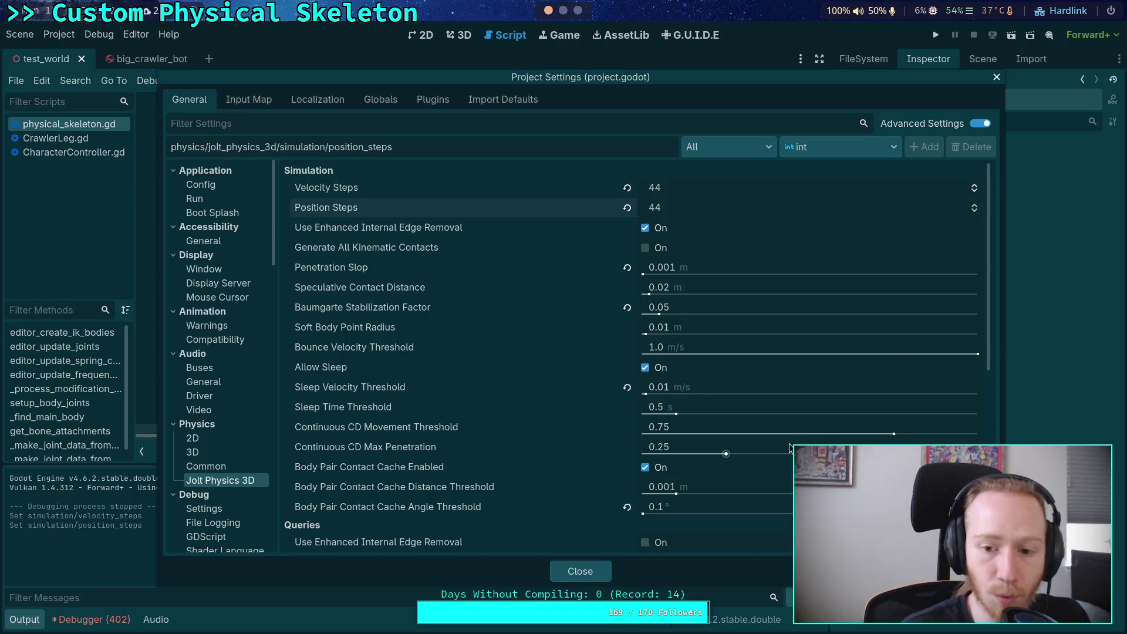
Evaluate the stabilization formula in Python for 44 steps
click(563, 11)
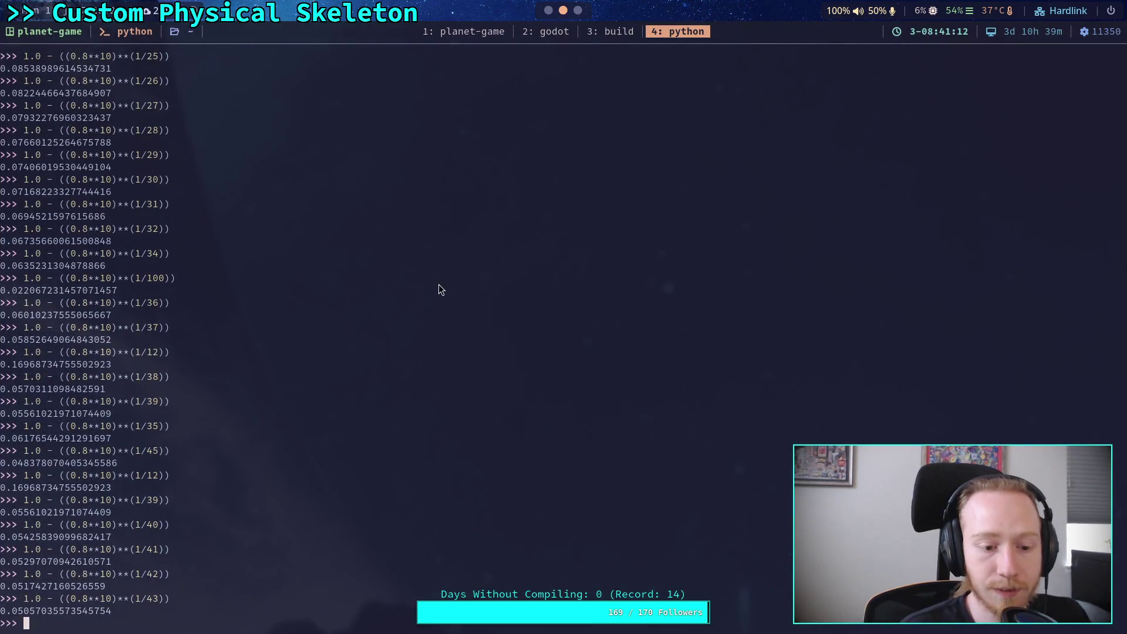
key(Return)
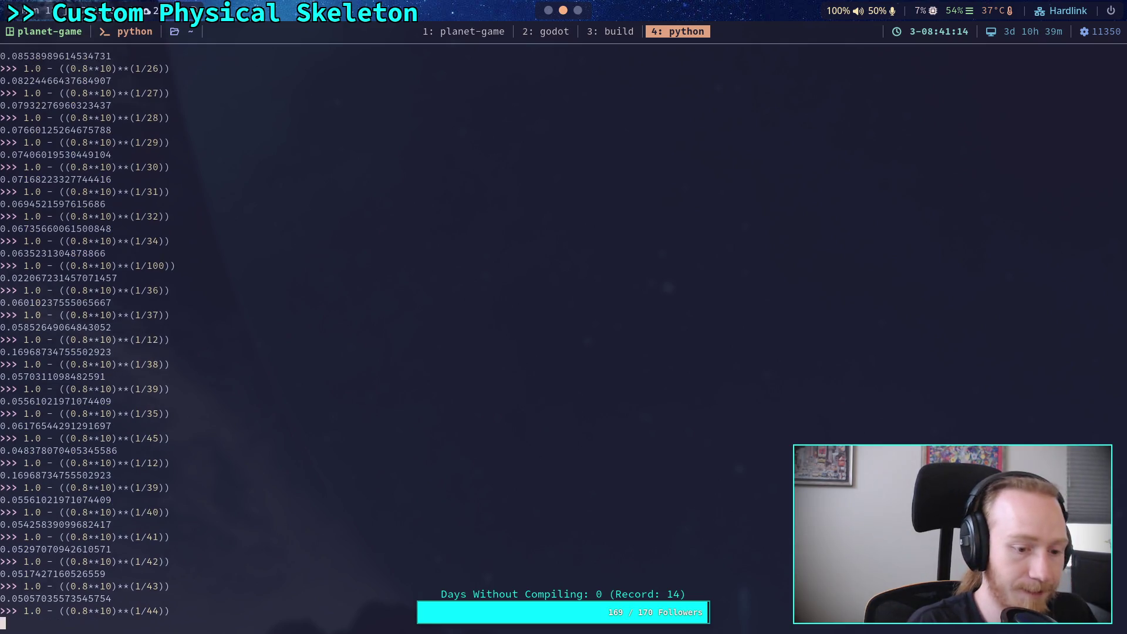
click(549, 11)
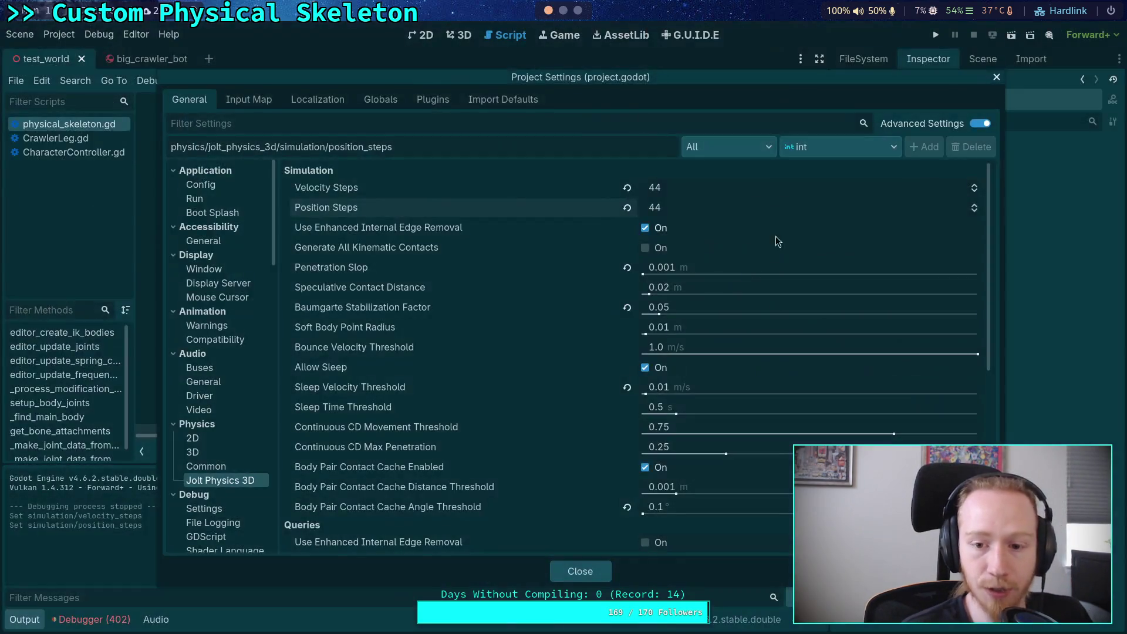
Close Project Settings, run the crawler scene with 44 steps, and stop it
click(732, 307)
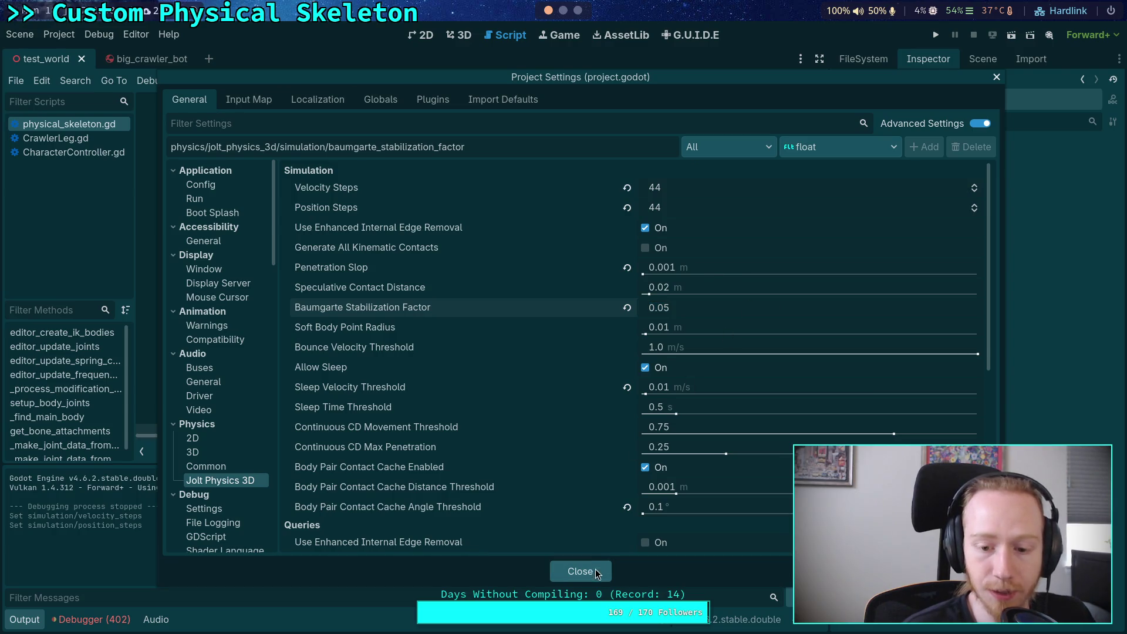
click(587, 569)
click(935, 36)
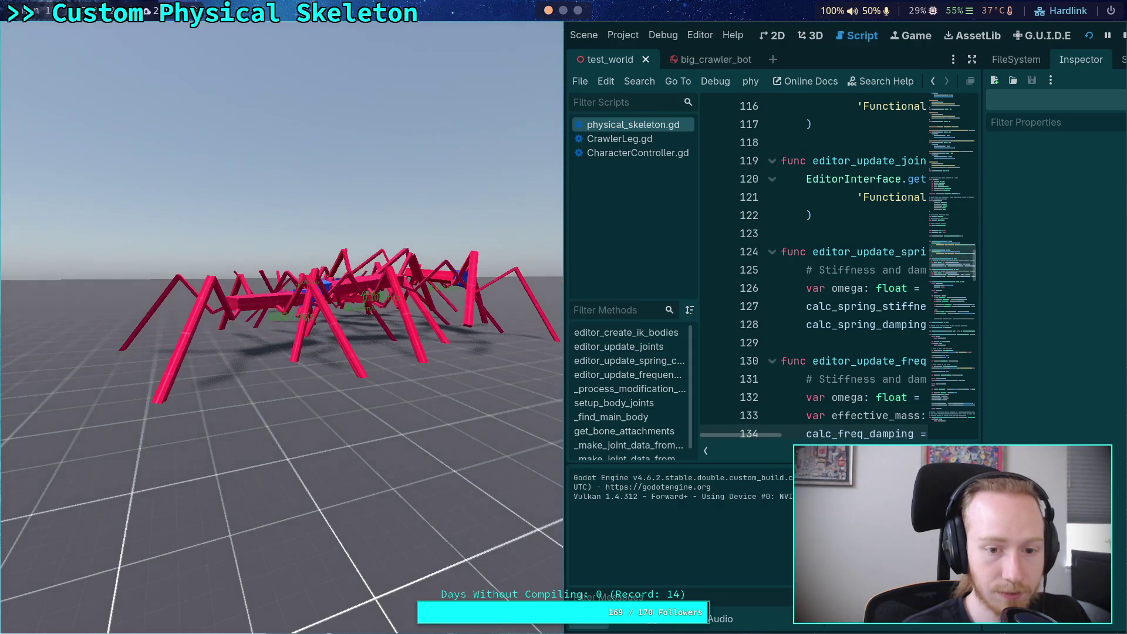
click(1122, 39)
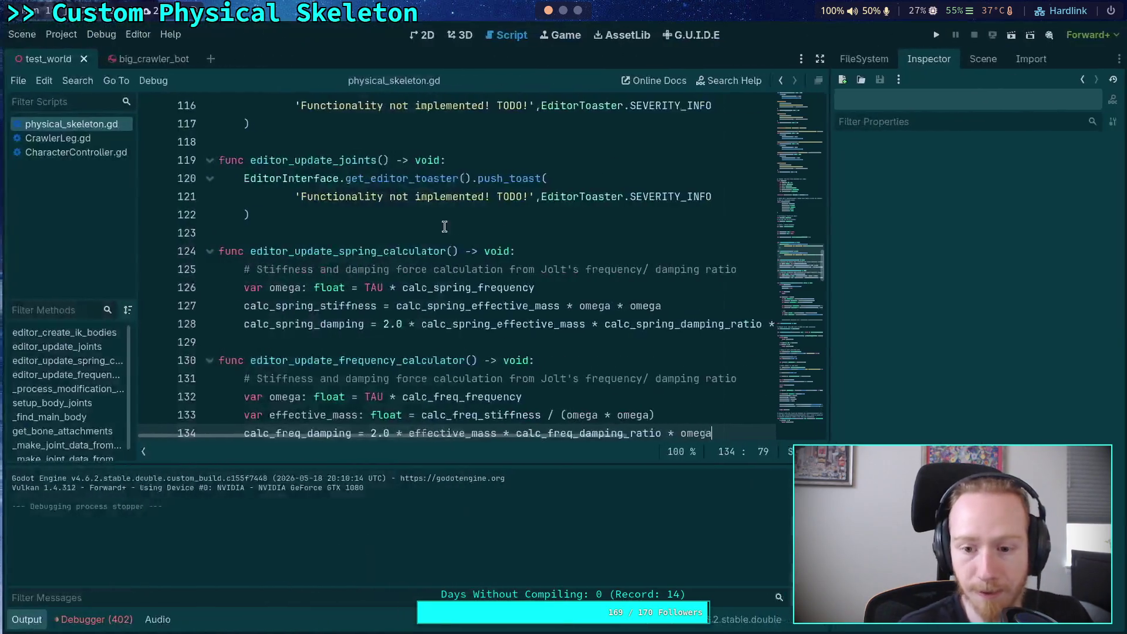
Raise Jolt Velocity Steps and Position Steps from 44 to 45
click(59, 34)
click(64, 55)
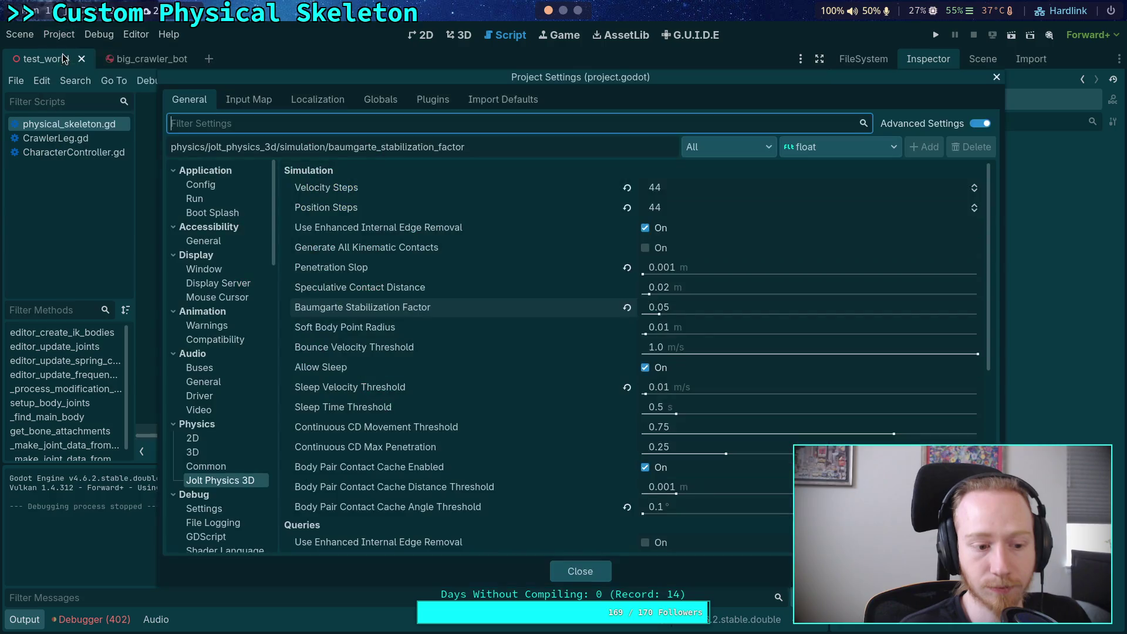
click(975, 186)
click(975, 205)
Evaluate the stabilization formula in Python for 45 steps
key(super+4)
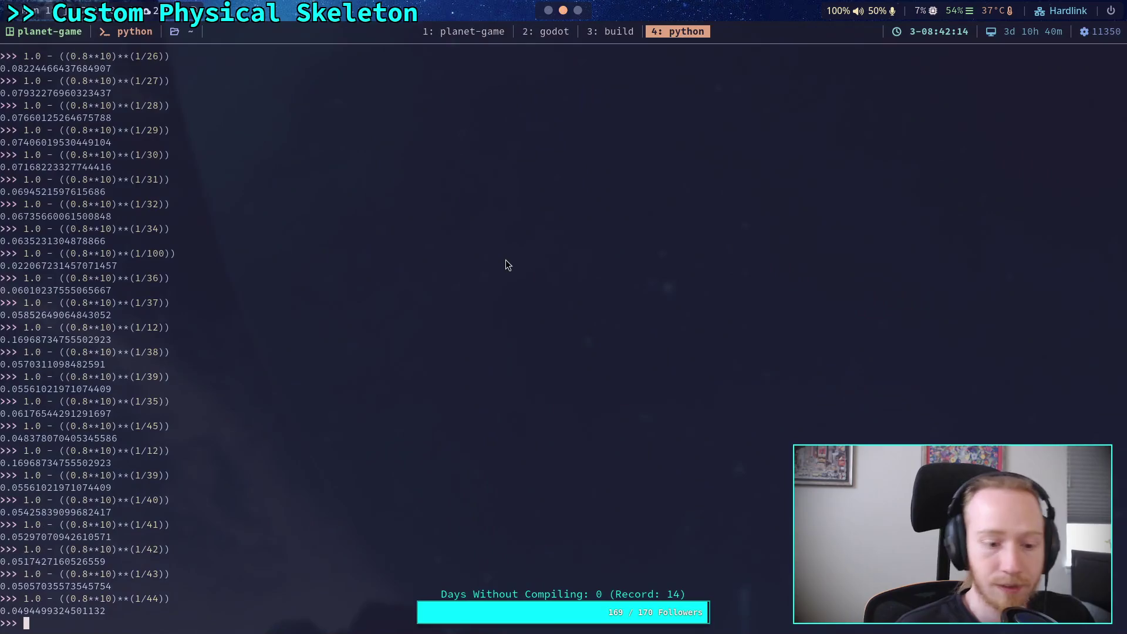
text(5)
key(Return)
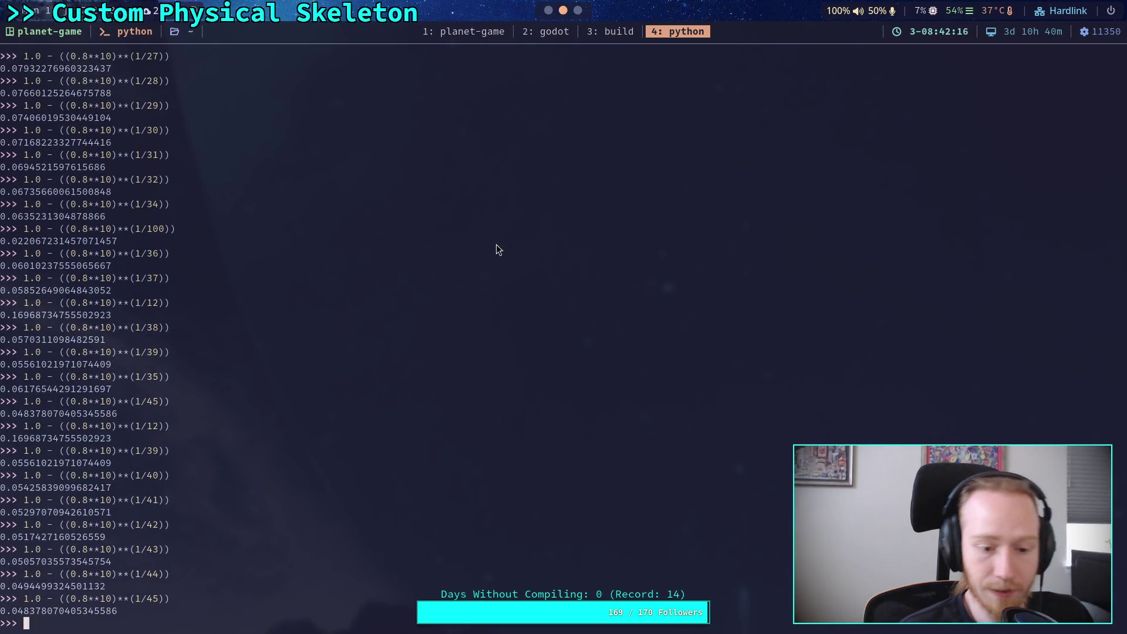
key(super+2)
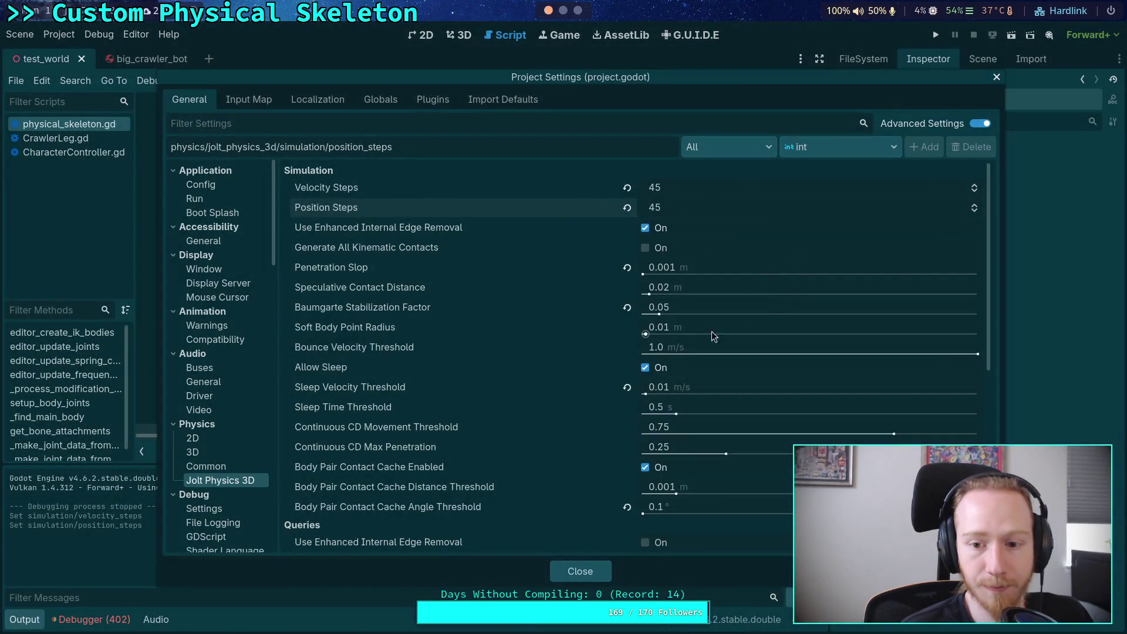
Set Baumgarte Stabilization Factor to 0.04, then run and stop the crawler test
click(684, 306)
key(Return)
click(580, 571)
click(936, 36)
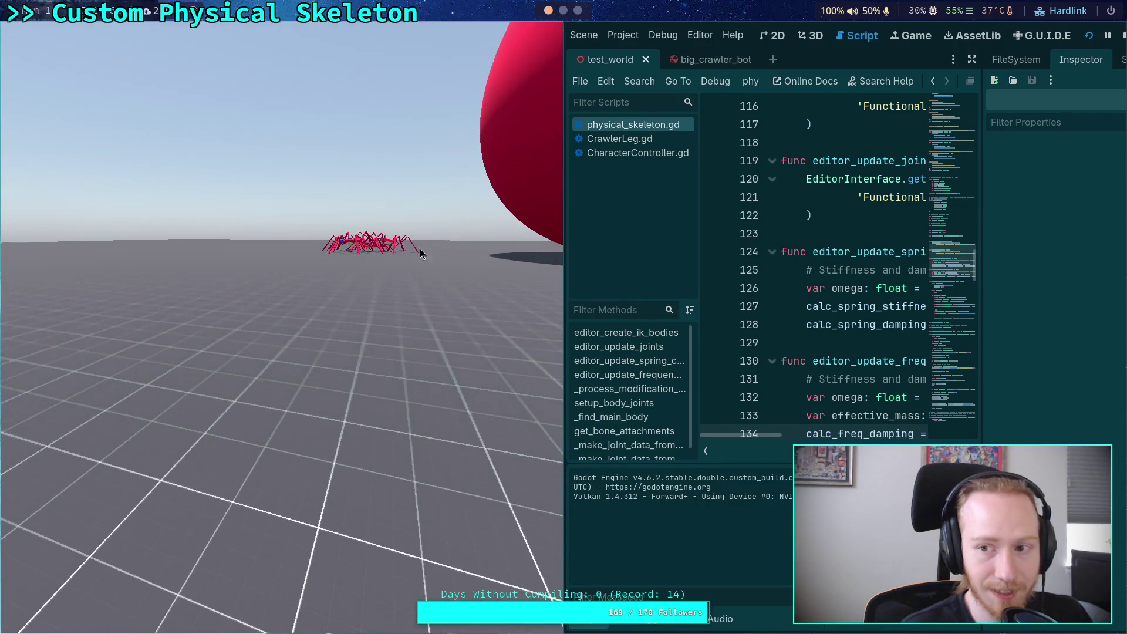
click(1123, 34)
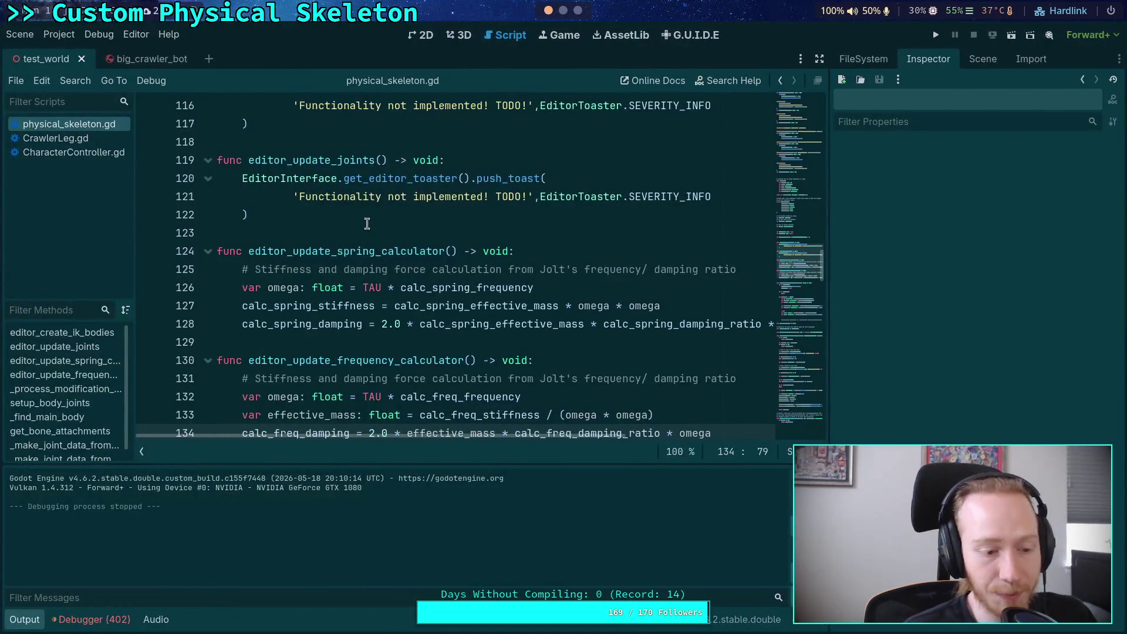
Set Jolt Physics 3D Position Steps to 12
click(339, 271)
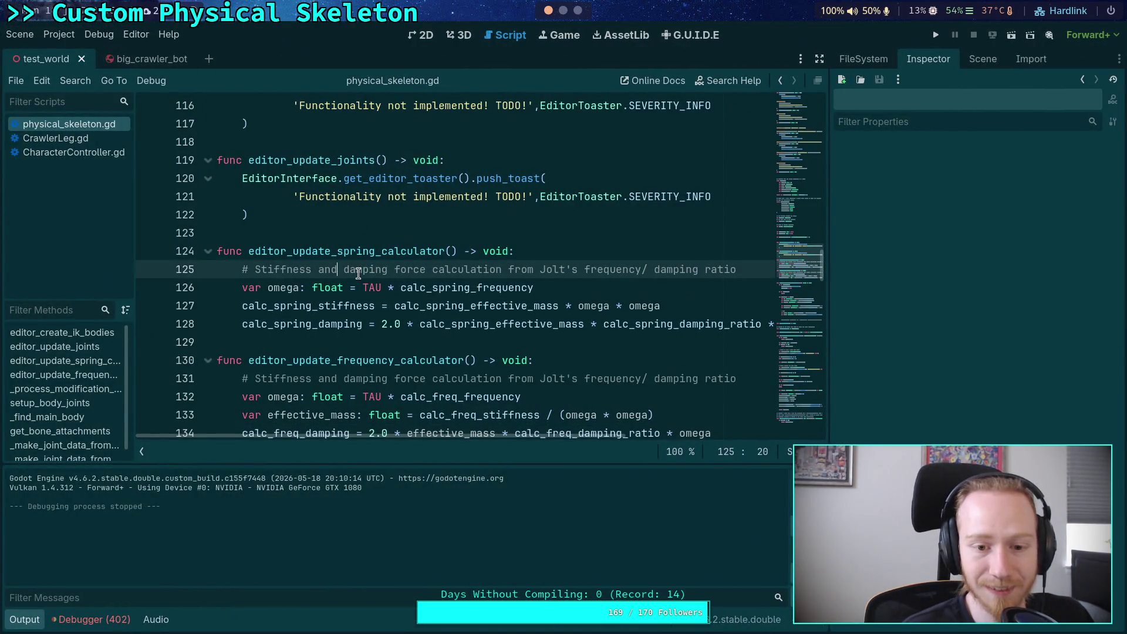
click(58, 34)
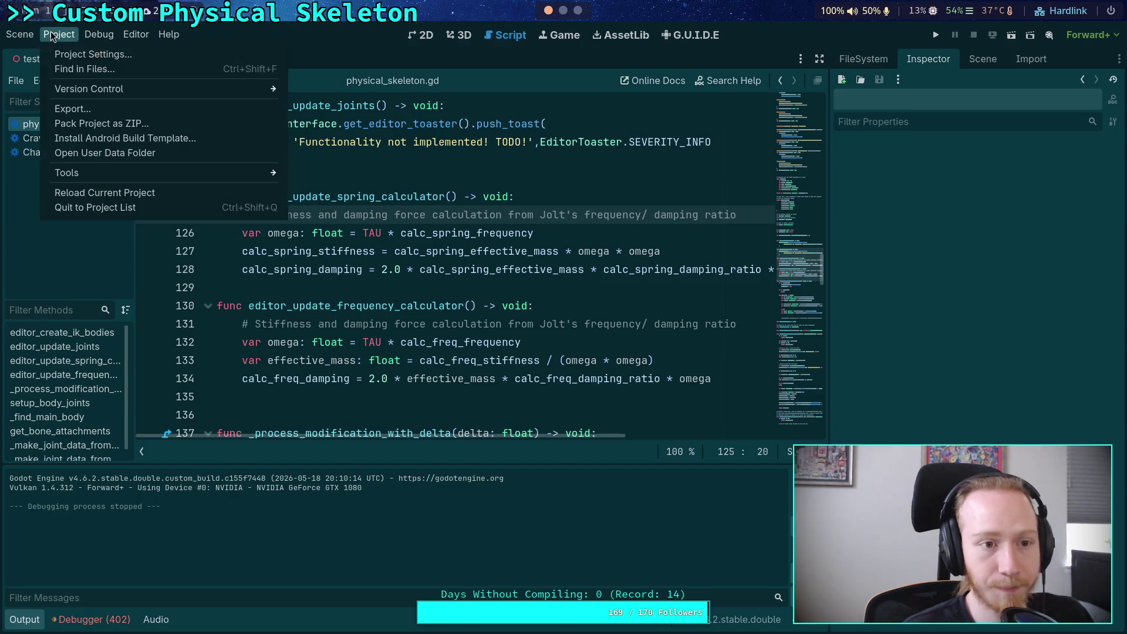
click(67, 53)
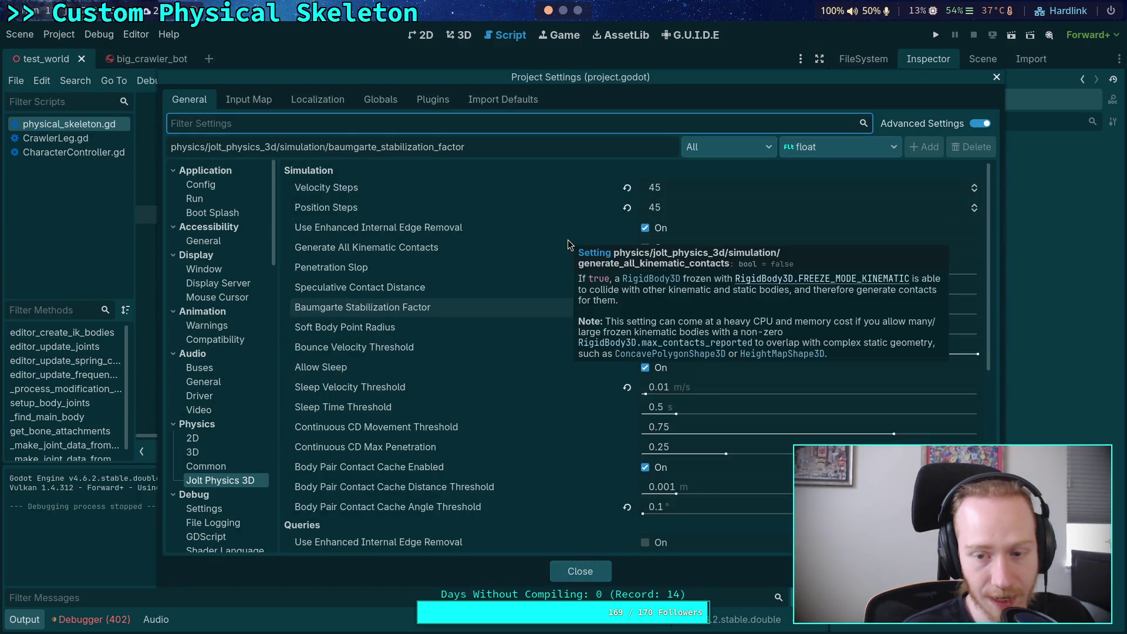
click(652, 209)
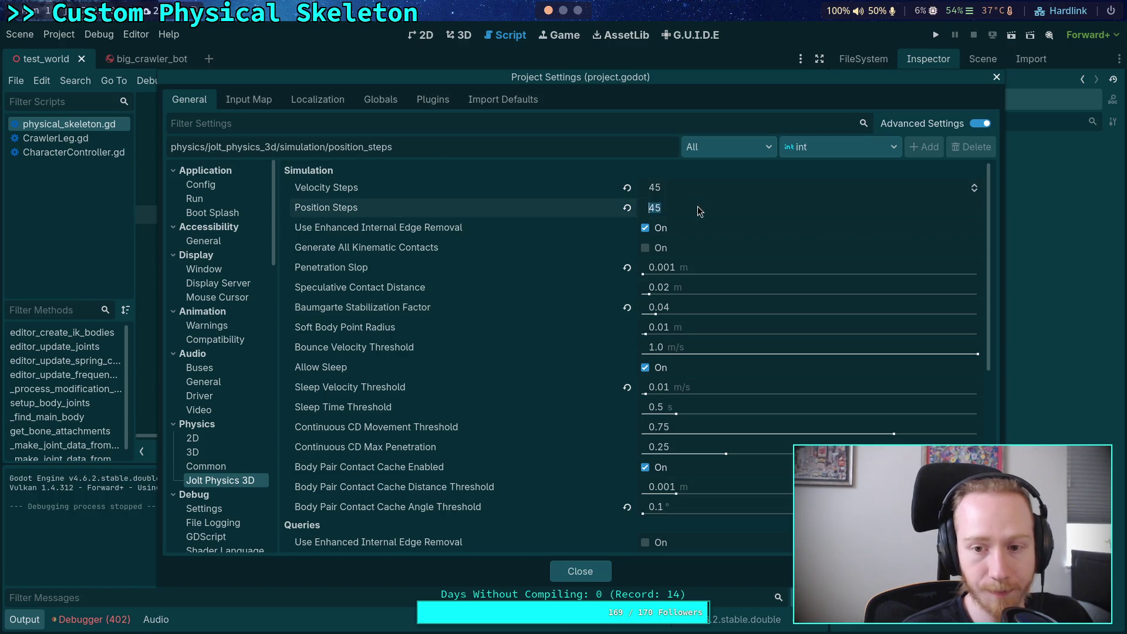
text(12)
key(Return)
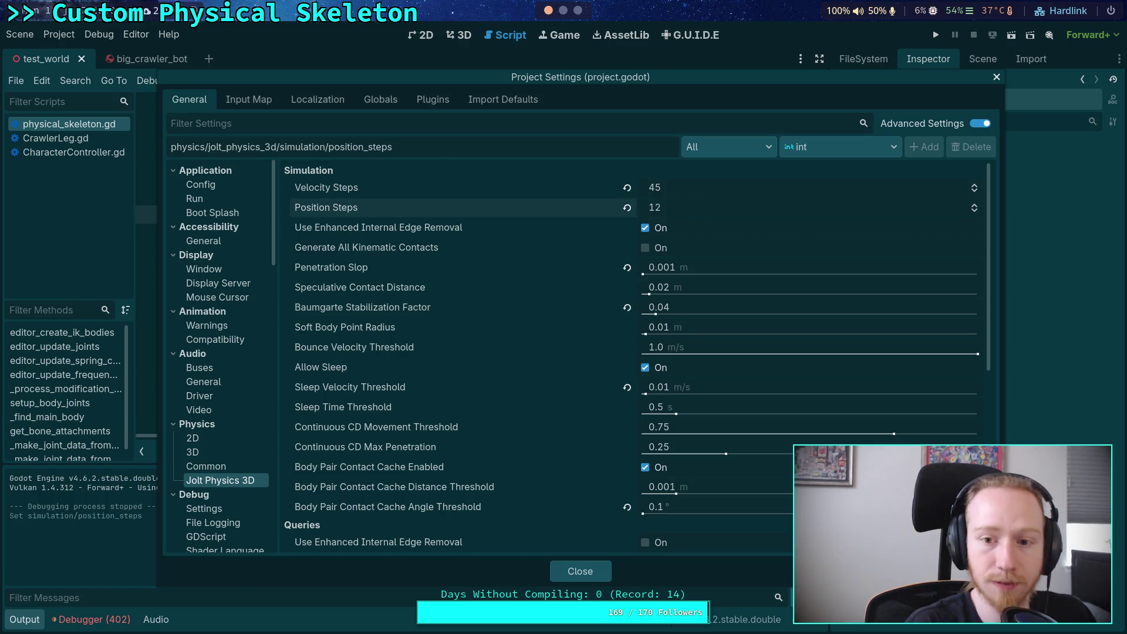
Close Project Settings, run the crawler scene with 12 position steps, and stop it
click(580, 571)
key(F5)
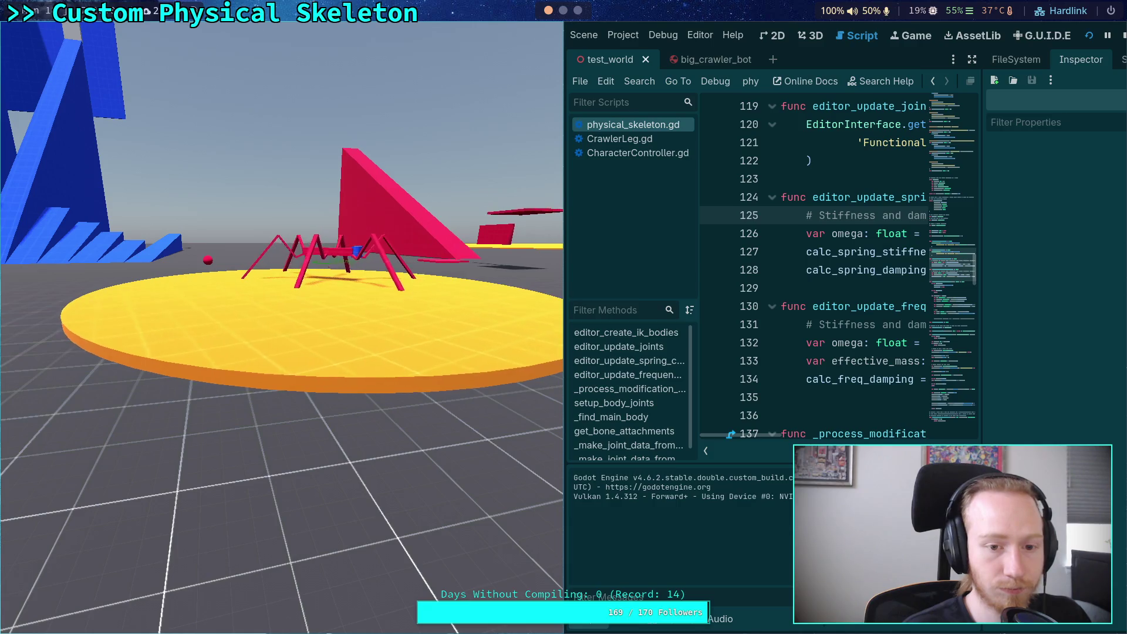
click(1123, 36)
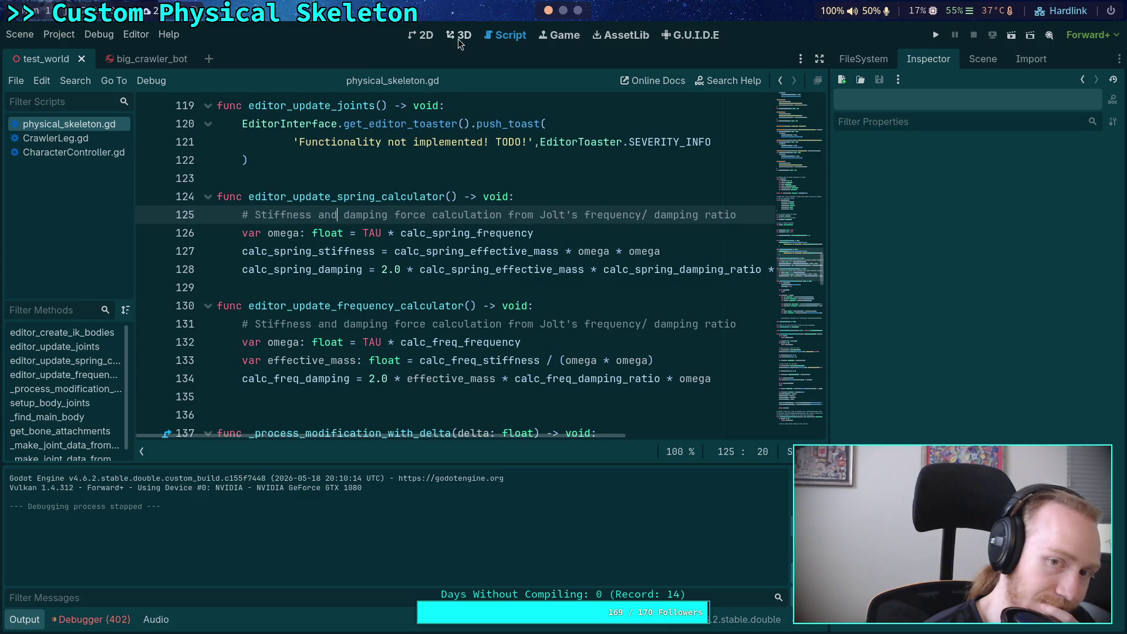
In Project Settings, set Jolt Velocity Steps to 12 and Baumgarte Stabilization Factor to 0.01
click(460, 36)
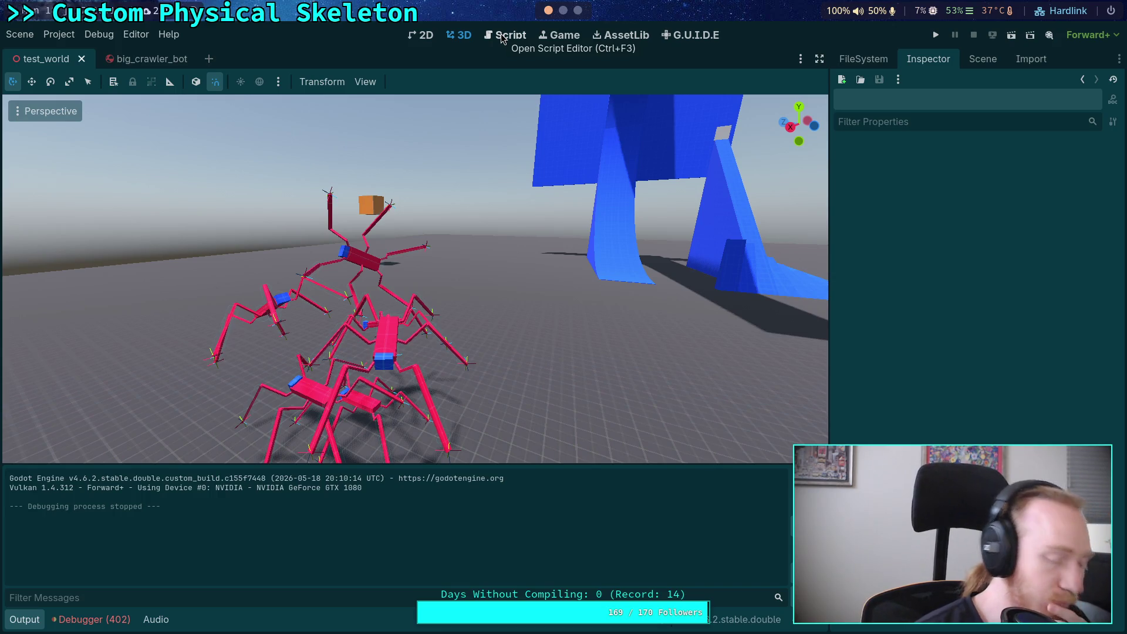
click(504, 40)
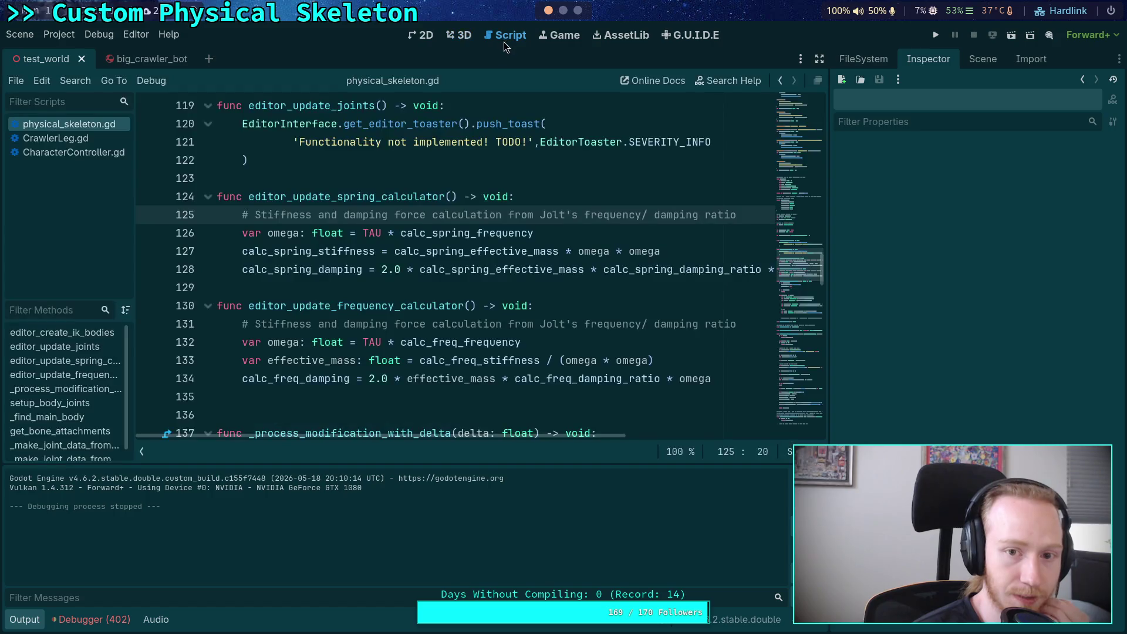
click(59, 34)
click(76, 50)
click(715, 182)
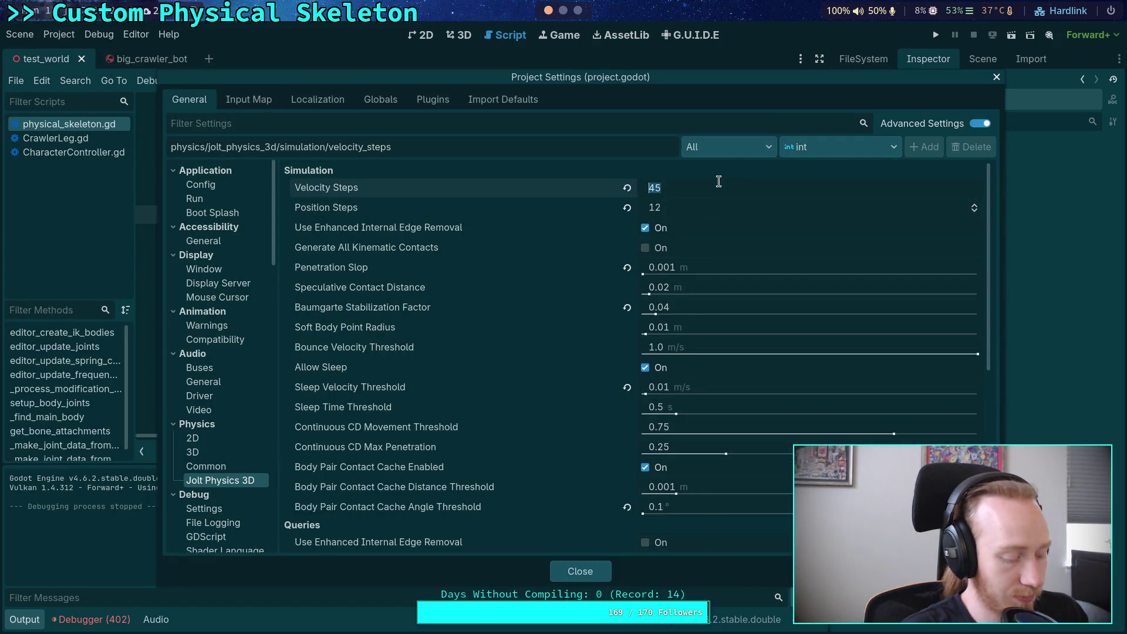
click(555, 233)
click(710, 311)
text(0.01)
key(Return)
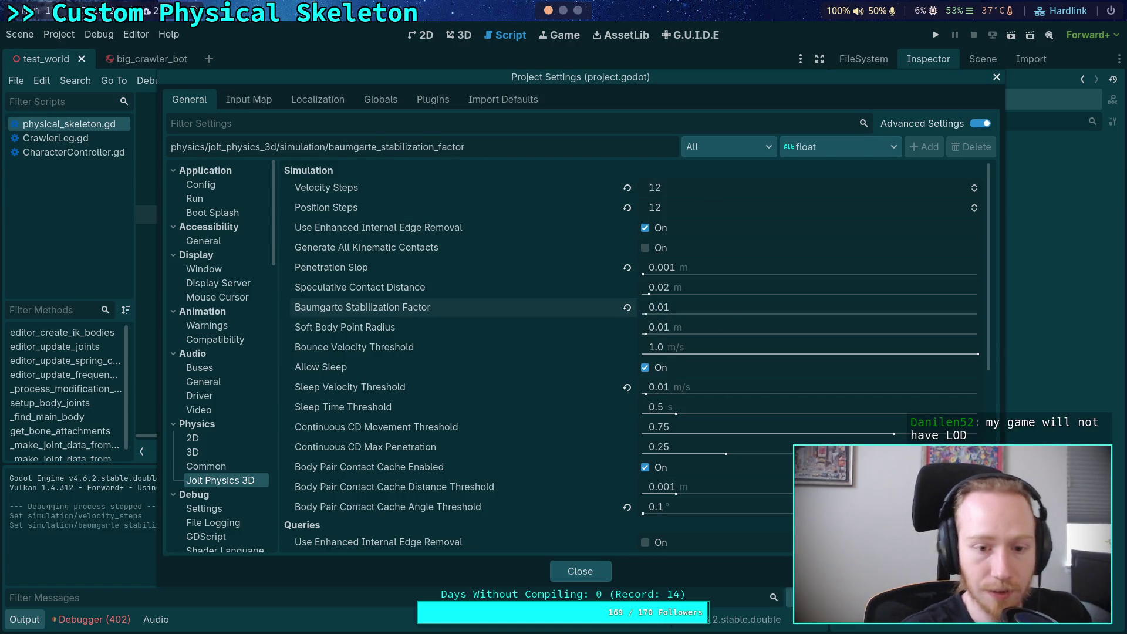
Close the settings and play-test the crawler, then stop the game
click(604, 571)
click(937, 36)
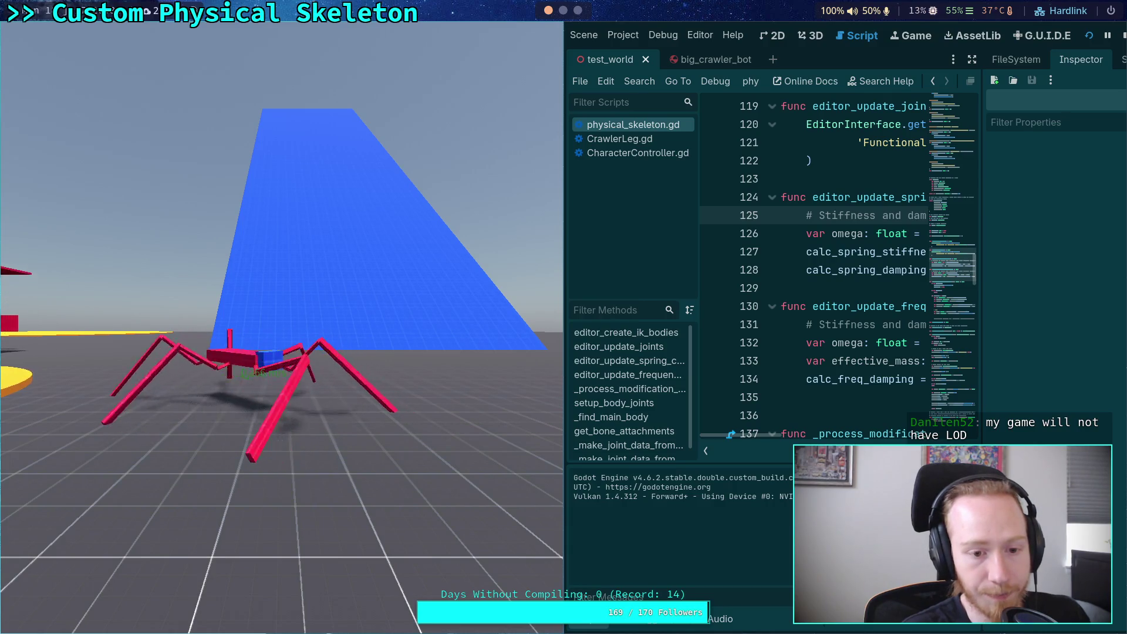
click(1124, 35)
Reopen Project Settings to check the physics values, then close it and dismiss the Project menu
click(59, 34)
click(76, 51)
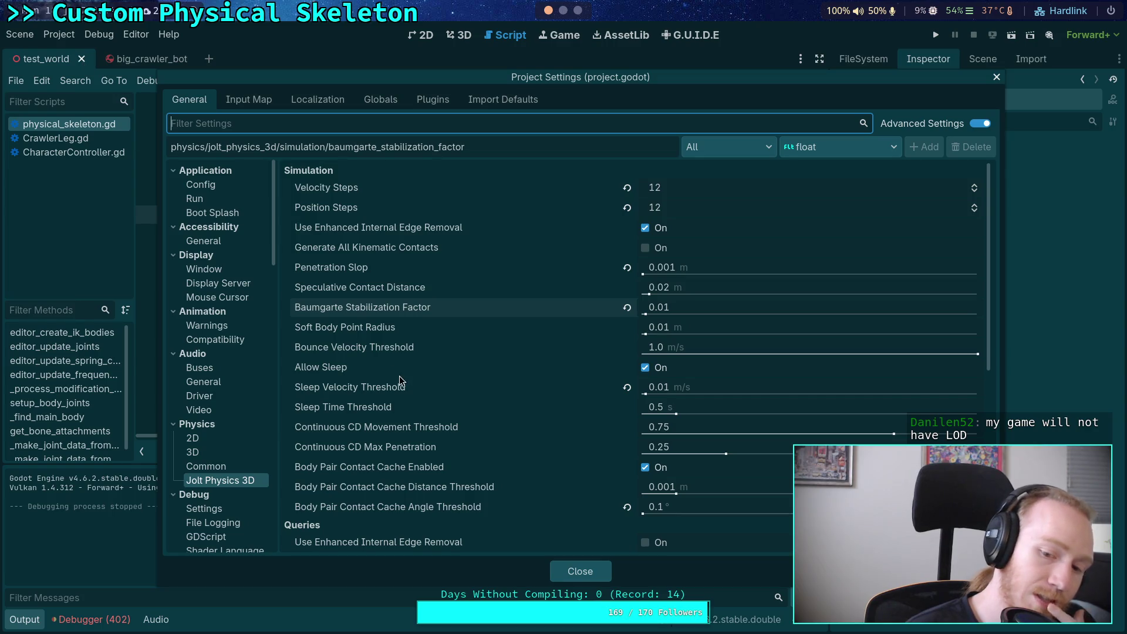
click(580, 573)
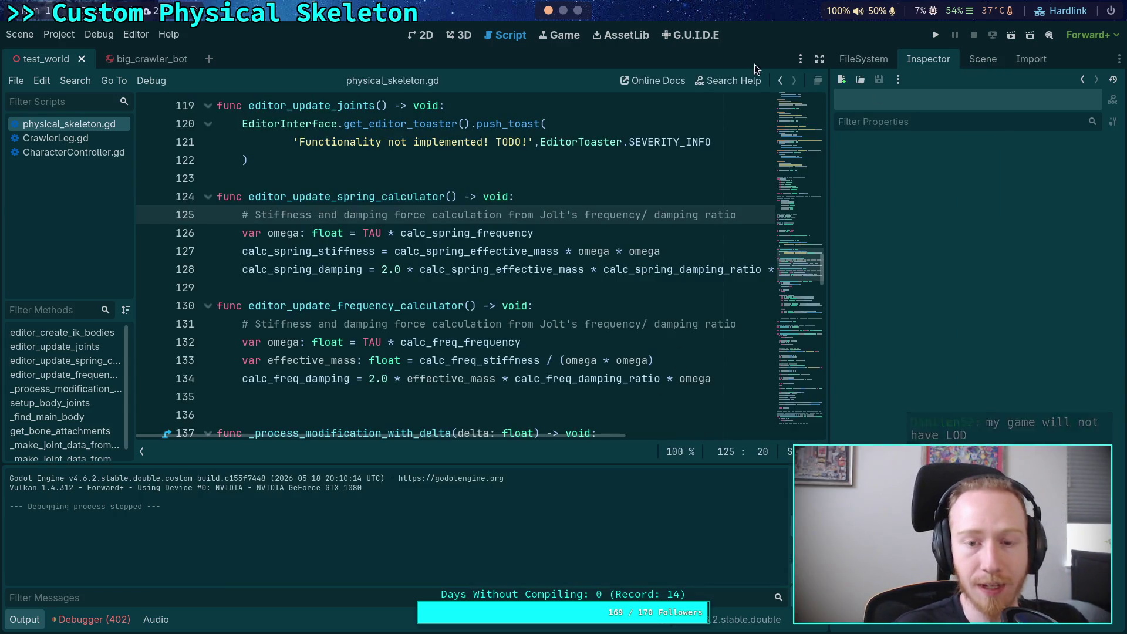
click(47, 36)
mouse_move(168, 34)
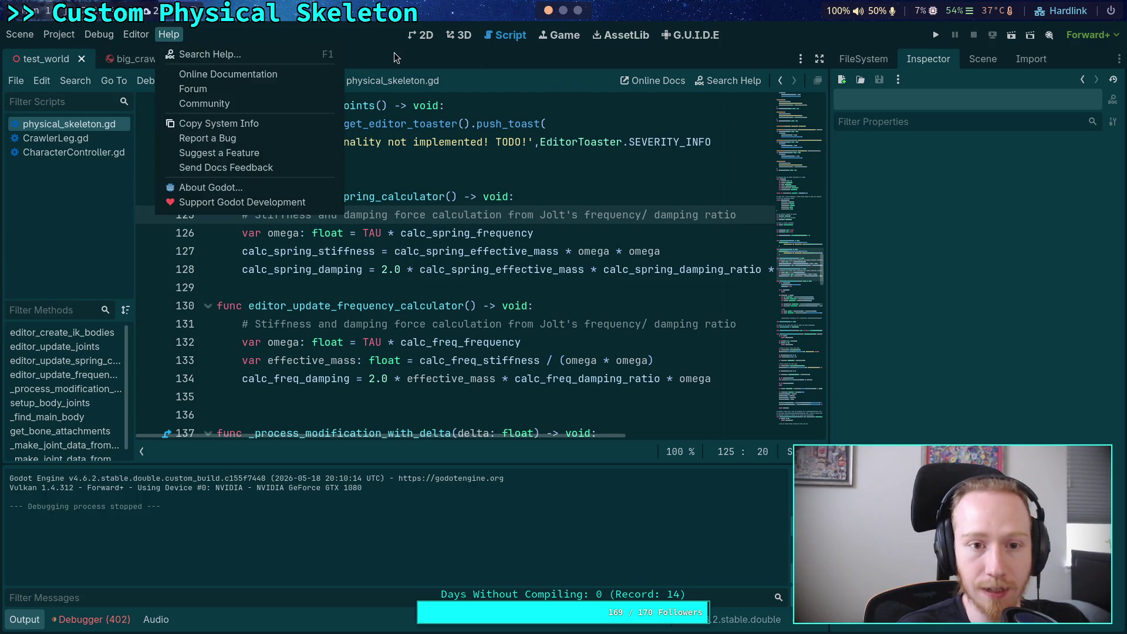
click(395, 56)
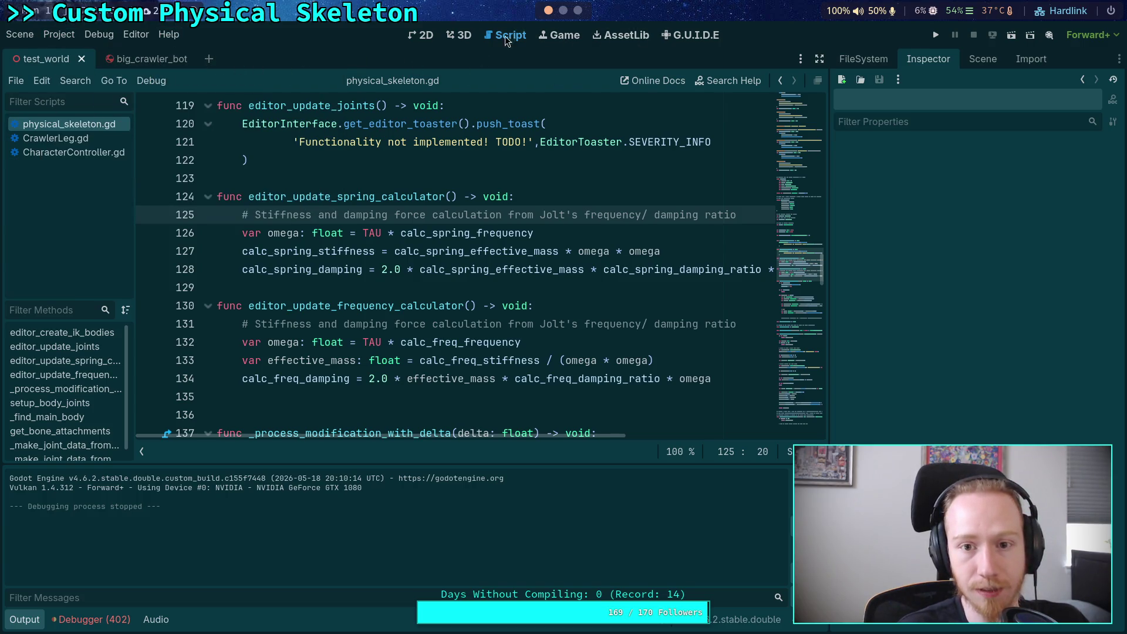
Box-select the six crawler bots in the 3D view and run the game, saving the scene
click(461, 38)
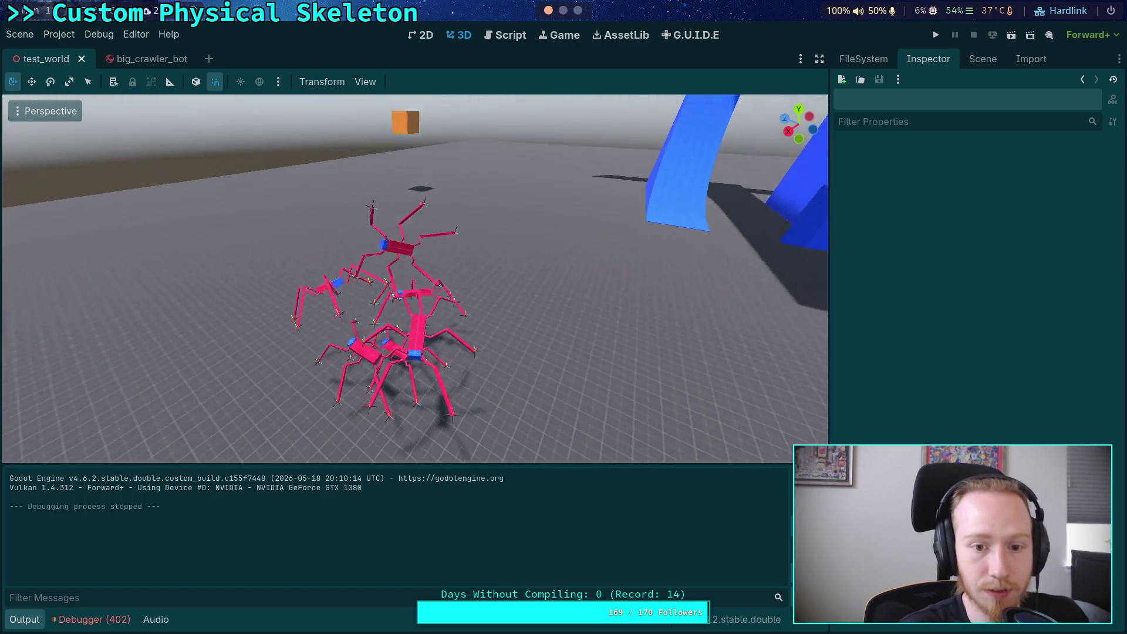
mouse_move(276, 169)
mouse_down()
mouse_move(566, 423)
mouse_move(546, 394)
mouse_up()
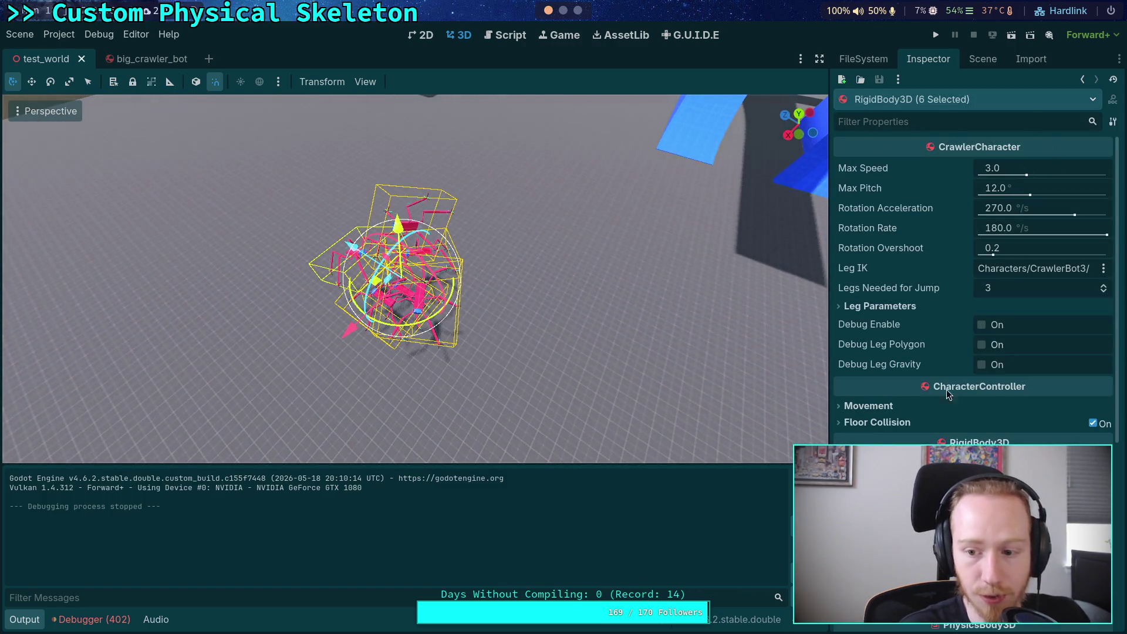
scroll(947, 390, down, 3)
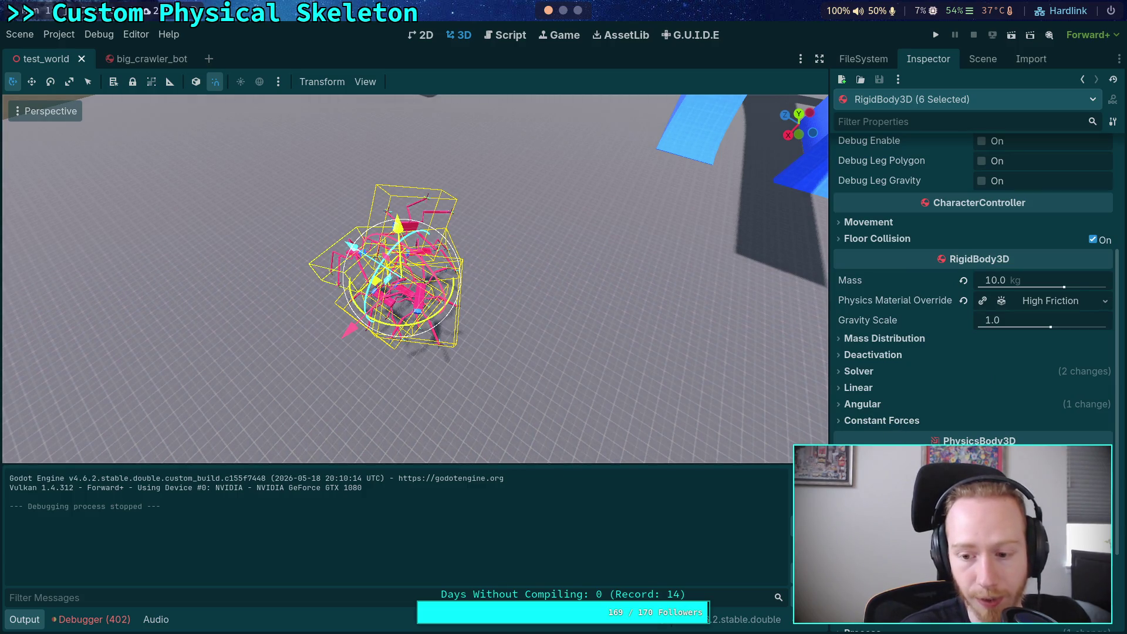
scroll(973, 282, down, 2)
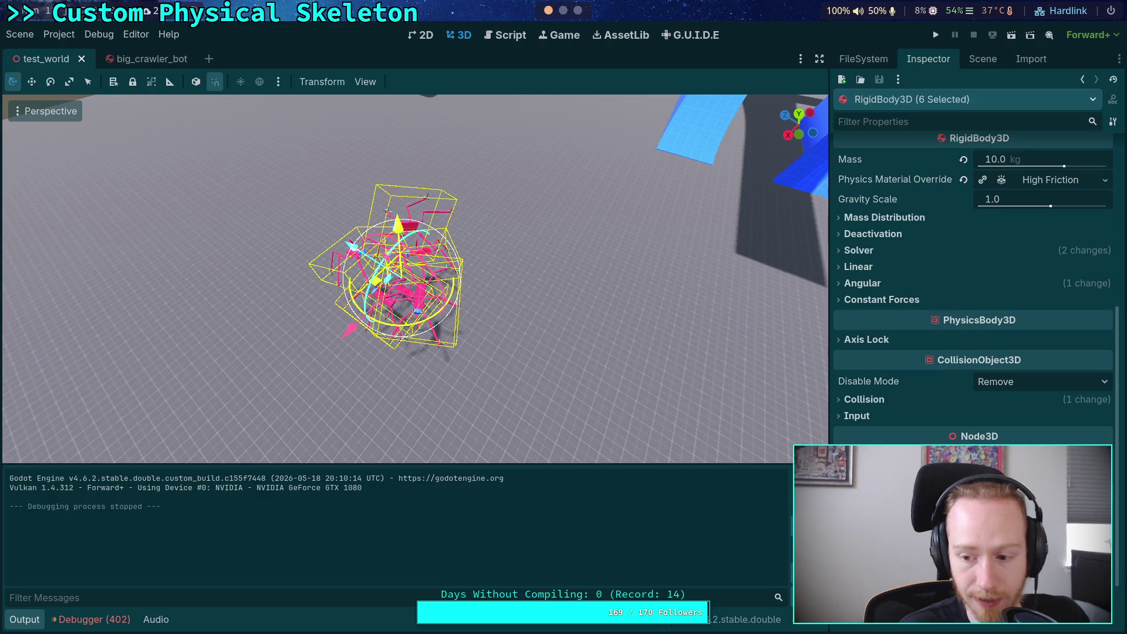
click(935, 36)
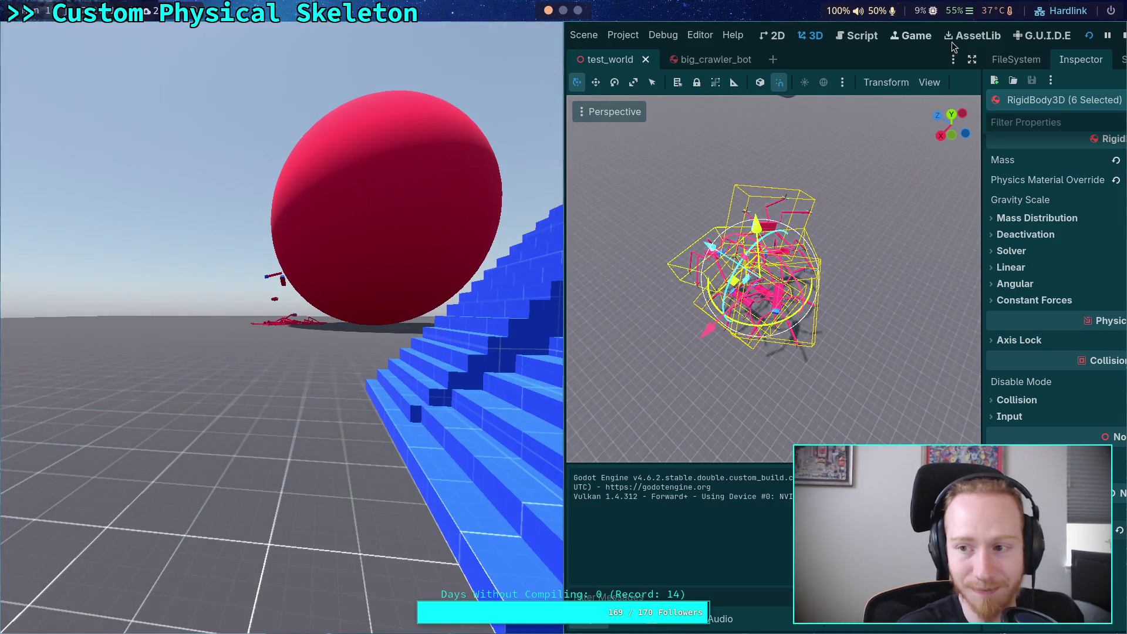
Stop the game, change the six bots' Process Mode with Disable Mode kept as Remove, and show the Scene dock
click(1123, 36)
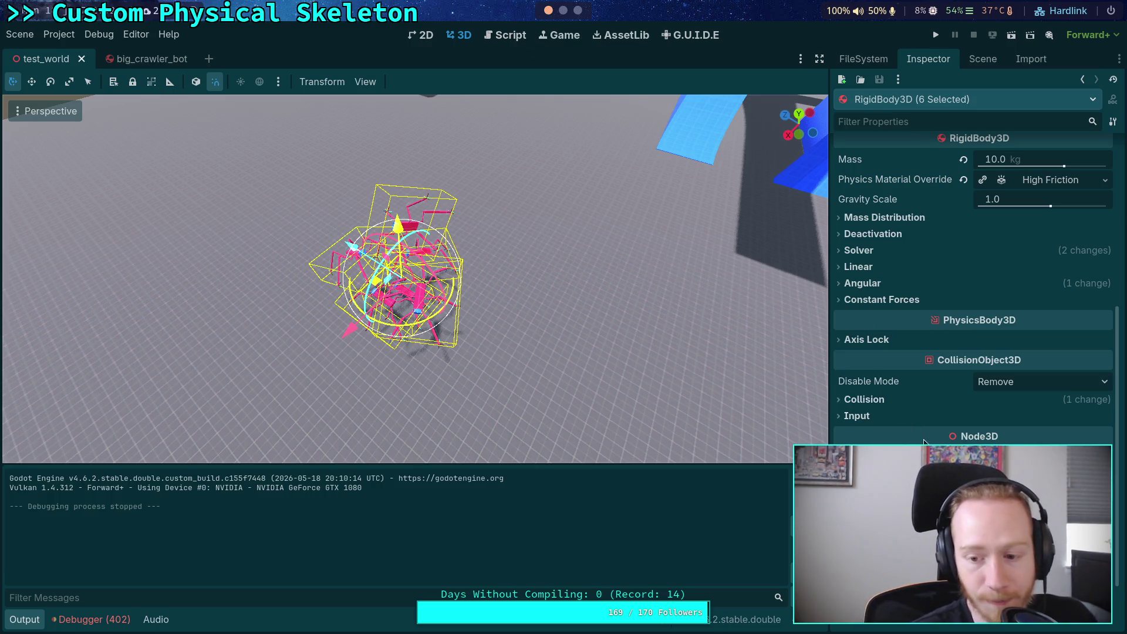
mouse_move(951, 493)
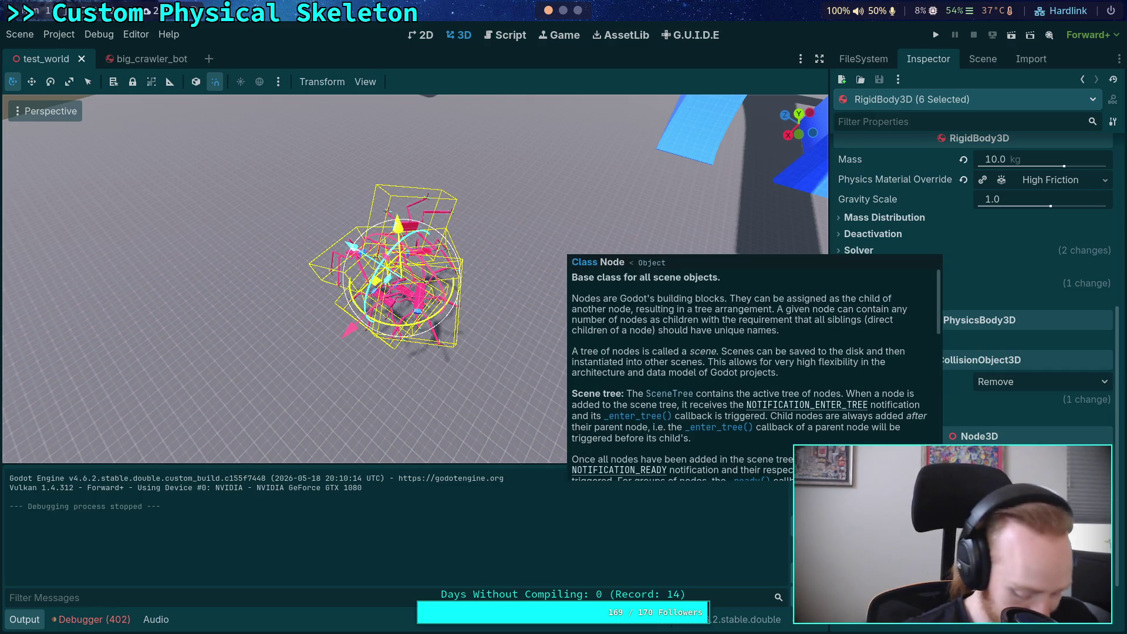
click(951, 528)
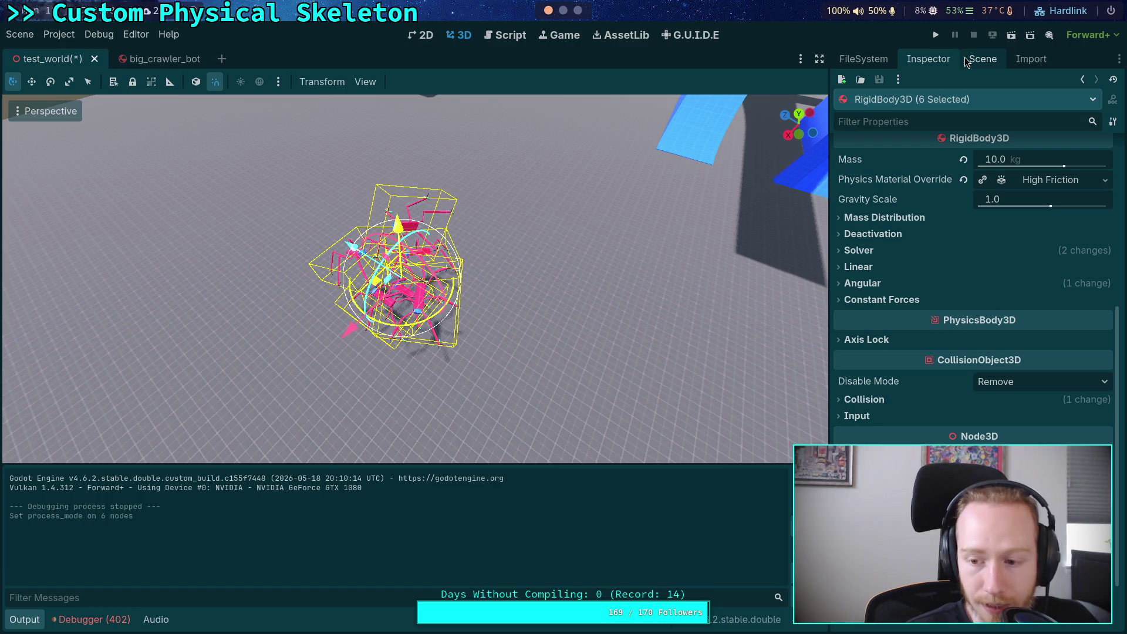
click(1024, 383)
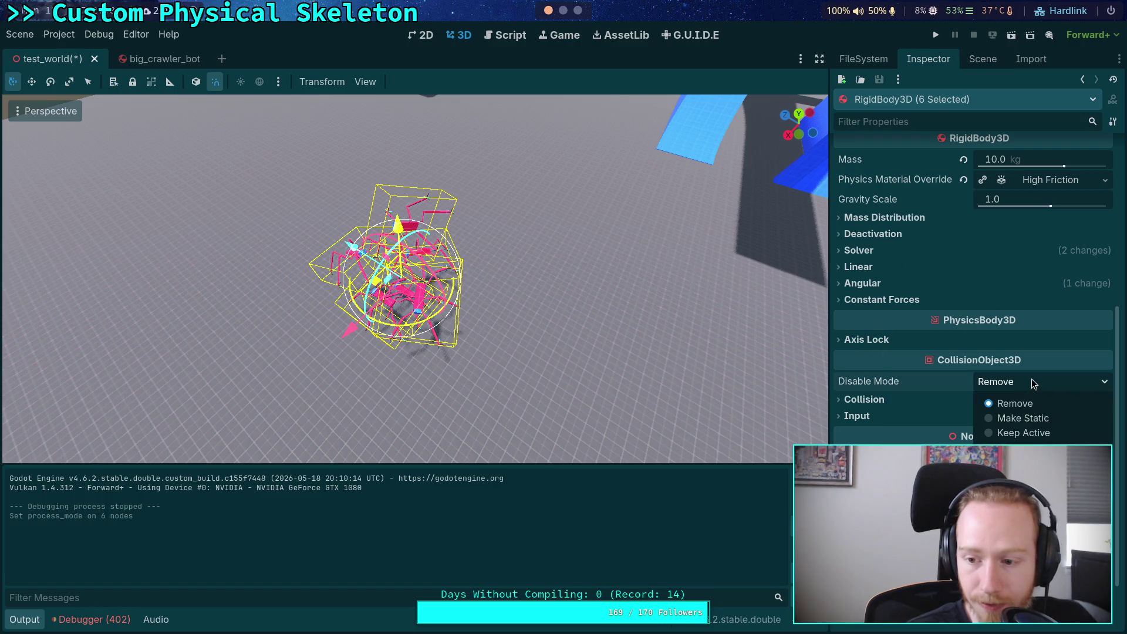
click(1031, 378)
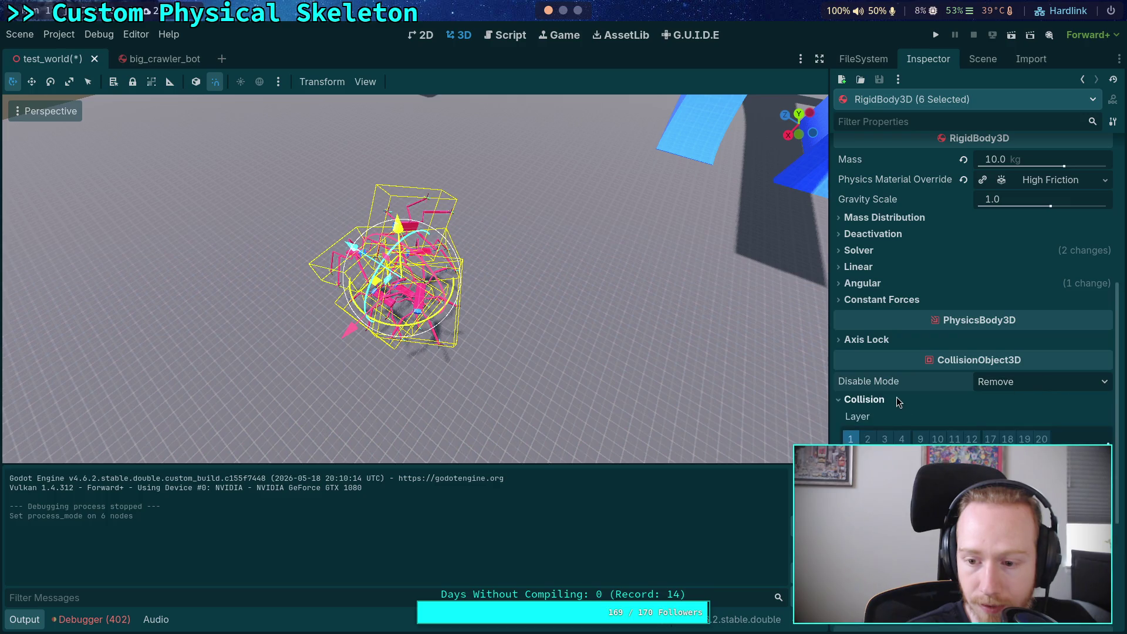
click(983, 58)
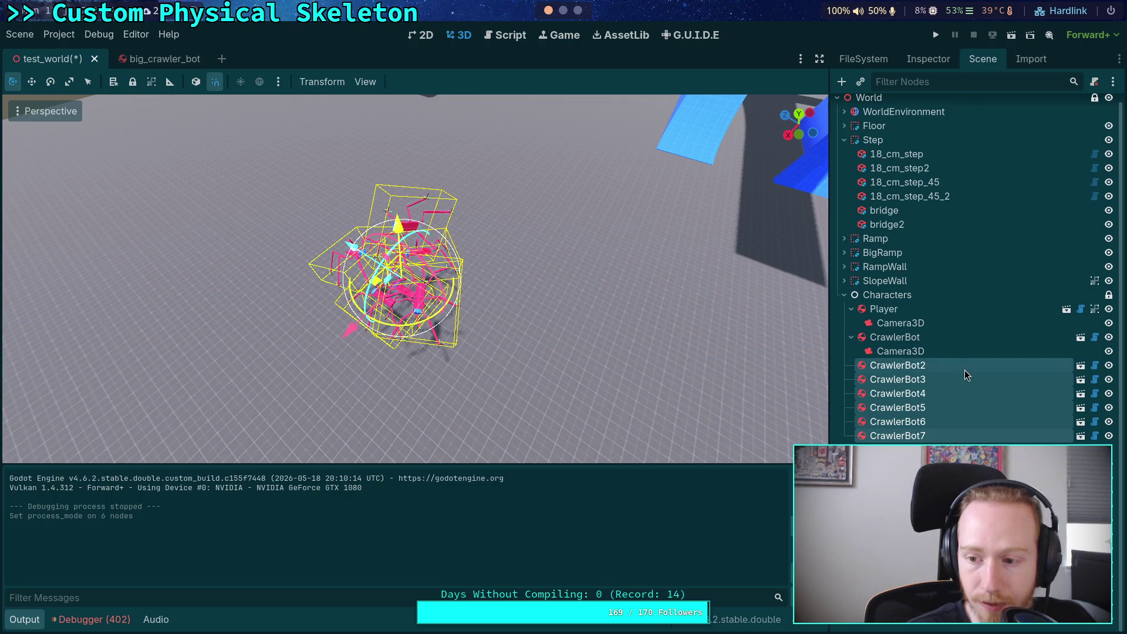
Hide CrawlerBot2–CrawlerBot7 and test-run the world, then stop it
double_click(1109, 378)
click(1108, 378)
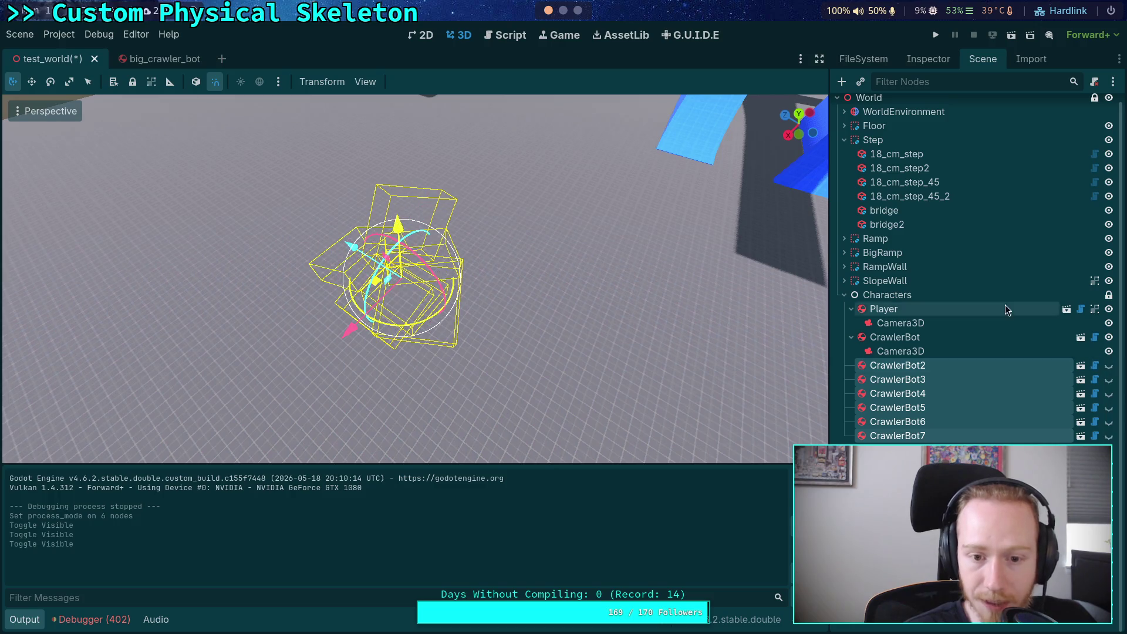
click(936, 36)
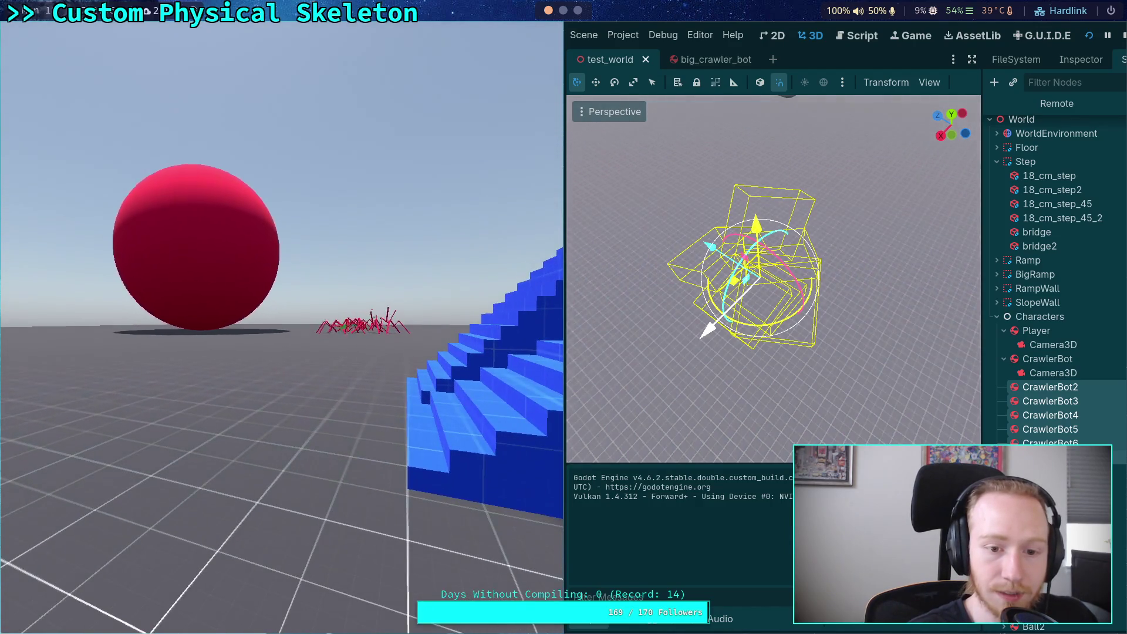
click(1123, 37)
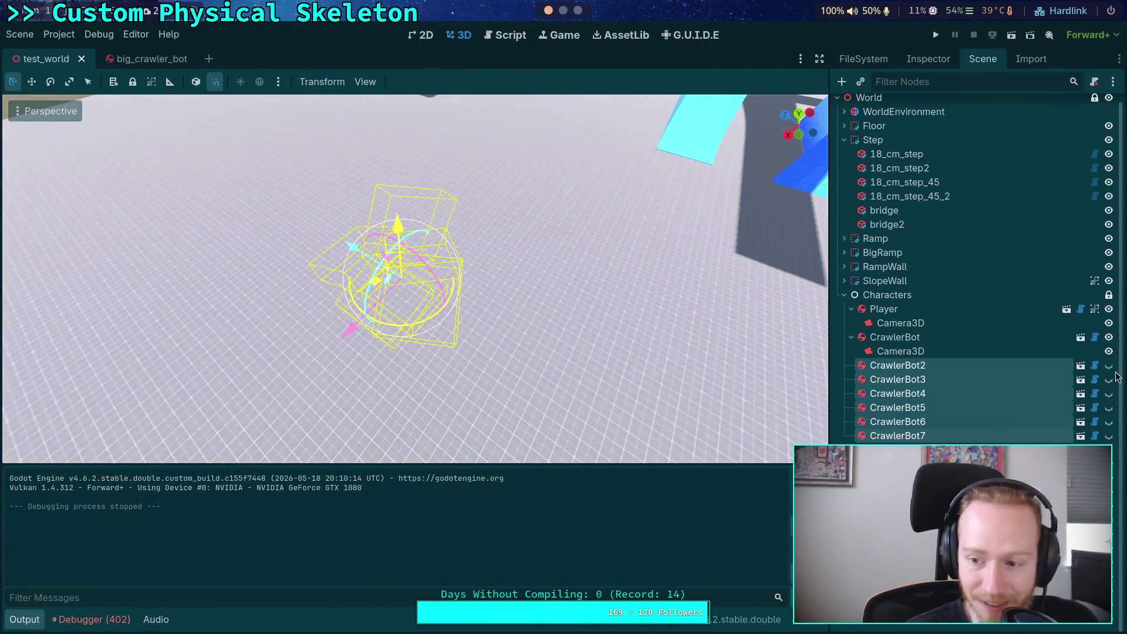
Make the crawler bots visible again and open physical_skeleton.gd in the script editor
click(1109, 374)
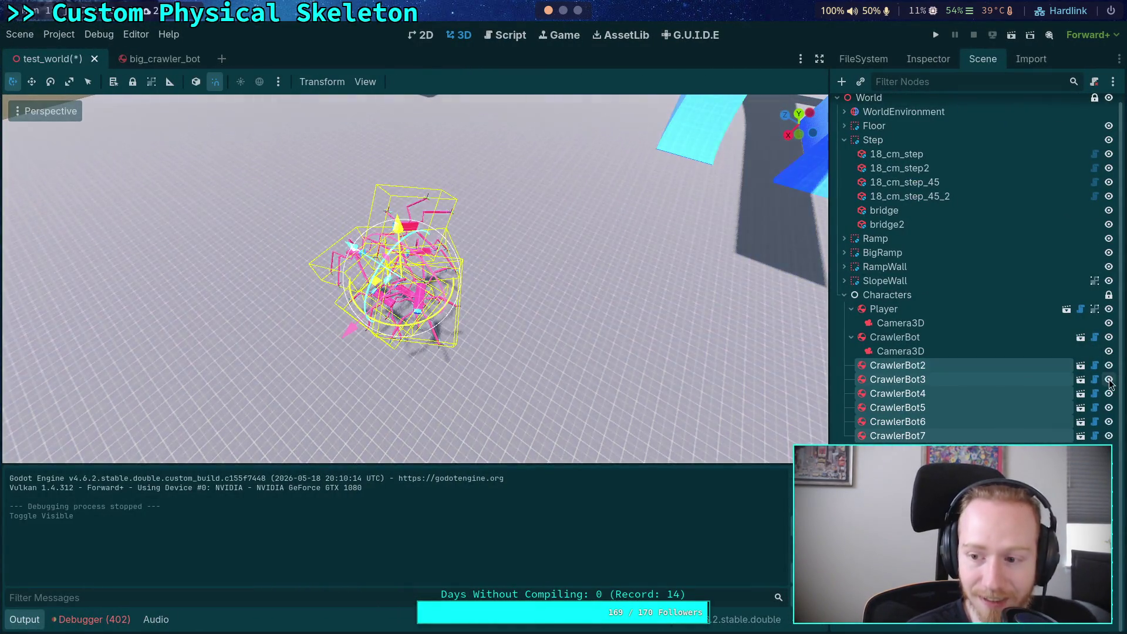
click(1109, 375)
click(1109, 376)
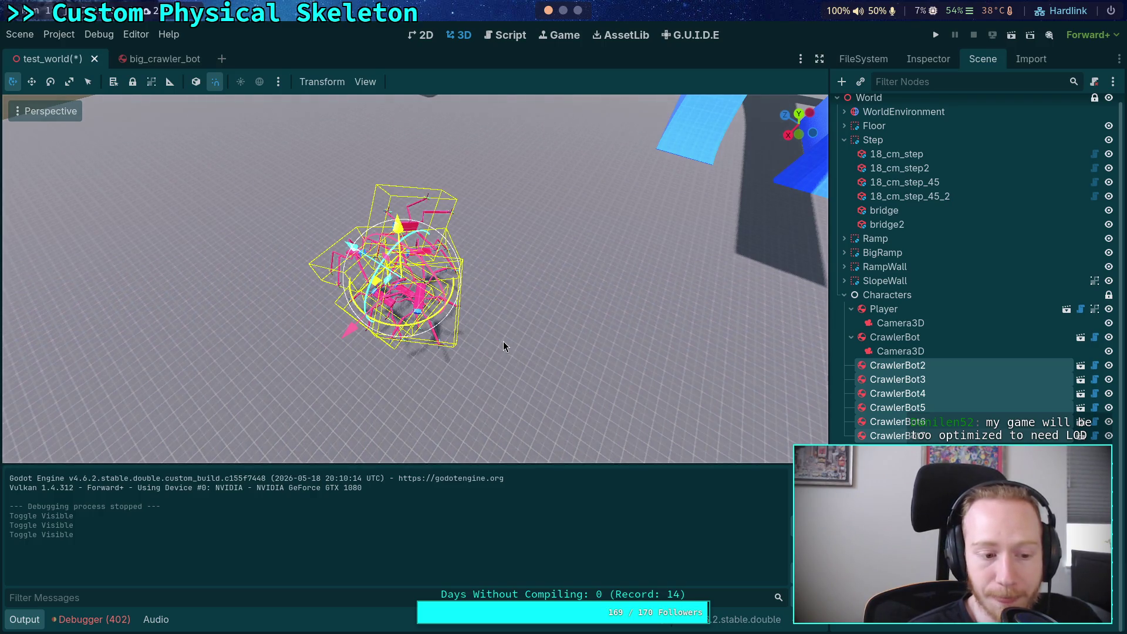
mouse_move(555, 349)
mouse_down()
mouse_move(259, 273)
mouse_move(305, 262)
mouse_move(372, 287)
mouse_up()
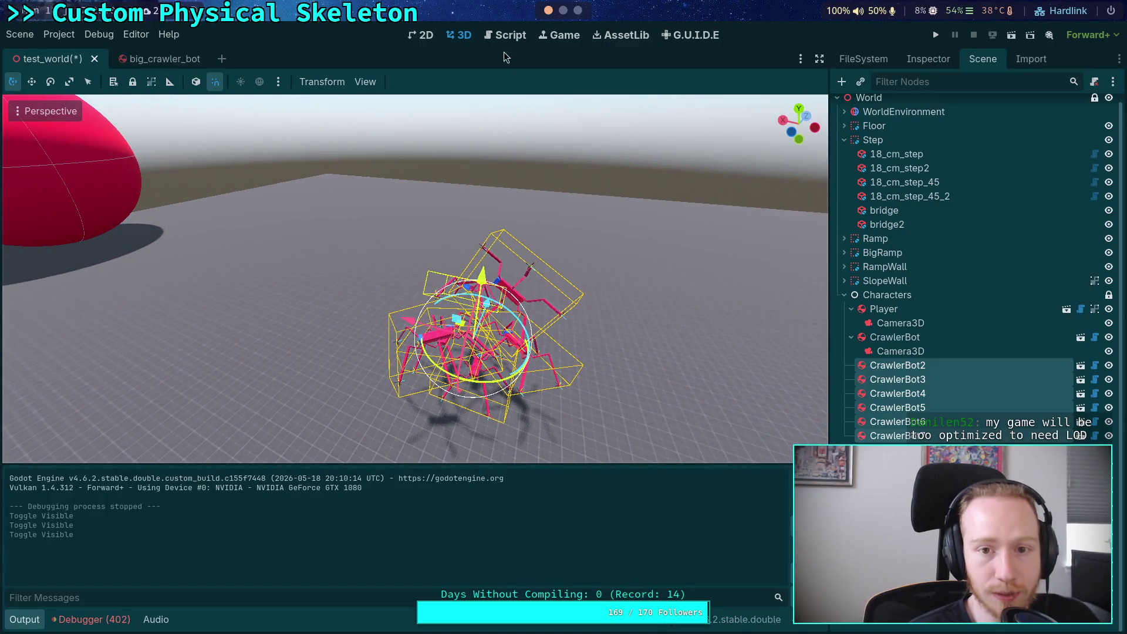
click(501, 38)
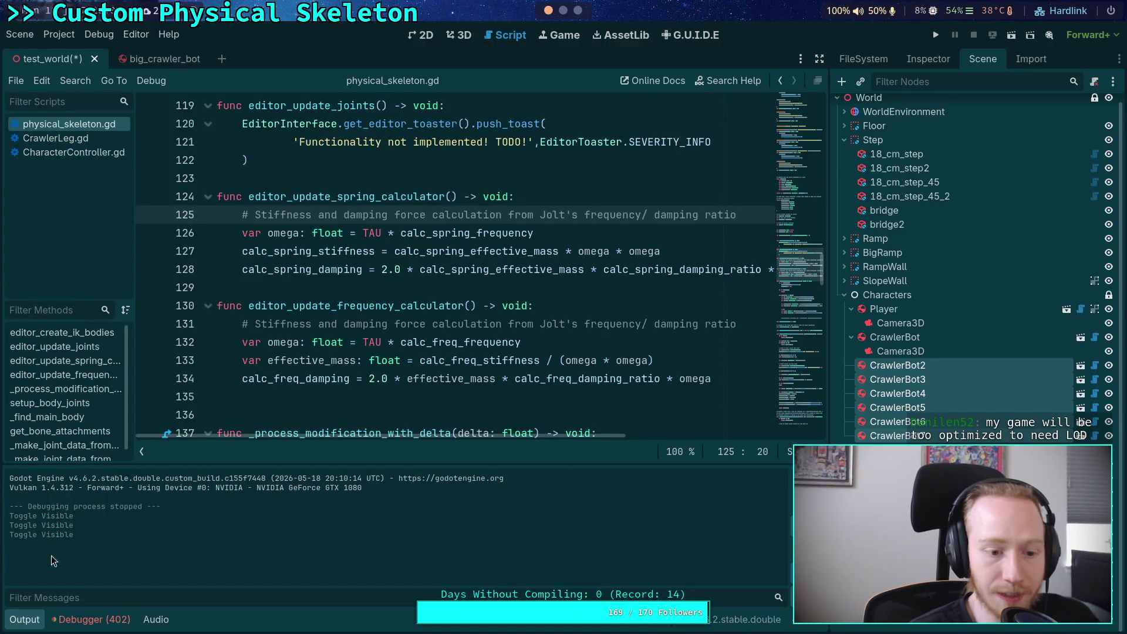
Collapse the Output panel and unfold the setup_body_joints function in physical_skeleton.gd
click(24, 620)
scroll(389, 404, up, 5)
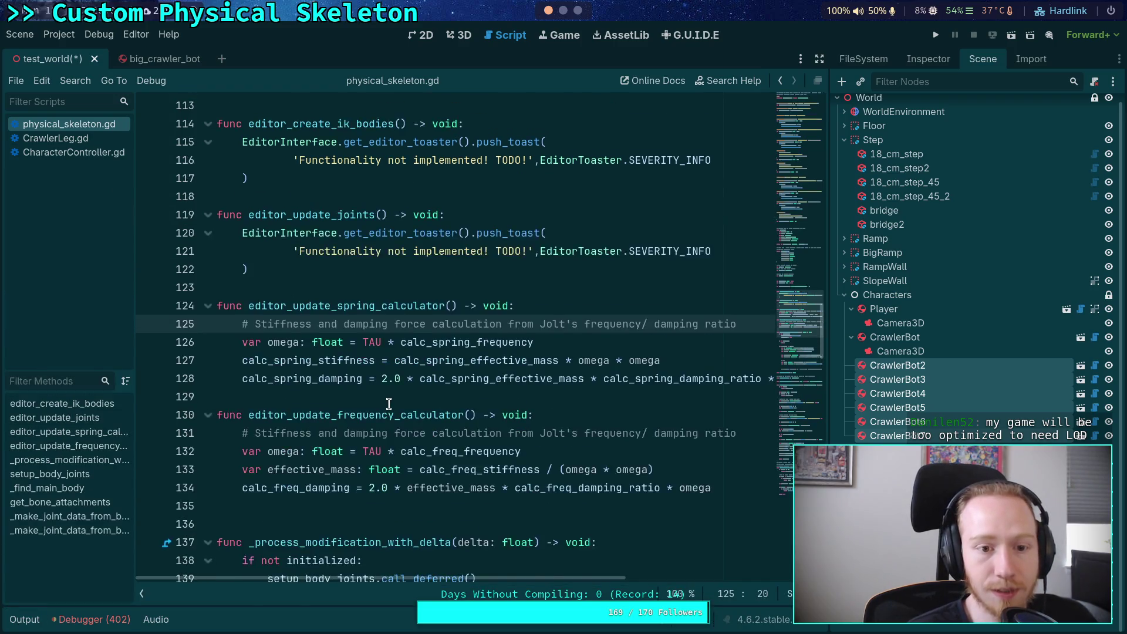
scroll(384, 408, down, 10)
scroll(383, 411, down, 7)
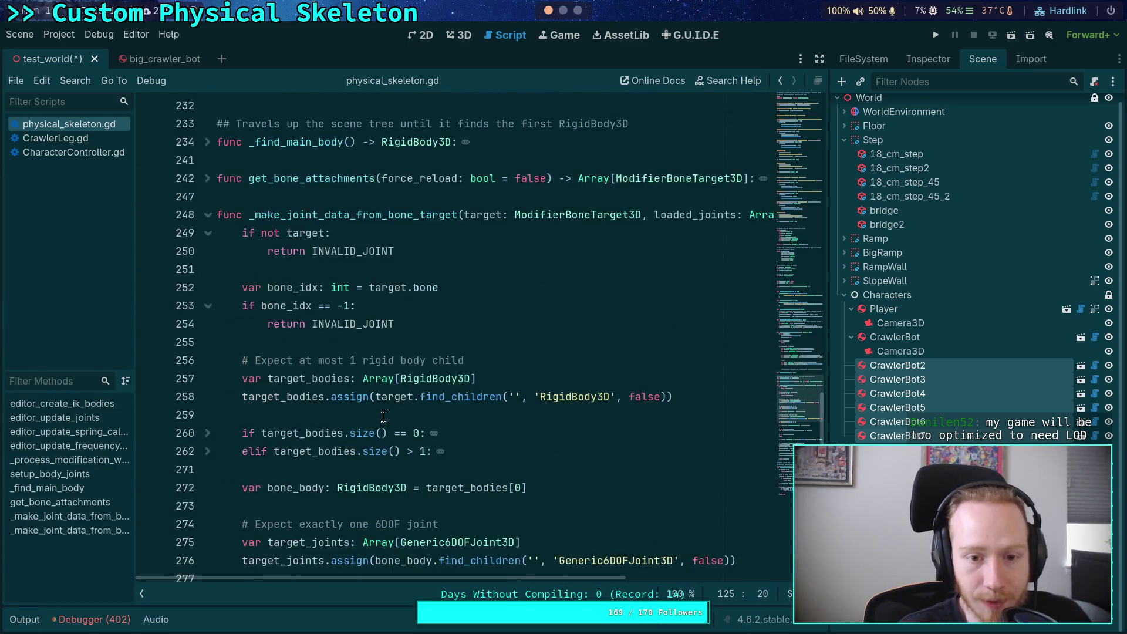
scroll(383, 410, up, 4)
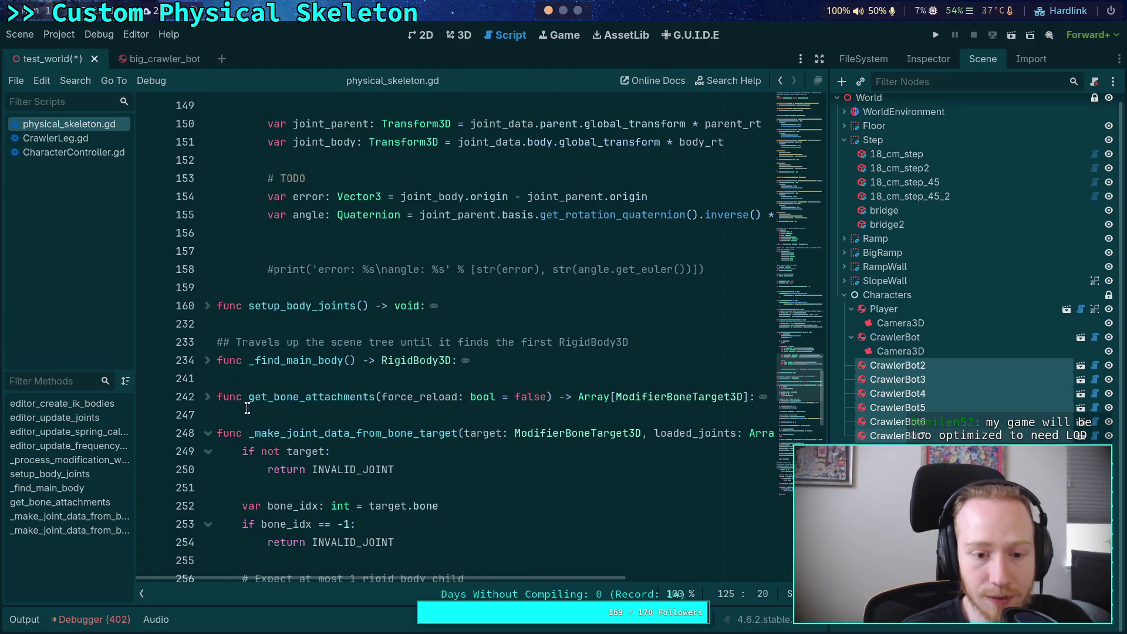
scroll(234, 389, up, 3)
scroll(324, 385, up, 5)
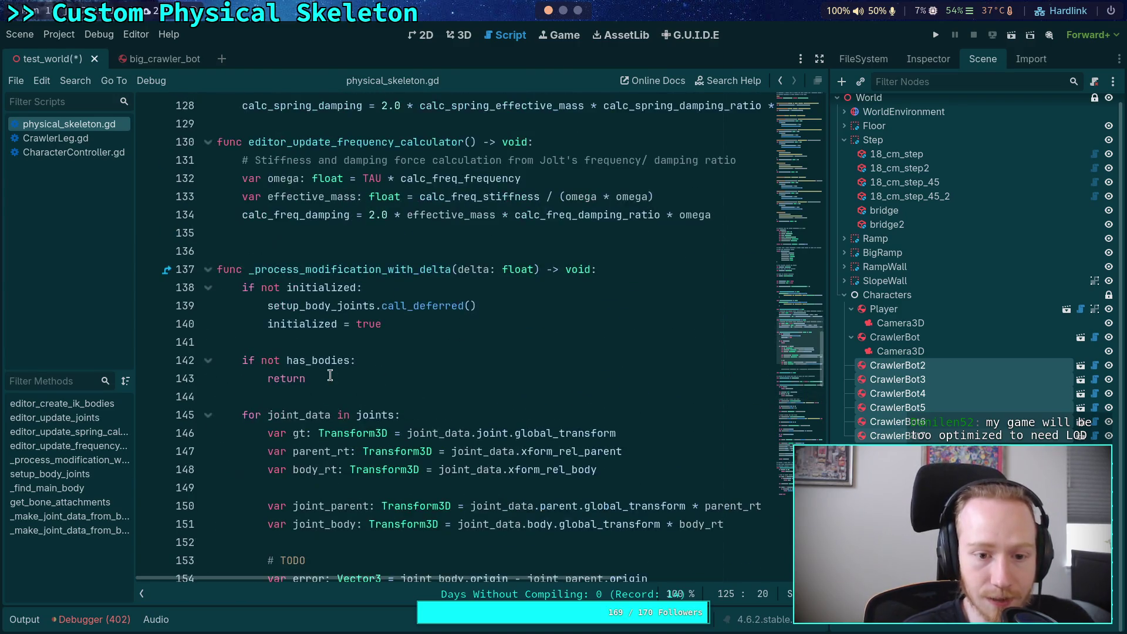
scroll(323, 385, down, 8)
click(209, 307)
Review the joint setup code and place the caret on the 'Update all joint paths' comment
scroll(447, 367, down, 19)
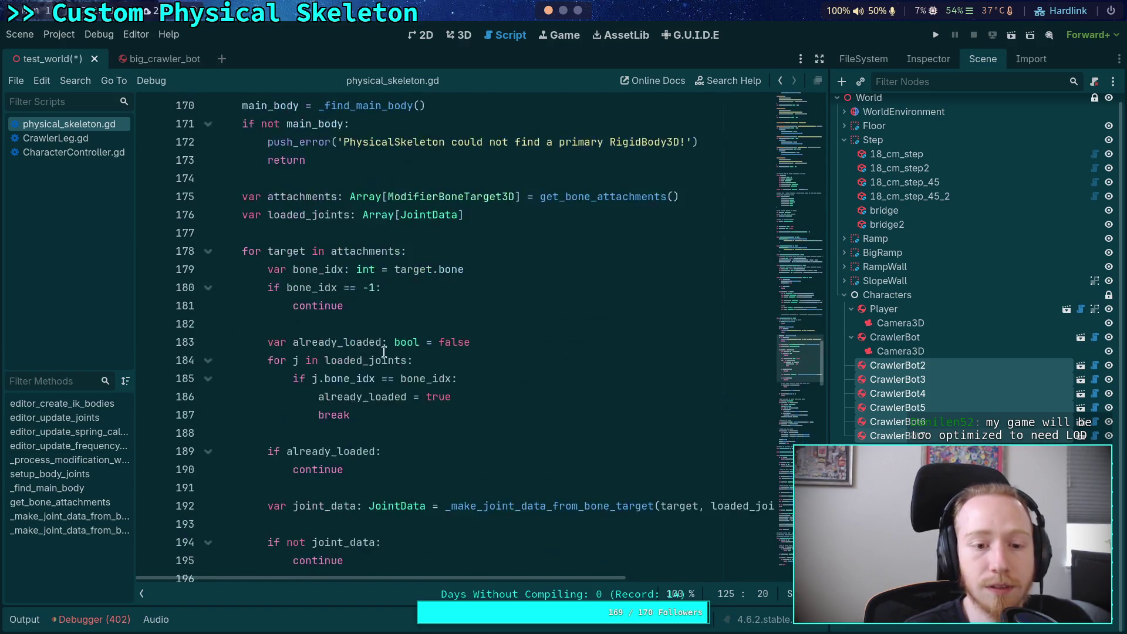
scroll(447, 367, down, 3)
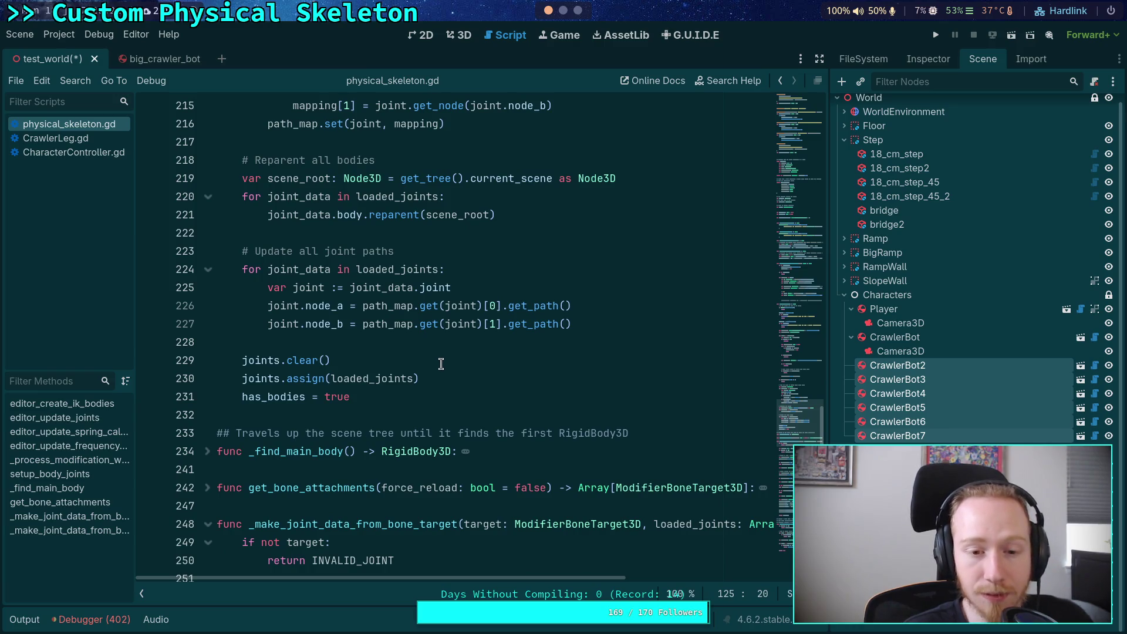
scroll(441, 364, up, 1)
scroll(472, 373, up, 1)
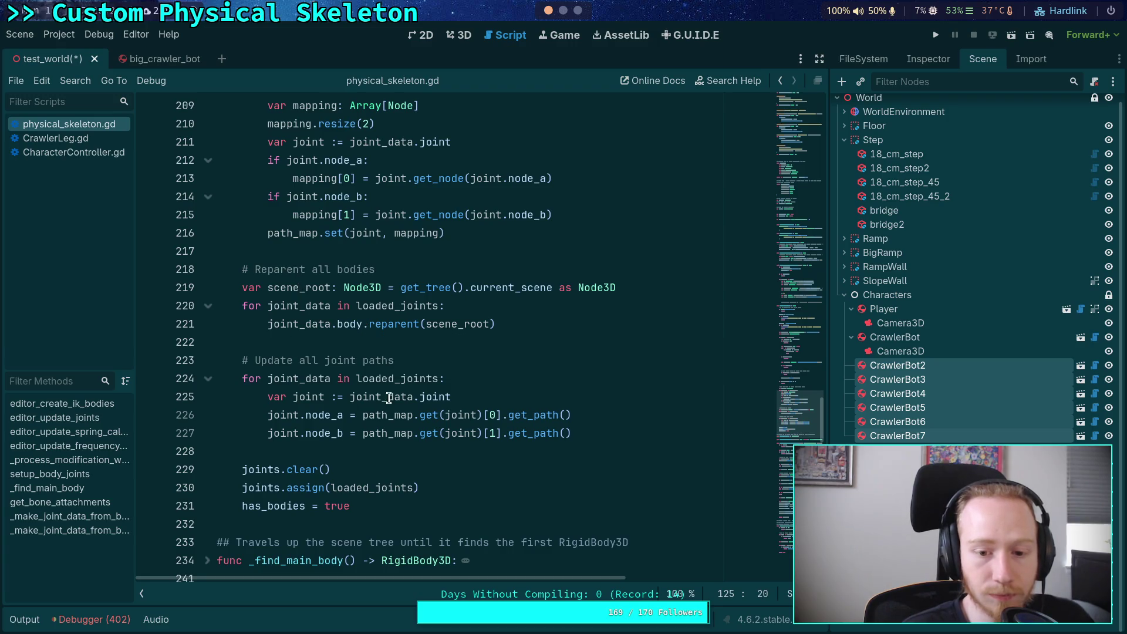
scroll(397, 353, up, 3)
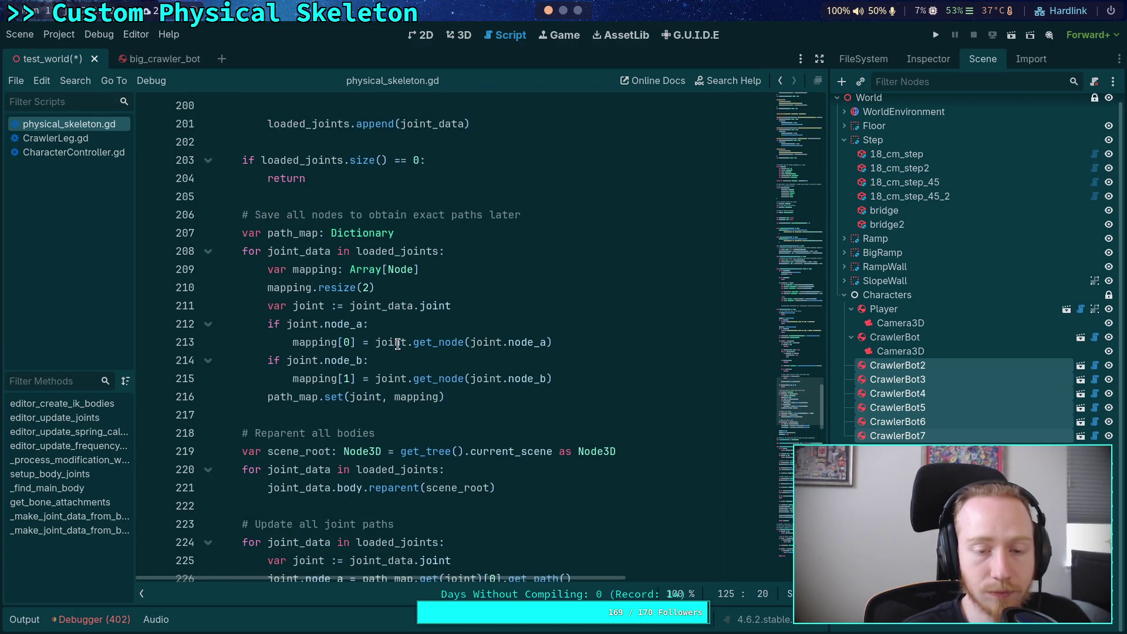
scroll(398, 344, down, 2)
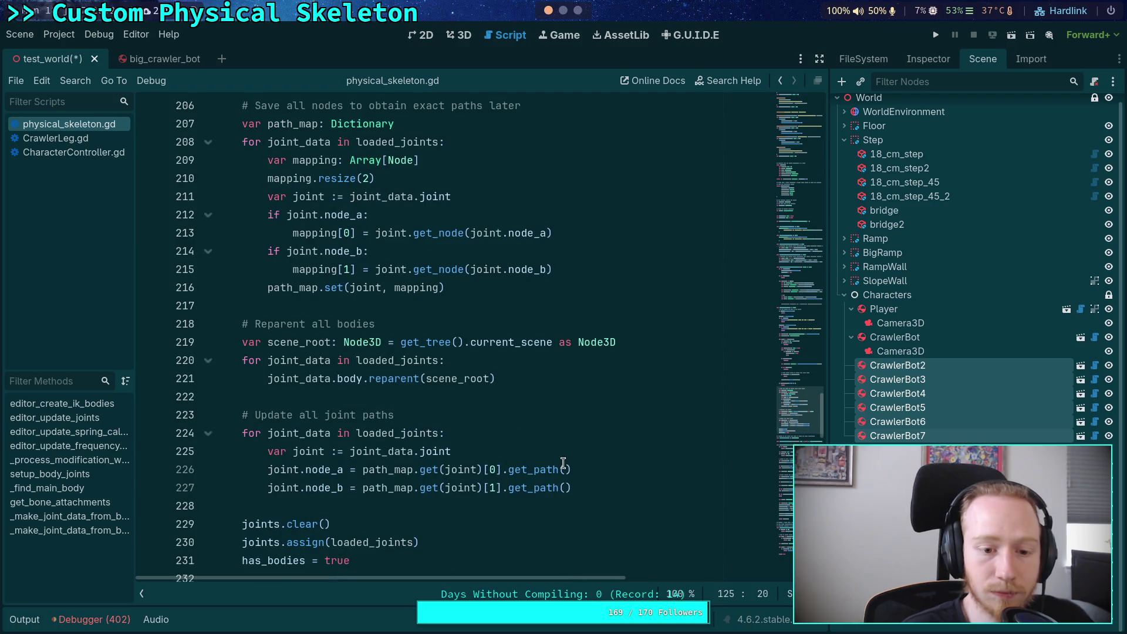
click(632, 488)
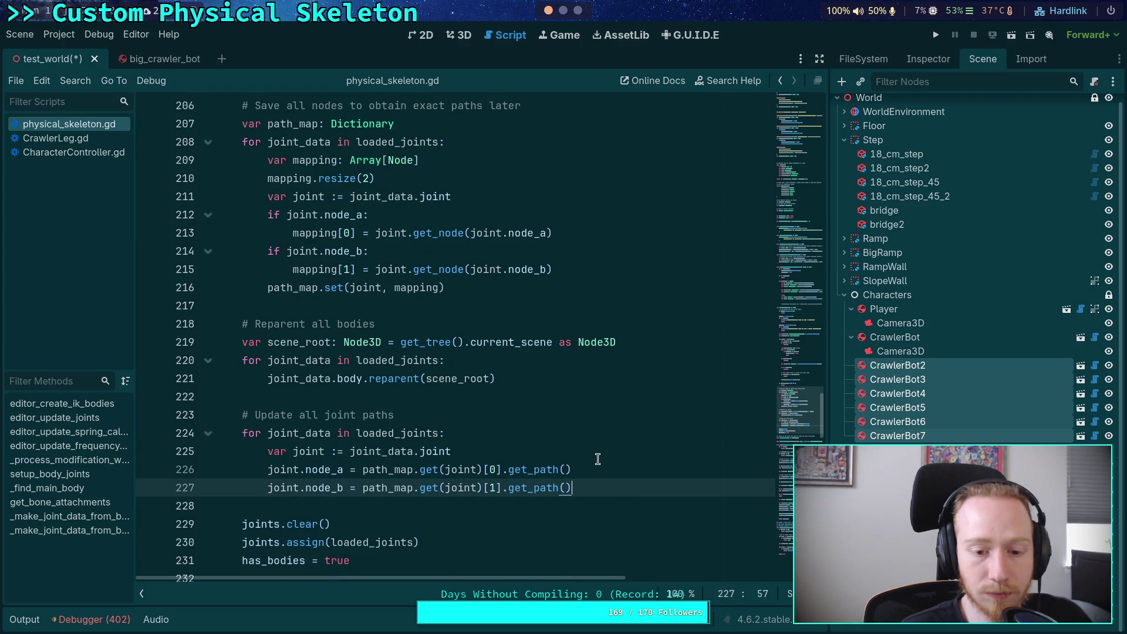
click(403, 415)
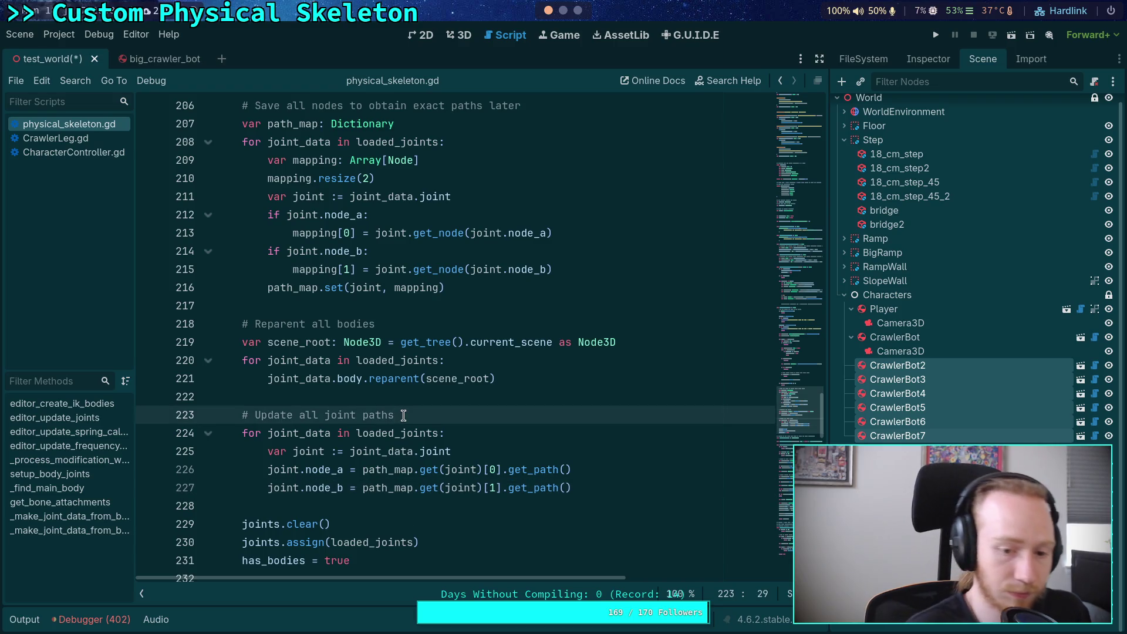
Move the joint-path comment below the loop header and indent it into the loop body
key(alt+Down)
click(242, 433)
key(Tab)
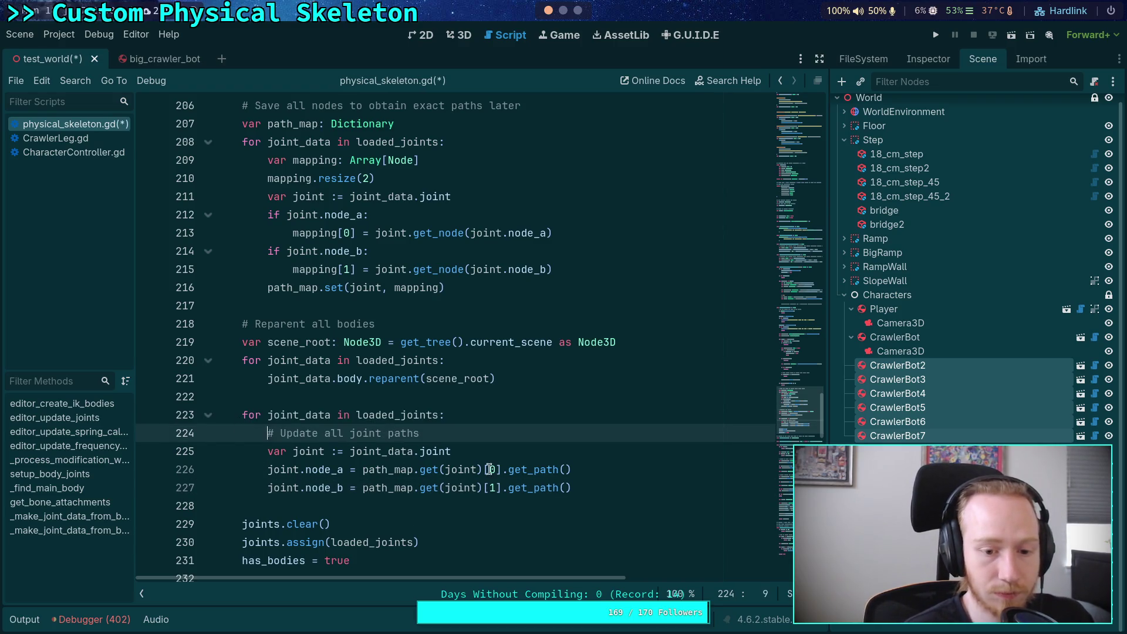
Add a 'Copy processing state to bodies and joints' comment after line 227, trying then deleting a var mode line
click(601, 481)
key(Return)
key(Return)
text(#)
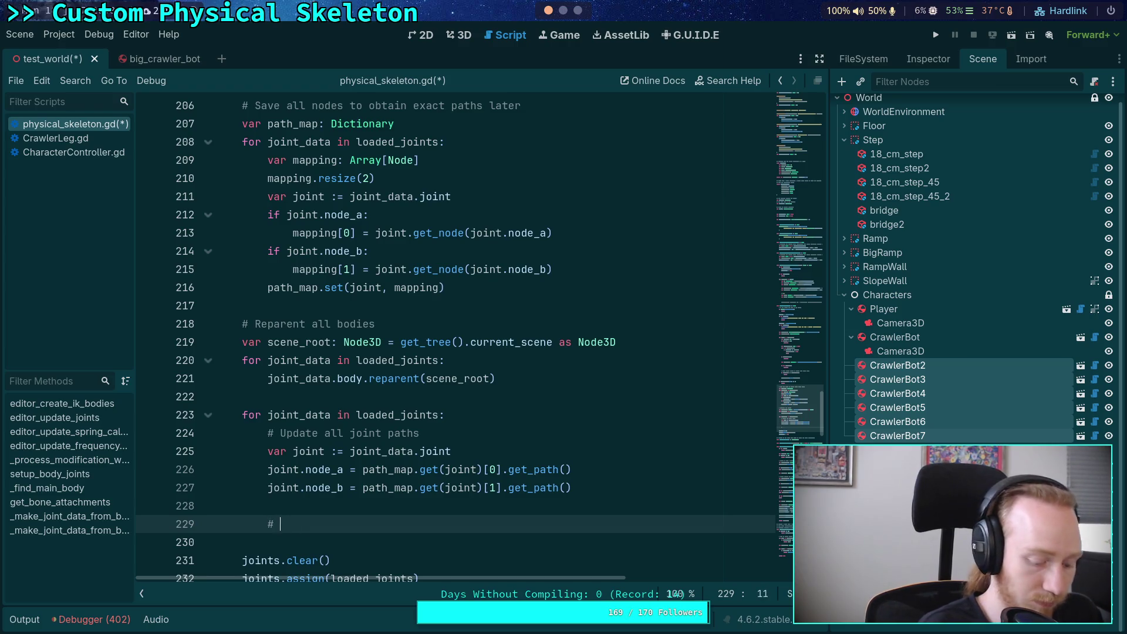
text(Copy processing stato)
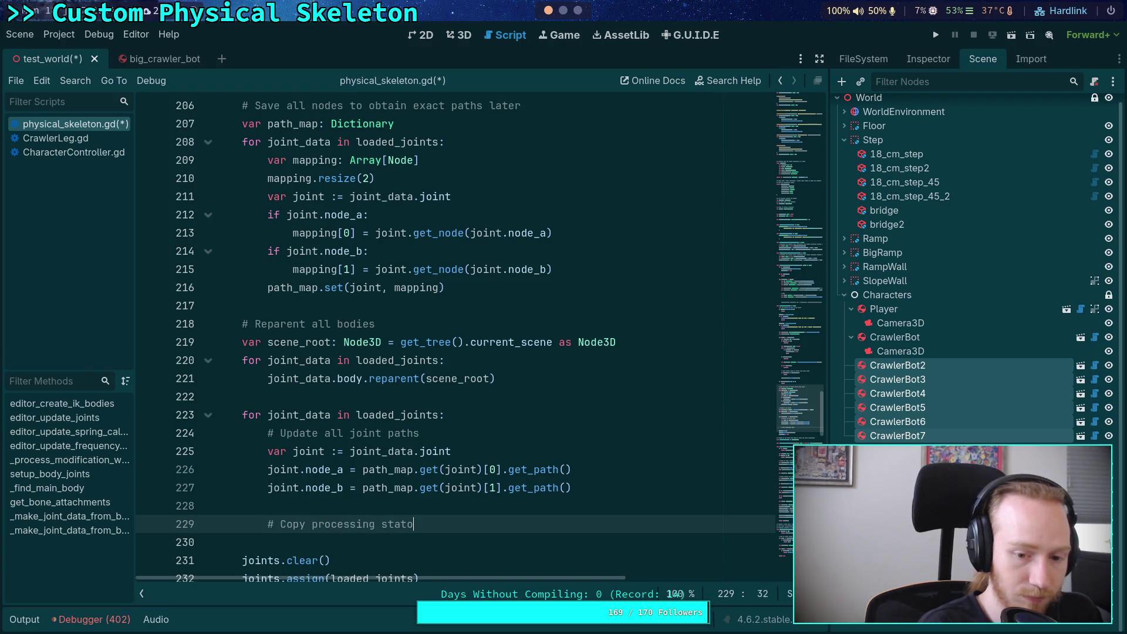
text( tobodies)
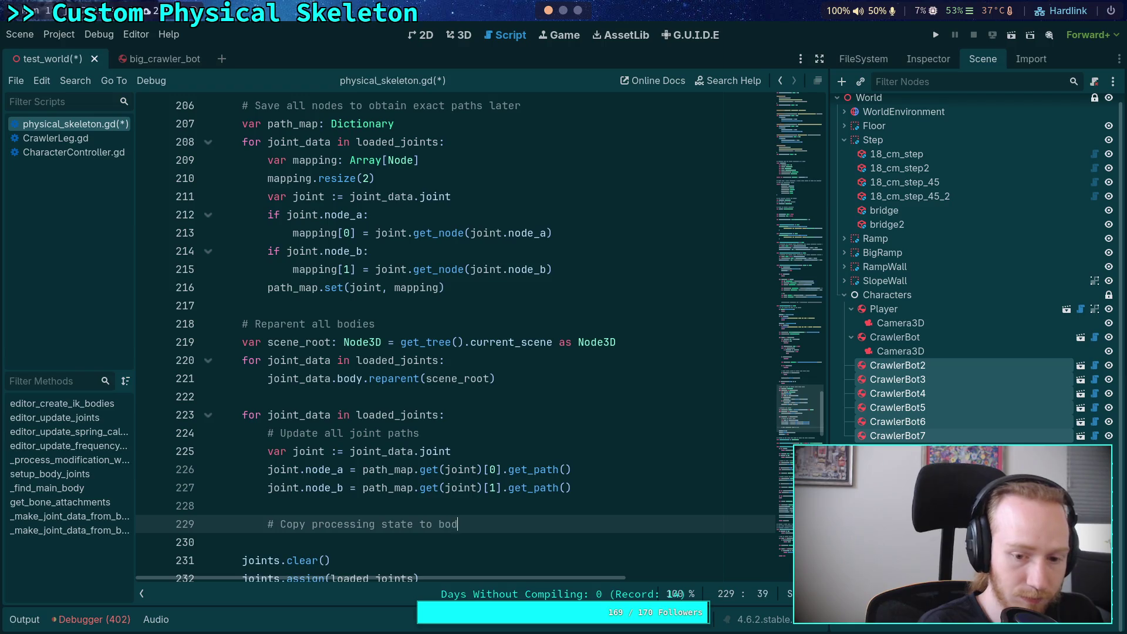
text(joints)
key(Return)
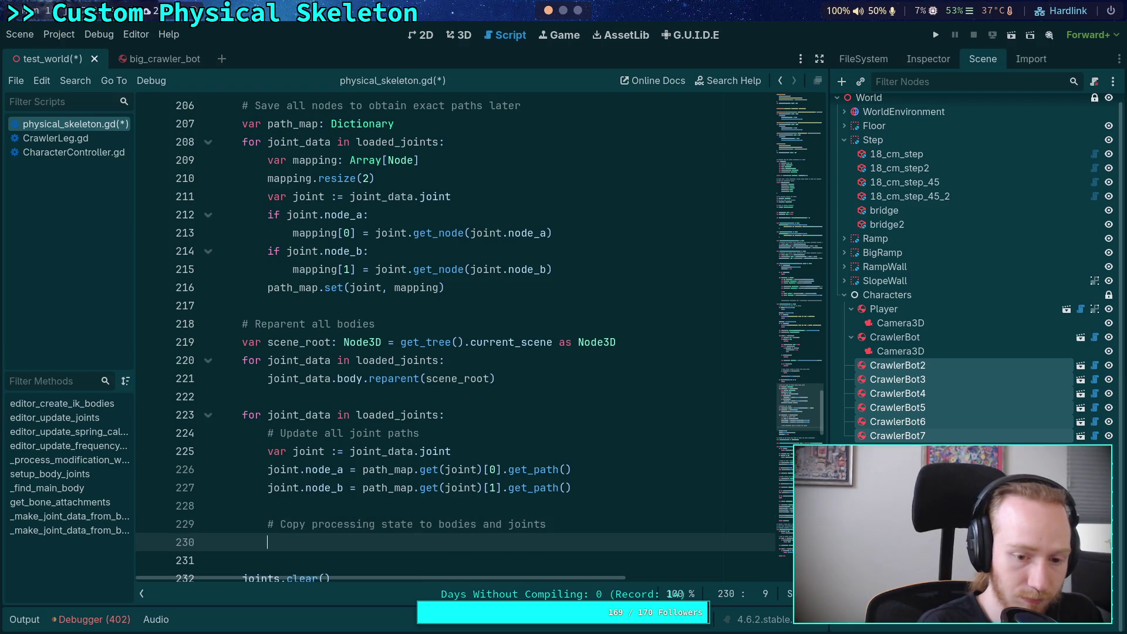
scroll(536, 454, down, 2)
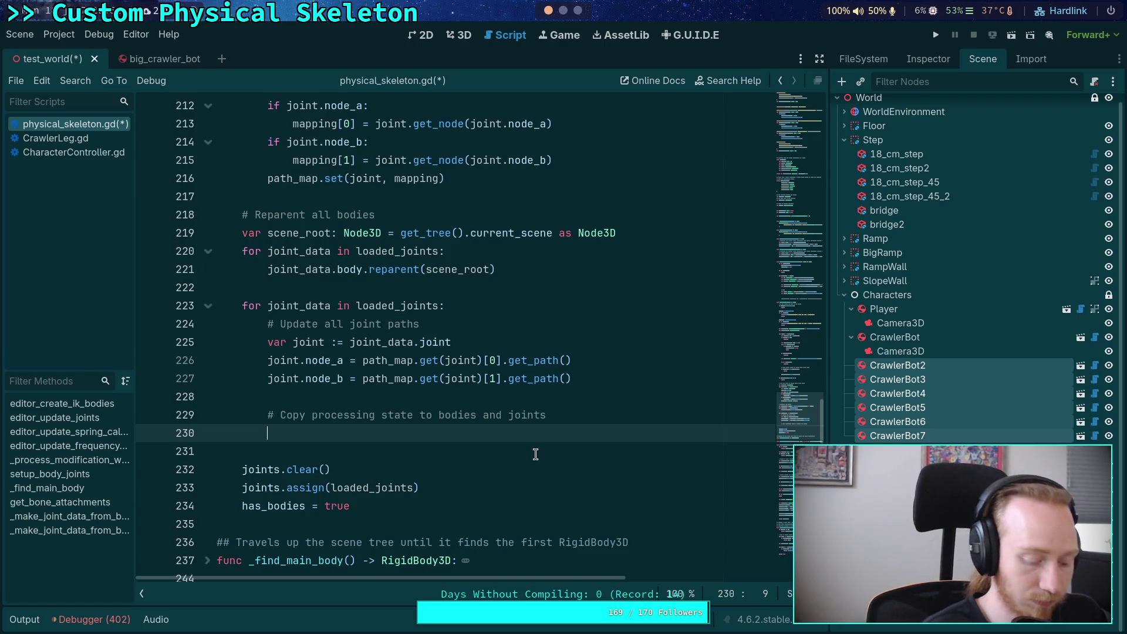
text(var mode )
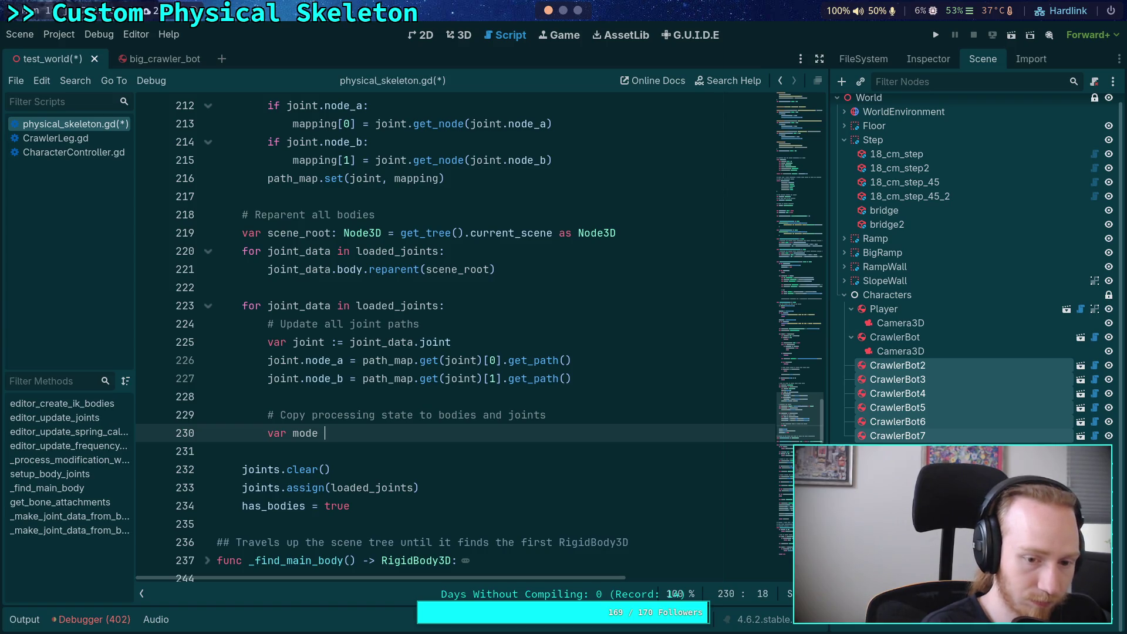
text(:= )
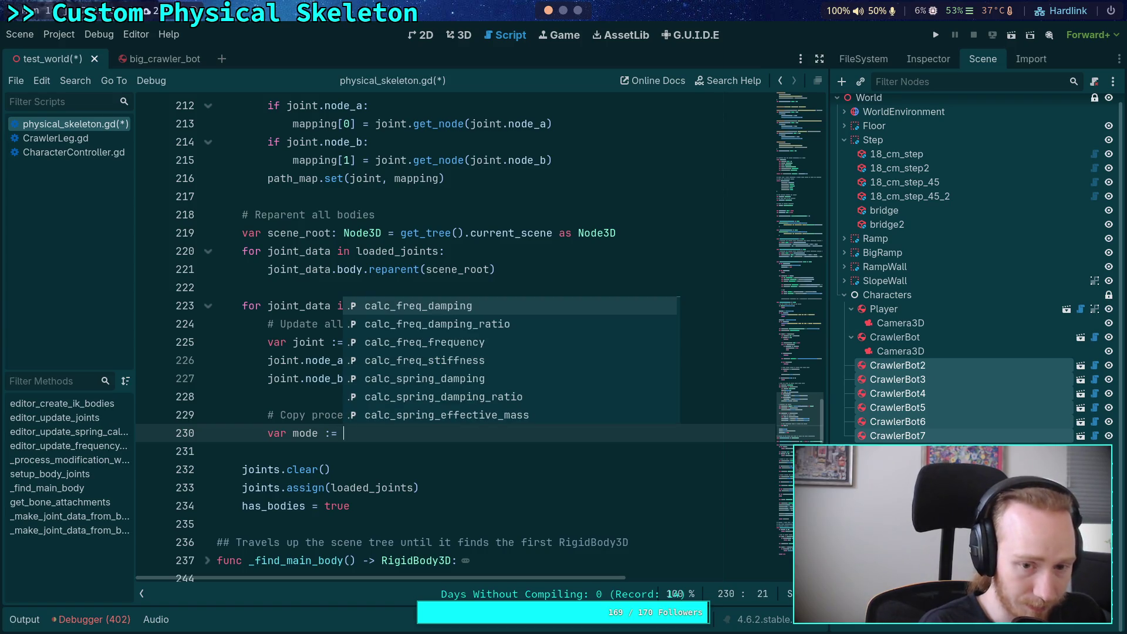
text(process)
key(Return)
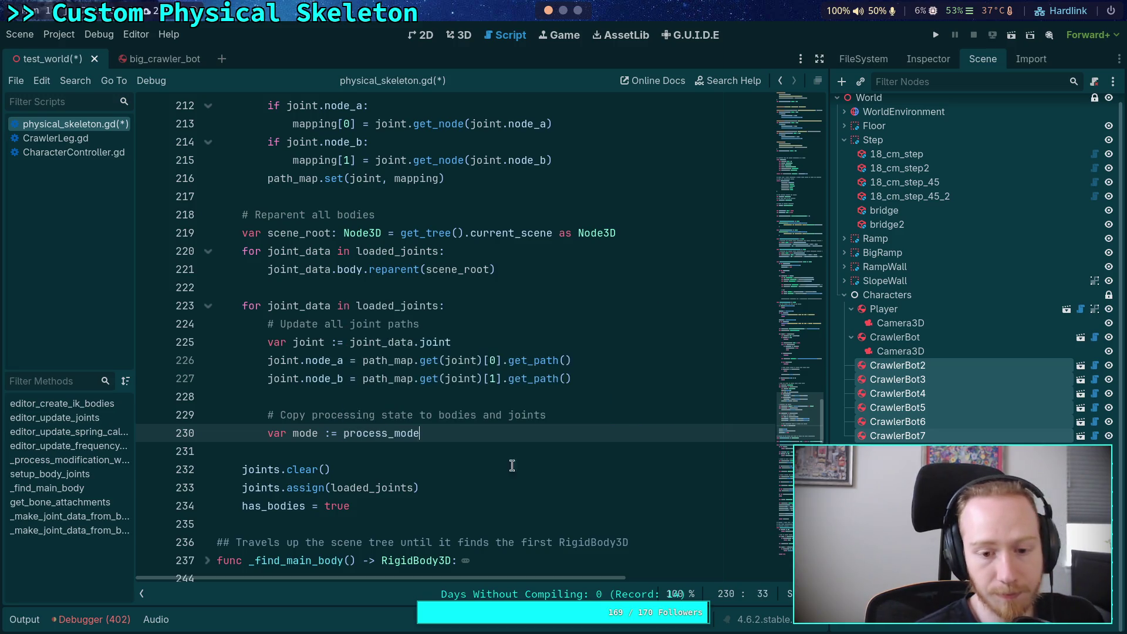
mouse_move(392, 433)
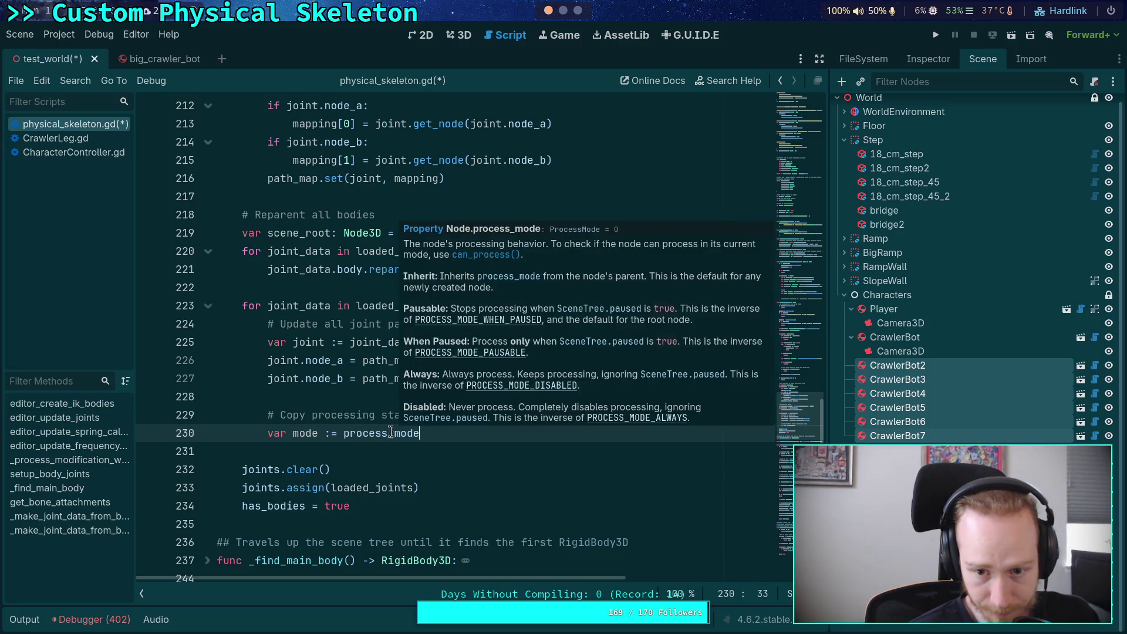
mouse_move(419, 433)
mouse_down()
mouse_move(265, 433)
mouse_move(470, 431)
mouse_up()
key(BackSpace)
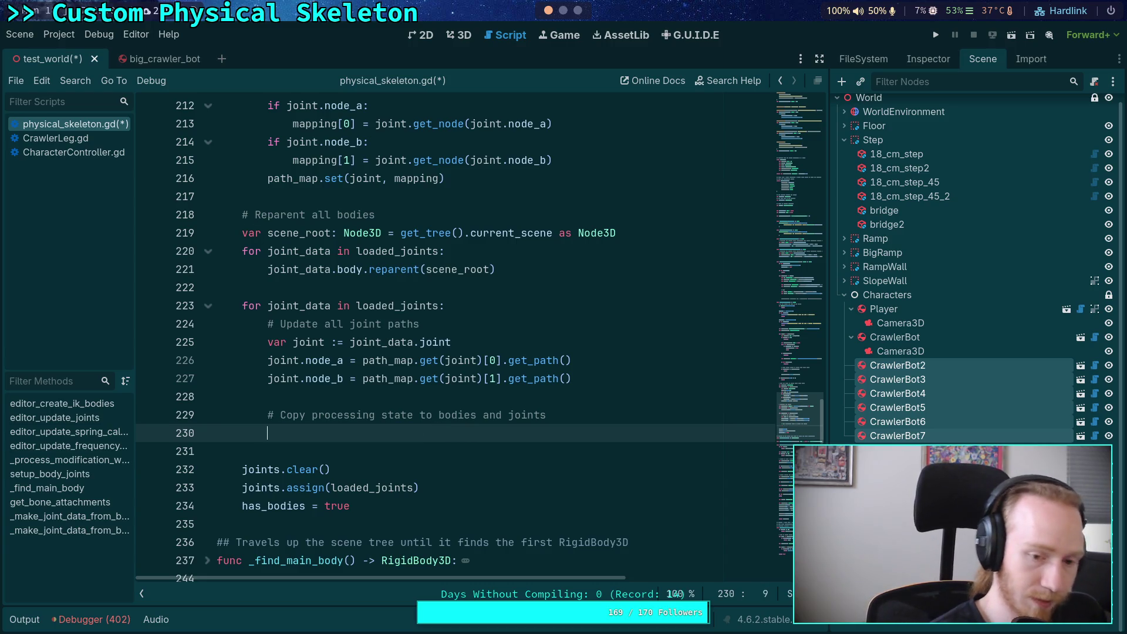
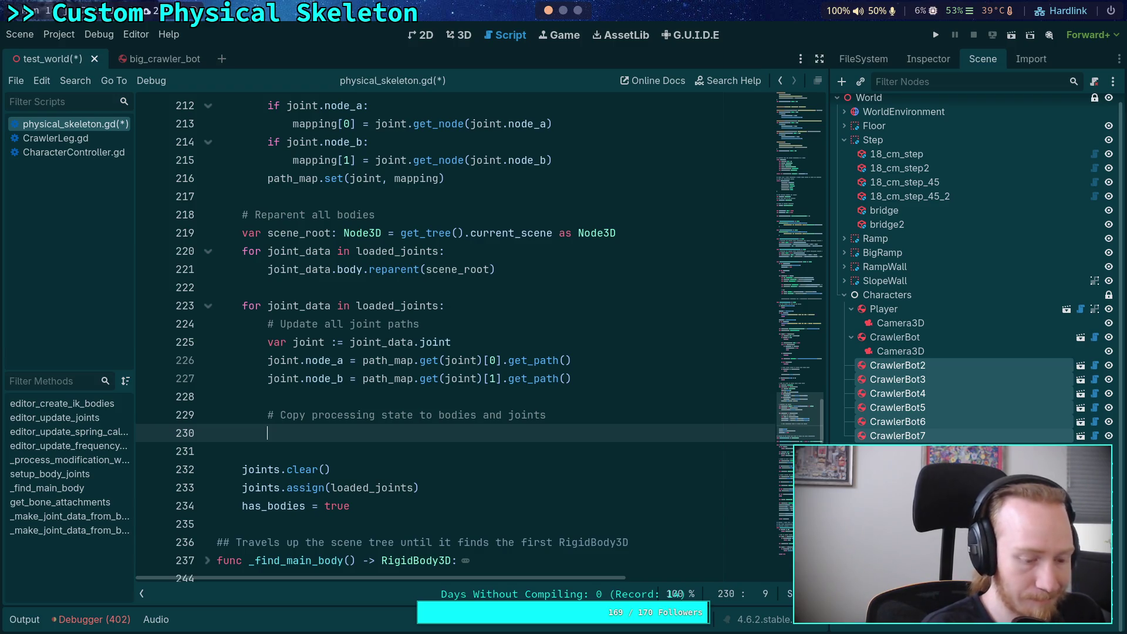
Under the 'Copy processing state' comment, add joint_data.parent.process_mode = process_mode
key(BackSpace)
text(if joint_data.bo)
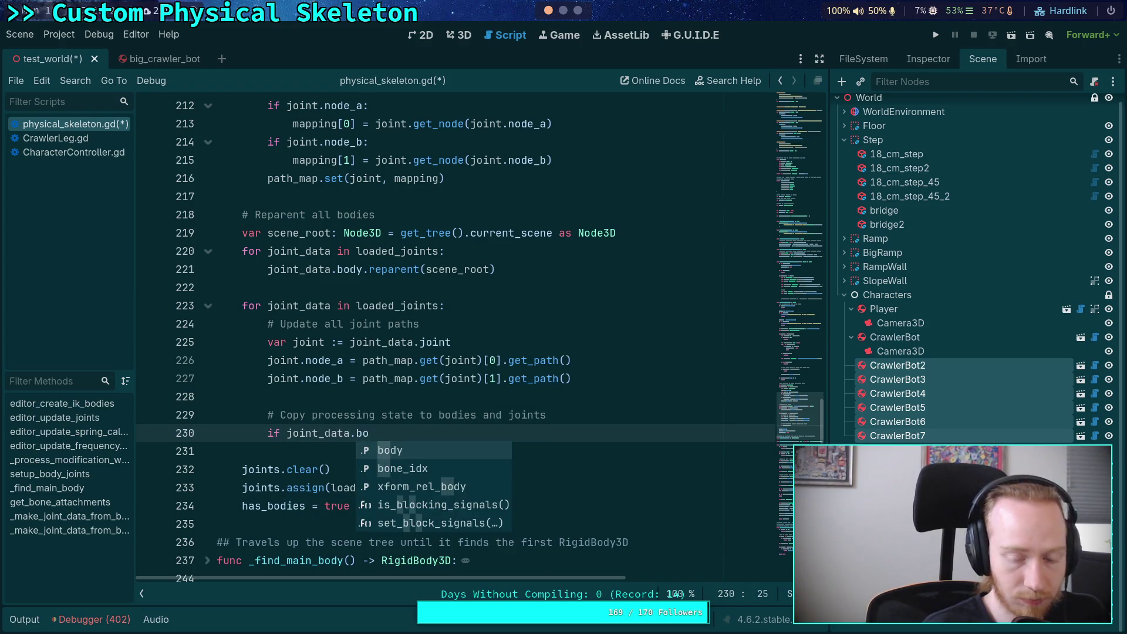
key(BackSpace)
key(BackSpace)
text(p)
key(Return)
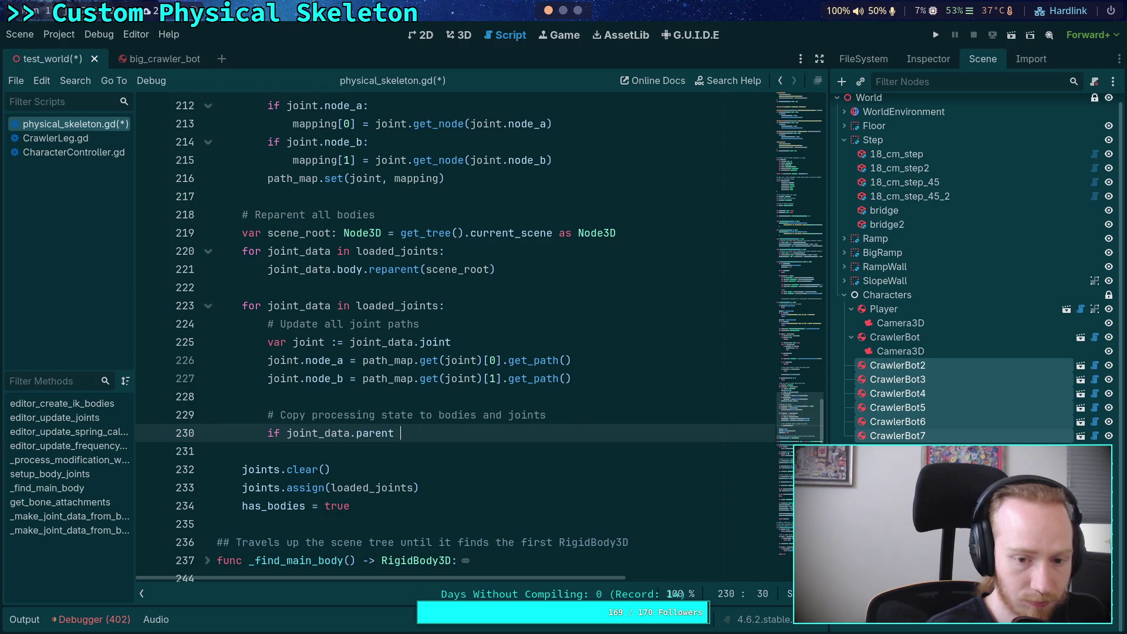
key(BackSpace)
key(BackSpace)
key(BackSpace)
text(jo)
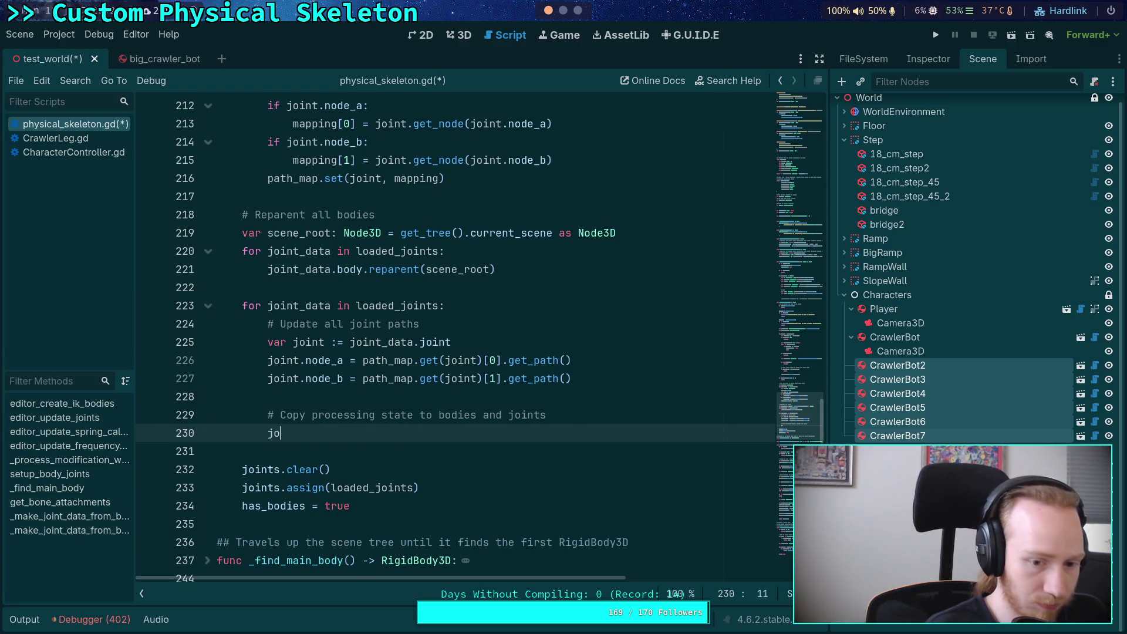
text(int_data.p)
key(Return)
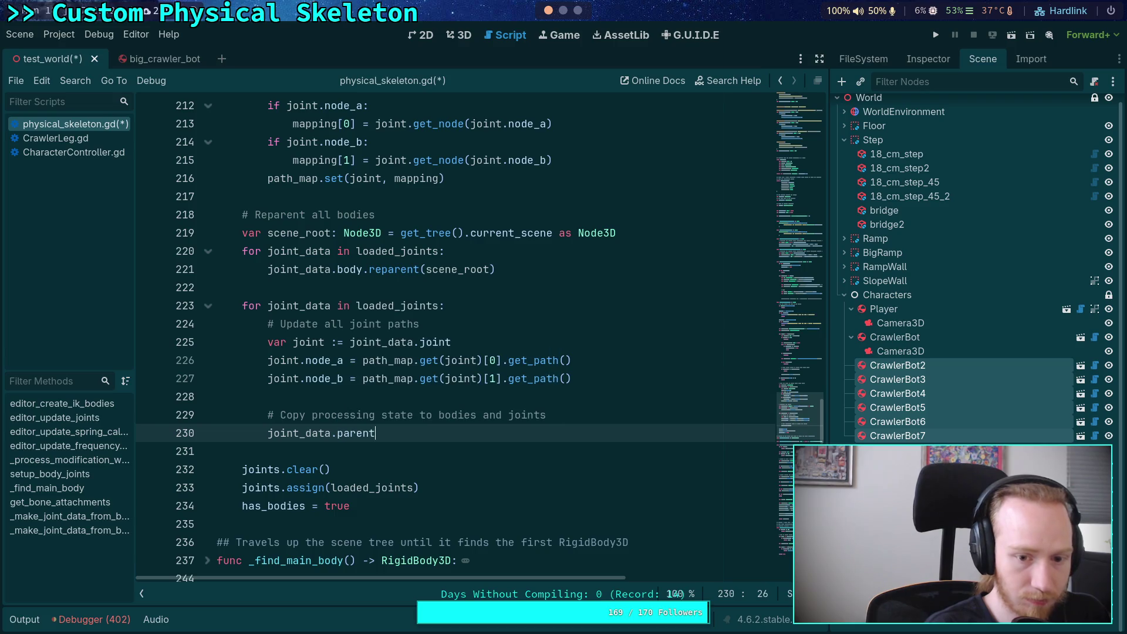
text(.proc)
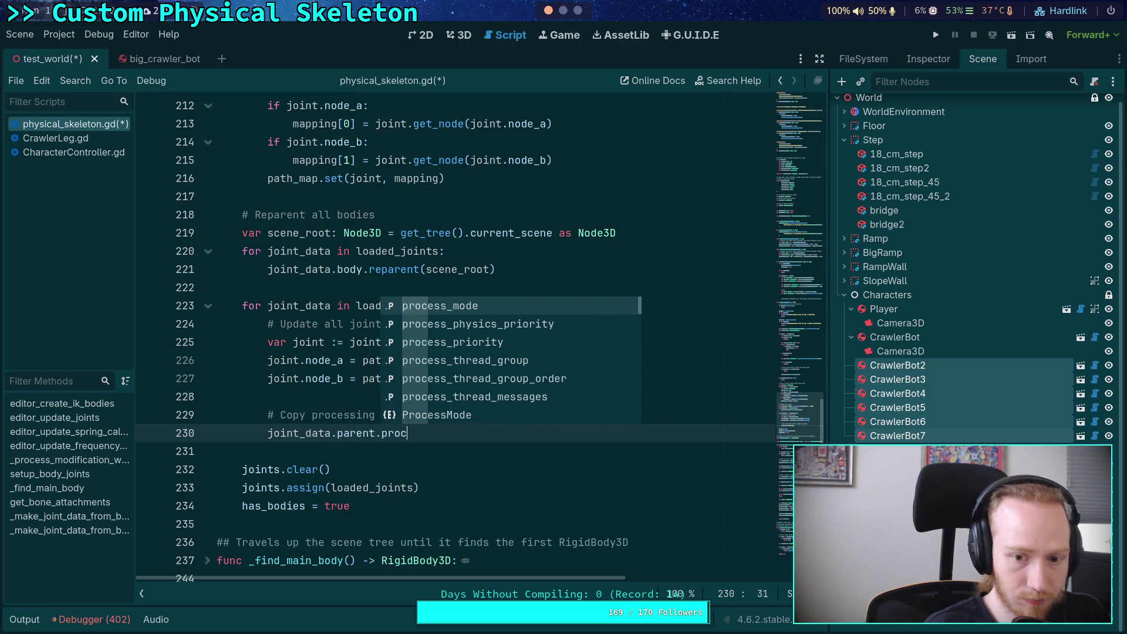
key(Return)
text(= process_mode)
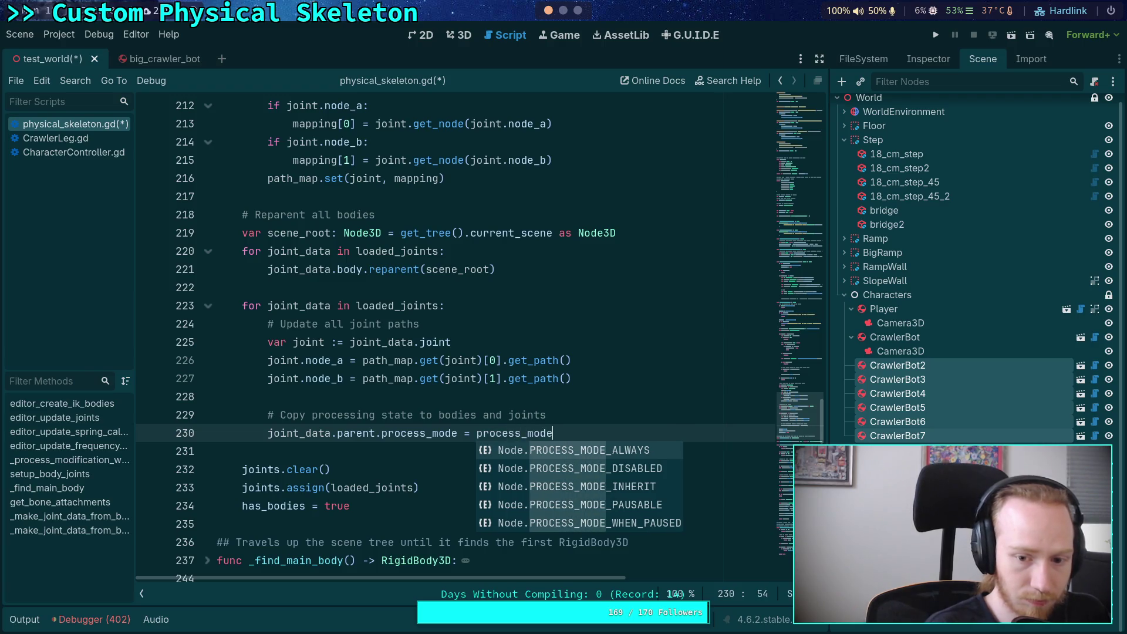
key(Return)
key(ctrl+z)
Add matching process_mode assignments for joint_data.body and joint_data.joint, and save physical_skeleton.gd
key(Return)
text(oint_data.body.process_mode = )
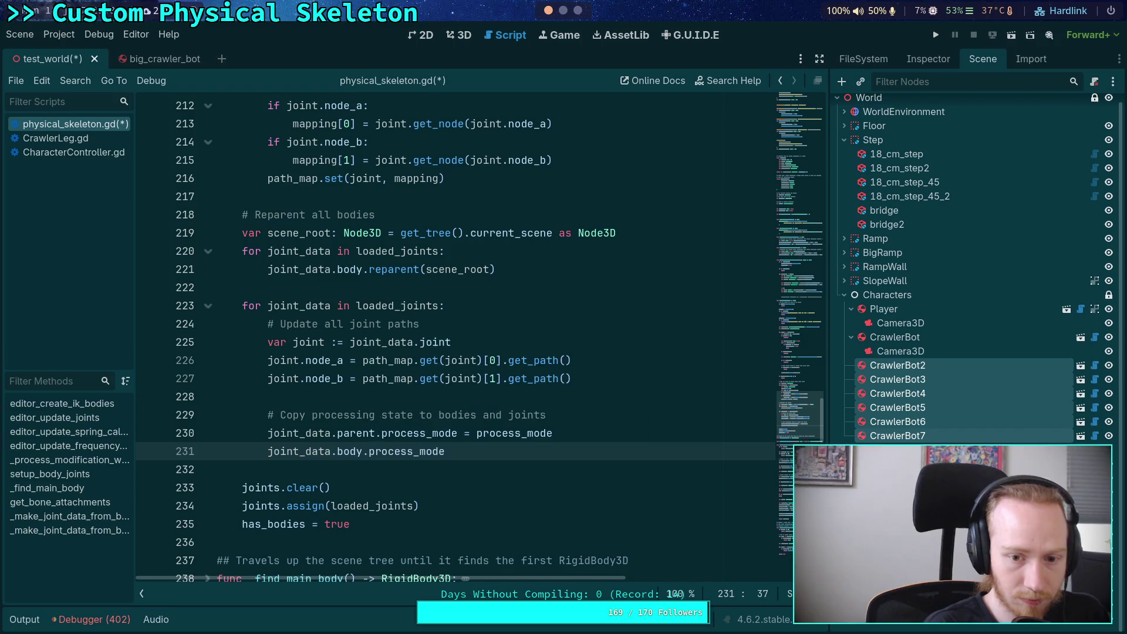
text(process_mode)
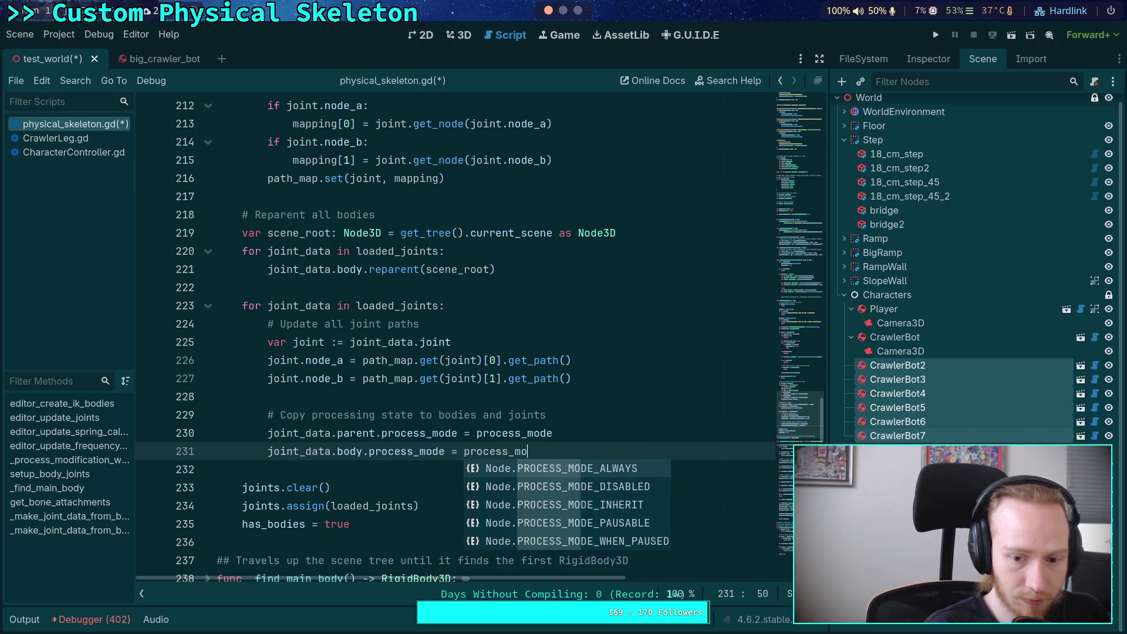
key(Escape)
key(Return)
text(oint_data.joint.pro)
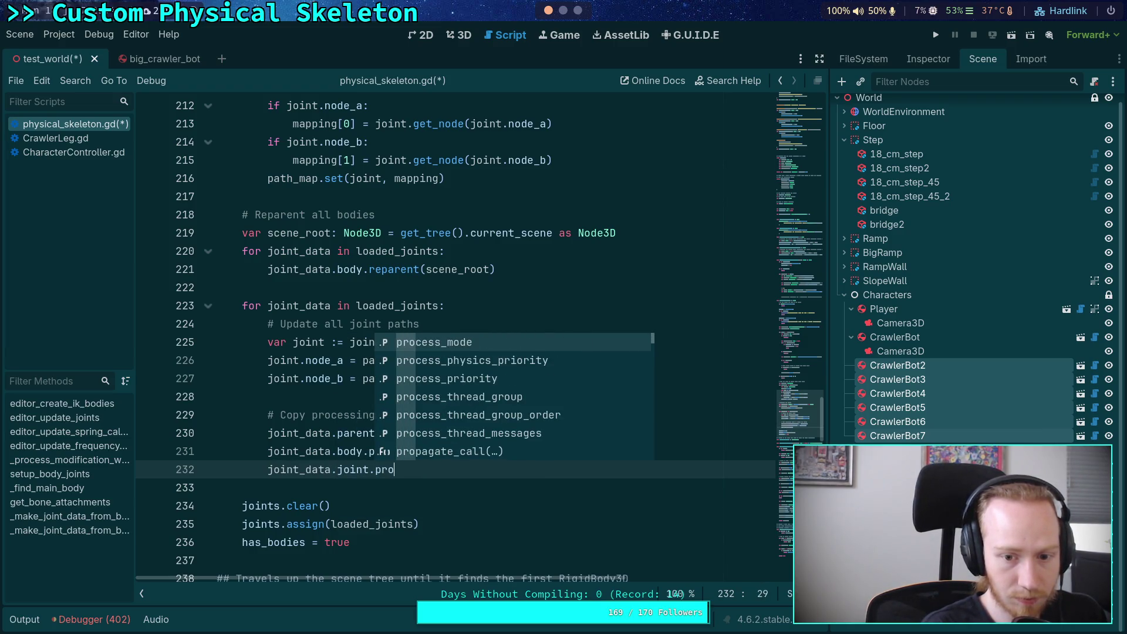
key(Return)
text(= process)
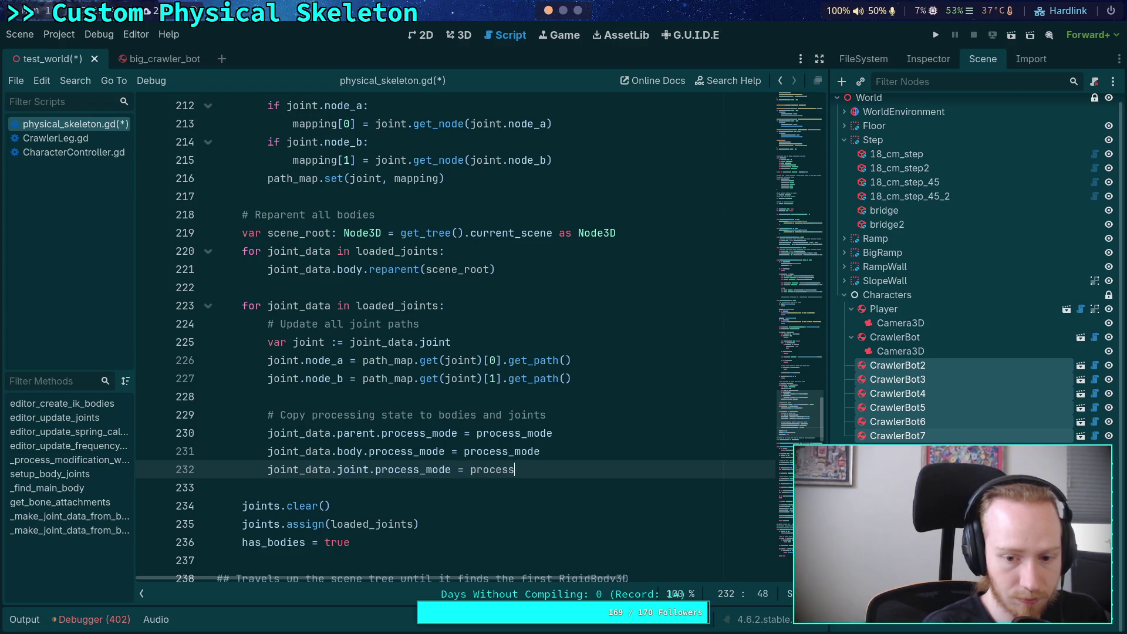
text(_mode)
key(ctrl+s)
click(521, 378)
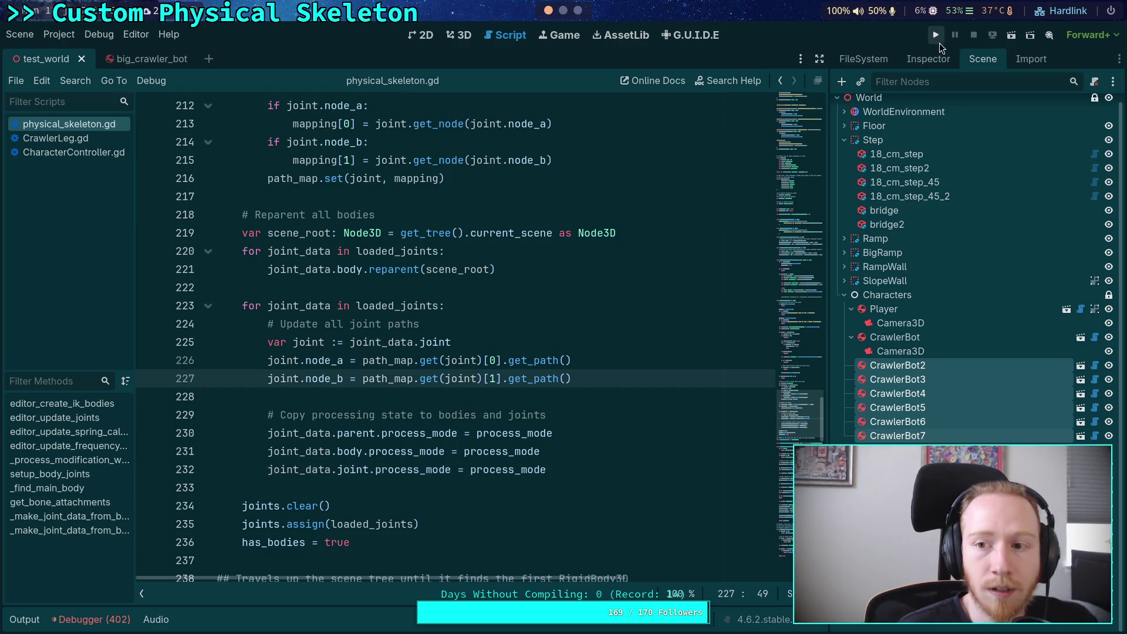
With the Inspector showing, test-run the project and stop it again
click(928, 59)
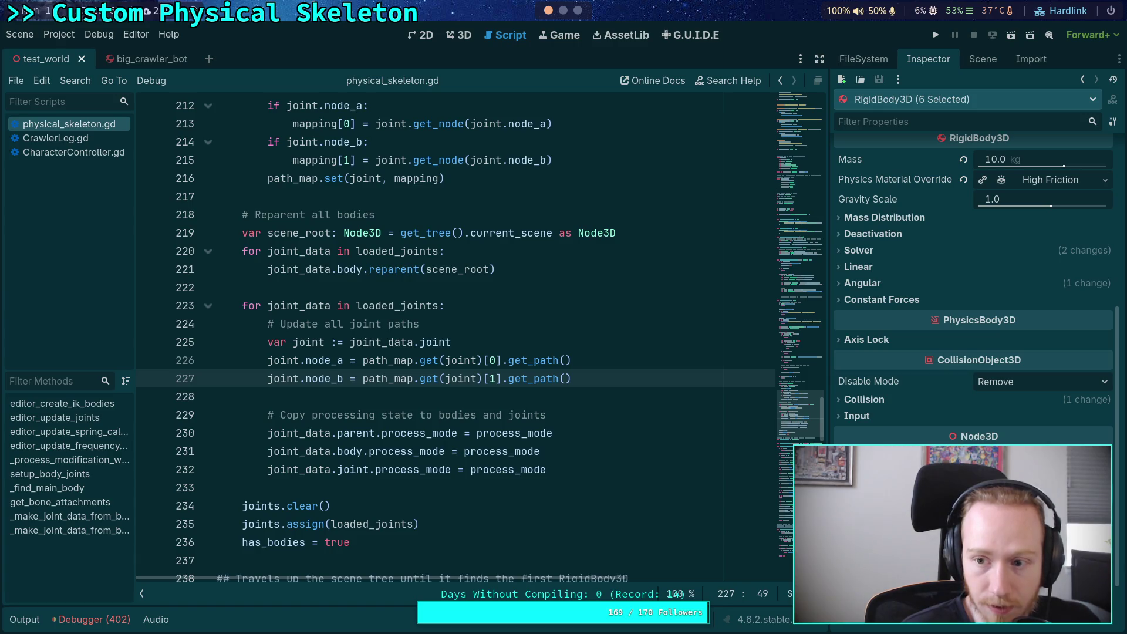
key(F5)
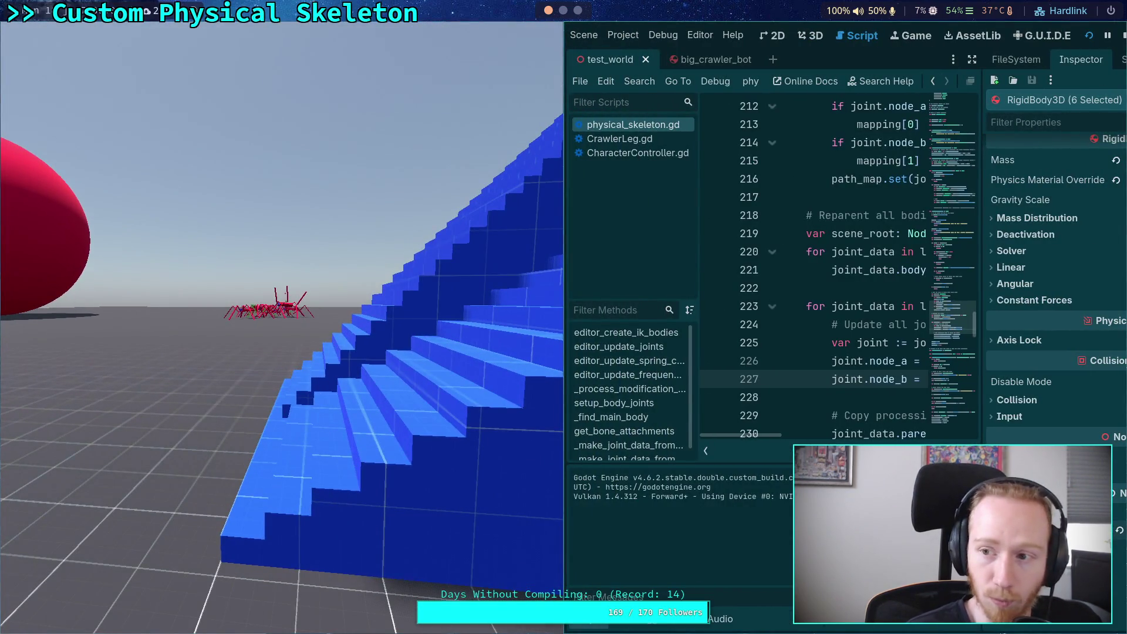
key(F8)
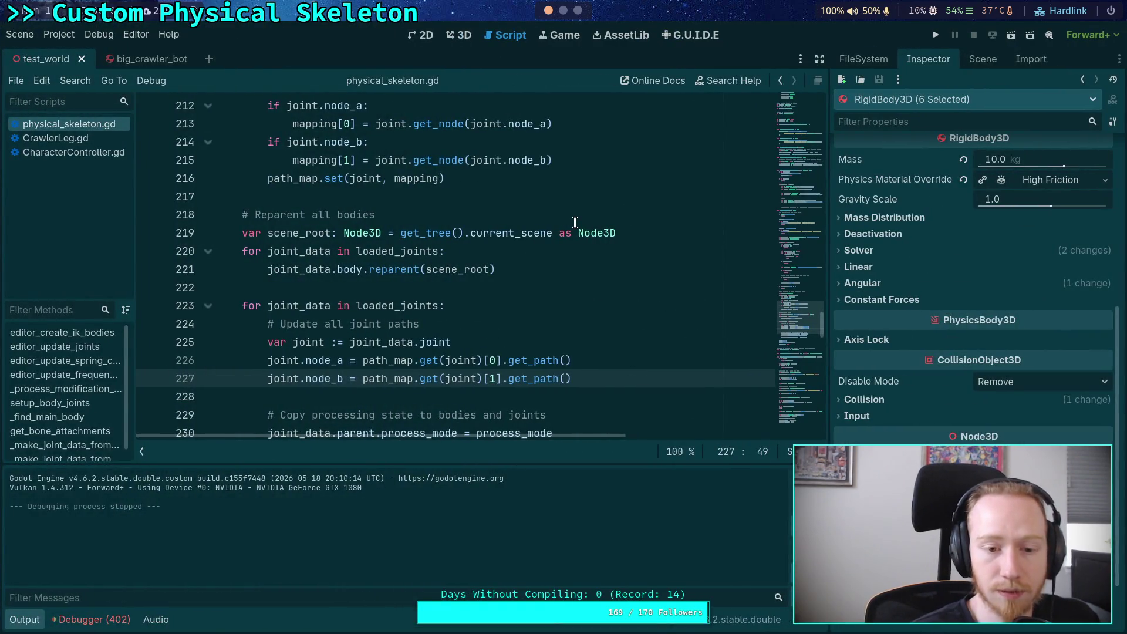
Scroll through physical_skeleton.gd to review the new process_mode lines
scroll(574, 223, down, 3)
mouse_move(536, 302)
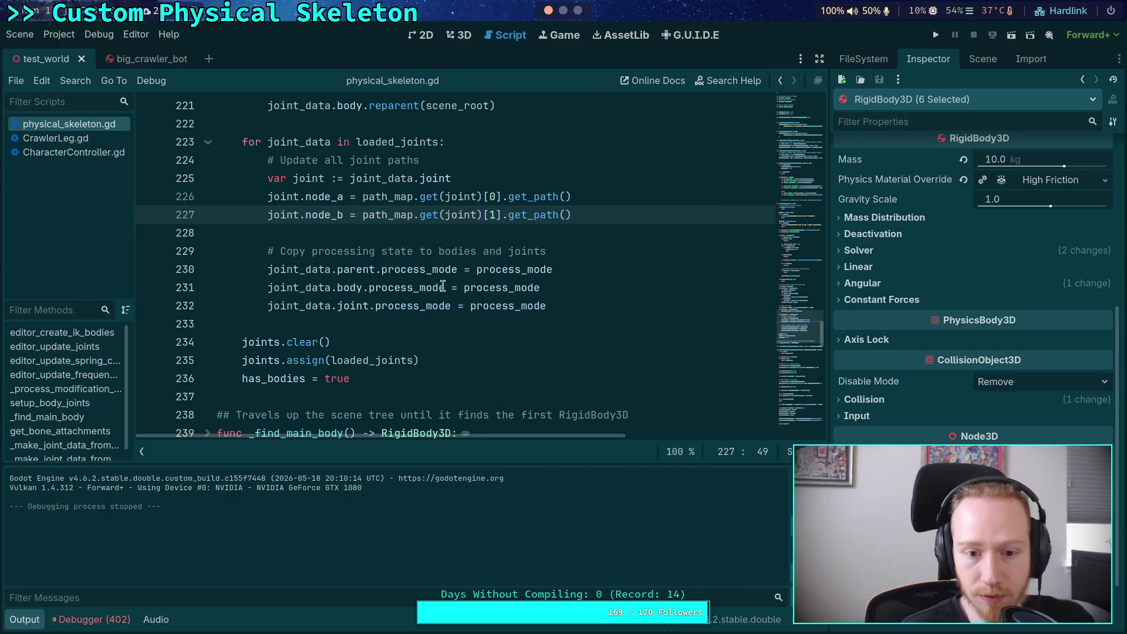
scroll(420, 304, up, 1)
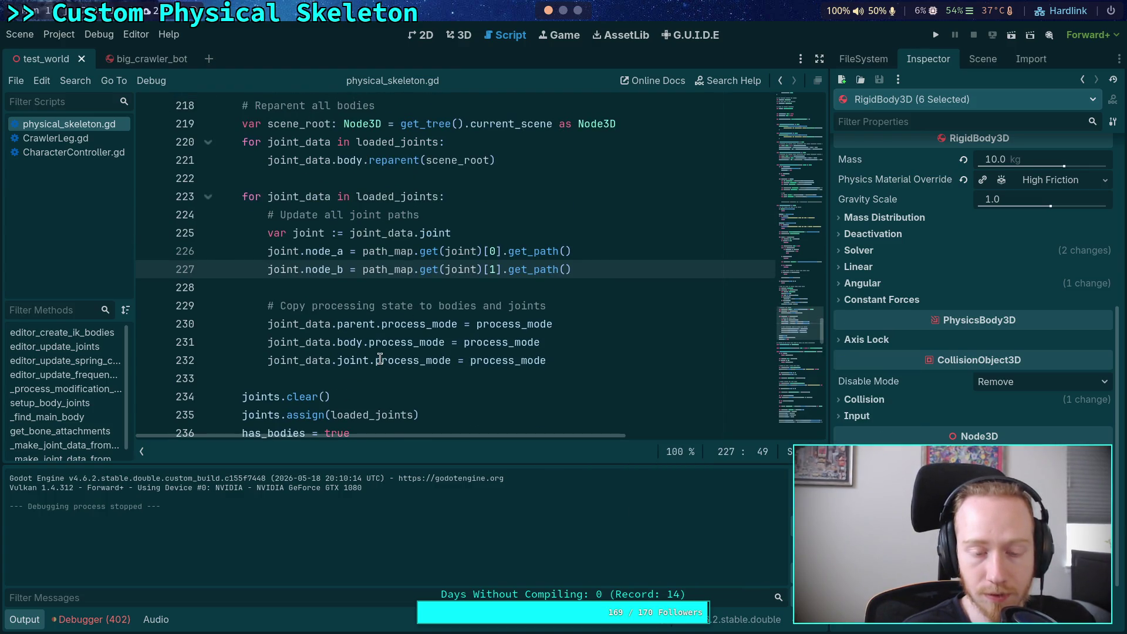
mouse_move(380, 359)
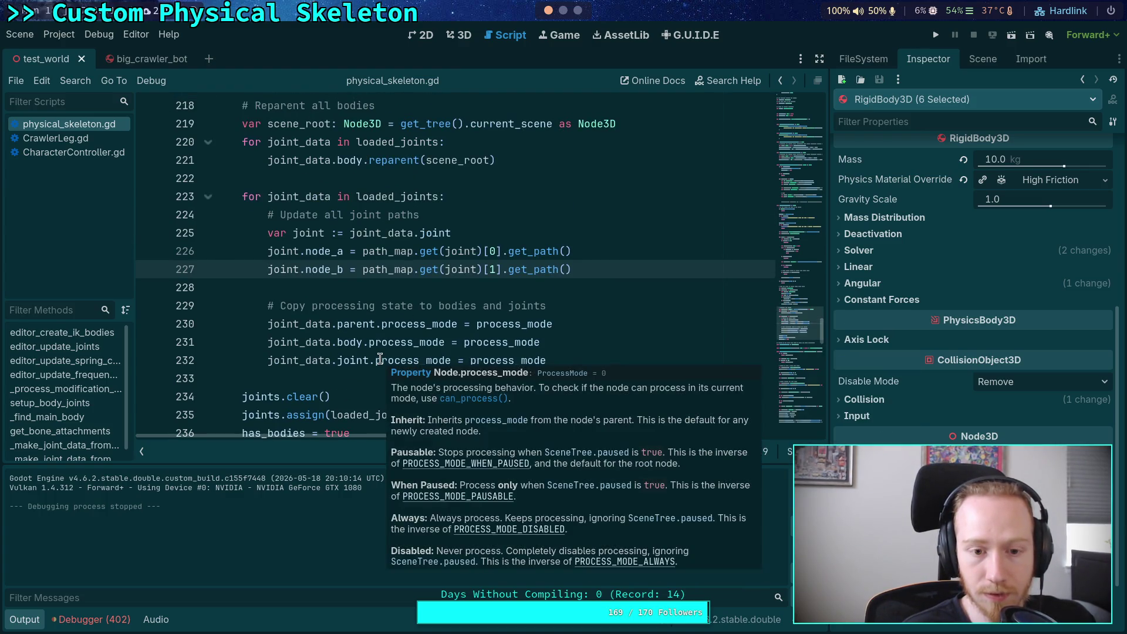
click(360, 324)
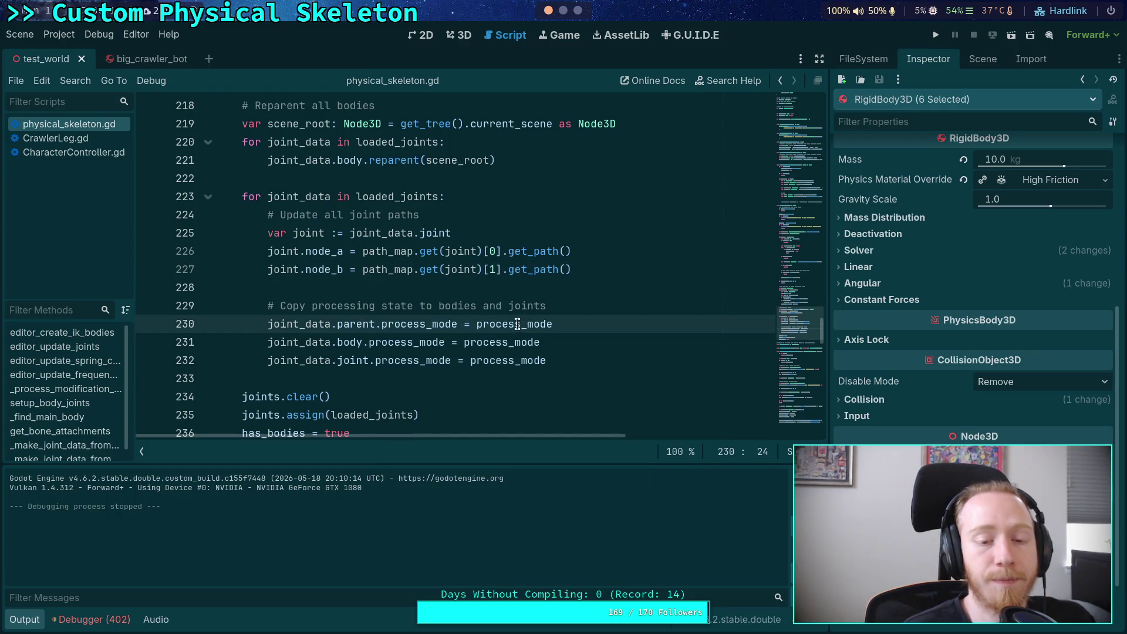
scroll(424, 326, up, 3)
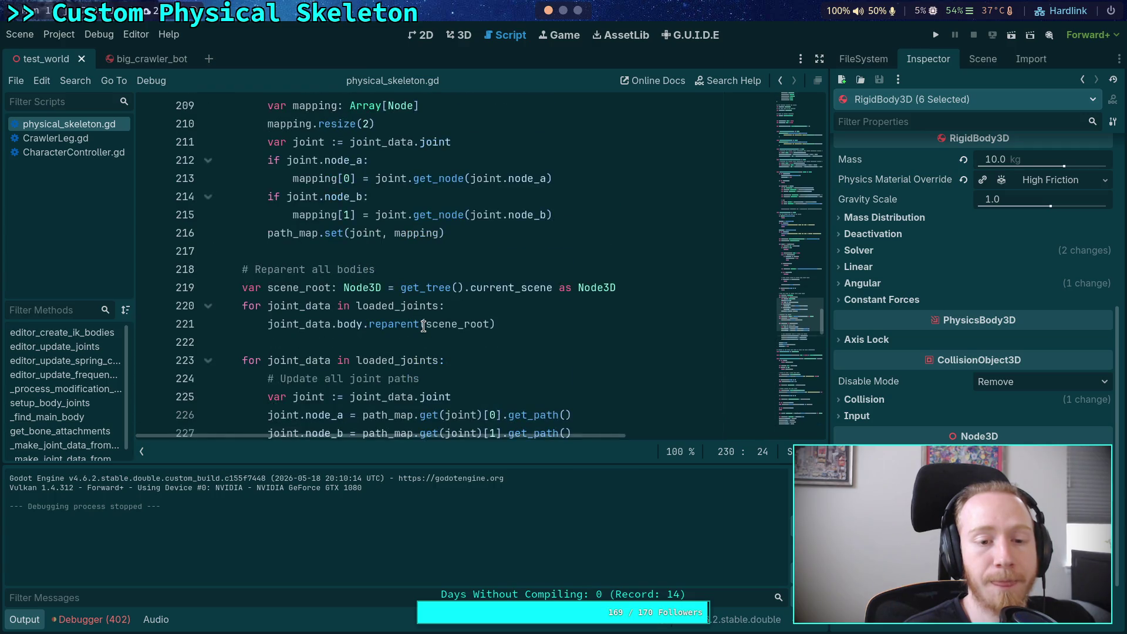
scroll(423, 326, down, 2)
mouse_move(411, 327)
scroll(411, 327, down, 1)
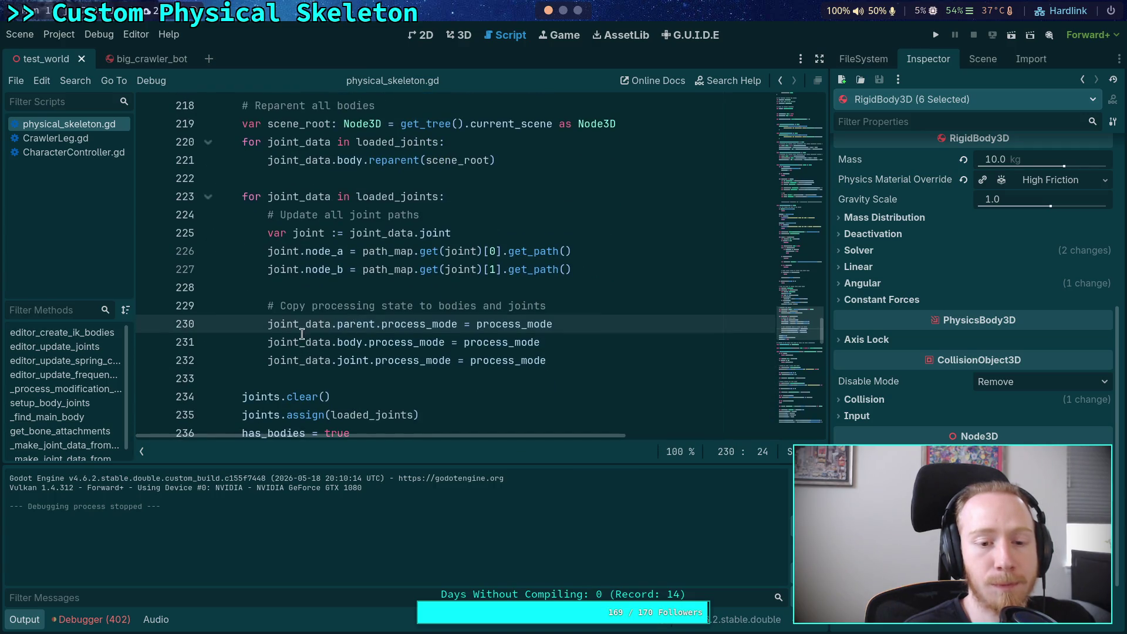
scroll(302, 325, down, 2)
scroll(301, 325, down, 2)
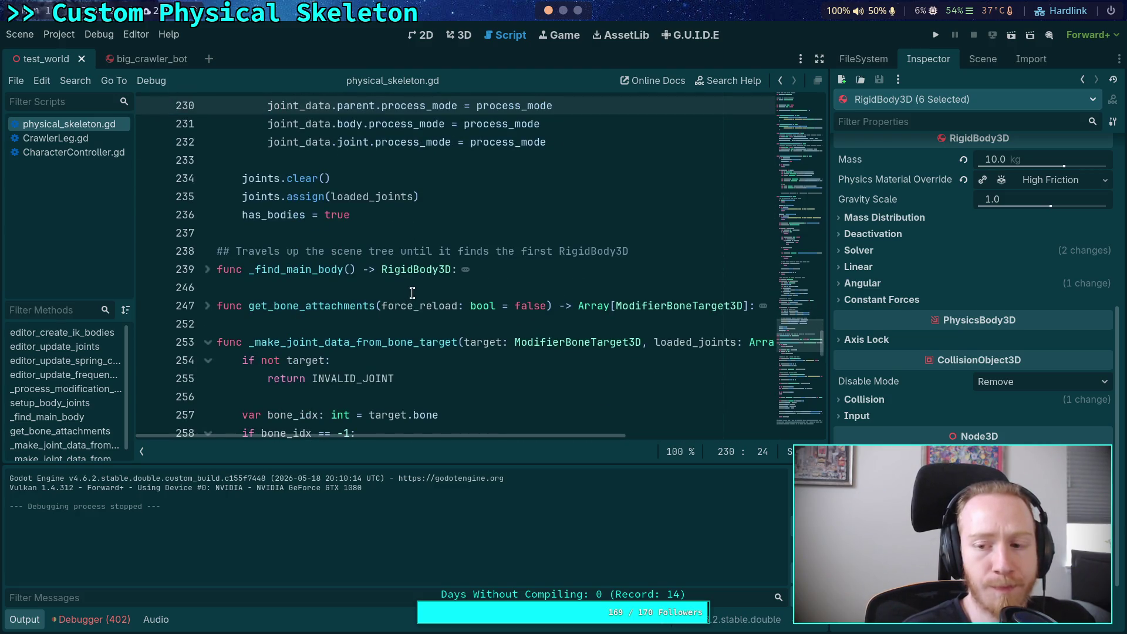
scroll(385, 255, up, 2)
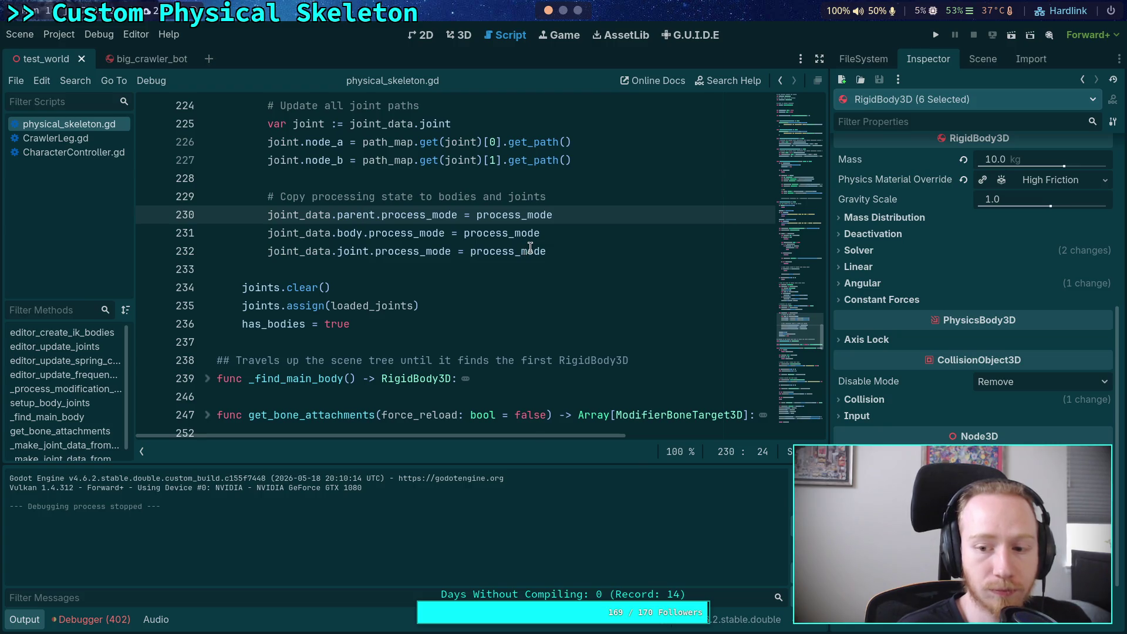
mouse_move(530, 248)
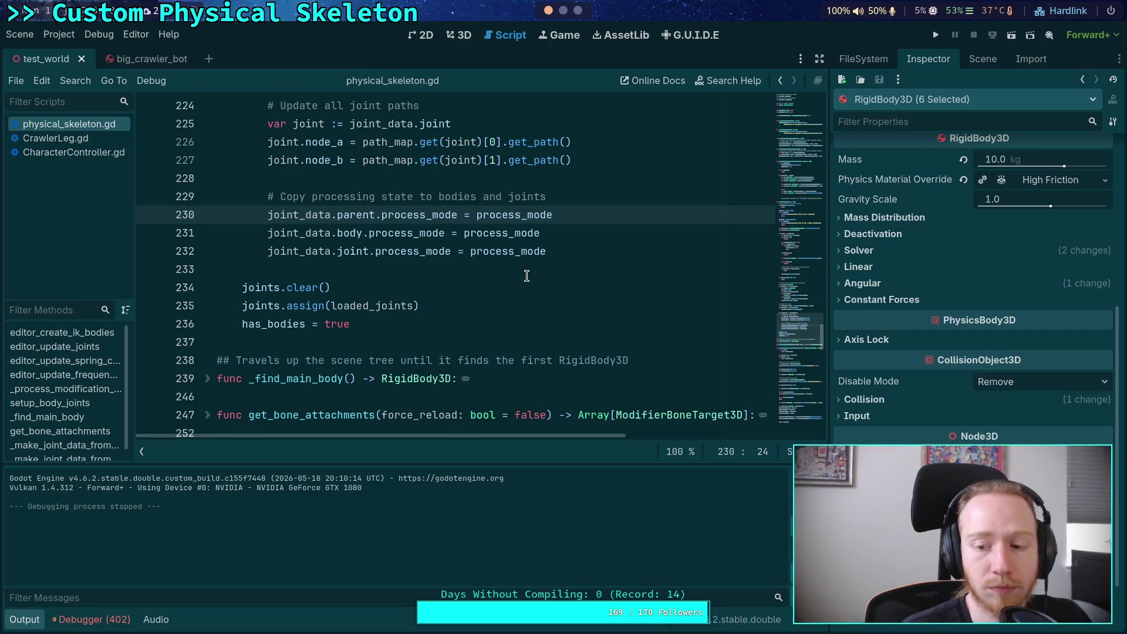
scroll(527, 276, up, 1)
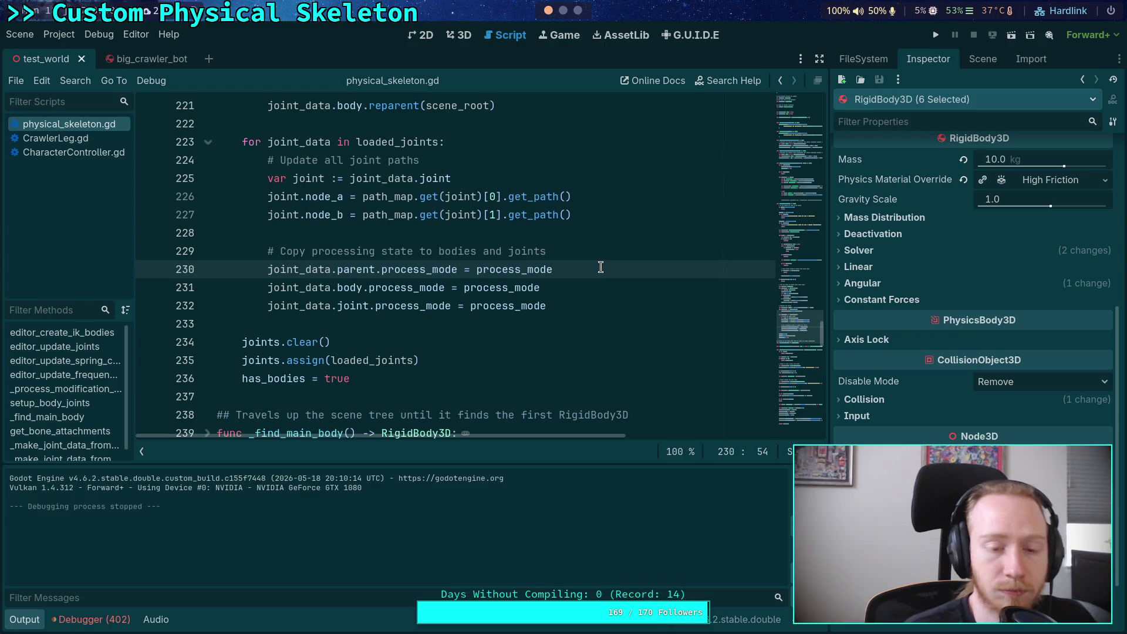
Try an 'if joint_data.parent' check against main_body, then delete that line
click(622, 246)
key(Return)
text(if joint_data.)
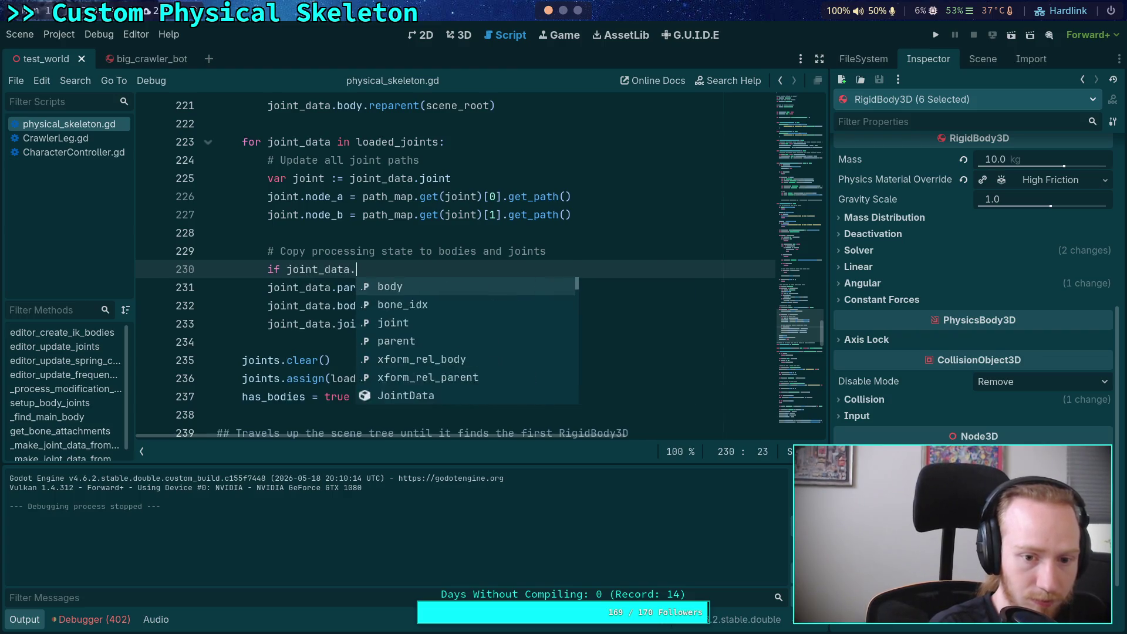
text(pa)
key(Return)
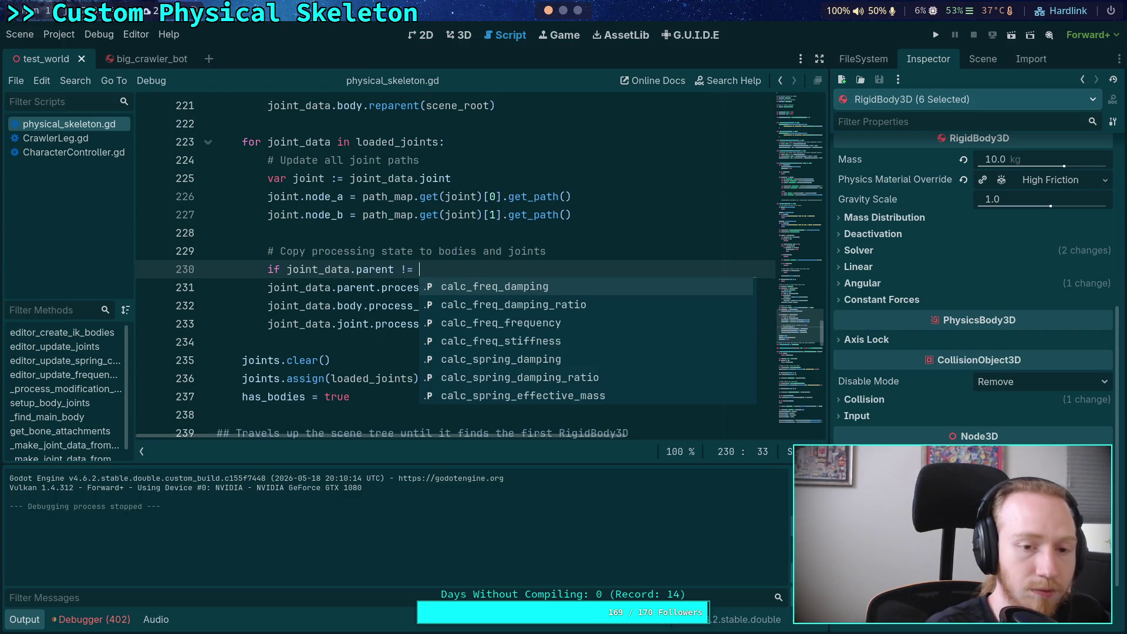
text(ma)
key(Return)
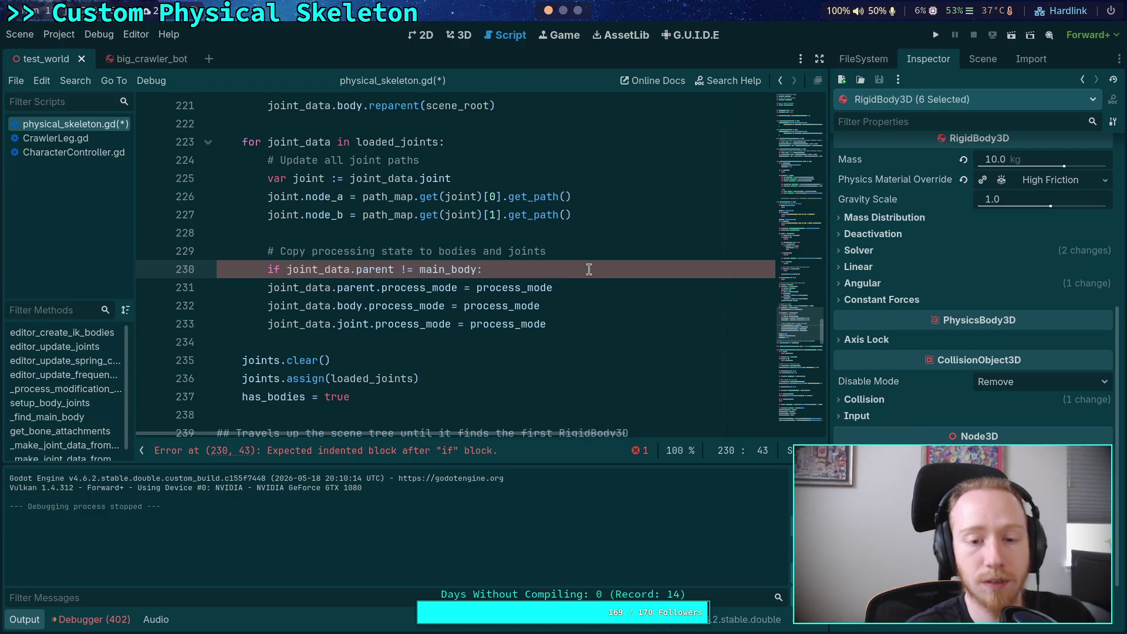
drag(598, 268, 602, 259)
key(BackSpace)
Prefix the parent, body and joint process_mode values with 'main_body.' and run the project
click(477, 268)
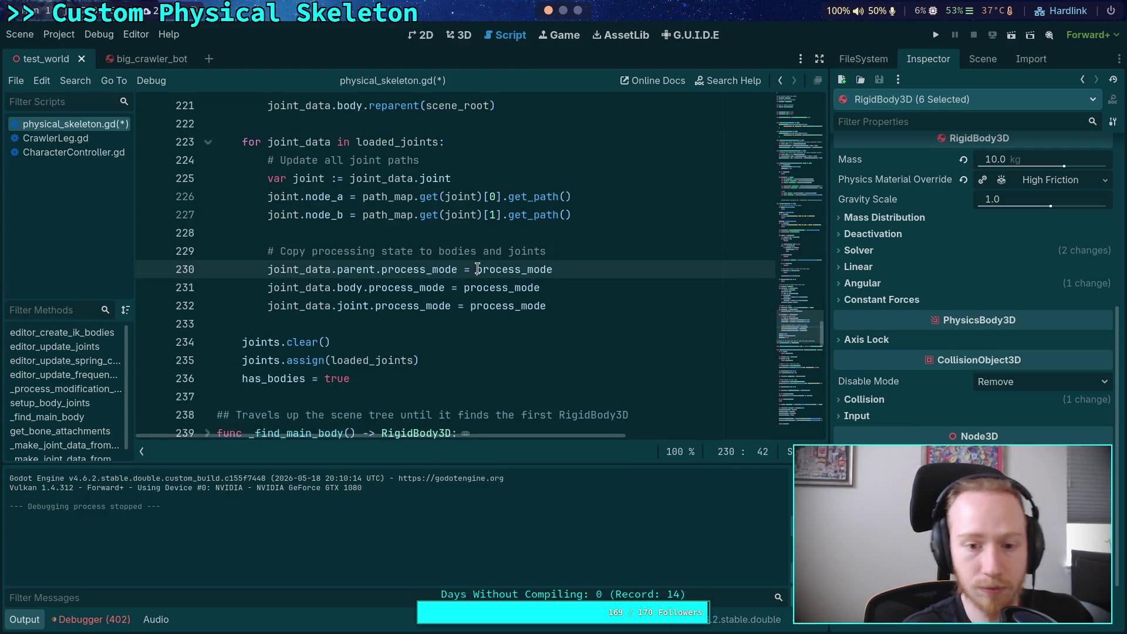
text(main_body)
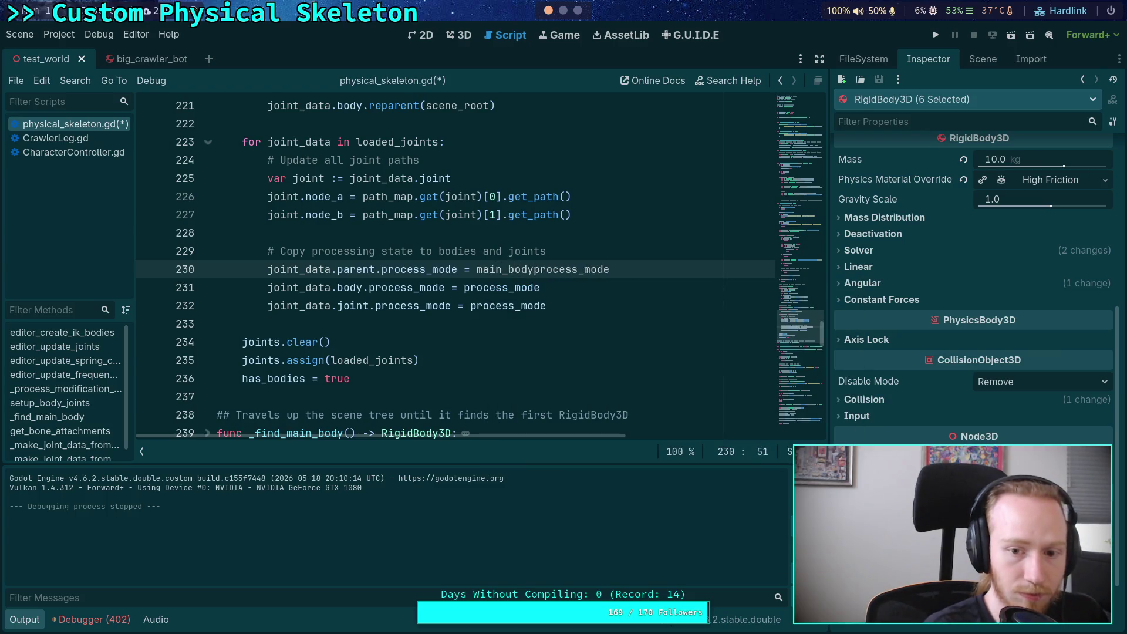
text(.)
drag(476, 269, 544, 267)
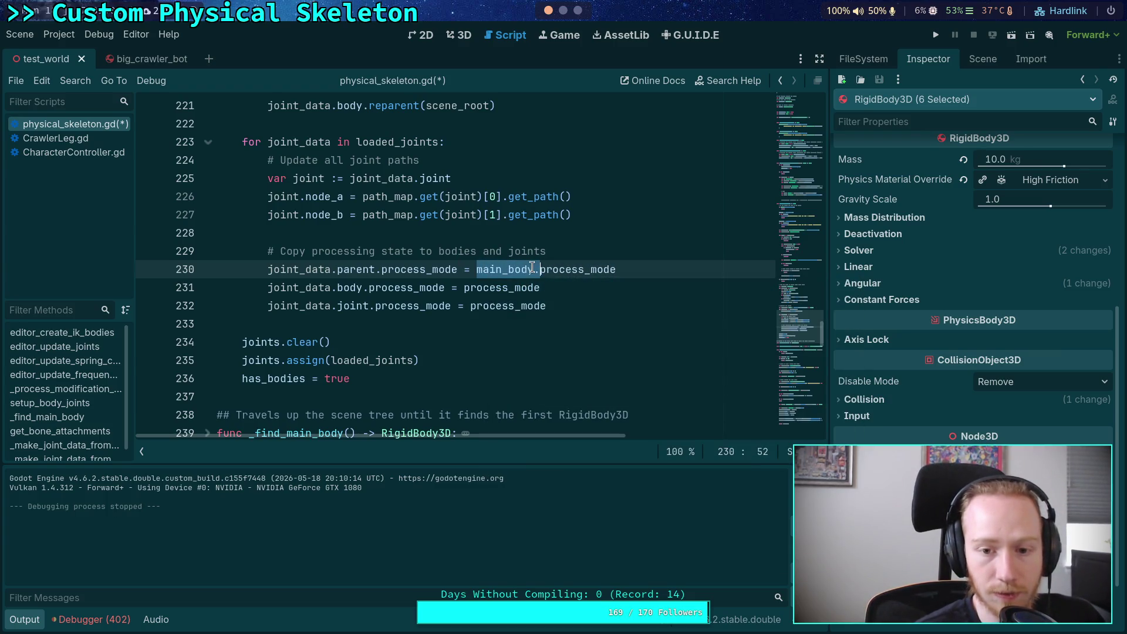
right_click(532, 267)
click(548, 329)
click(465, 286)
key(ctrl+v)
click(469, 307)
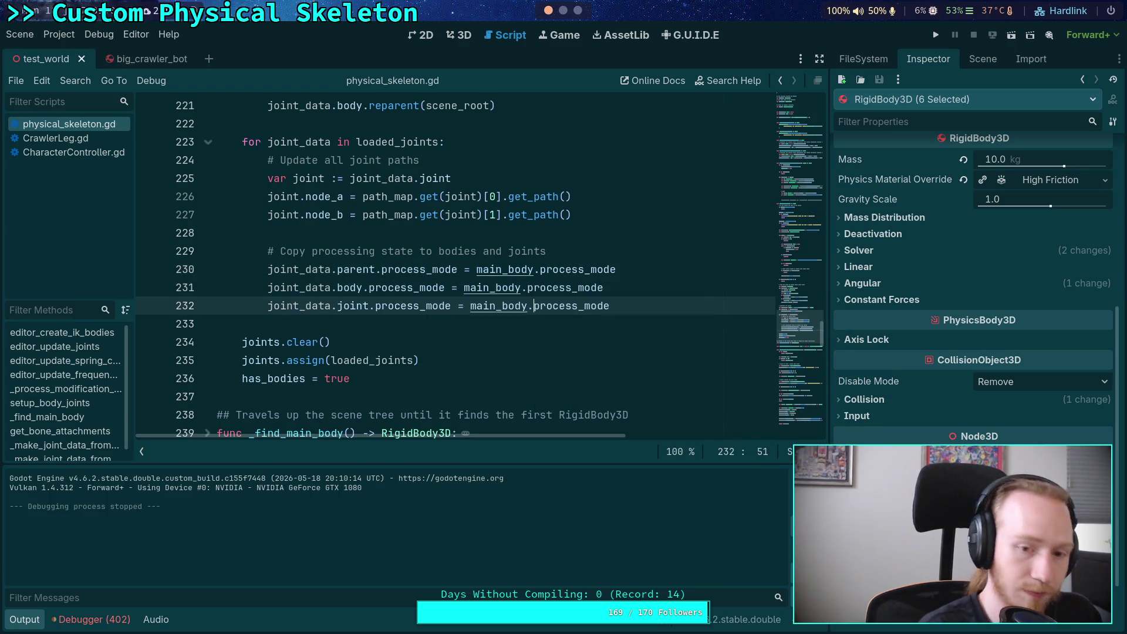
click(935, 35)
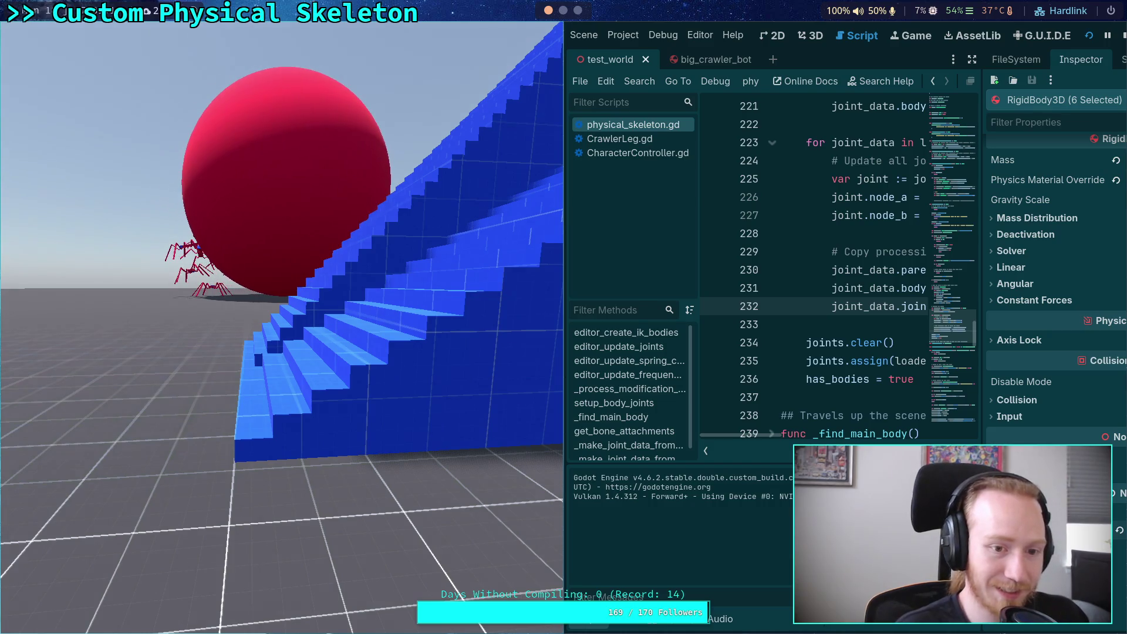
Stop the game, change LargeBall's process mode, then run and stop the crawler test
key(F8)
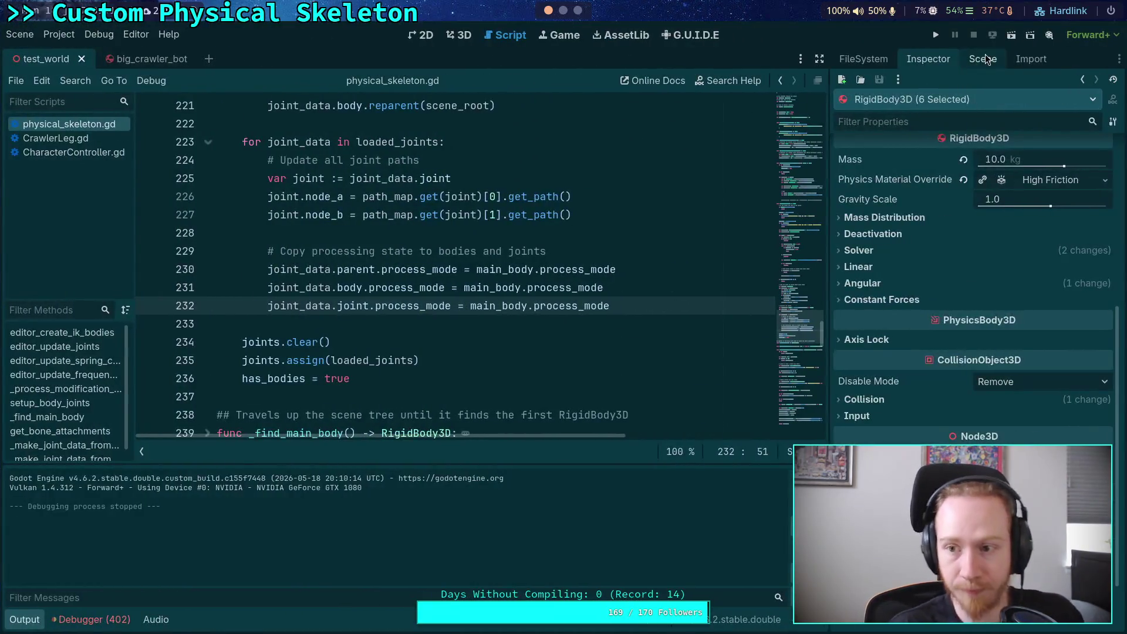
click(982, 59)
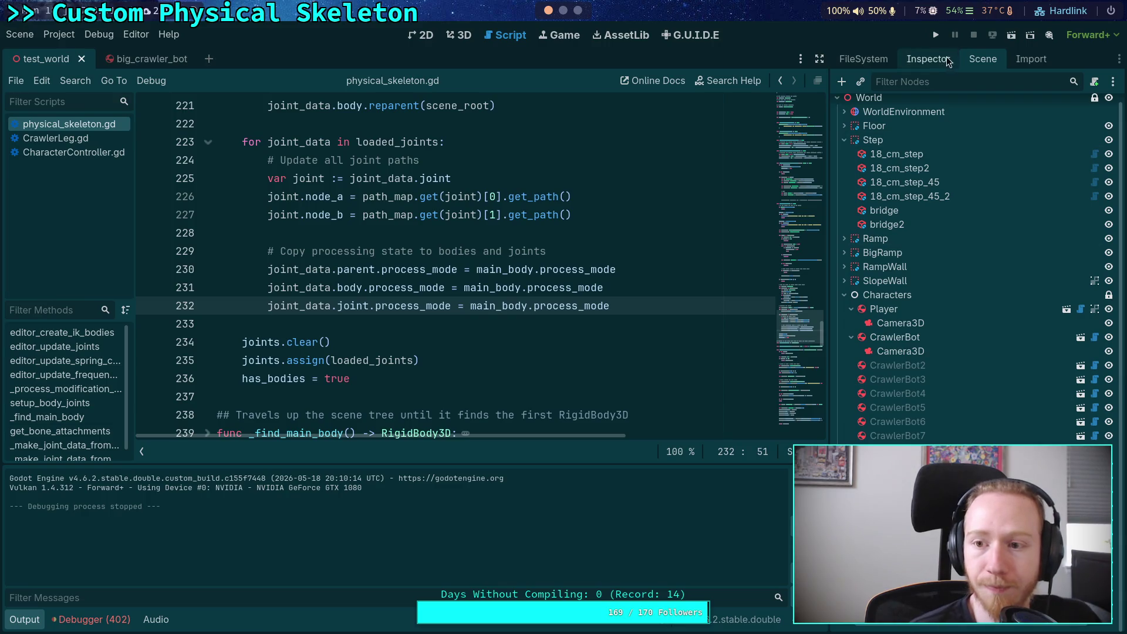
click(942, 64)
scroll(1060, 187, down, 4)
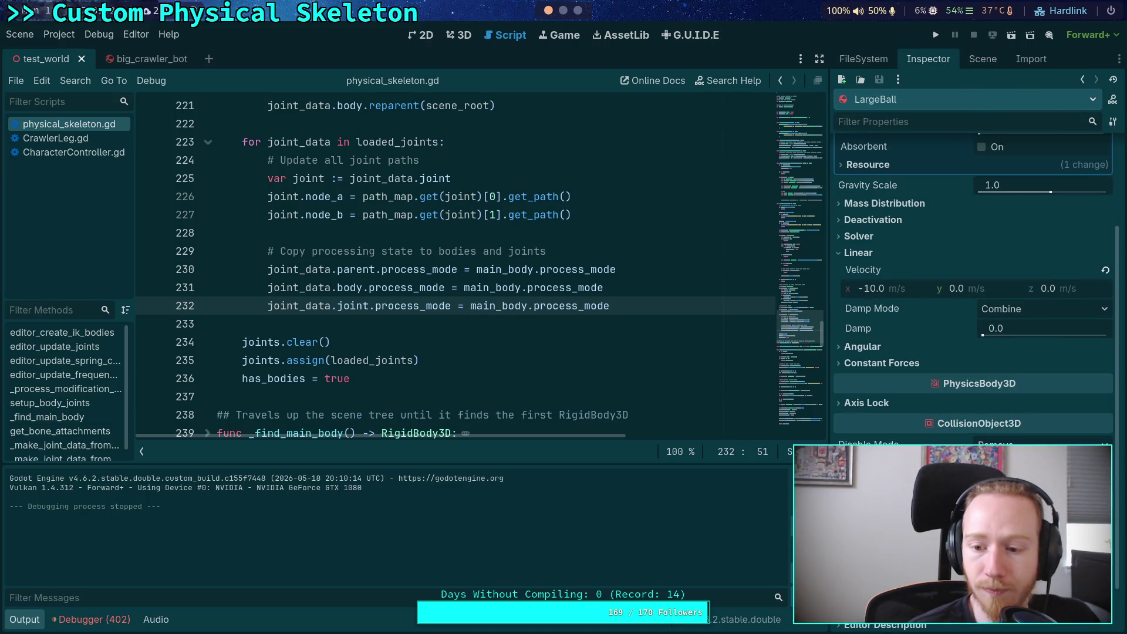
click(1007, 624)
click(936, 35)
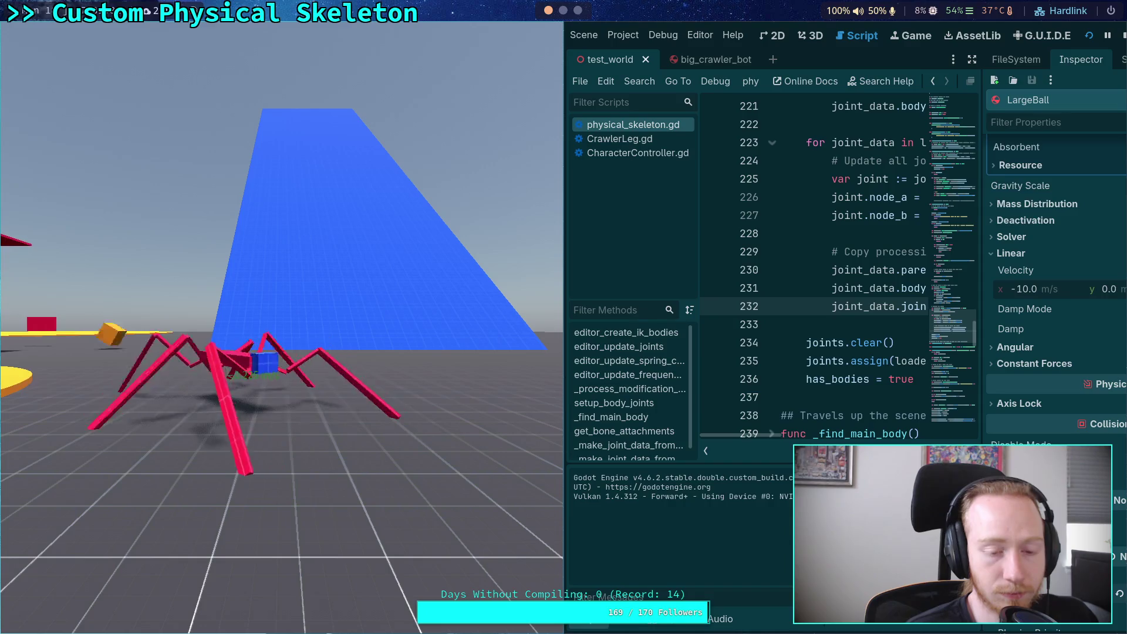
click(1122, 35)
In Project Settings, set Jolt Physics 3D Velocity Steps to 100
click(59, 34)
click(88, 48)
click(699, 188)
click(694, 208)
click(695, 186)
text(100)
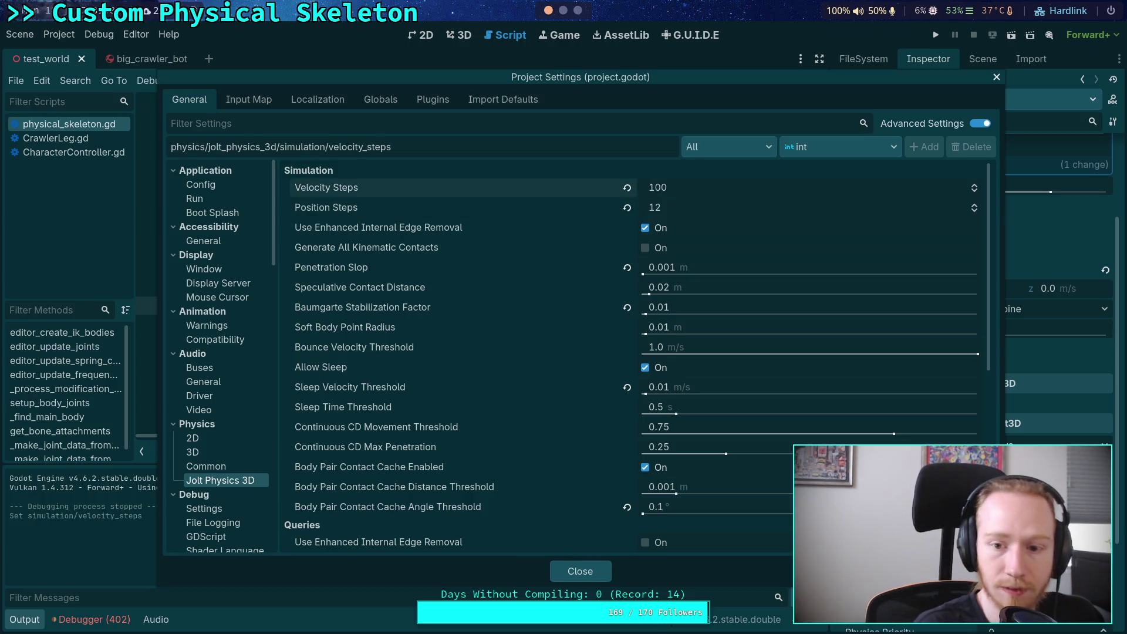
Close Project Settings and test-run the game with the new physics settings, then stop it
click(583, 580)
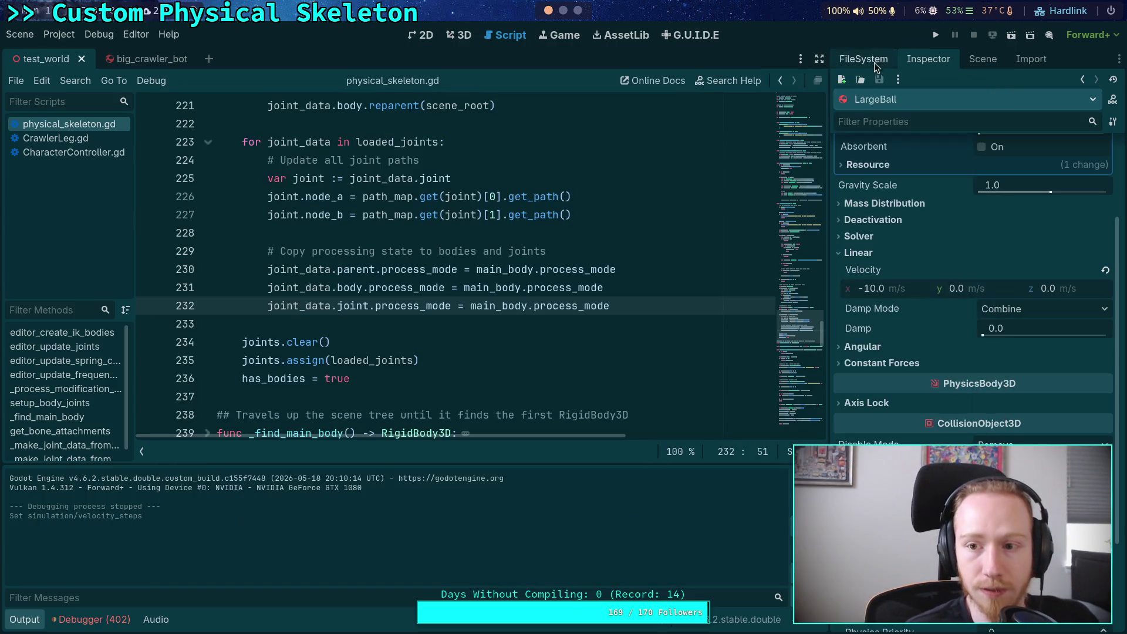
click(934, 36)
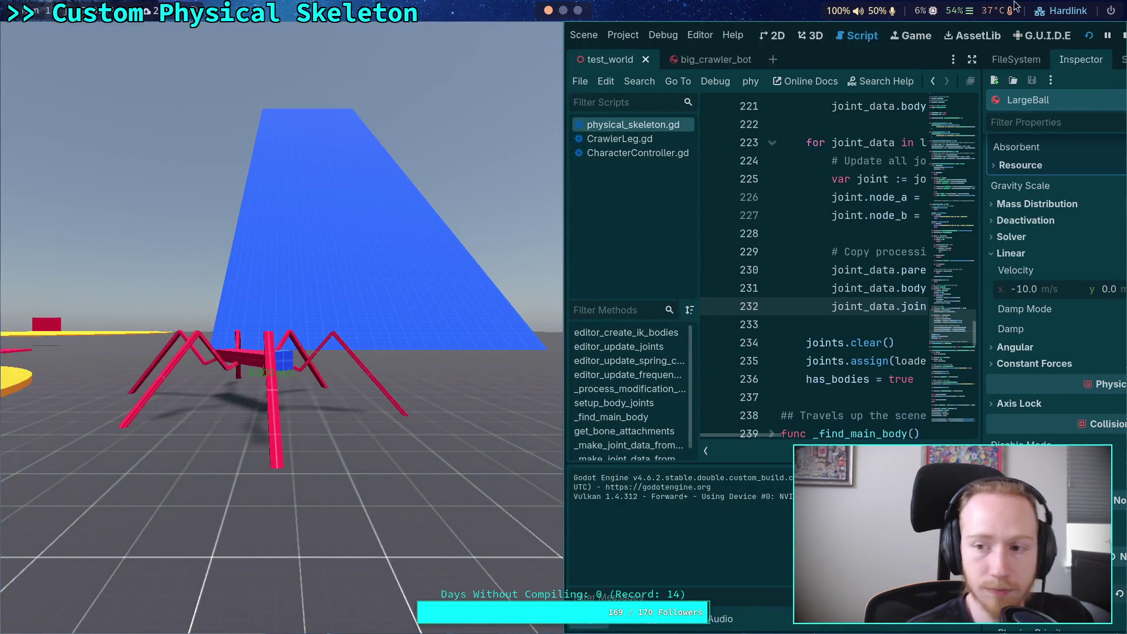
click(1121, 36)
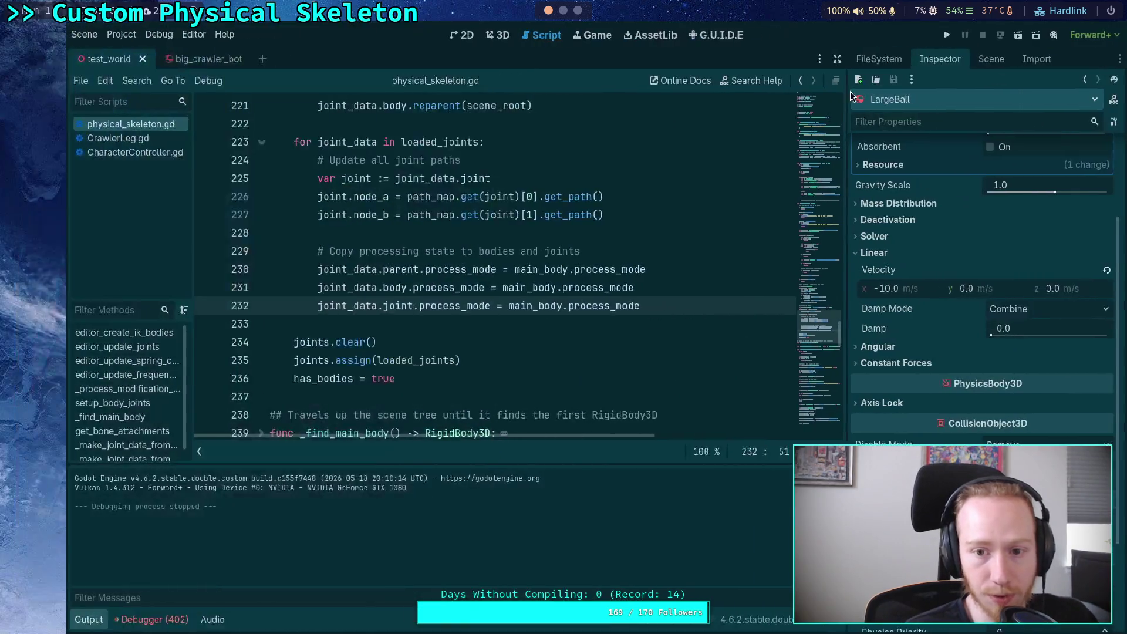
key(F8)
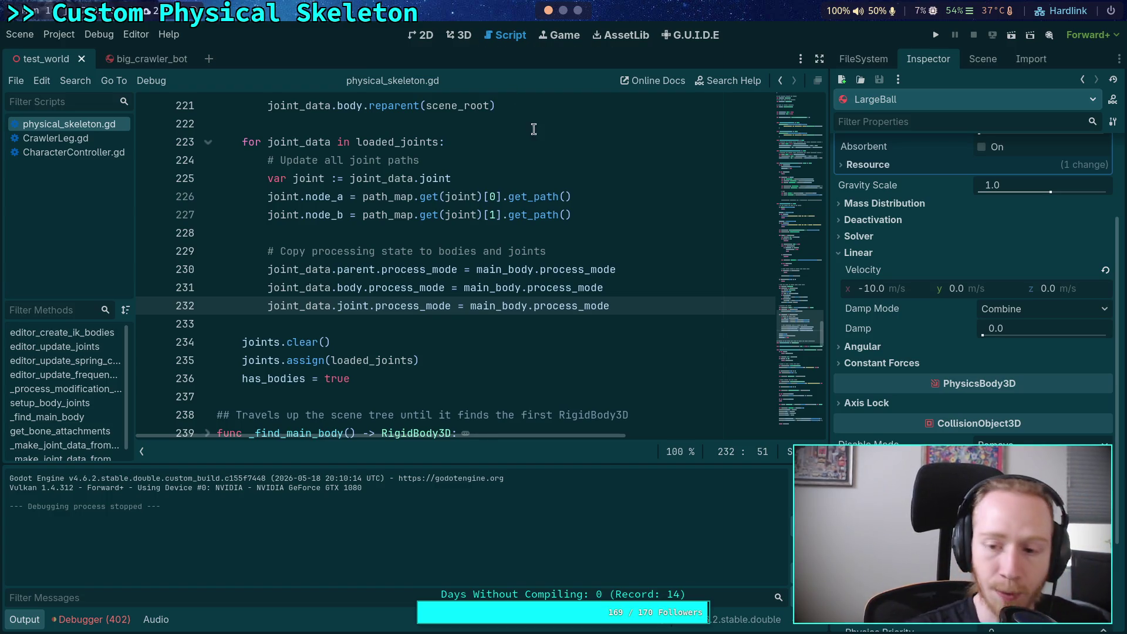
Open the big_crawler_bot scene and edit the PhysicalSkeleton's Frequency Calculator Stiffness
click(983, 59)
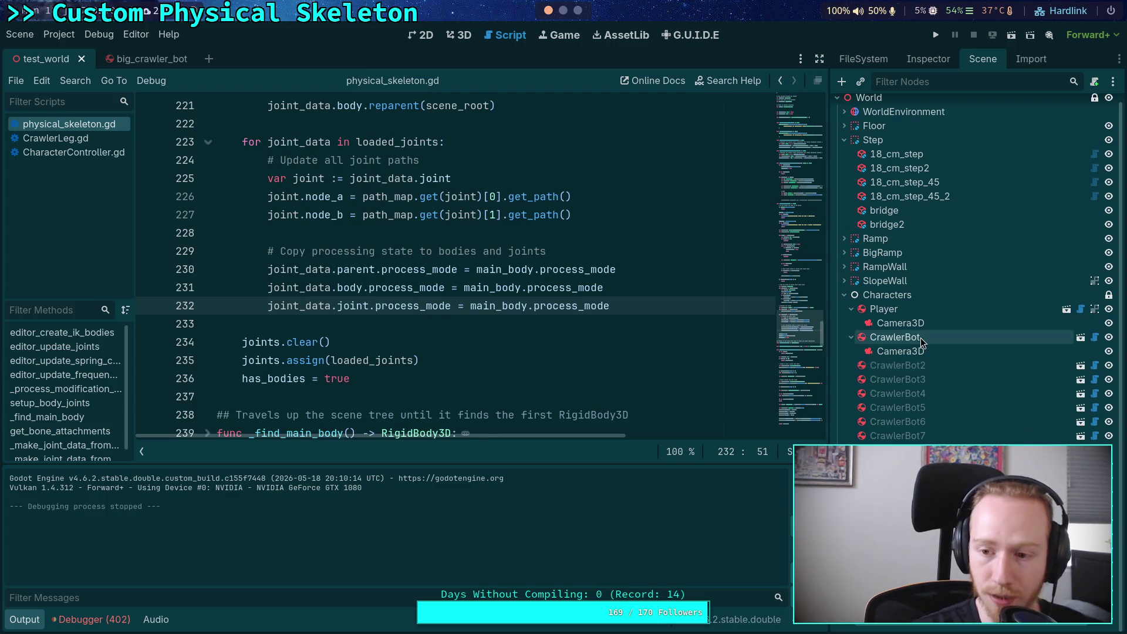
click(140, 61)
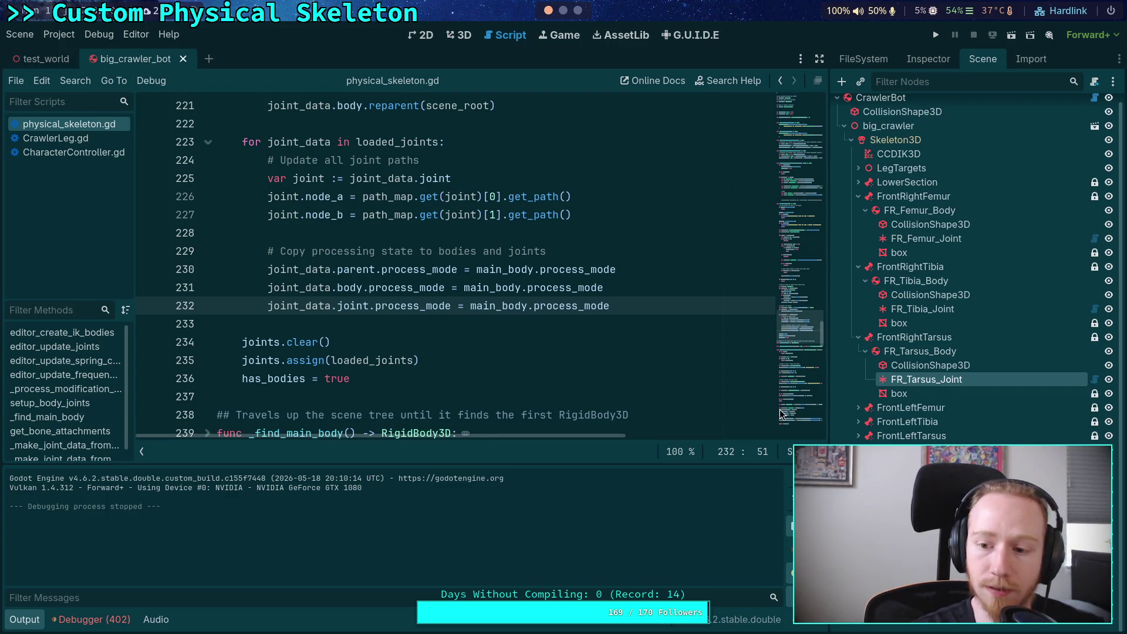
click(899, 154)
click(929, 59)
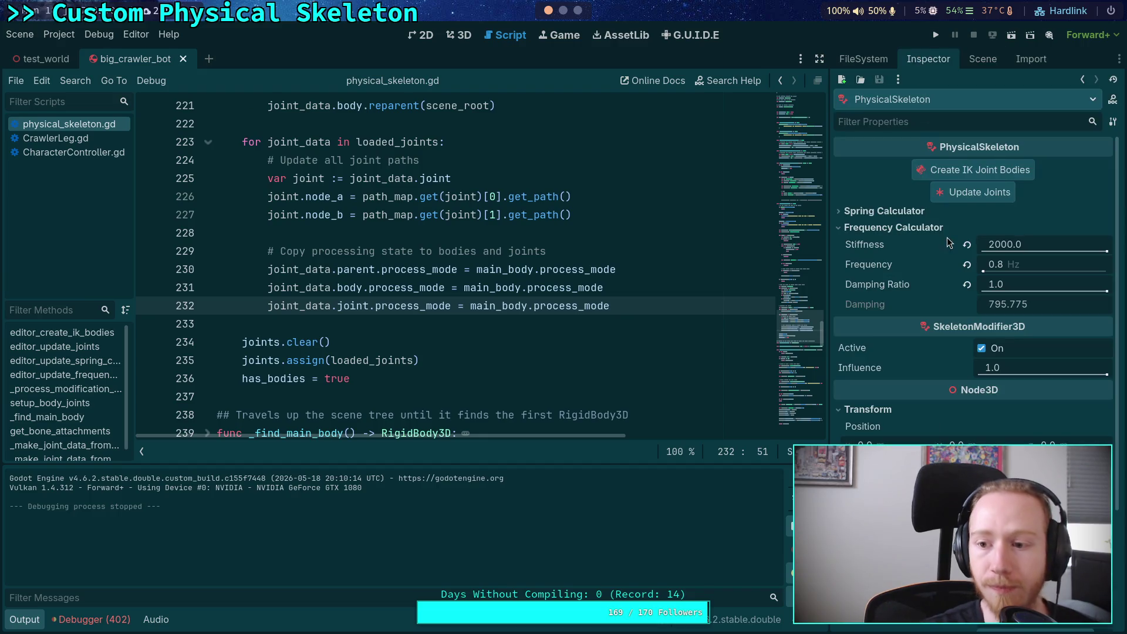
click(993, 246)
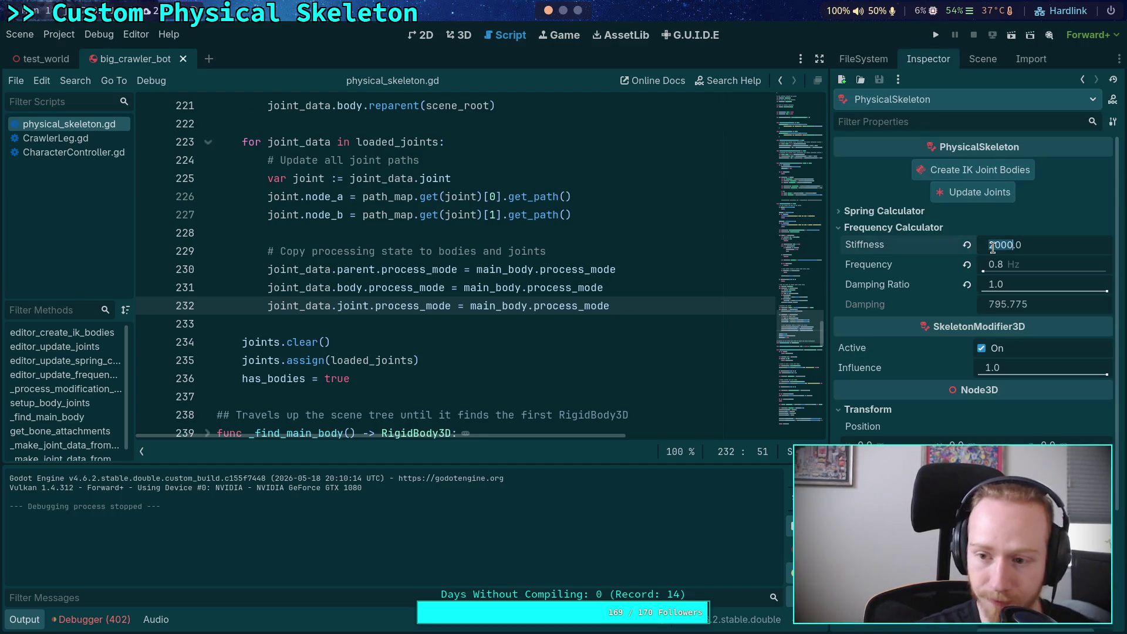
Set the calculator Stiffness to 1000, copy the resulting damping 397.887, and select FR_Femur_Joint
key(Return)
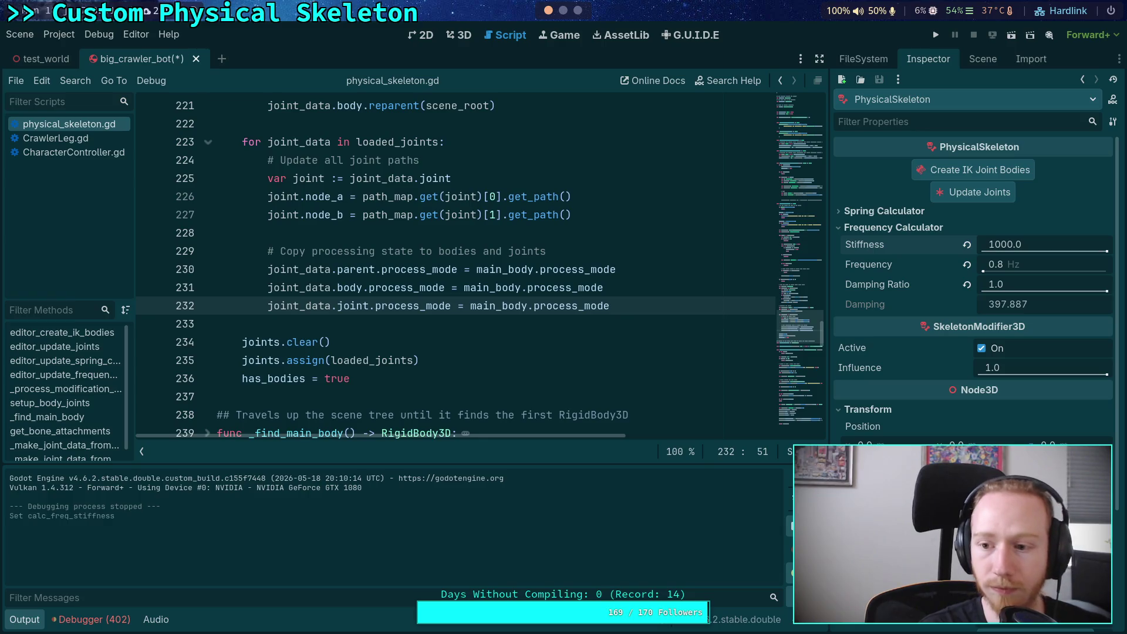
right_click(919, 304)
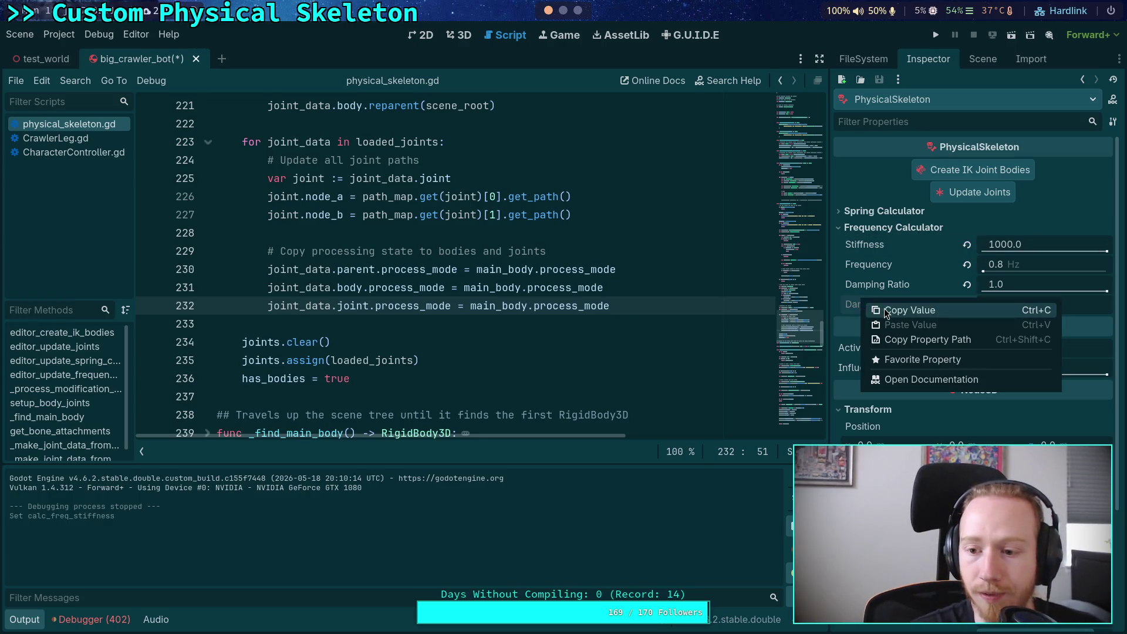
click(933, 308)
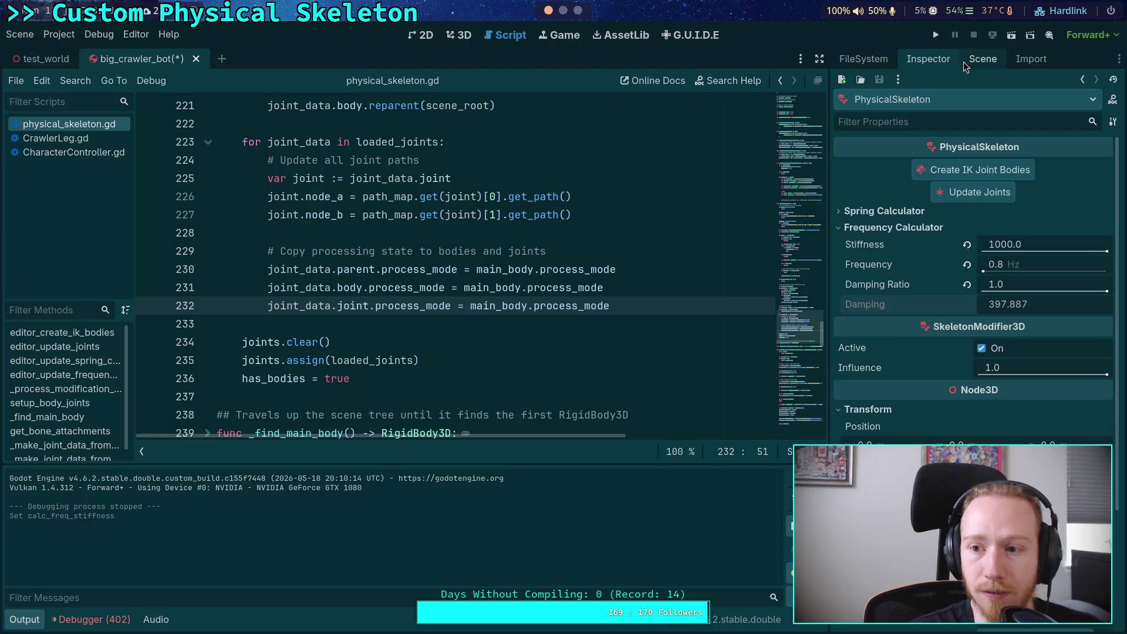
click(966, 66)
click(927, 239)
click(929, 58)
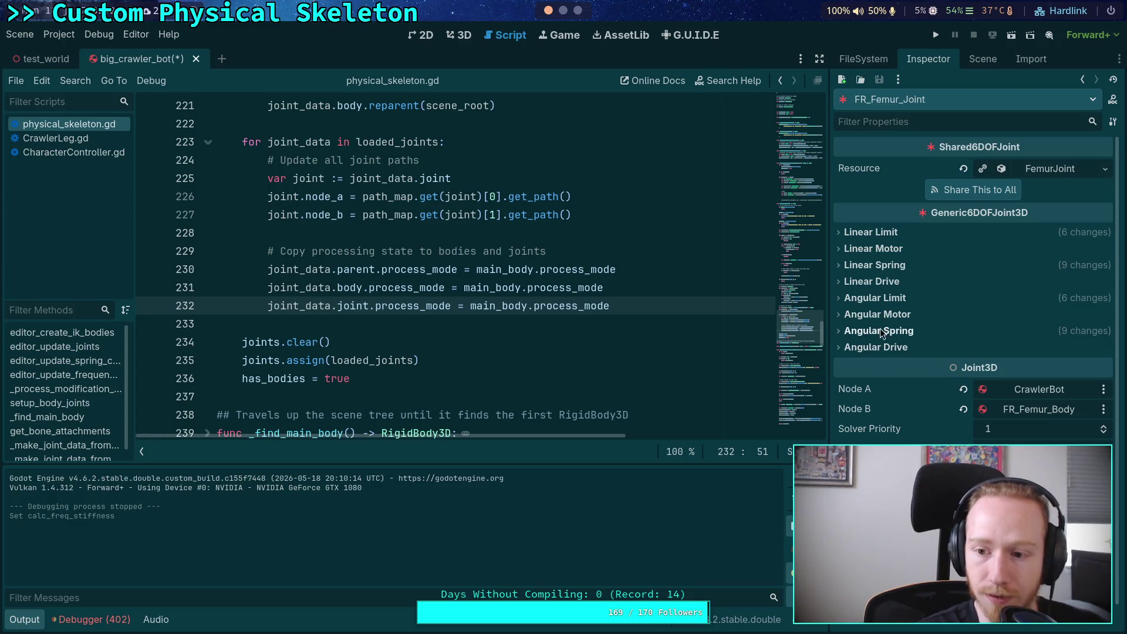
Give the femur's X, Y and Z linear springs stiffness 1000 and damping 397.887
click(884, 267)
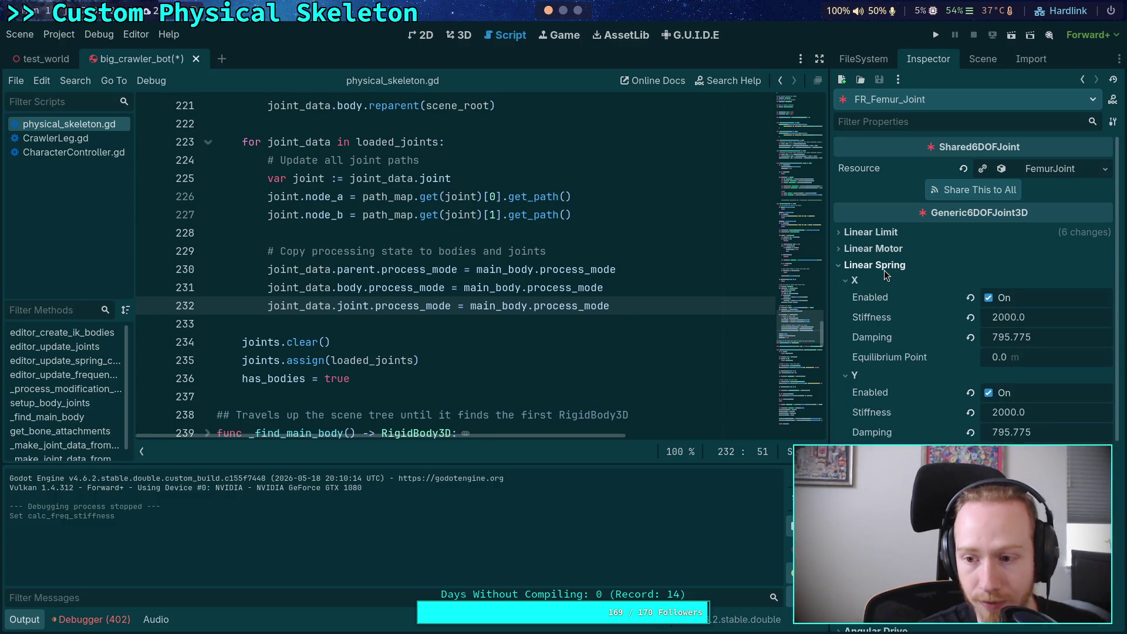
right_click(888, 340)
click(935, 368)
click(881, 432)
text(397.887)
right_click(881, 432)
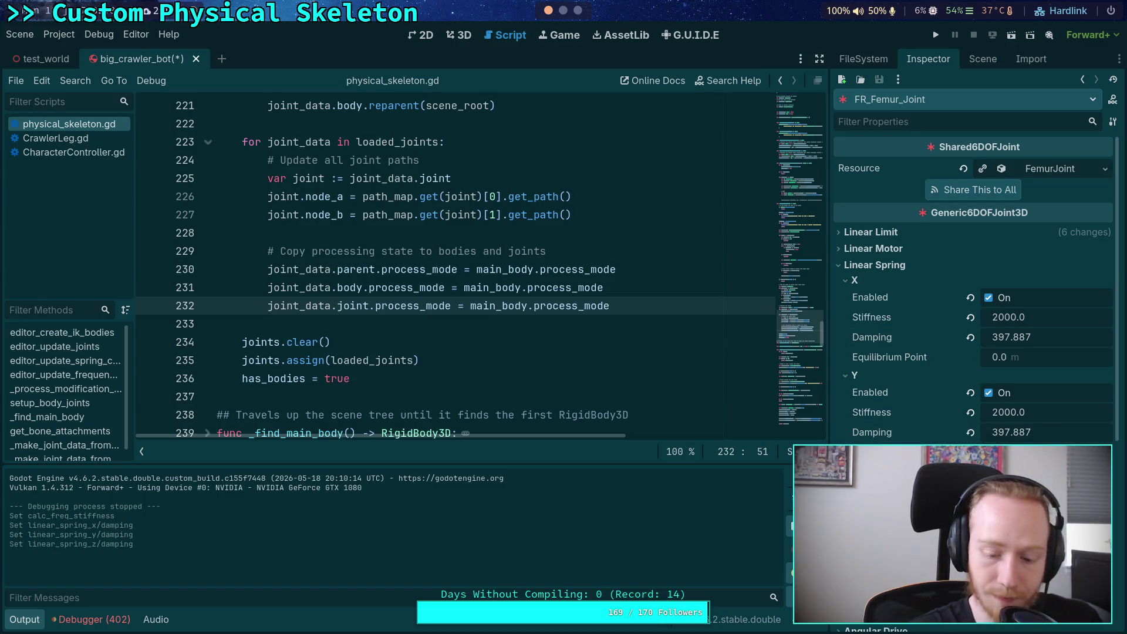
click(916, 464)
text(00)
key(Return)
text(0)
key(Return)
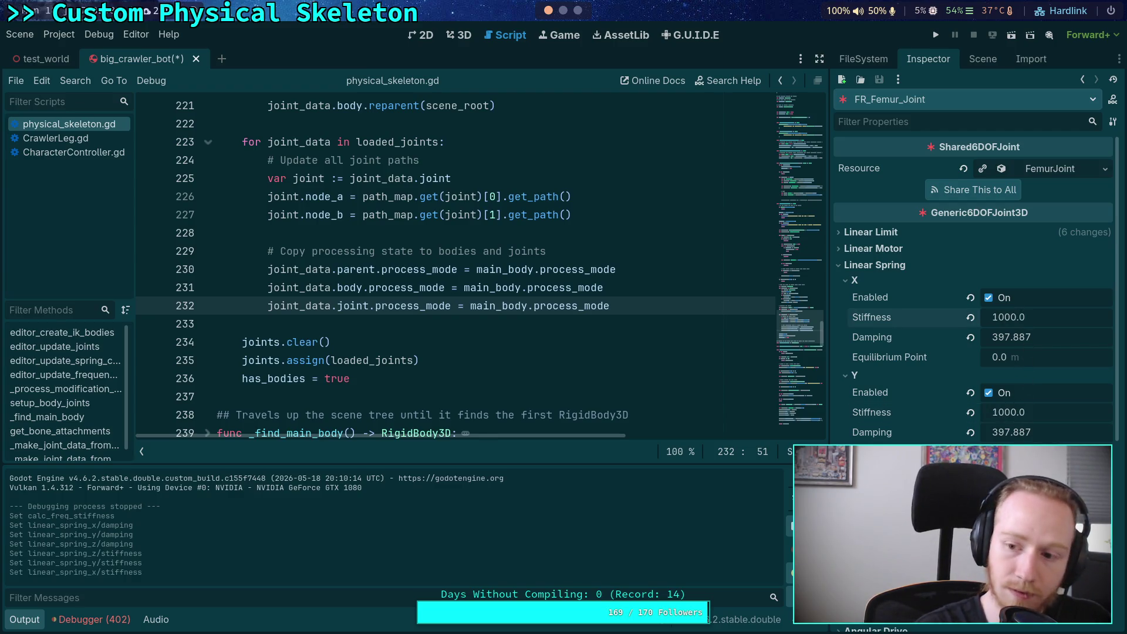
click(858, 282)
click(859, 298)
click(855, 313)
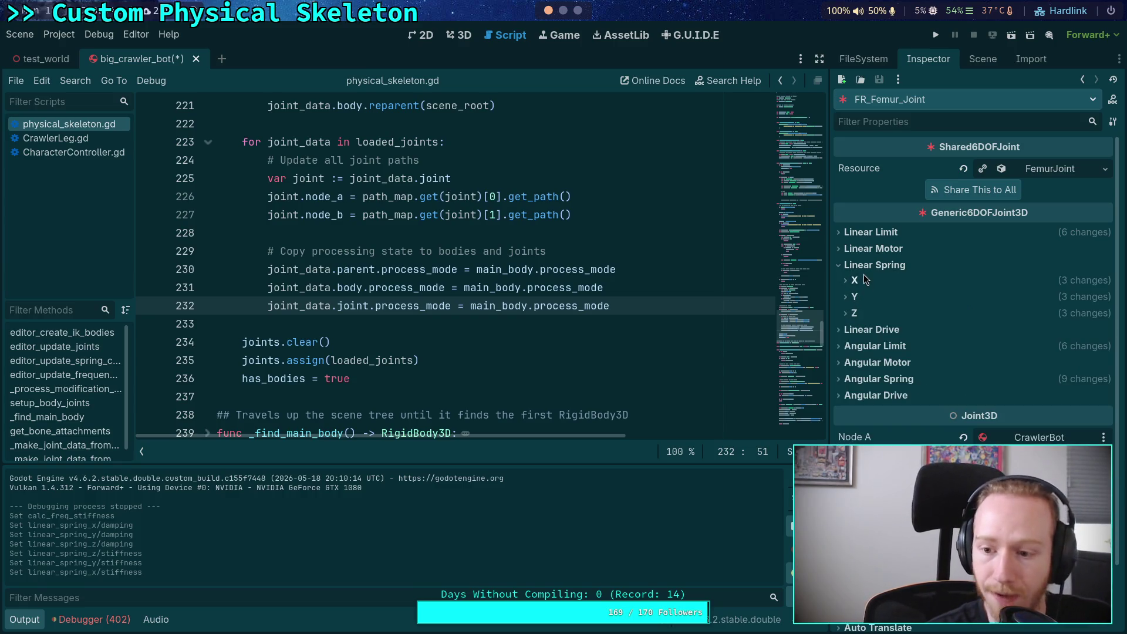
Give the femur's X, Y and Z angular springs stiffness 1000 and damping 397.887
click(897, 376)
scroll(897, 371, down, 4)
click(1010, 247)
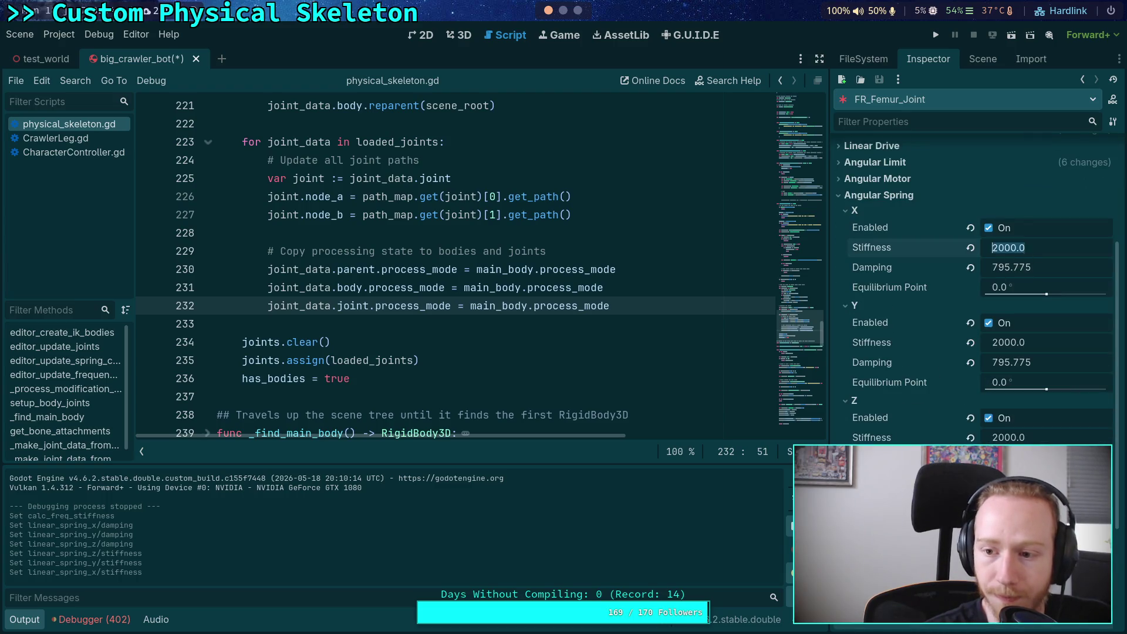
text(00)
key(Return)
click(1010, 342)
text(1000)
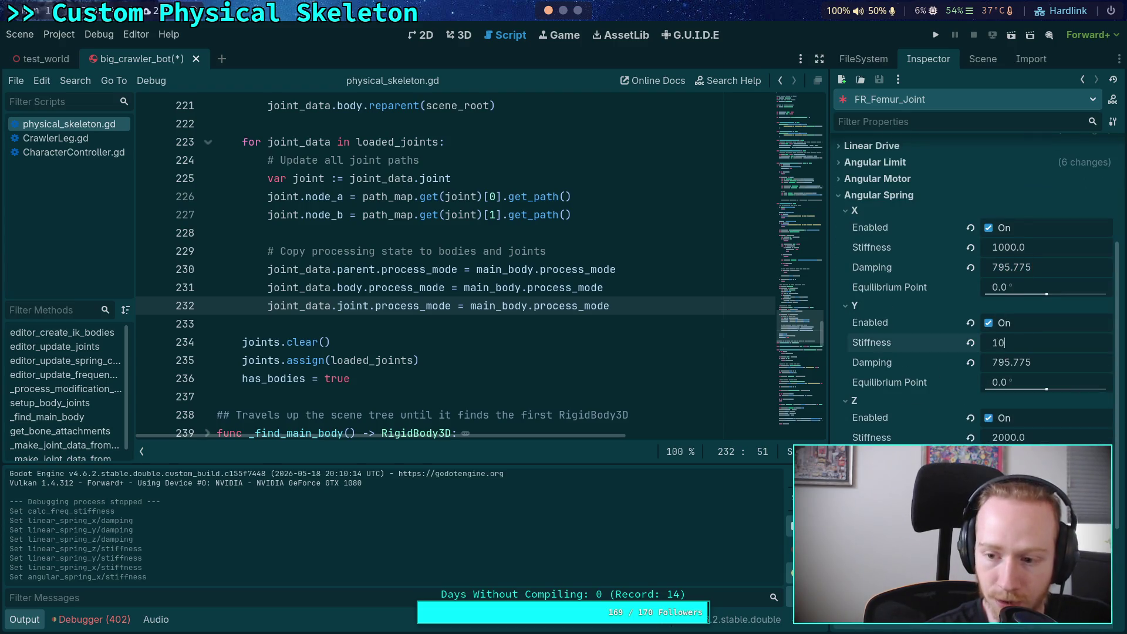
key(Return)
click(1016, 438)
text(1000)
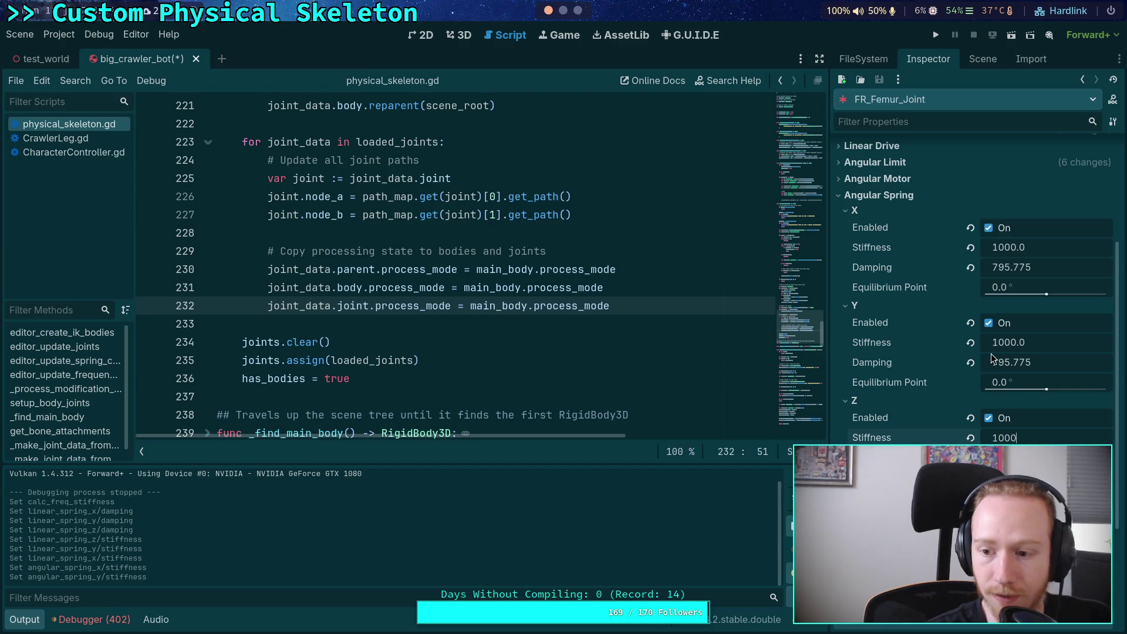
right_click(922, 368)
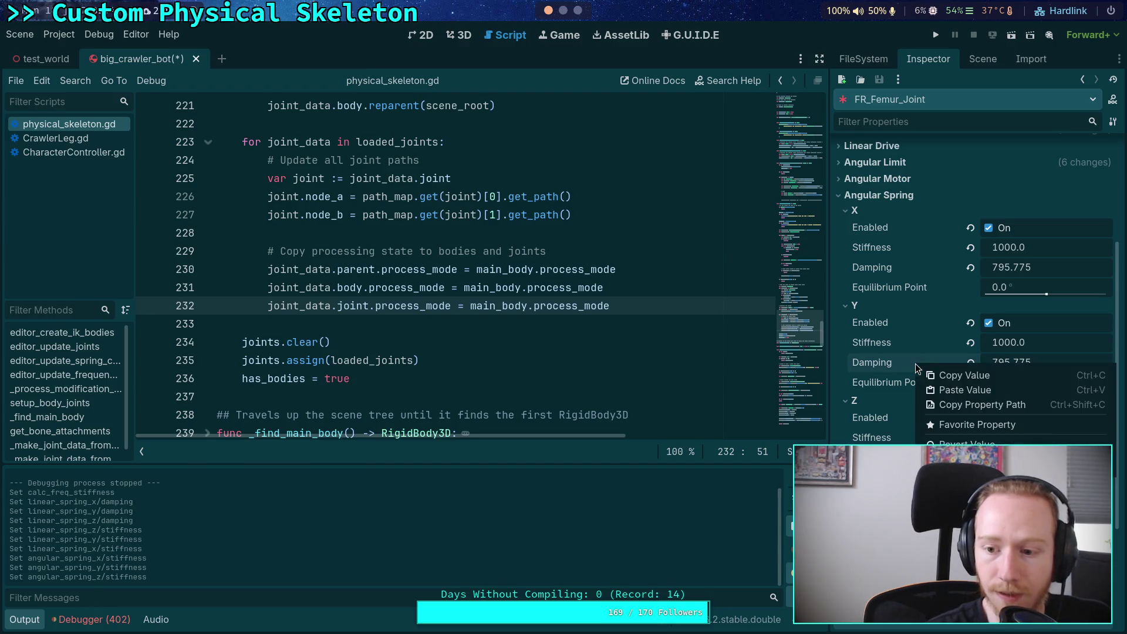
click(953, 390)
right_click(873, 269)
click(891, 293)
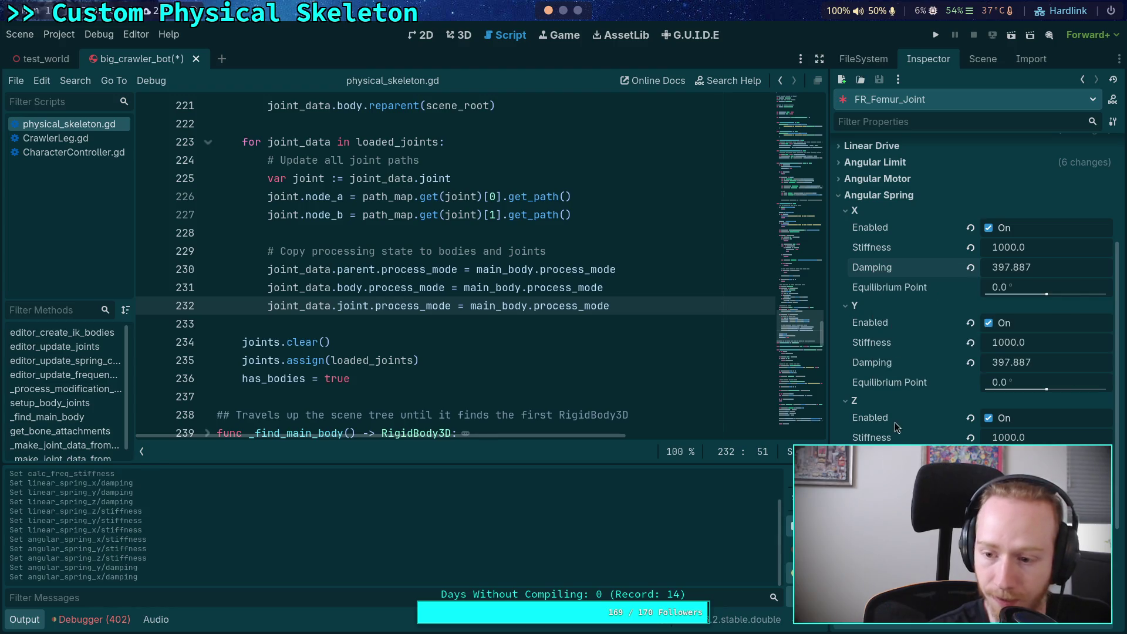
right_click(872, 457)
click(891, 481)
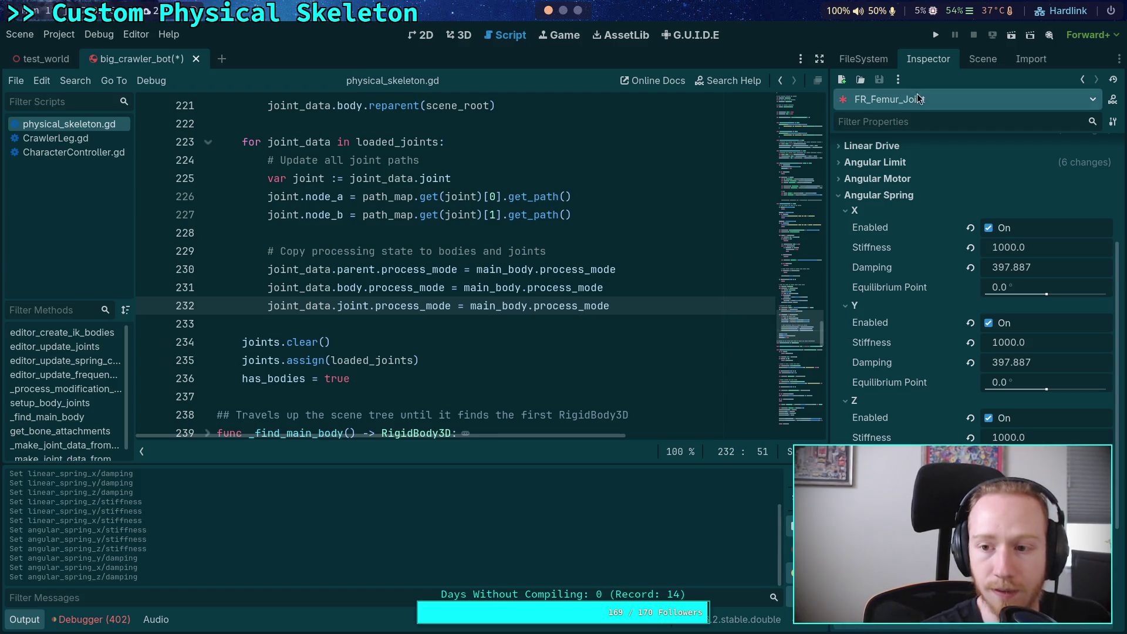
click(971, 65)
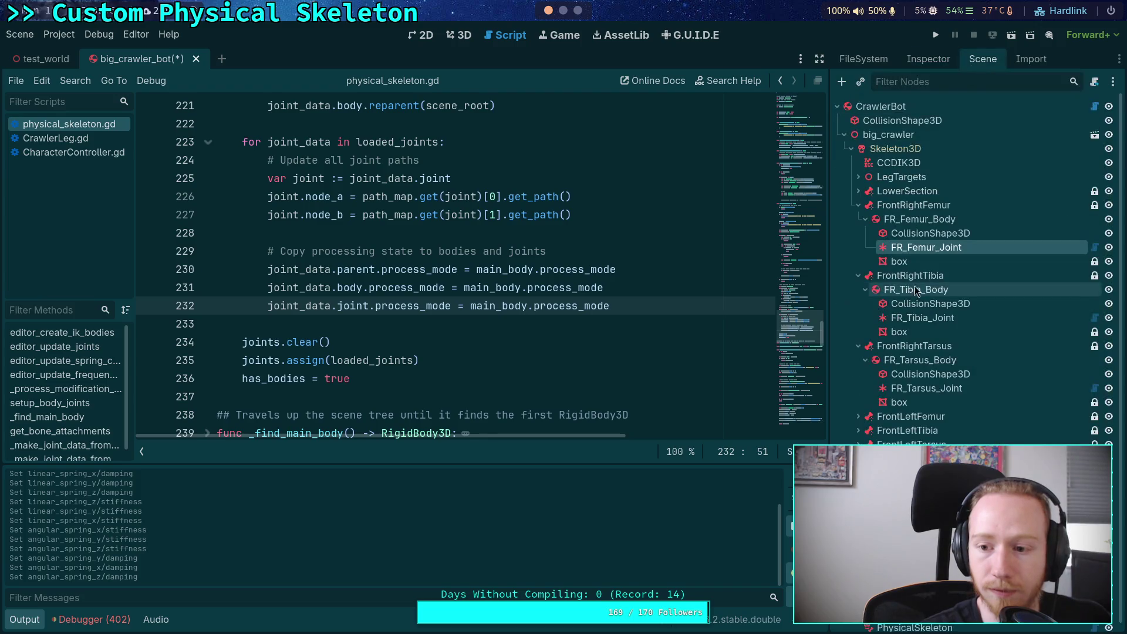
Select FR_Tibia_Joint, paste damping 397.887 into its X and Y springs, and adjust their stiffness
click(908, 317)
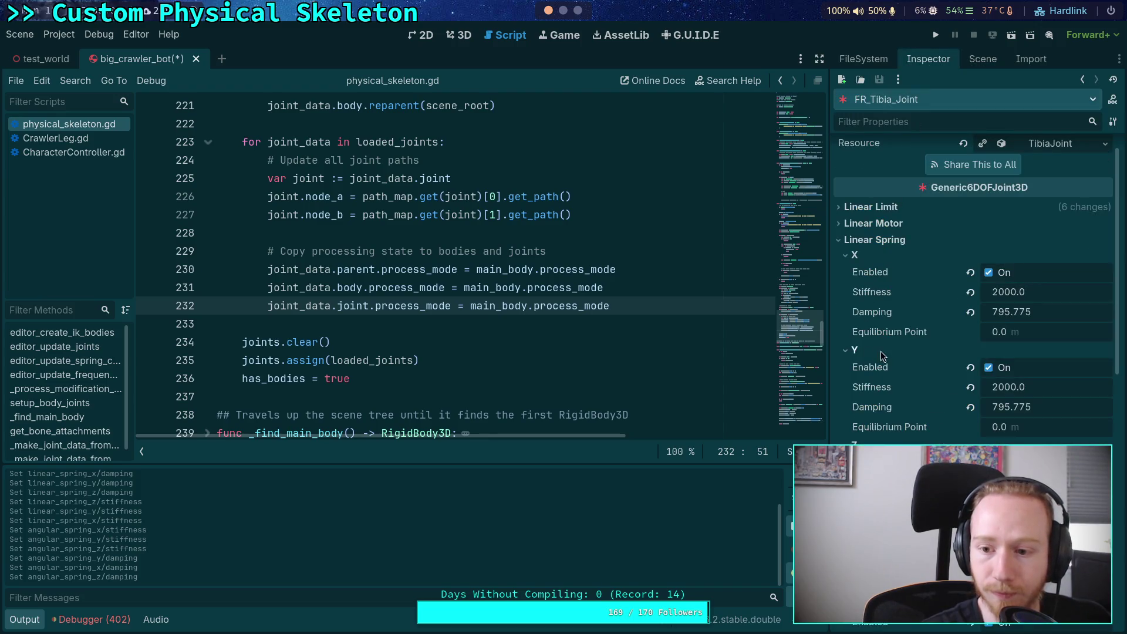
right_click(861, 315)
click(879, 341)
right_click(870, 411)
click(888, 432)
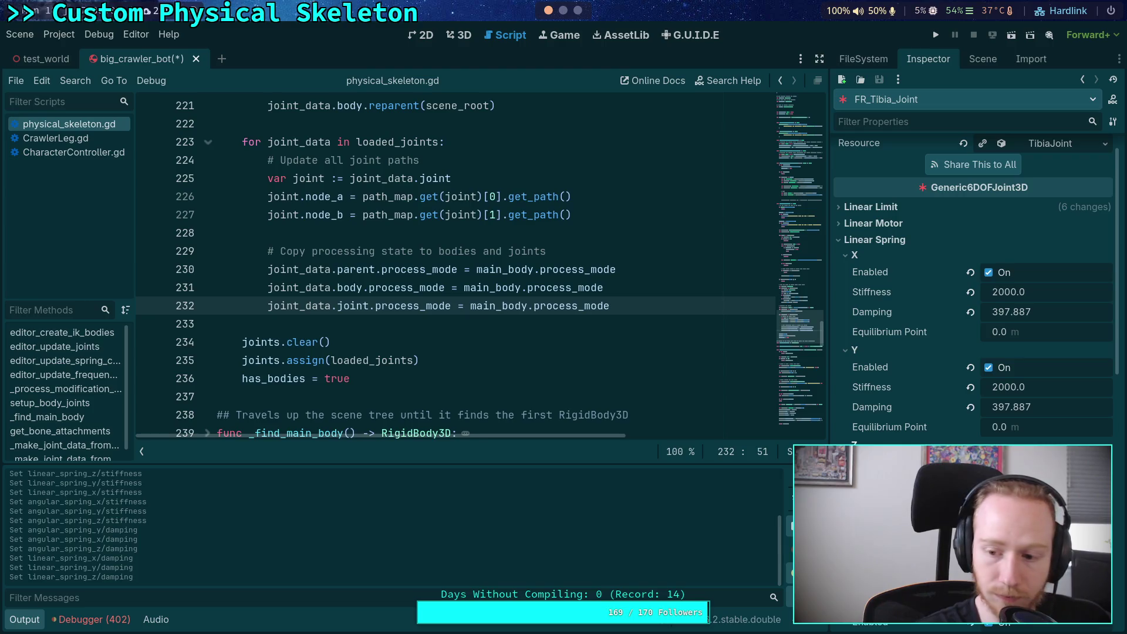
click(1016, 391)
text(100)
click(1021, 293)
text(1)
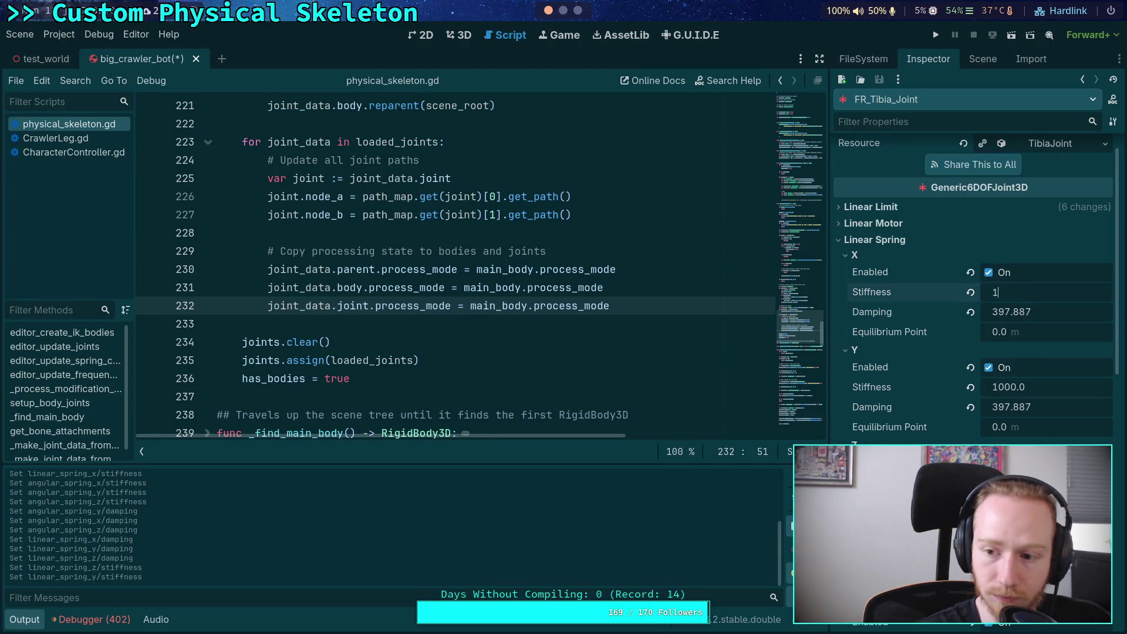
Paste 397.887 into the angular X and Y damping and set angular X stiffness to 1000
scroll(930, 351, down, 5)
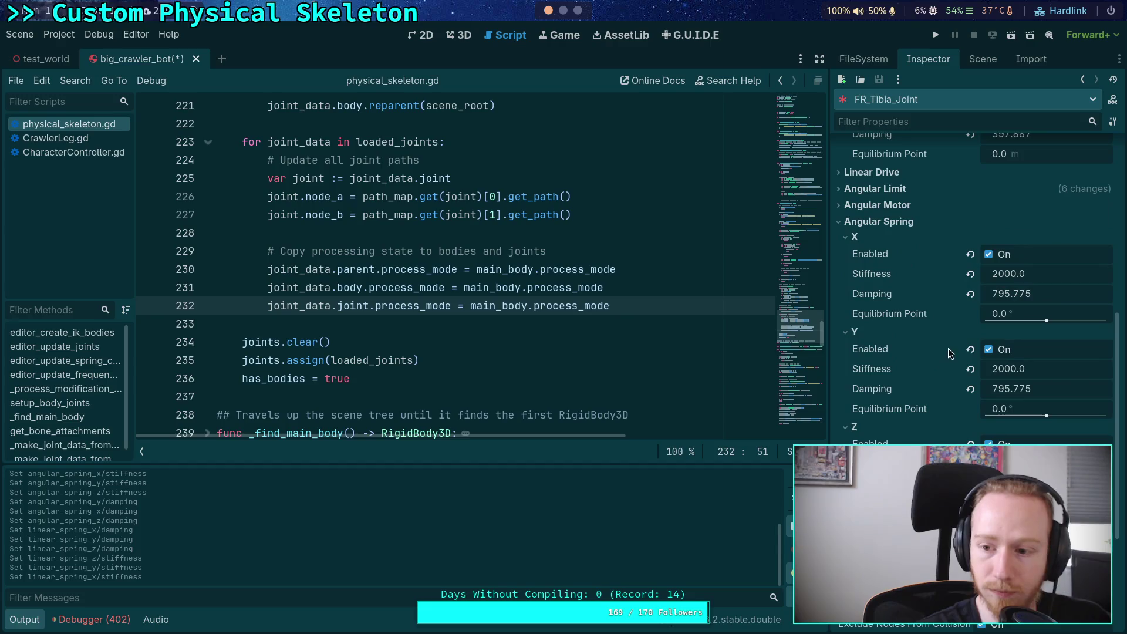
right_click(871, 296)
click(900, 317)
right_click(872, 392)
click(900, 415)
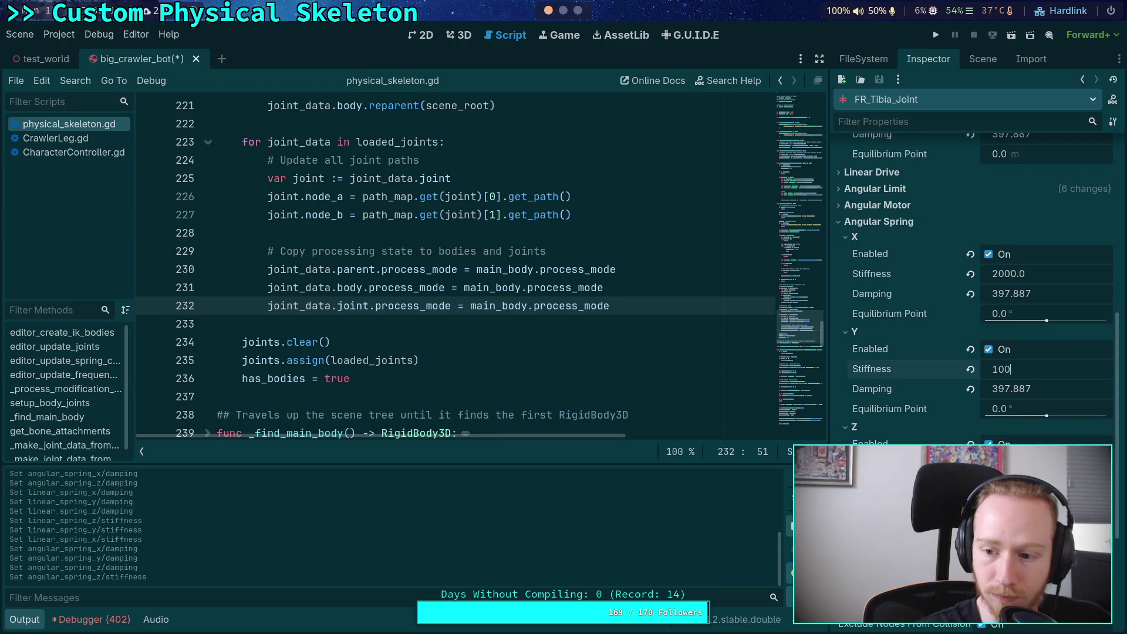
click(1018, 281)
text(10)
key(Return)
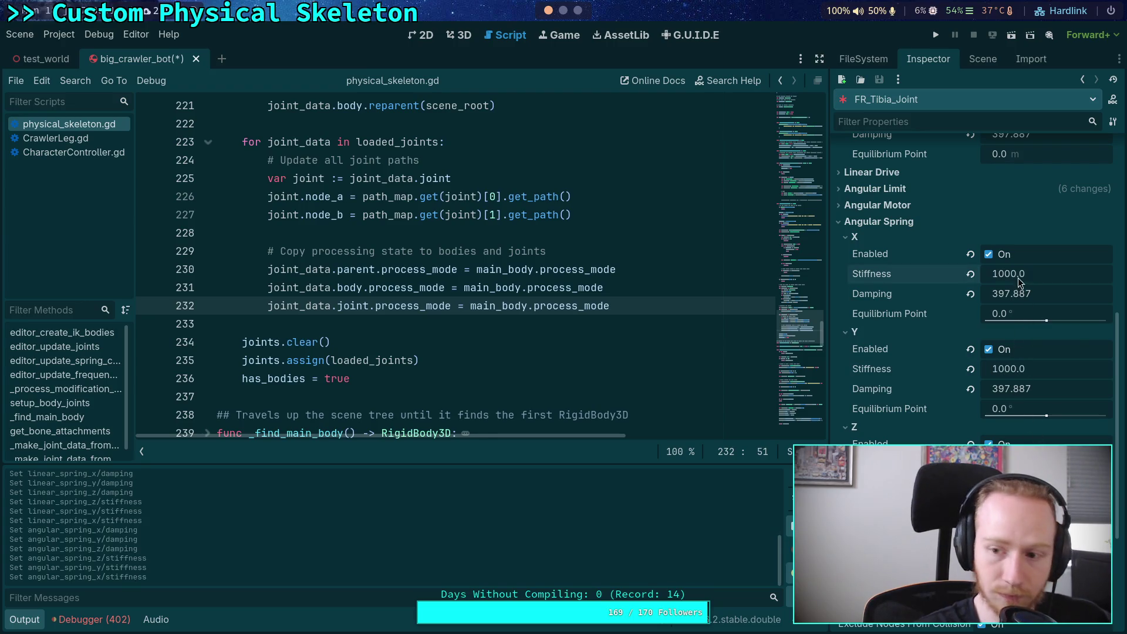
click(986, 59)
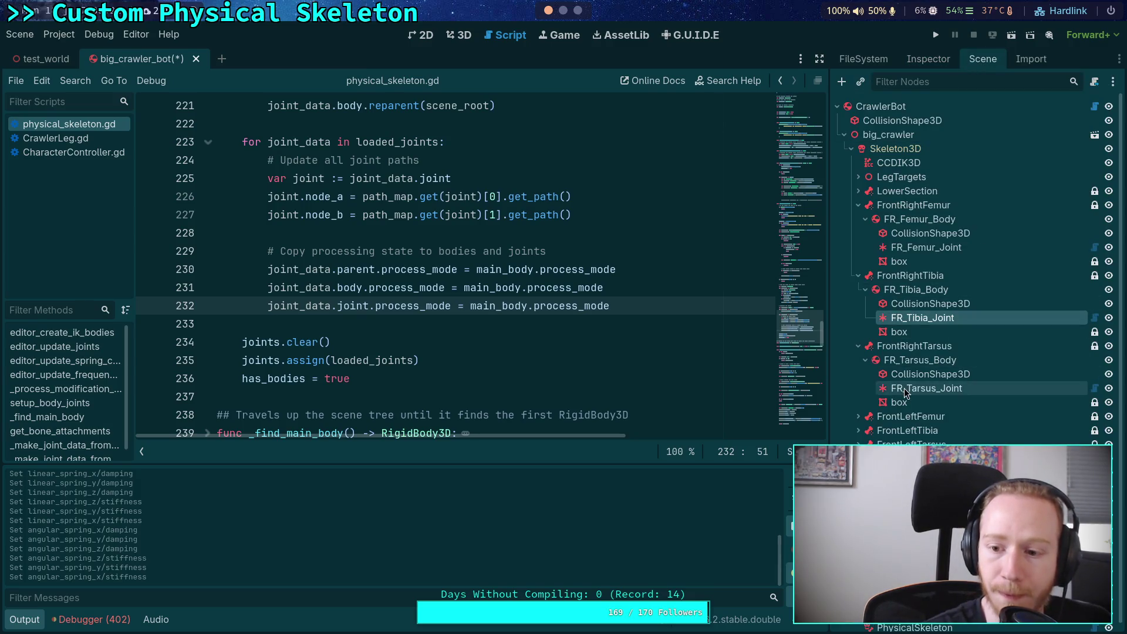
On FR_Tarsus_Joint, paste 397.887 into linear X, Y, Z damping and set linear Y stiffness to 1000
click(926, 388)
click(924, 59)
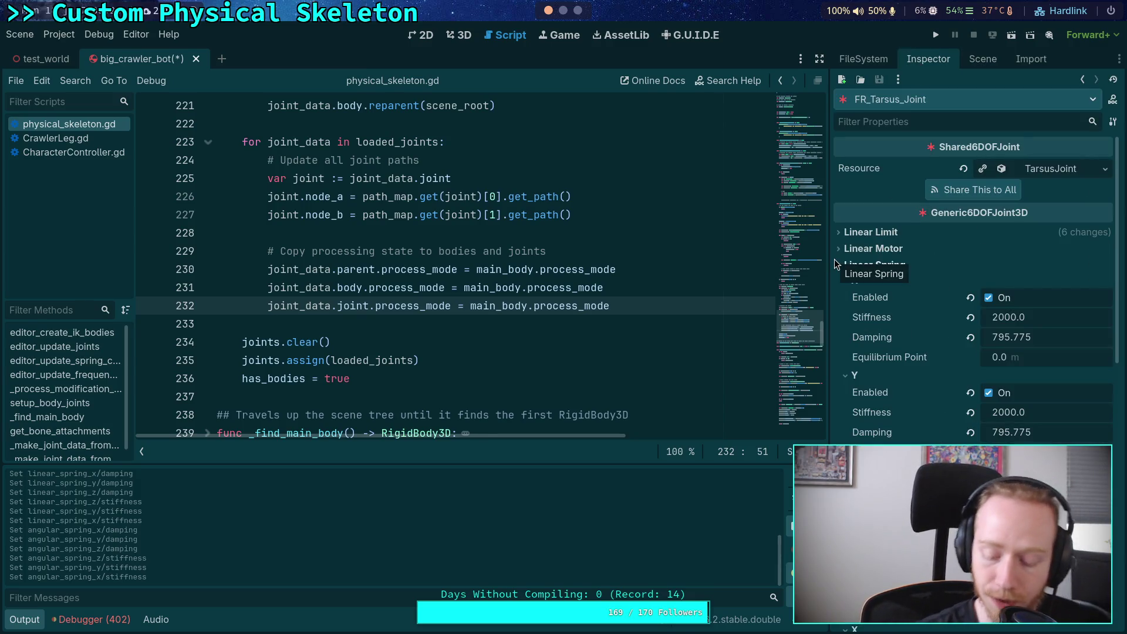
right_click(893, 339)
click(916, 367)
right_click(875, 434)
click(916, 462)
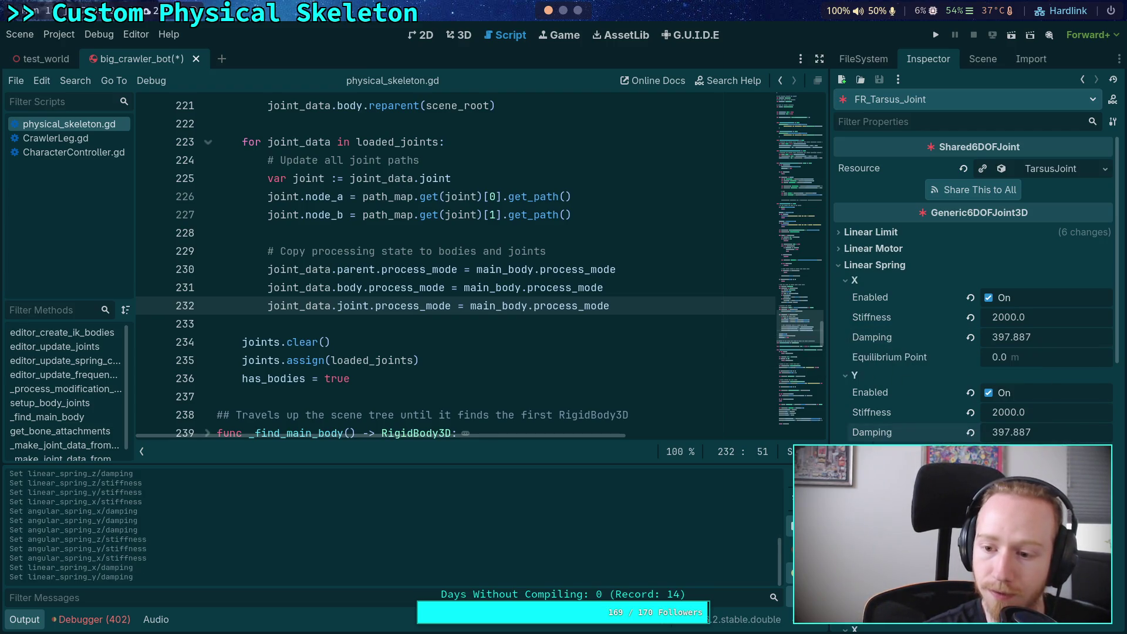
right_click(874, 527)
click(916, 554)
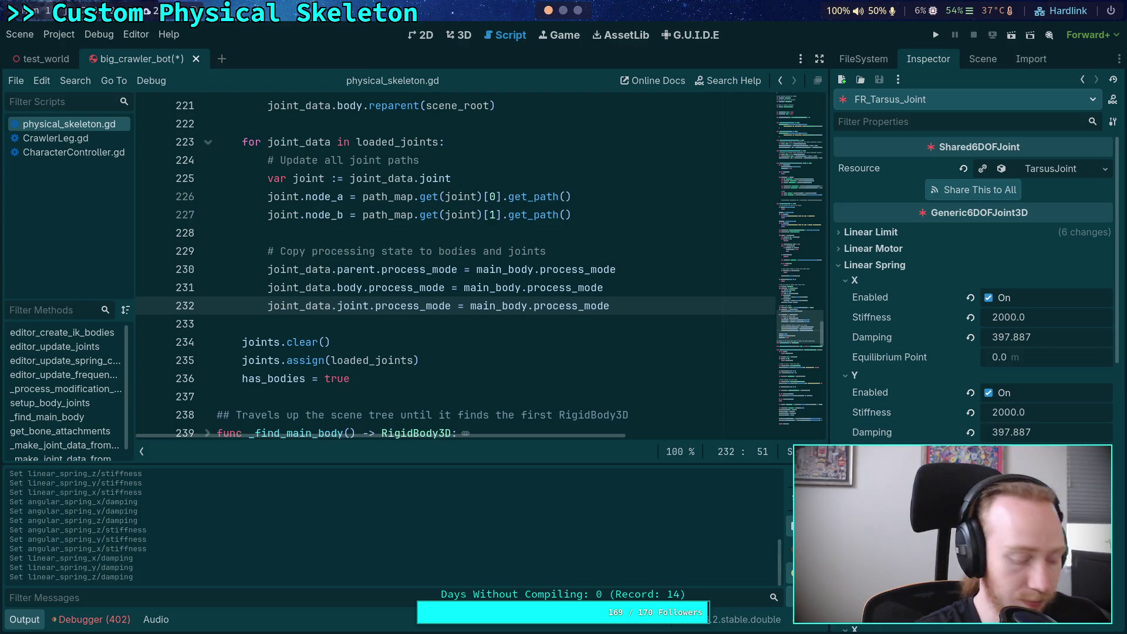
click(1010, 414)
text(1000)
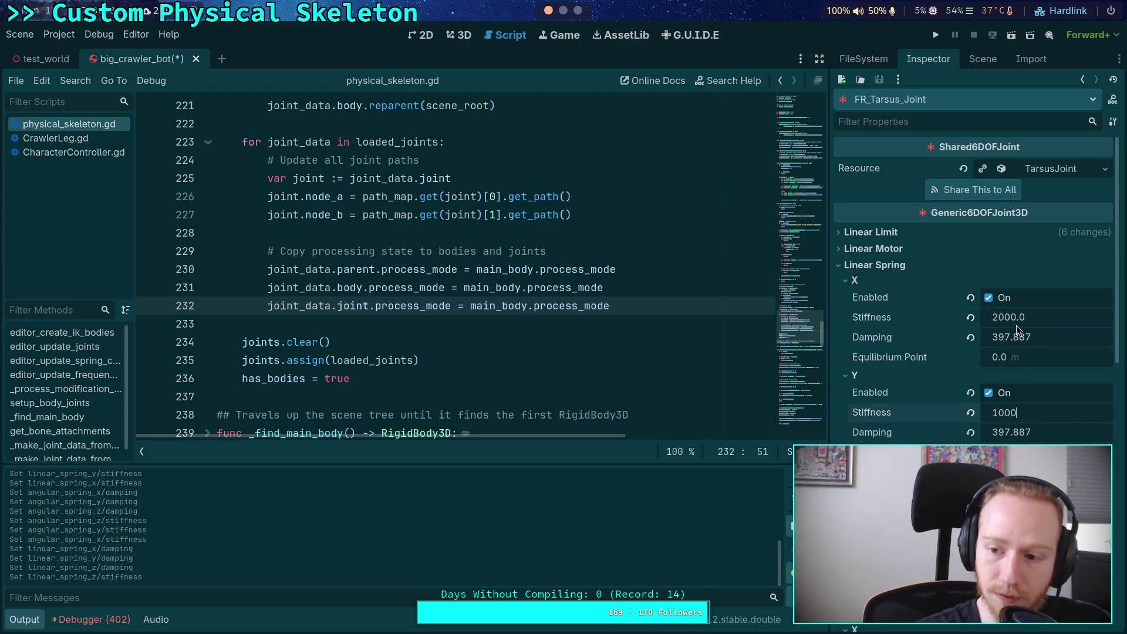
key(Return)
Give the angular X and Y springs stiffness 1000 and damping 397.887, then run the project
scroll(947, 414, down, 5)
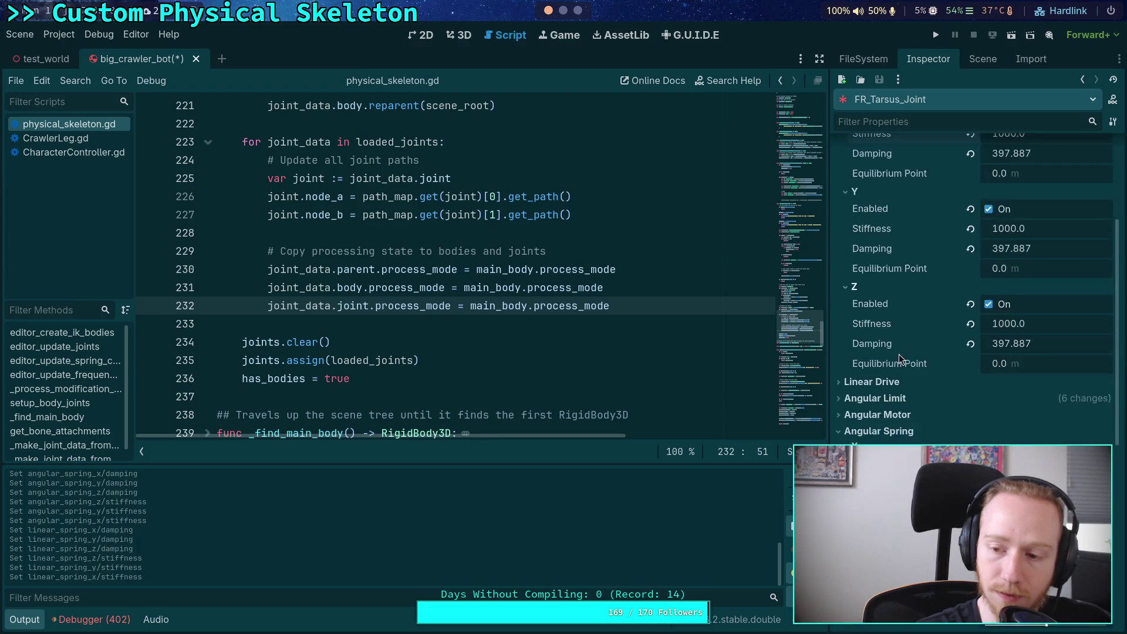
scroll(948, 411, down, 3)
click(1012, 303)
text(1000)
right_click(935, 320)
click(935, 347)
right_click(878, 420)
click(923, 448)
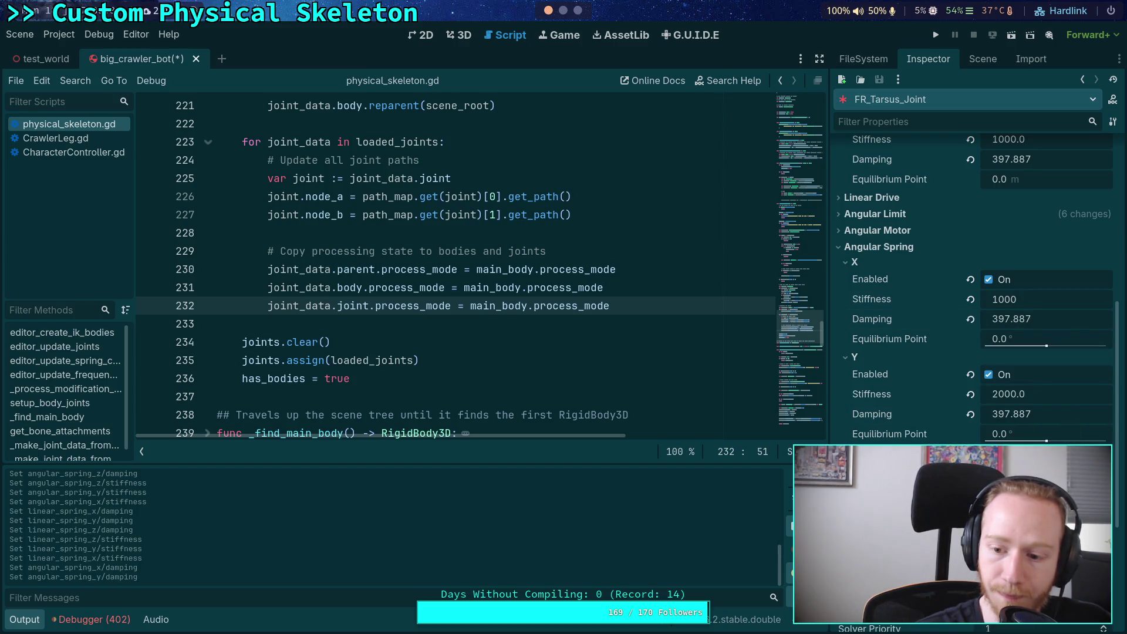
key(Return)
click(1005, 392)
text(1000)
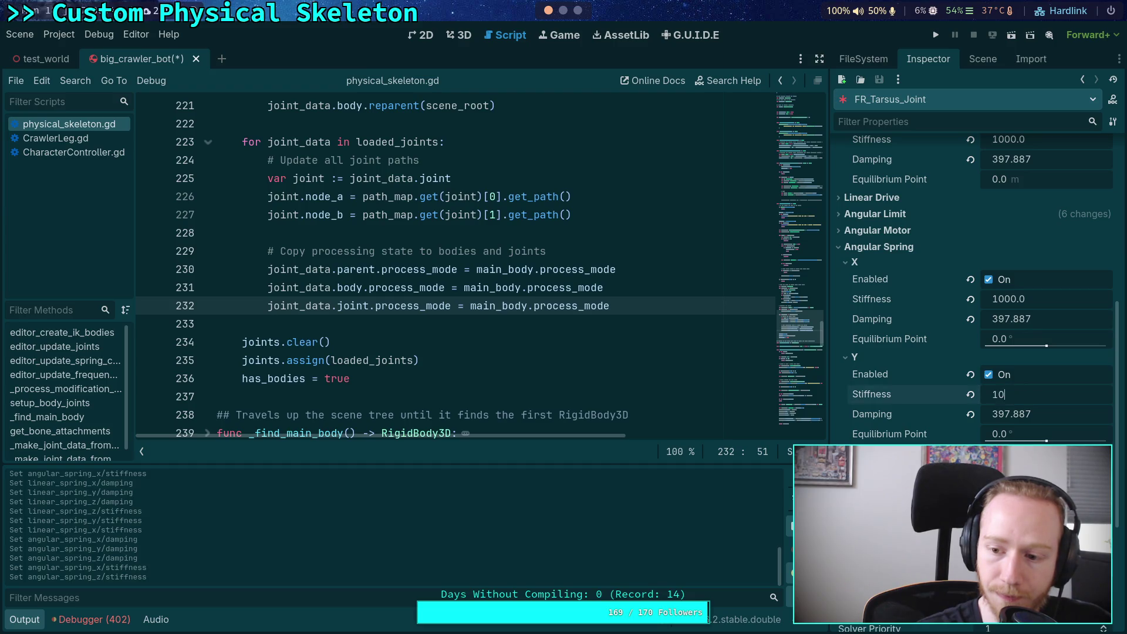
key(Return)
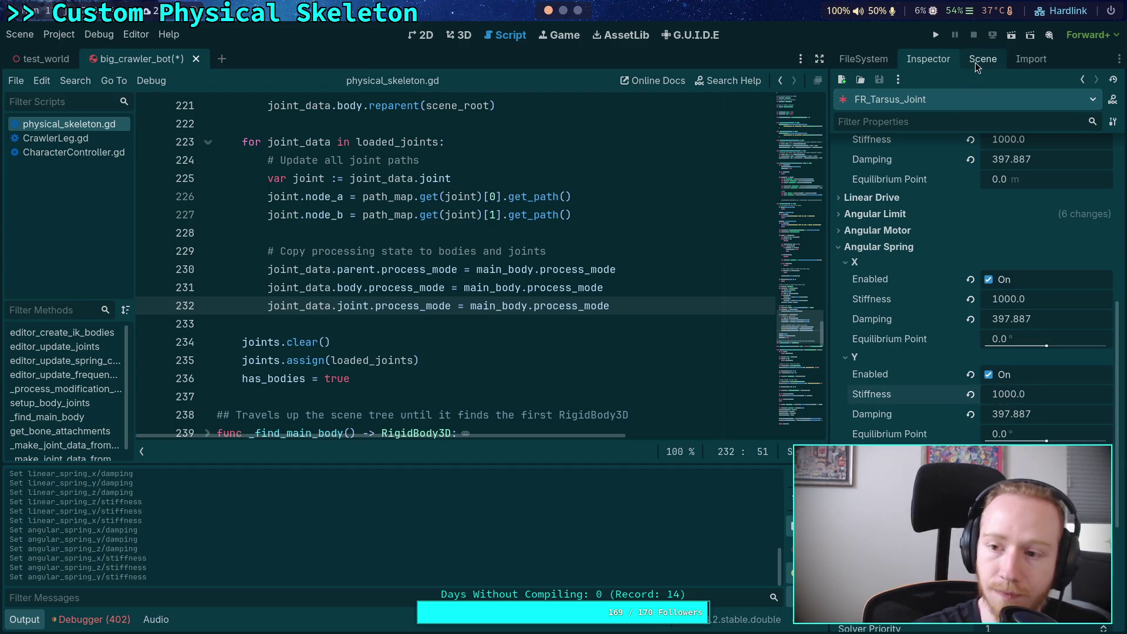
click(976, 61)
click(932, 36)
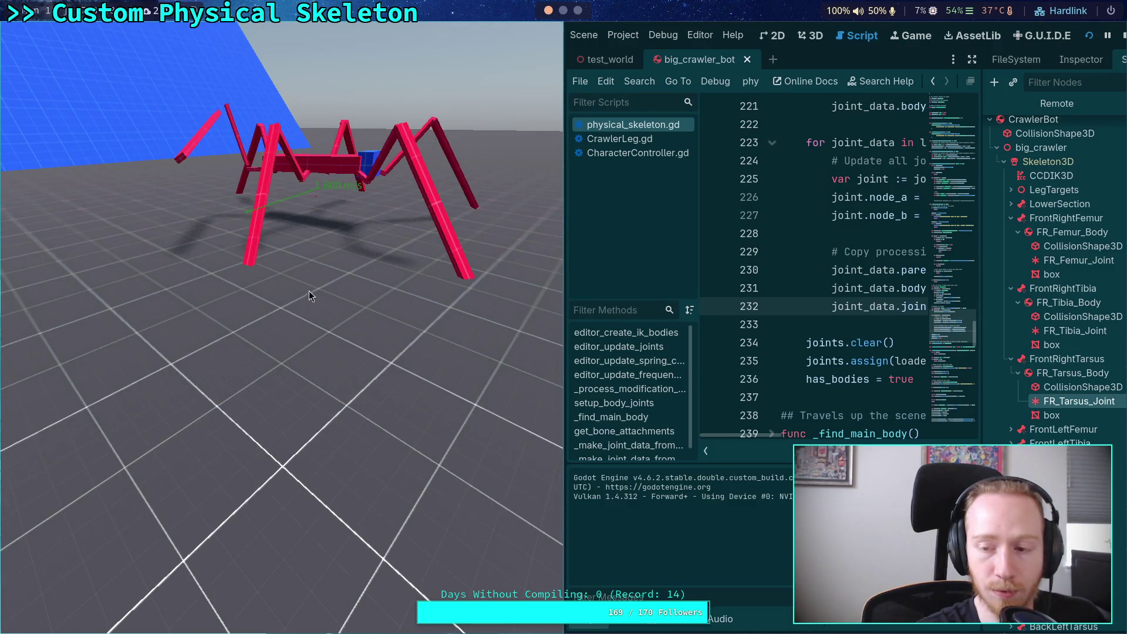
Watch the crawler stand on its softened front-right leg springs, then stop the game
click(1122, 36)
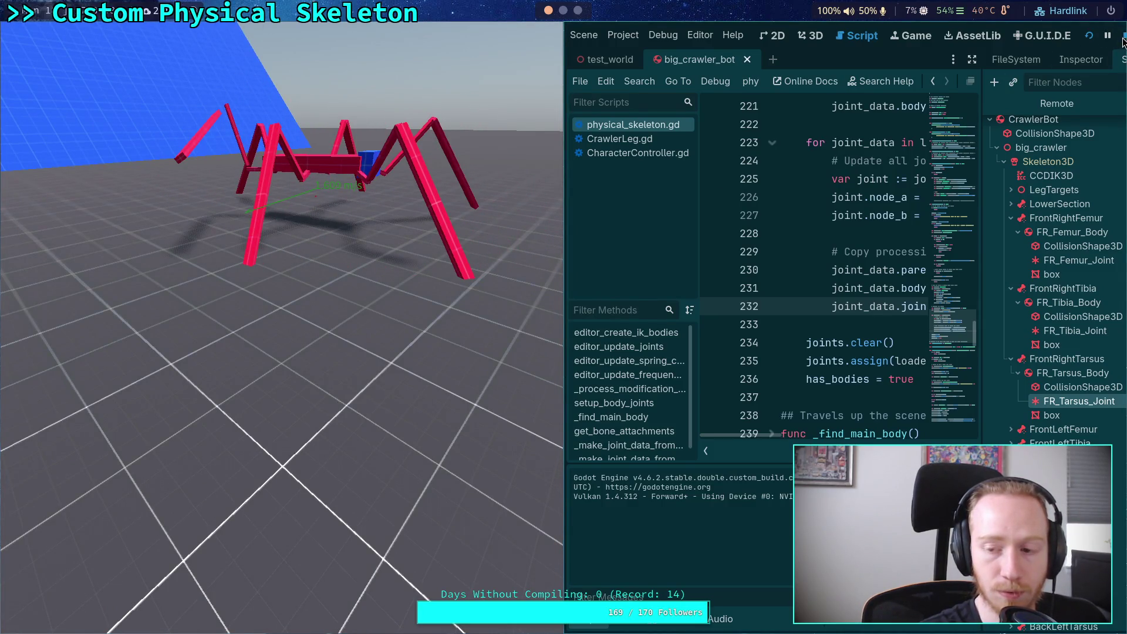
Set Jolt Physics 3D Position Steps to 20 in Project Settings and rerun the project with F5
click(59, 34)
click(65, 51)
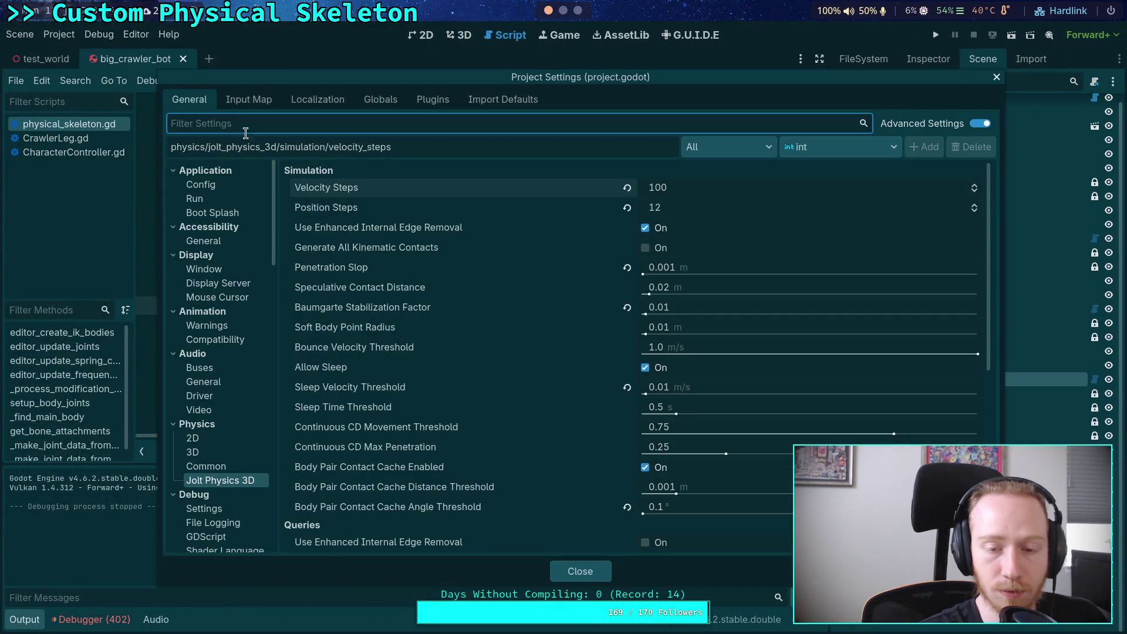
click(714, 211)
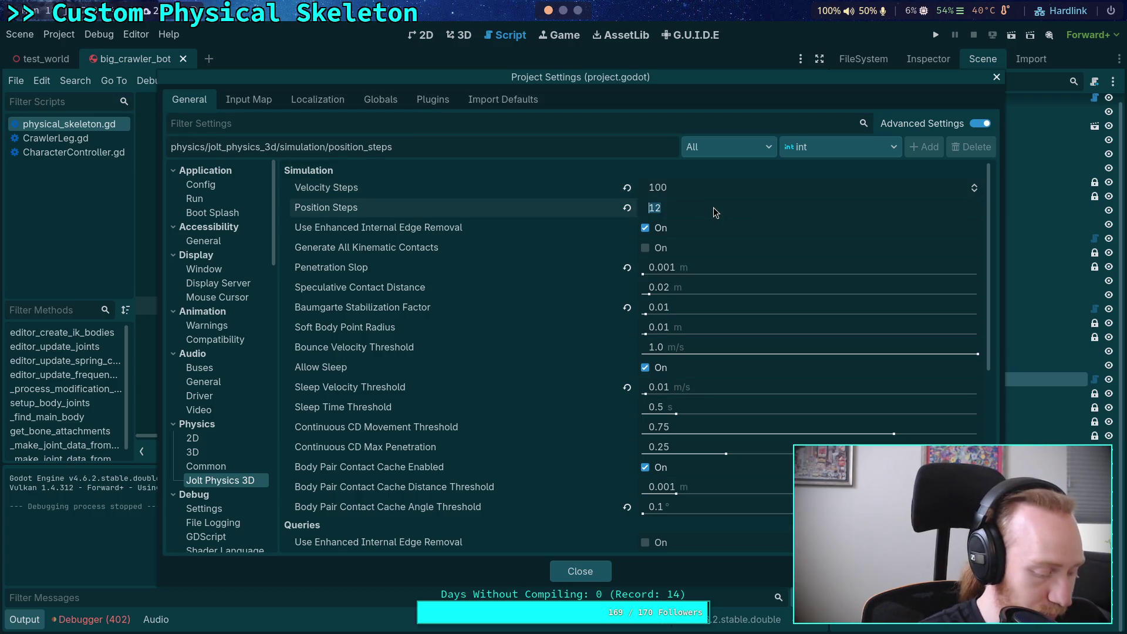
text(20)
key(Return)
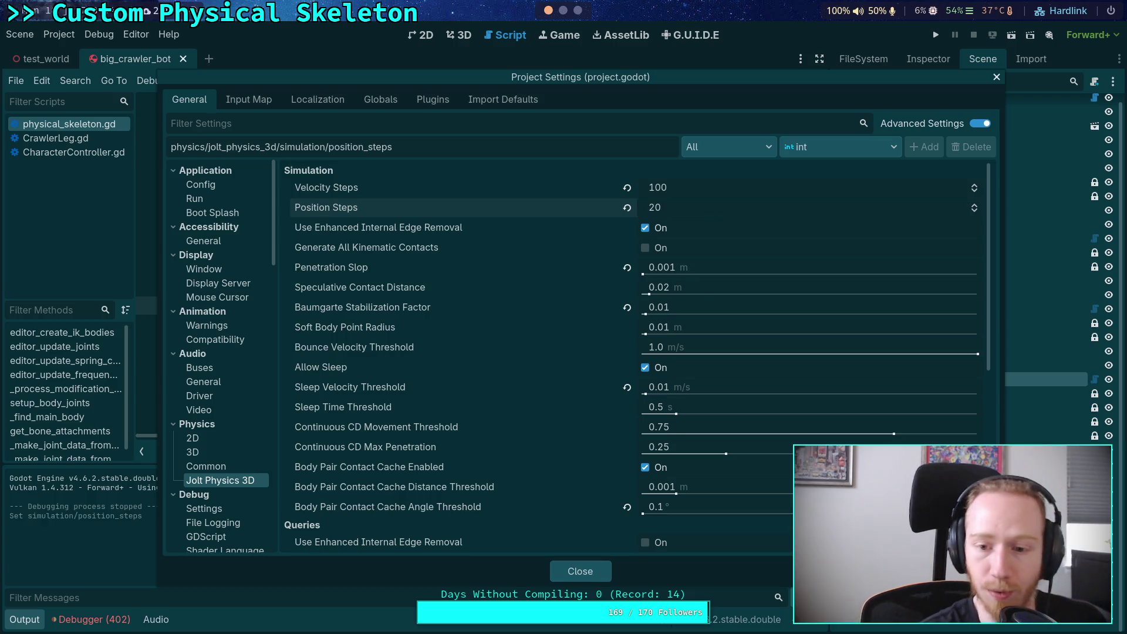
click(591, 572)
key(F5)
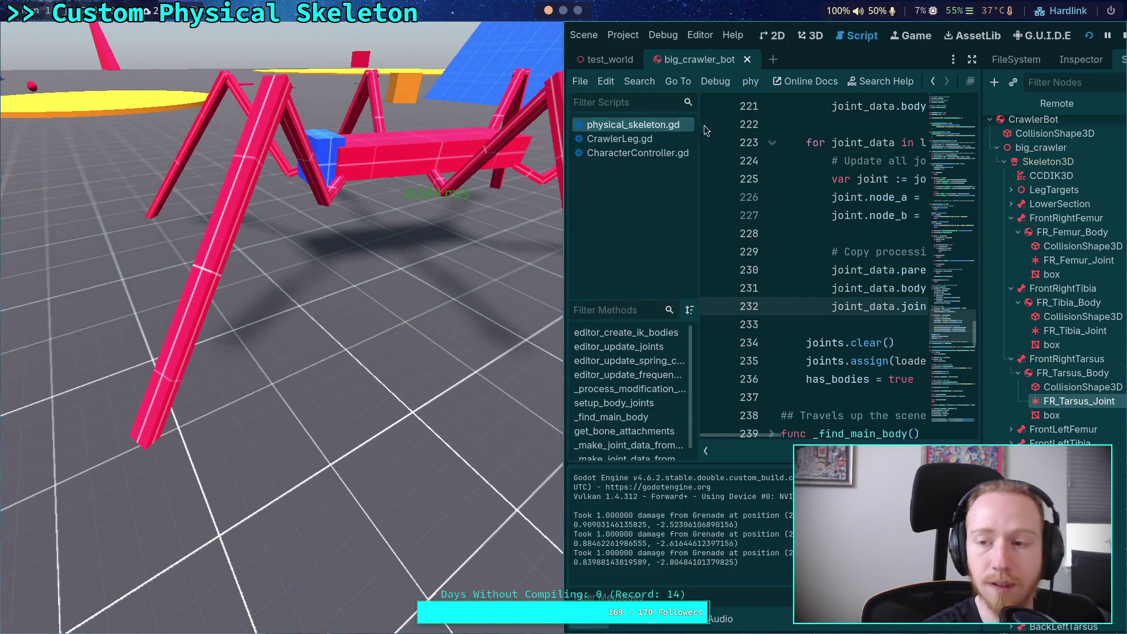
Observe the crawler running with 20 position steps, then stop the game
click(1119, 37)
Change Jolt Physics 3D Position Steps from 20 back to 12 and close Project Settings
click(59, 34)
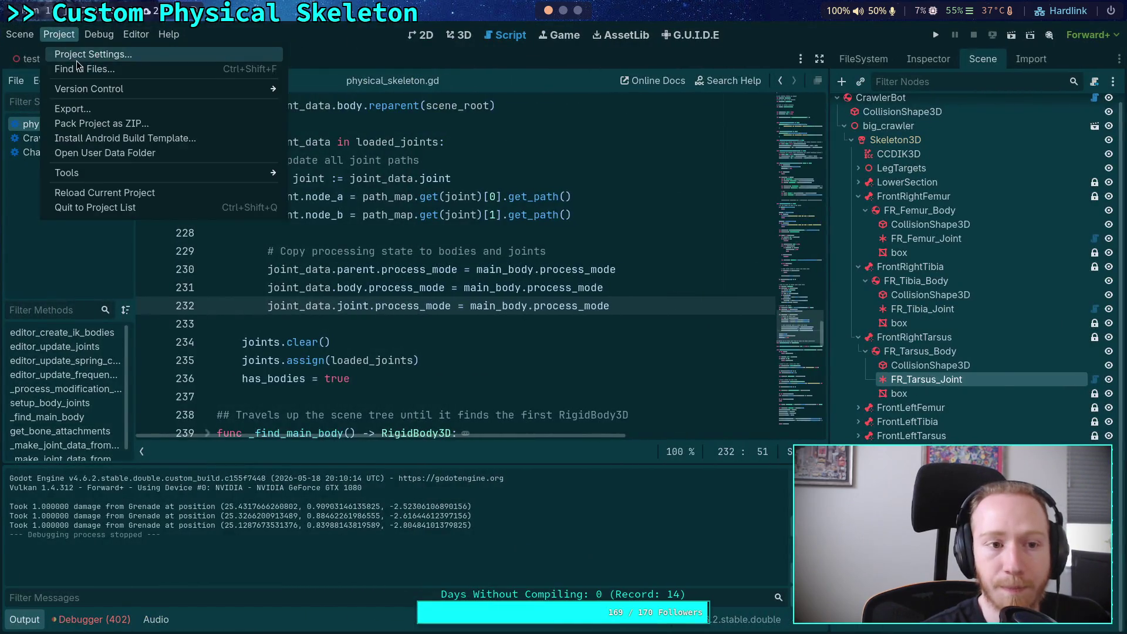
click(76, 50)
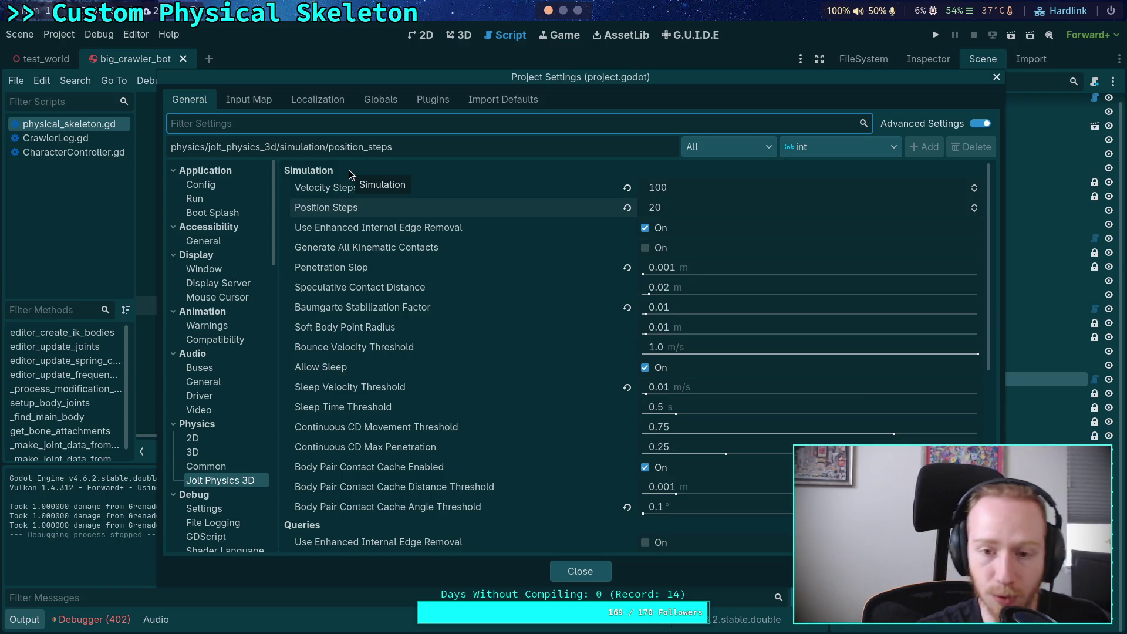
click(655, 207)
text(12)
key(Return)
click(608, 577)
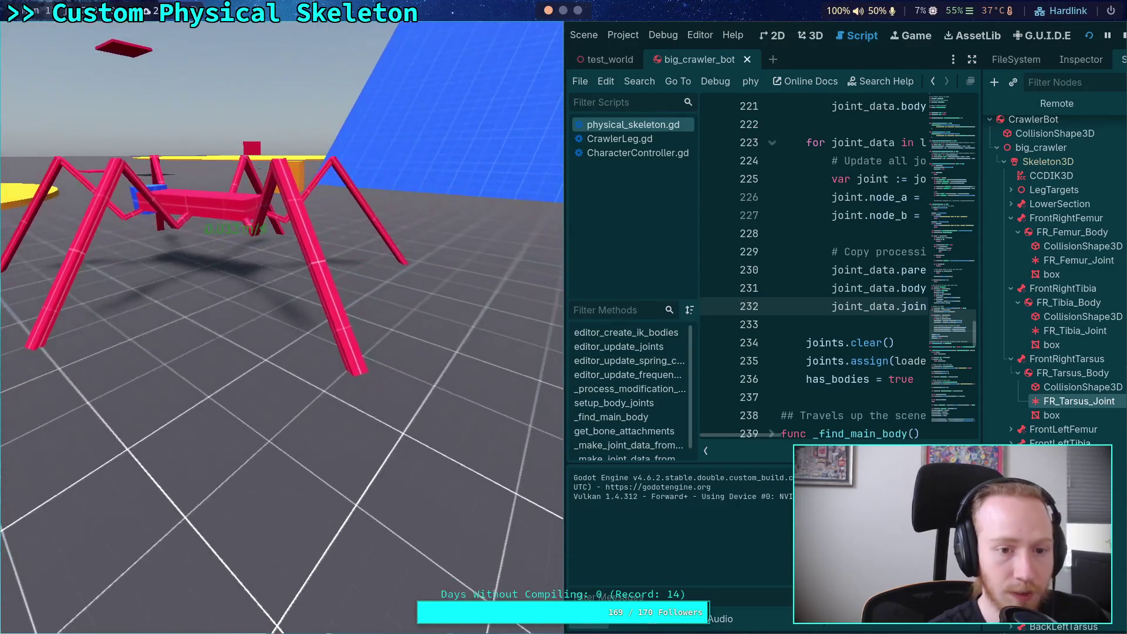
Stop the test run after watching the crawler with 12 position steps
click(1123, 35)
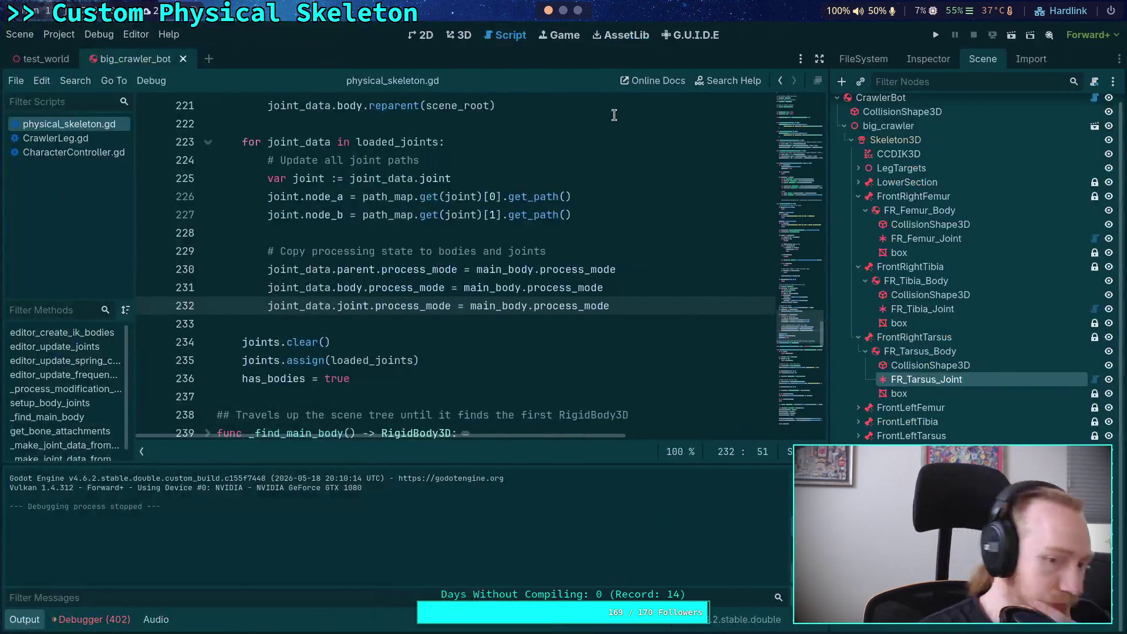
Open Project Settings and rerun 1.0 - ((0.8**10)**(1/100)) in the Python terminal, giving about 0.022
click(59, 34)
click(76, 54)
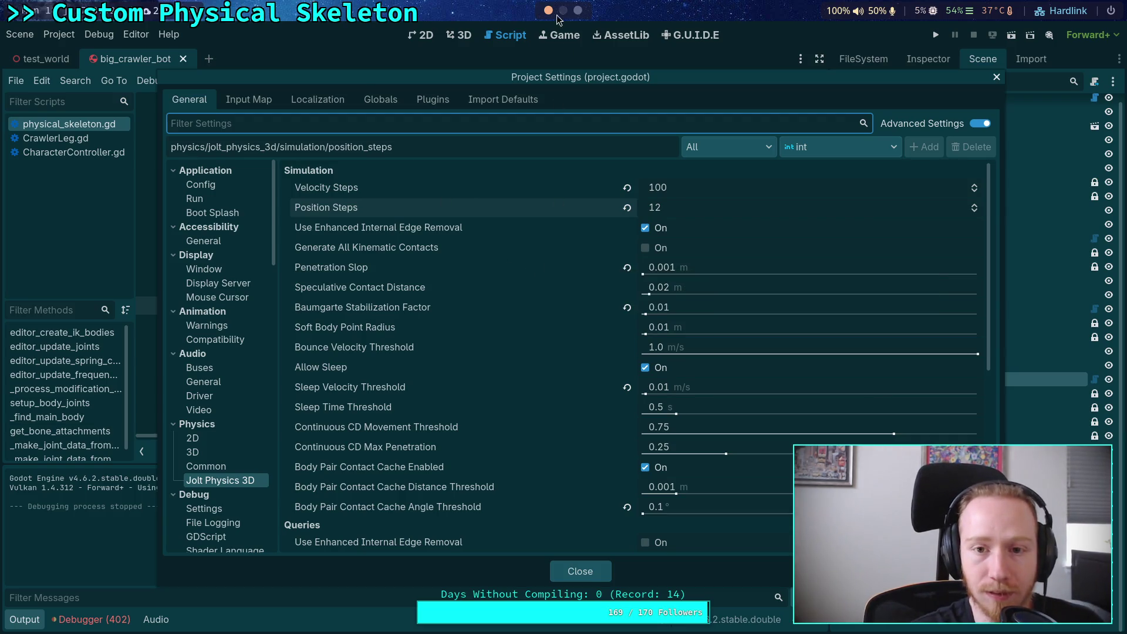
click(579, 8)
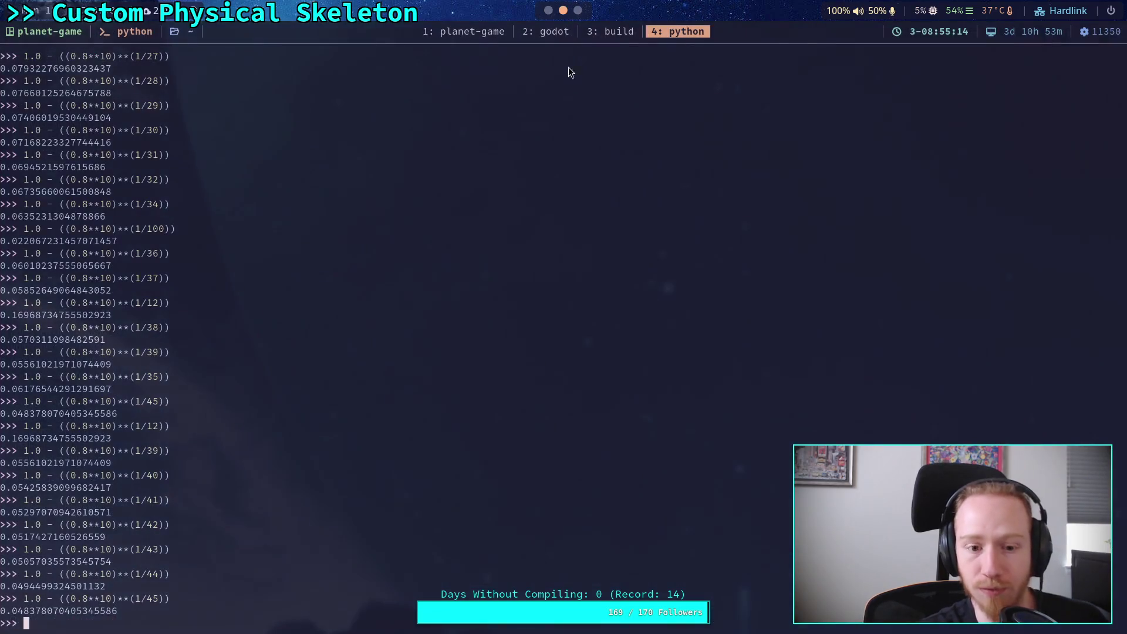
text(1.0 - ((0.8**10)**(1/100)))
key(Return)
click(546, 10)
Enter 0.02 as the Jolt Baumgarte Stabilization Factor, close Project Settings, and run the project
click(707, 312)
key(Return)
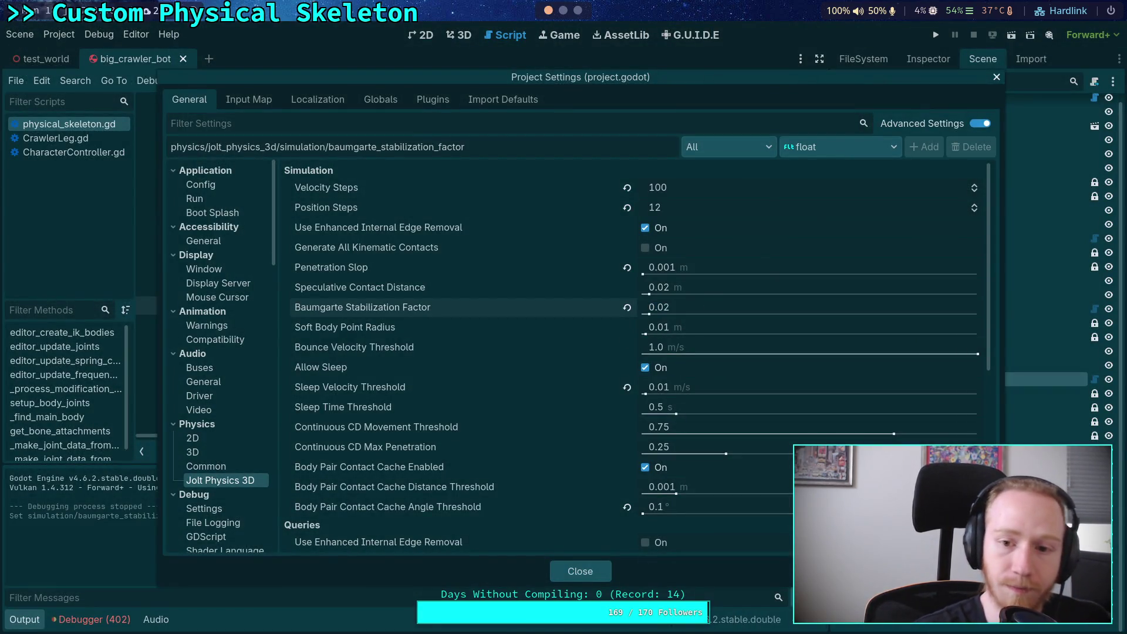
click(580, 572)
click(935, 35)
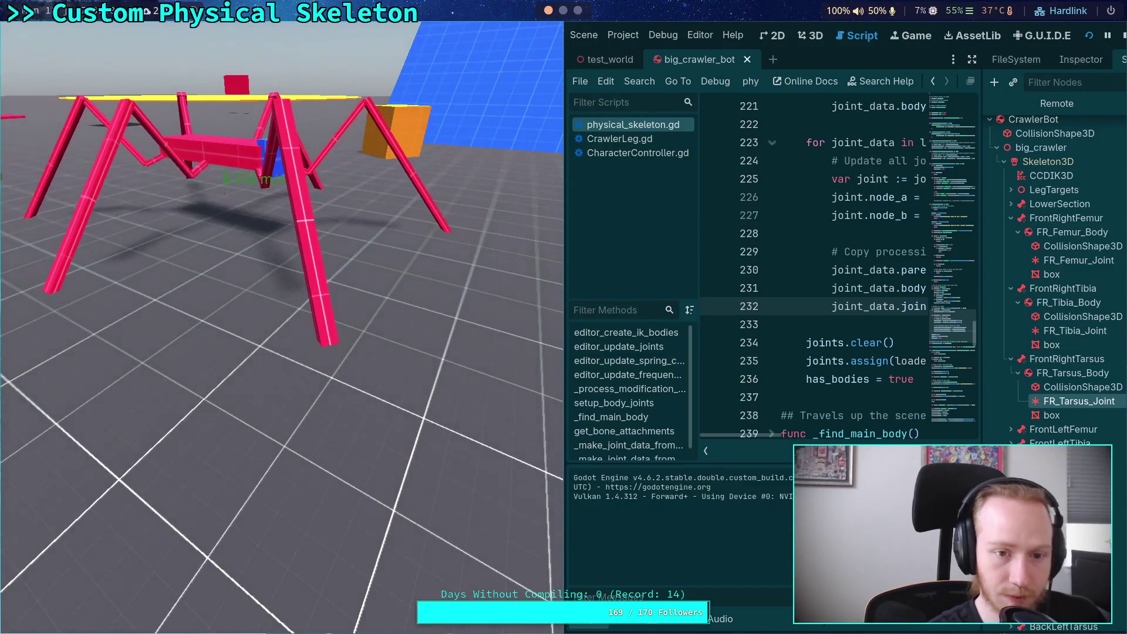
Stop the game after watching the crawler with the 0.02 Baumgarte factor
click(1123, 37)
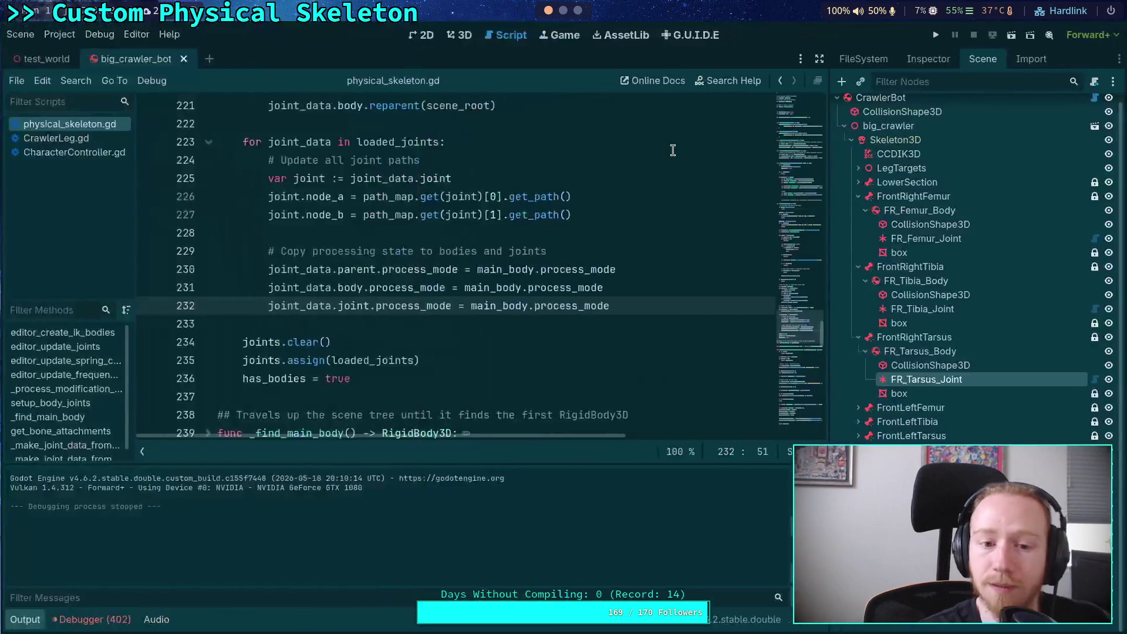
In Jolt Physics 3D settings, review the step values and set Baumgarte Stabilization Factor to 0.05
click(452, 41)
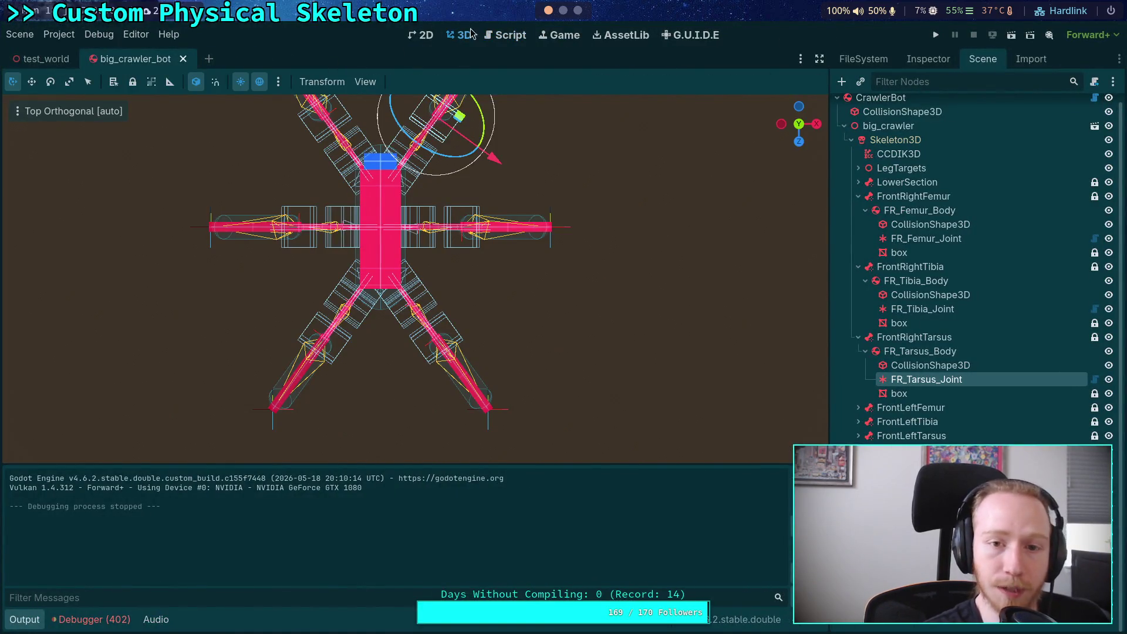
click(505, 35)
click(59, 34)
click(88, 50)
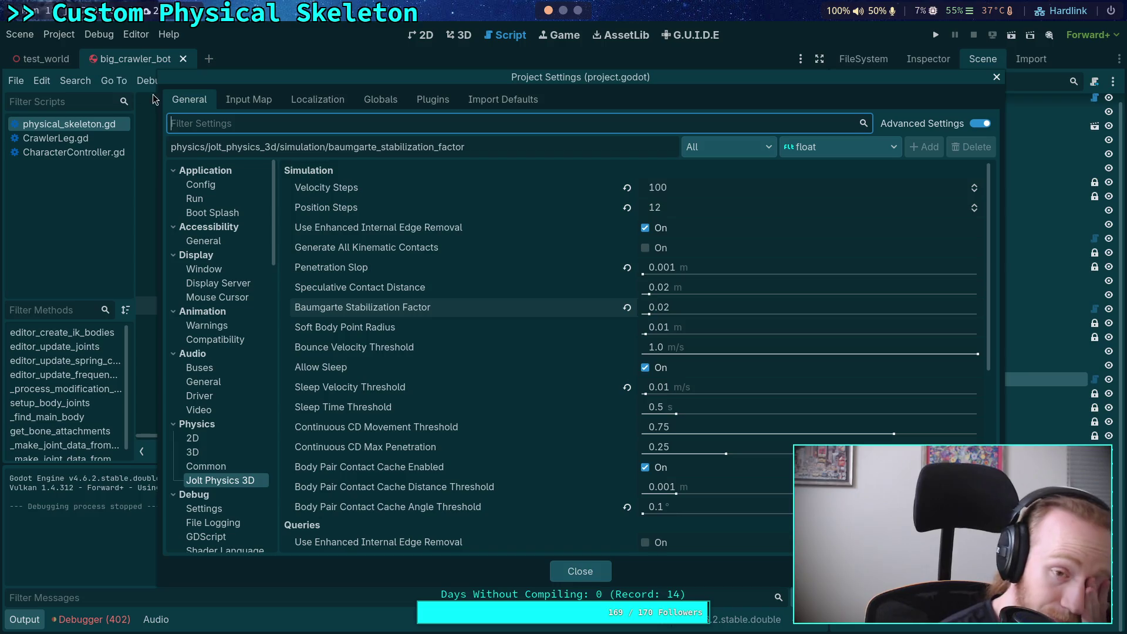
click(725, 208)
click(732, 188)
text(45)
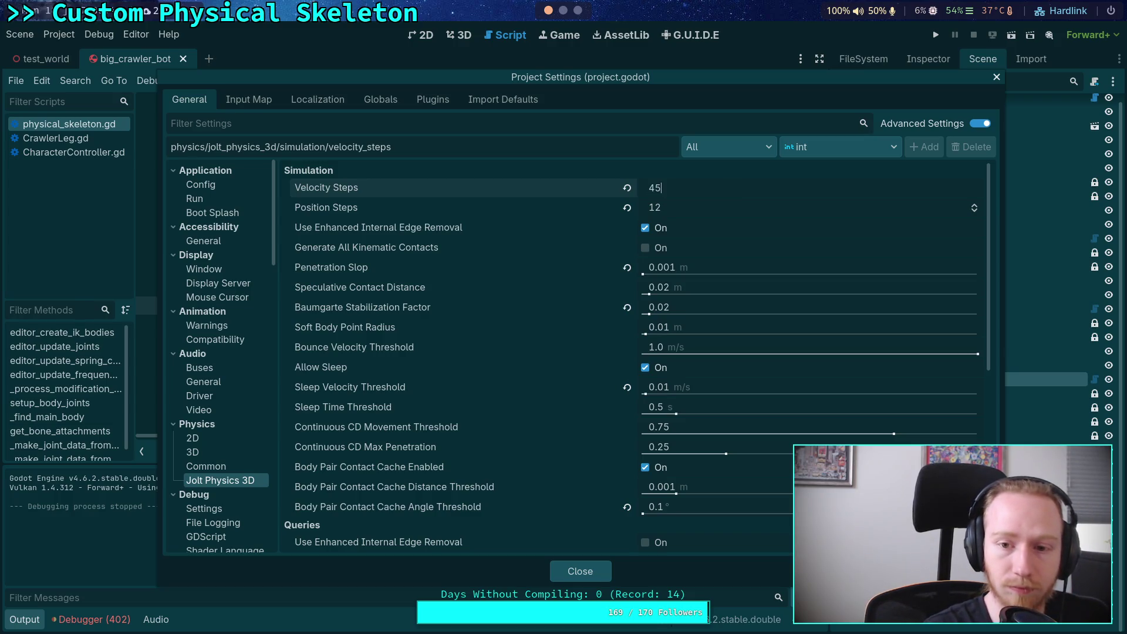
click(563, 10)
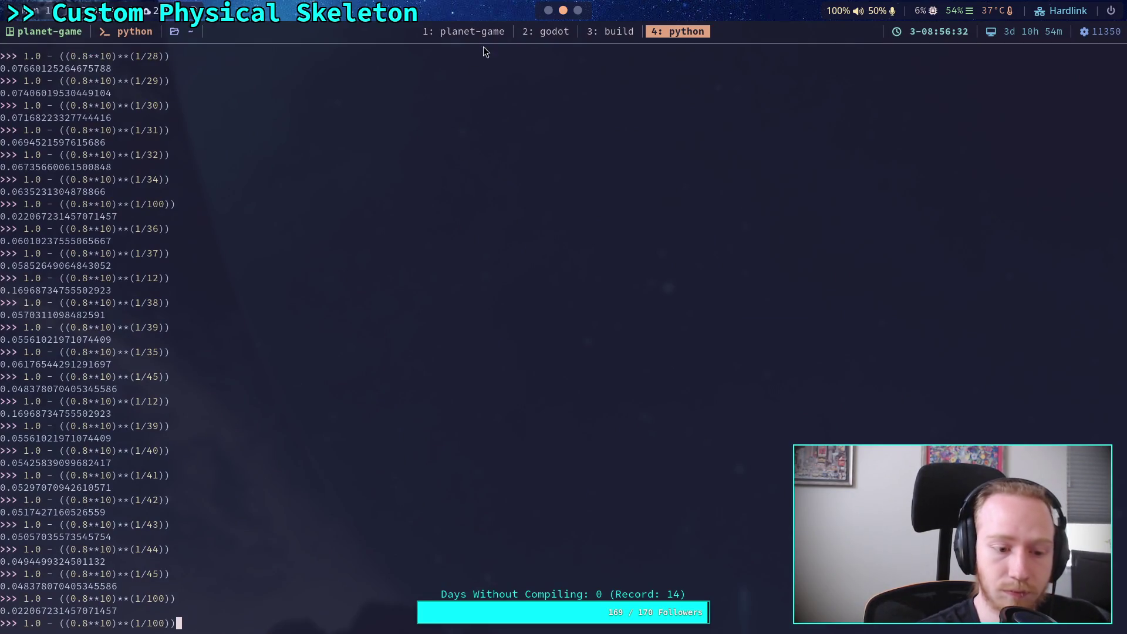
click(547, 11)
click(719, 306)
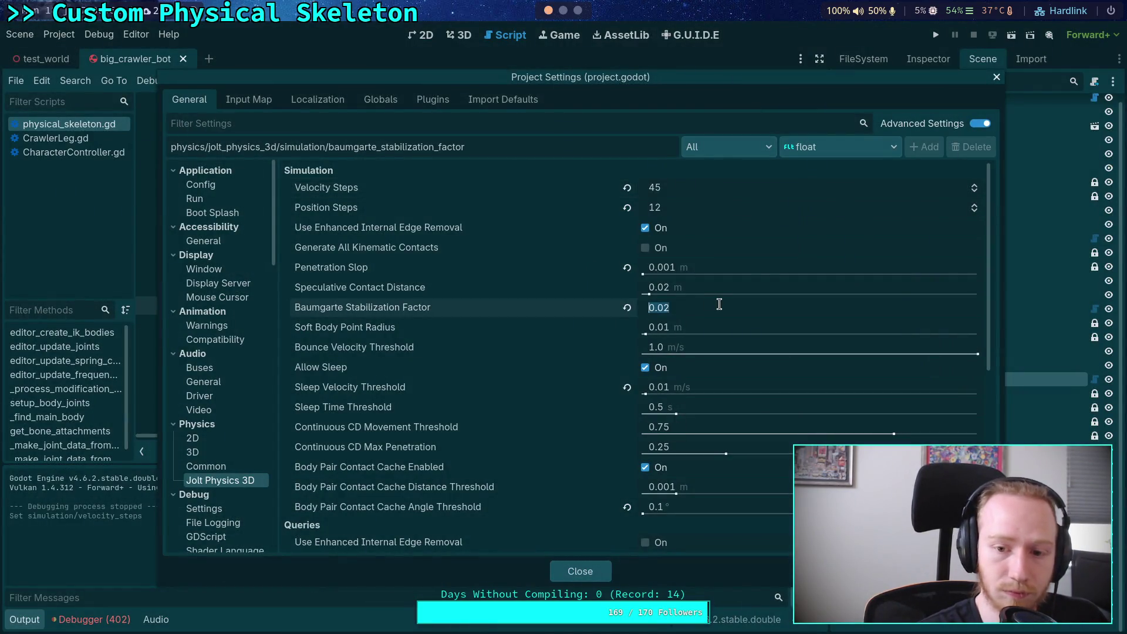
text(0.05)
key(Return)
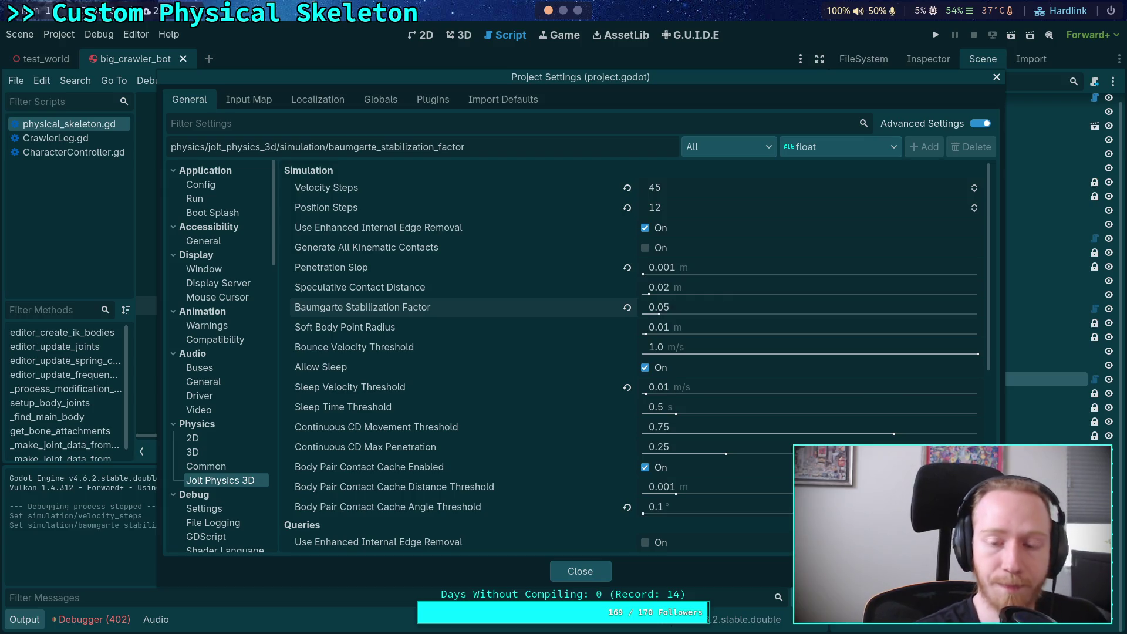
click(580, 571)
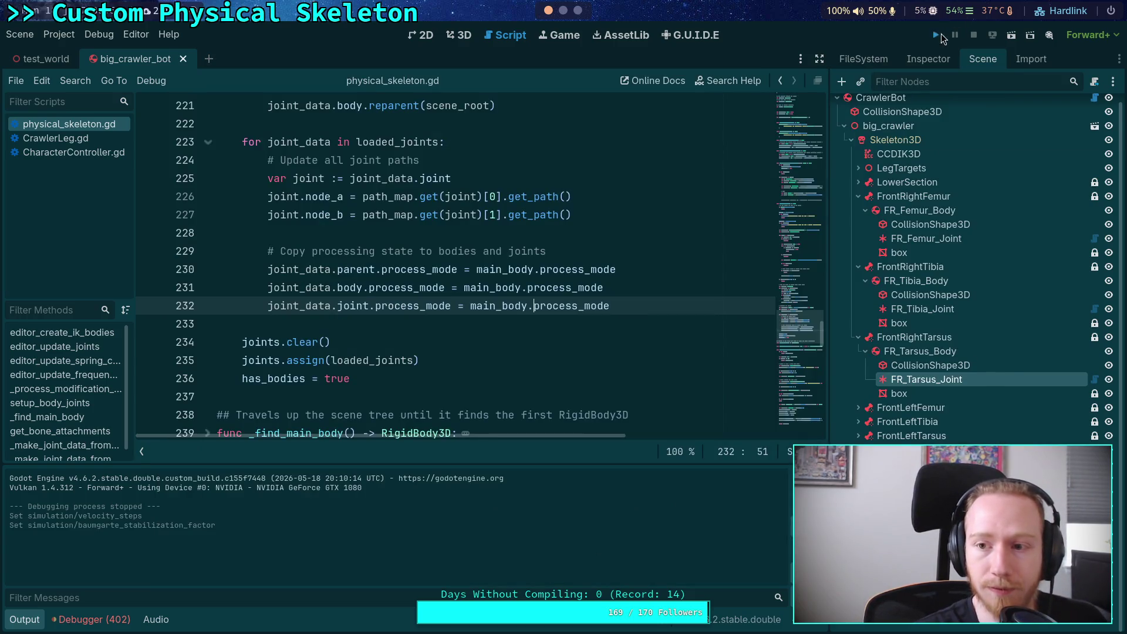
Test-run the crawler with Velocity Steps 45 and Baumgarte 0.05, then stop it
click(937, 34)
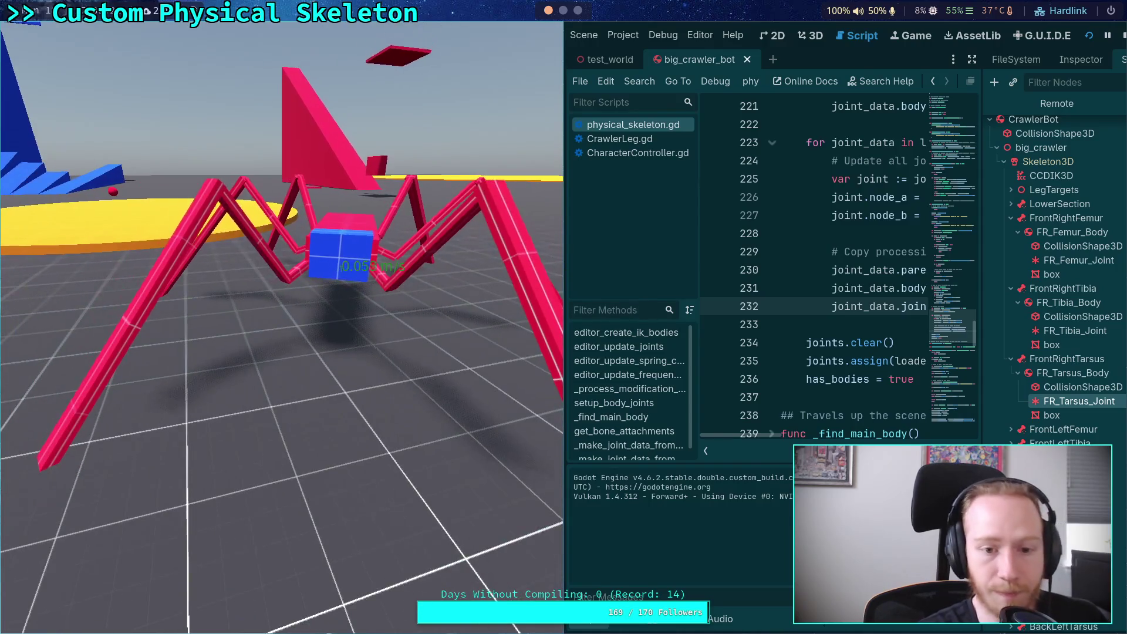
click(1124, 36)
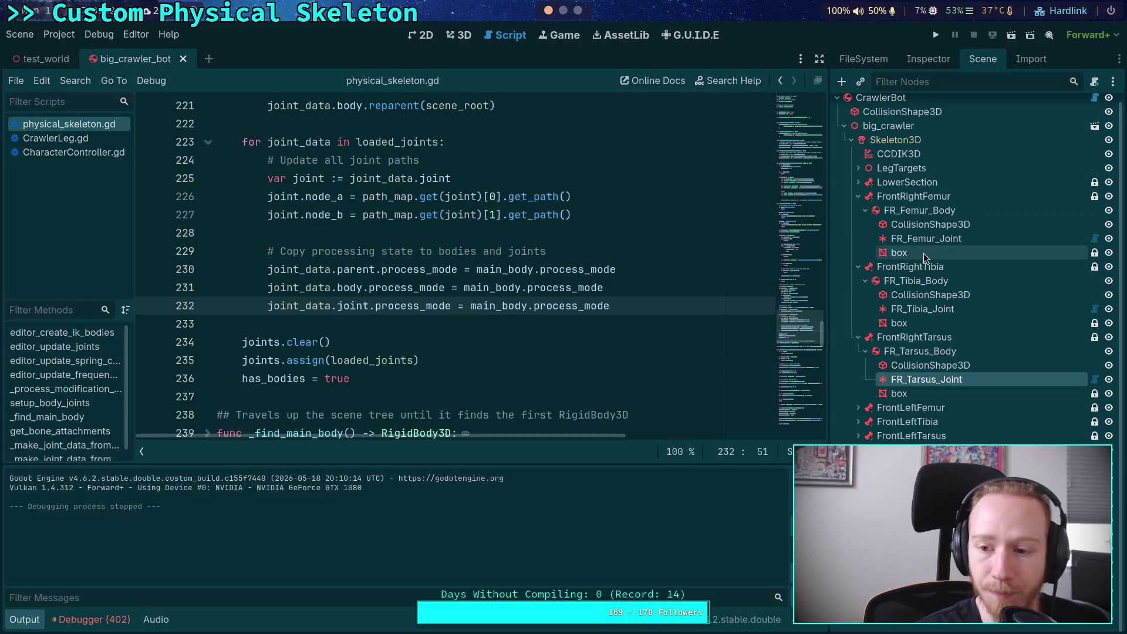
Disable FR_Femur_Joint's linear Z spring
click(941, 239)
click(919, 57)
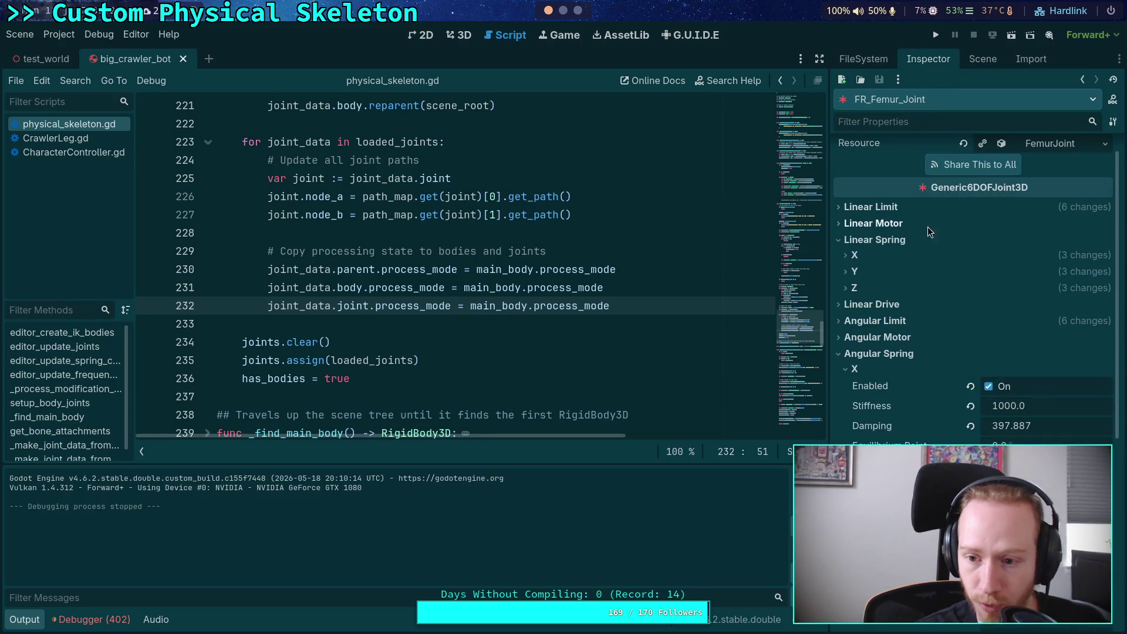
click(465, 36)
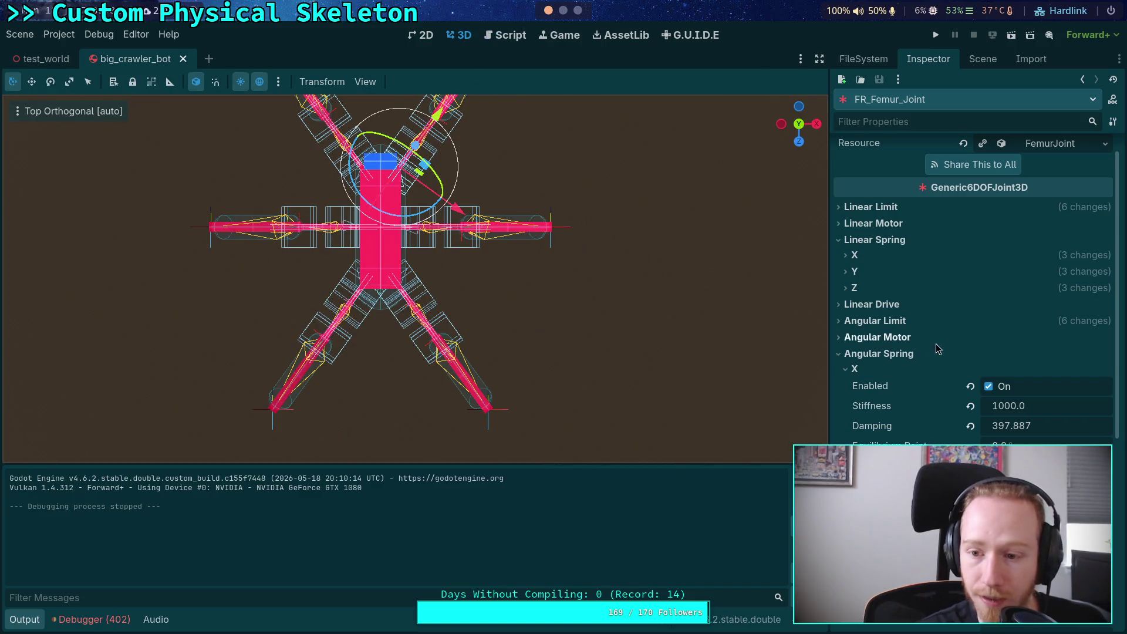
click(854, 288)
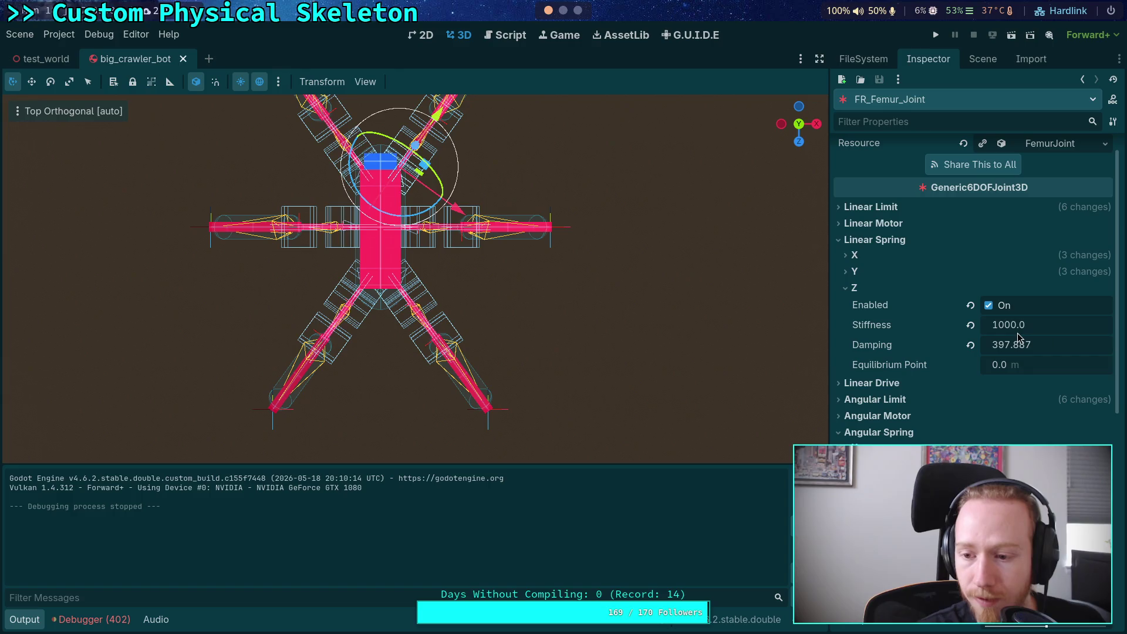
click(990, 306)
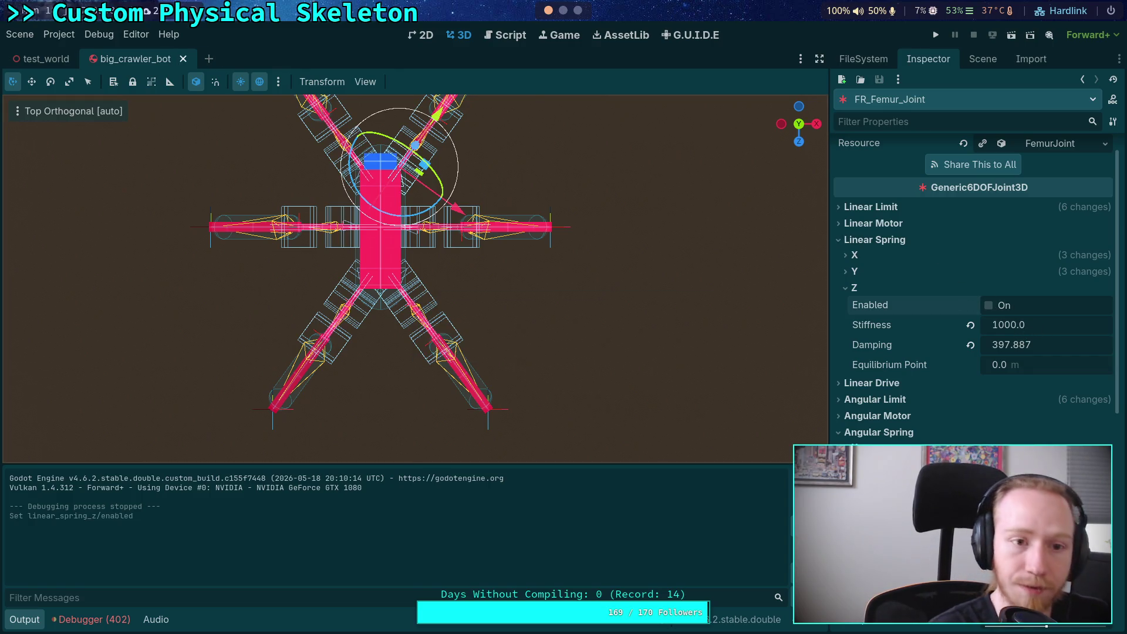
Test-run the crawler without that spring, then re-enable it and run again
click(937, 36)
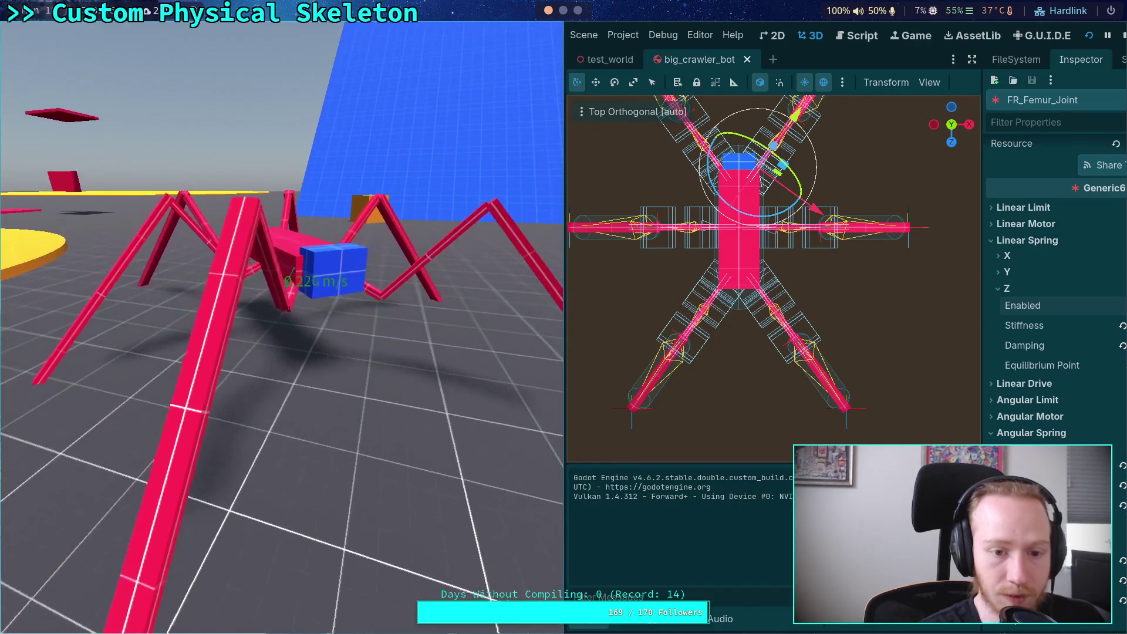
click(1124, 36)
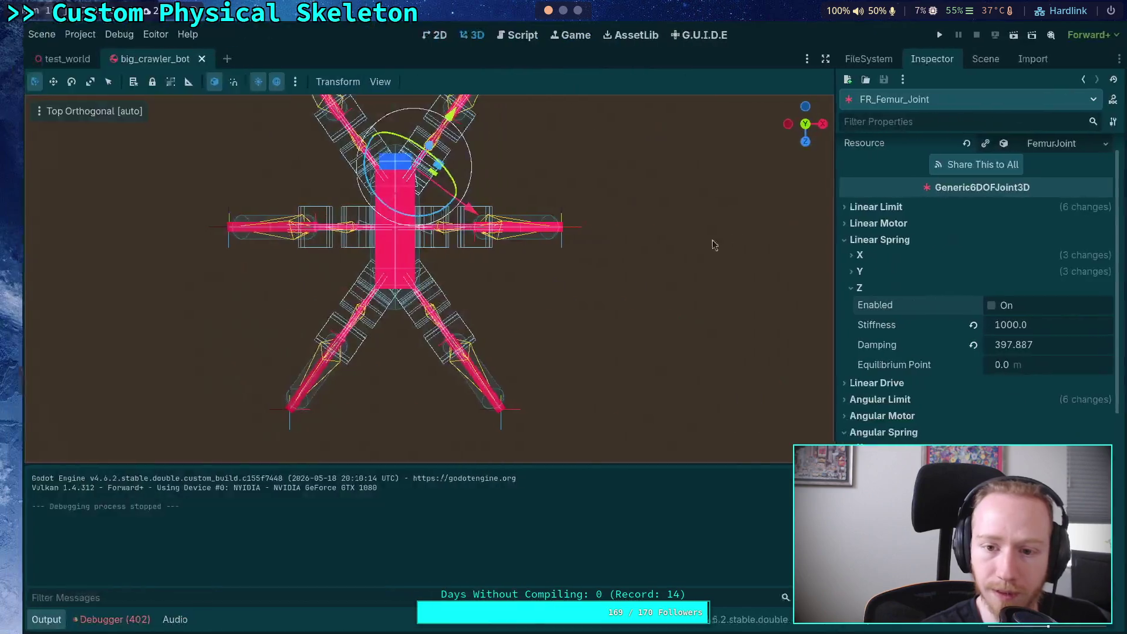
key(f)
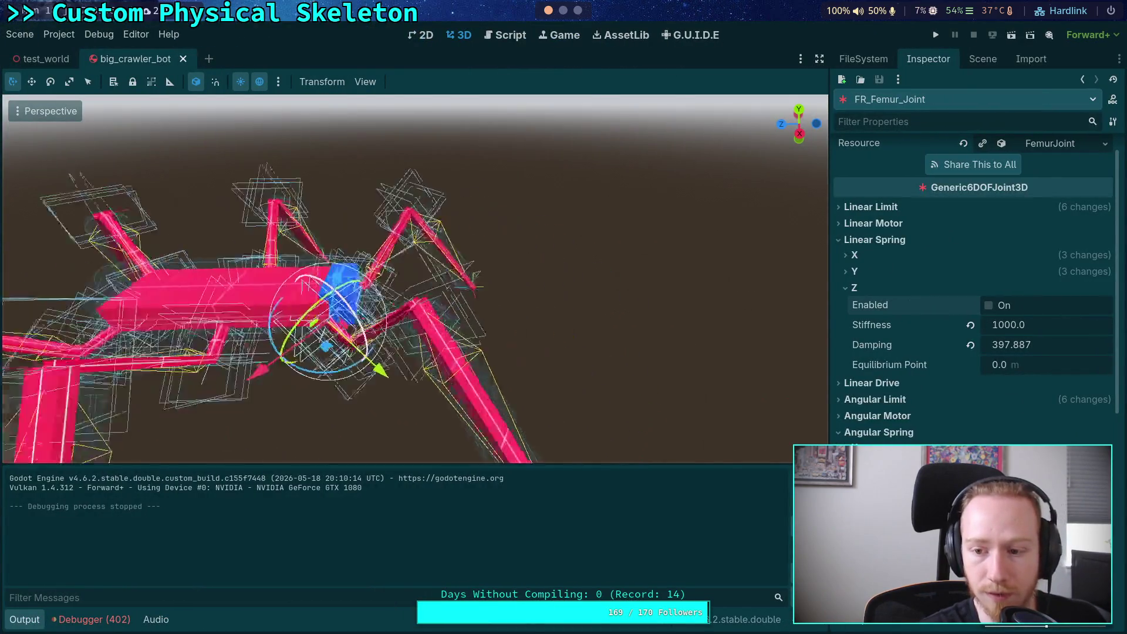
click(1004, 304)
scroll(900, 357, down, 2)
scroll(935, 328, down, 4)
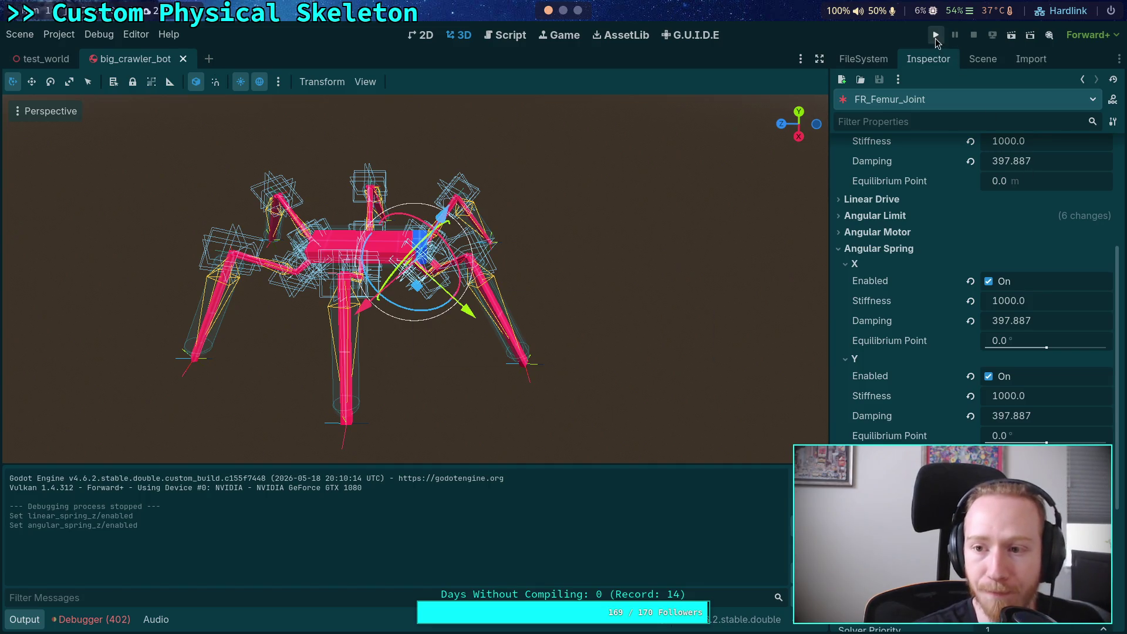
click(943, 34)
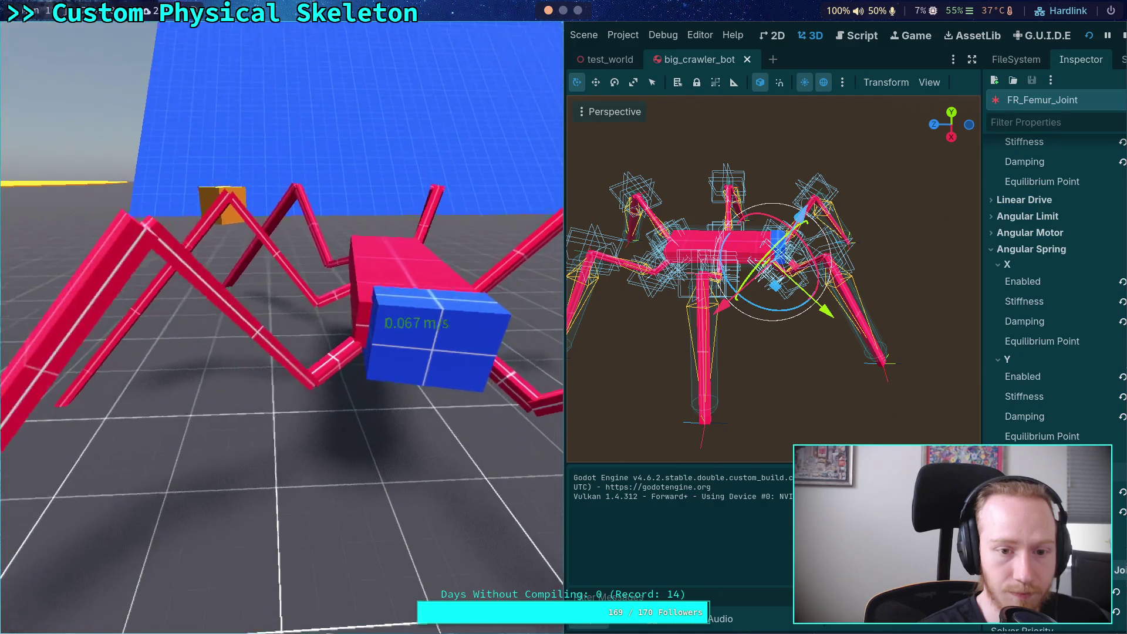
Set Jolt Physics 3D Position Steps to 45 in Project Settings and test-run the crawler
click(1124, 35)
click(74, 54)
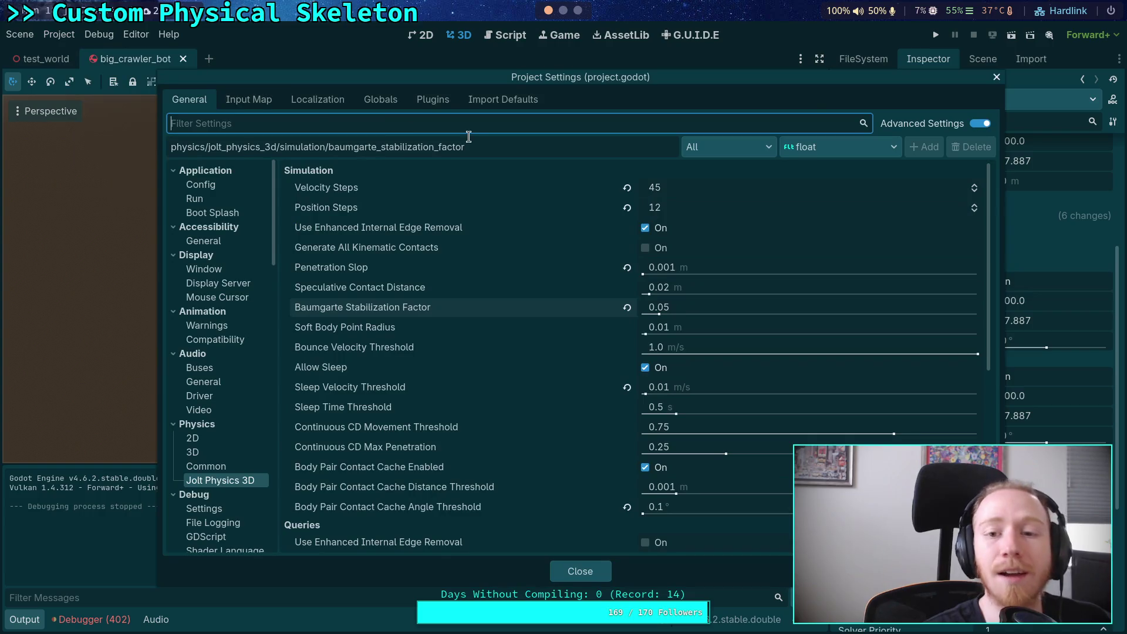
click(731, 208)
text(45)
key(Return)
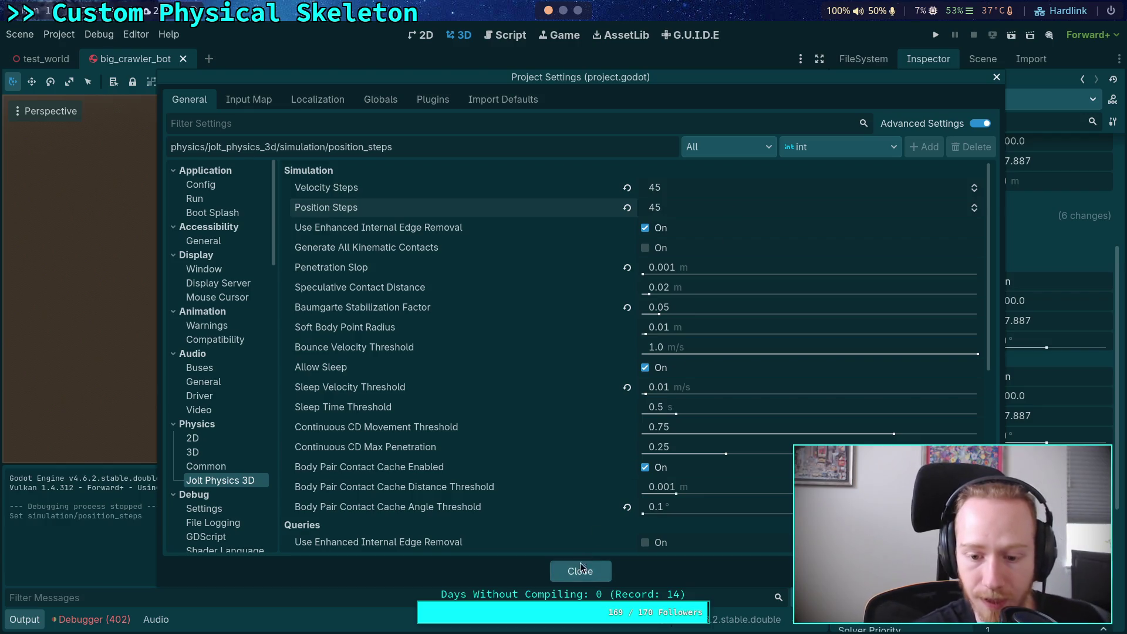
click(581, 570)
click(936, 35)
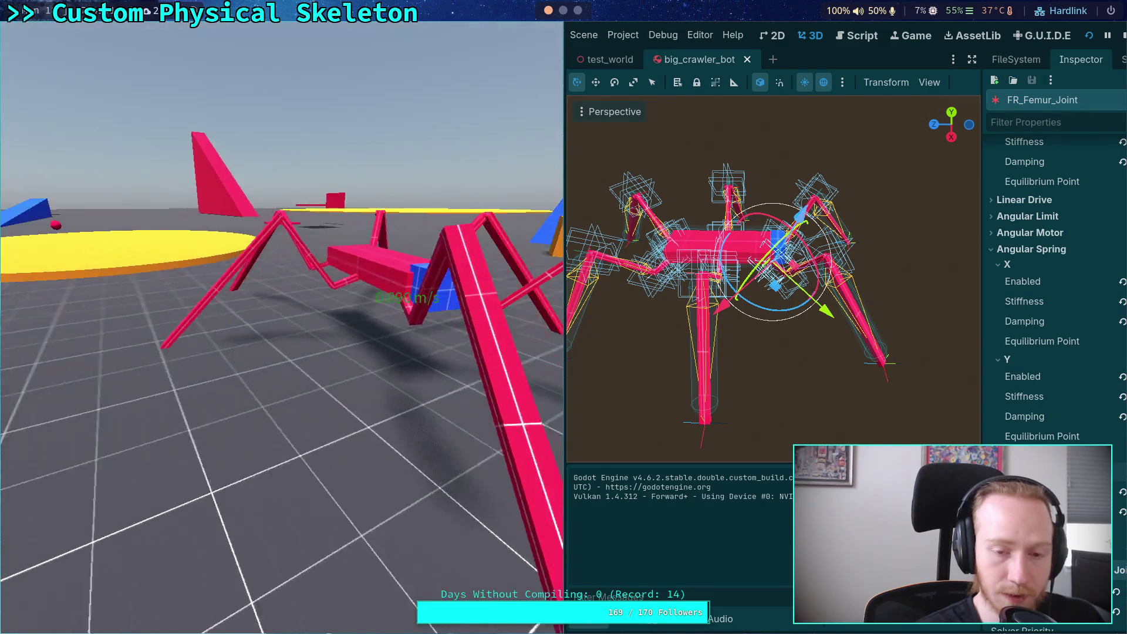
click(1108, 37)
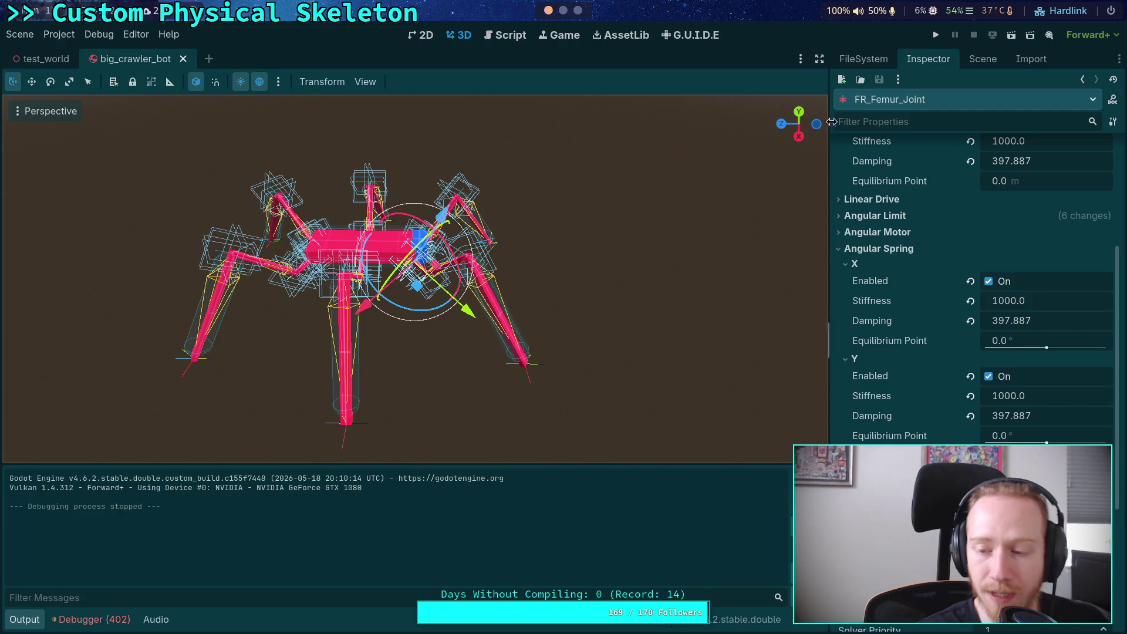
In PhysicalSkeleton's Spring Calculator, enter Effective Mass 0.5, Frequency 0.8 and Damping Ratio 1.0
click(983, 59)
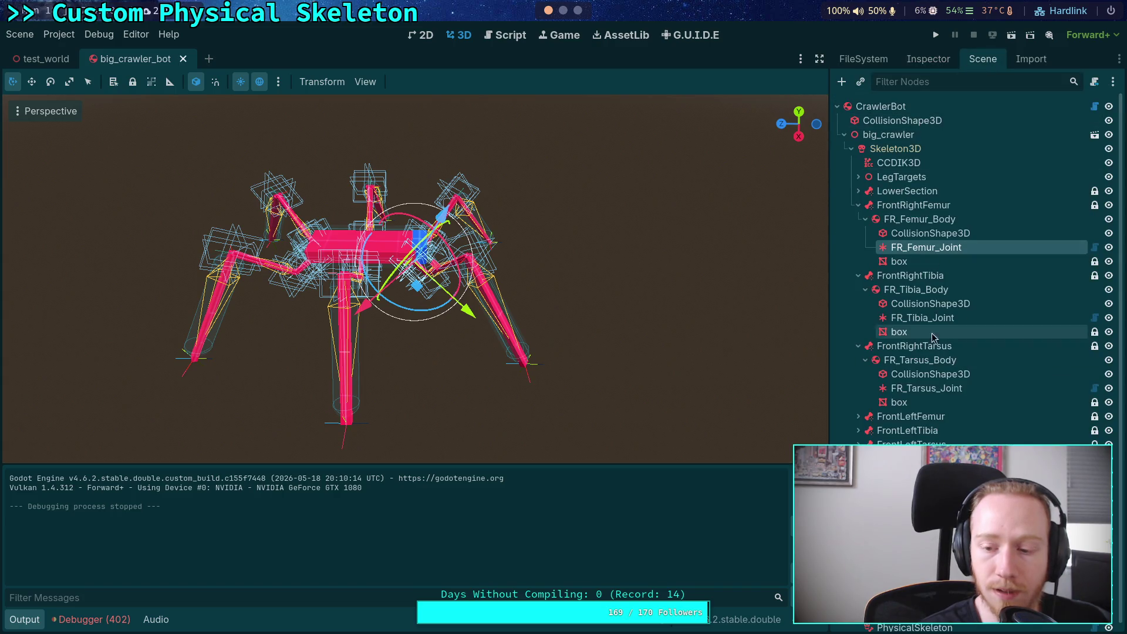
click(934, 59)
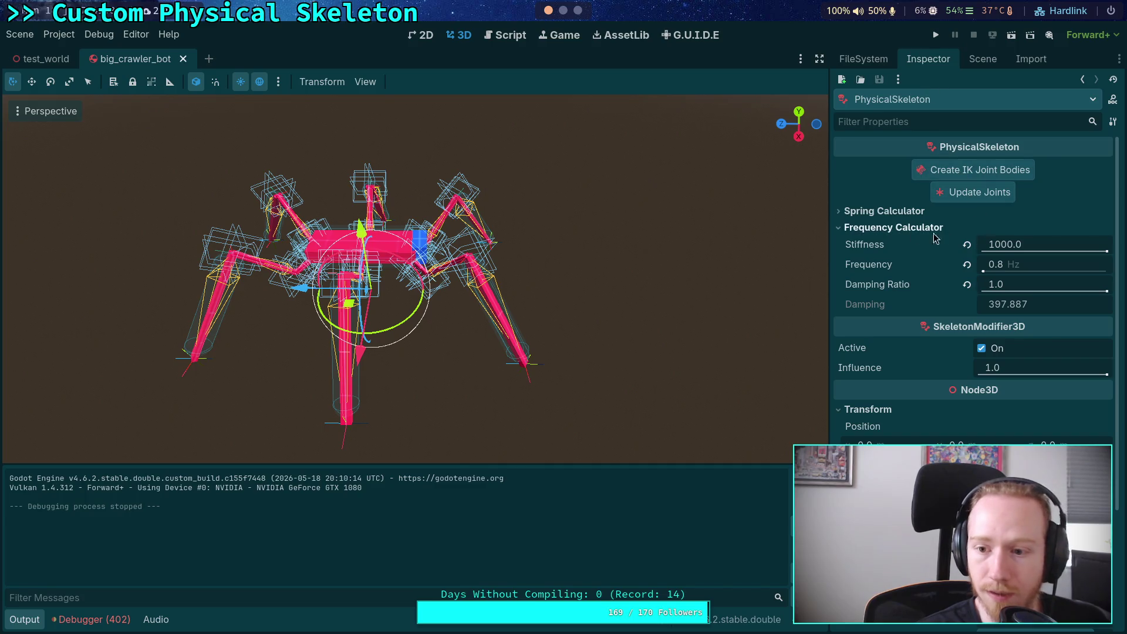
click(899, 209)
click(1036, 234)
text(1)
key(BackSpace)
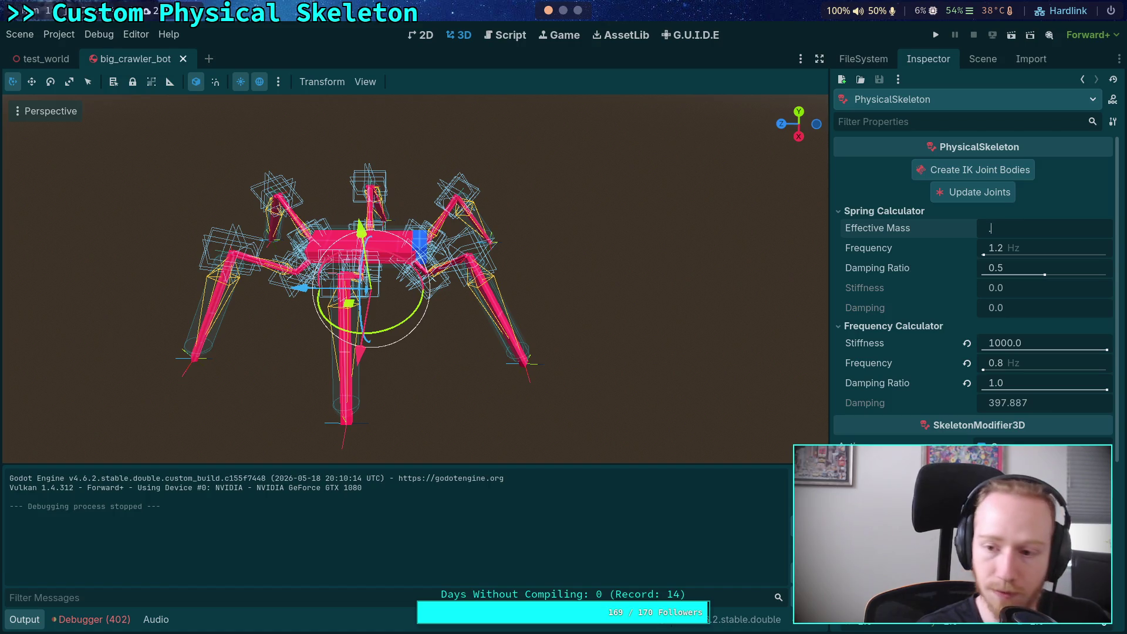
text(0.5)
key(Return)
click(1028, 248)
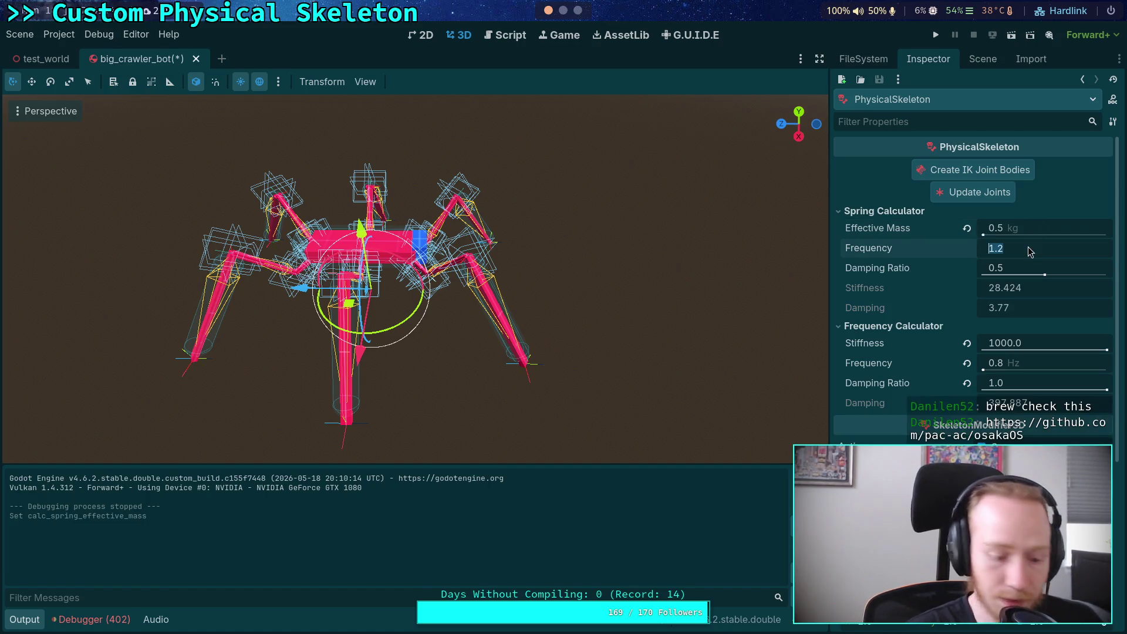
text(0.8)
key(Return)
drag(1026, 269, 1107, 272)
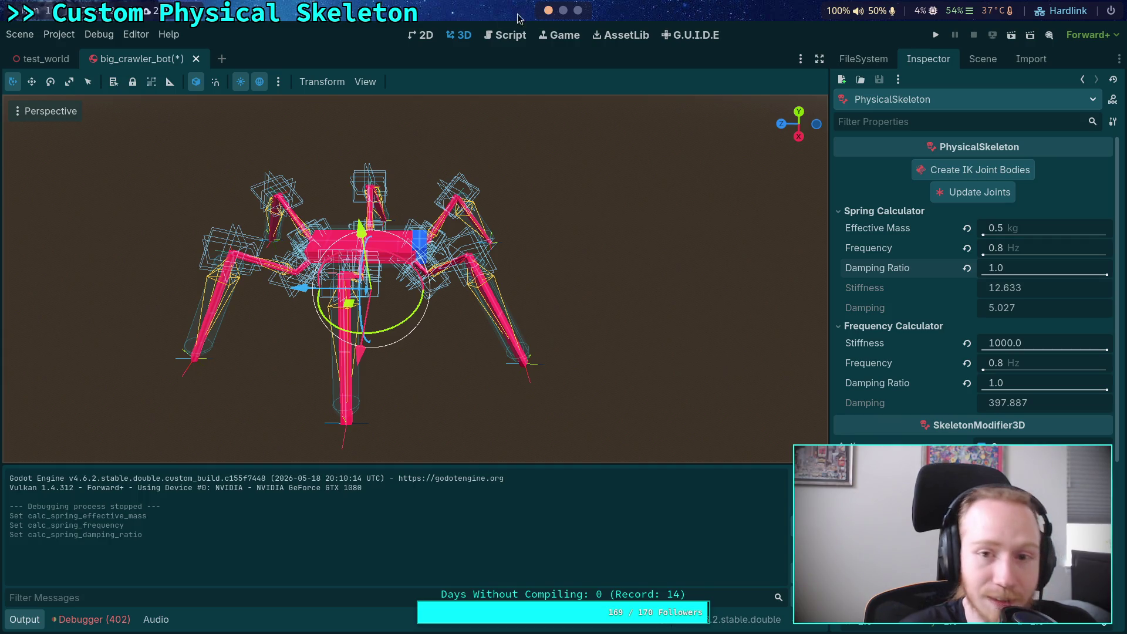
Load the osakaOS repository page in the browser from the copied link
click(578, 11)
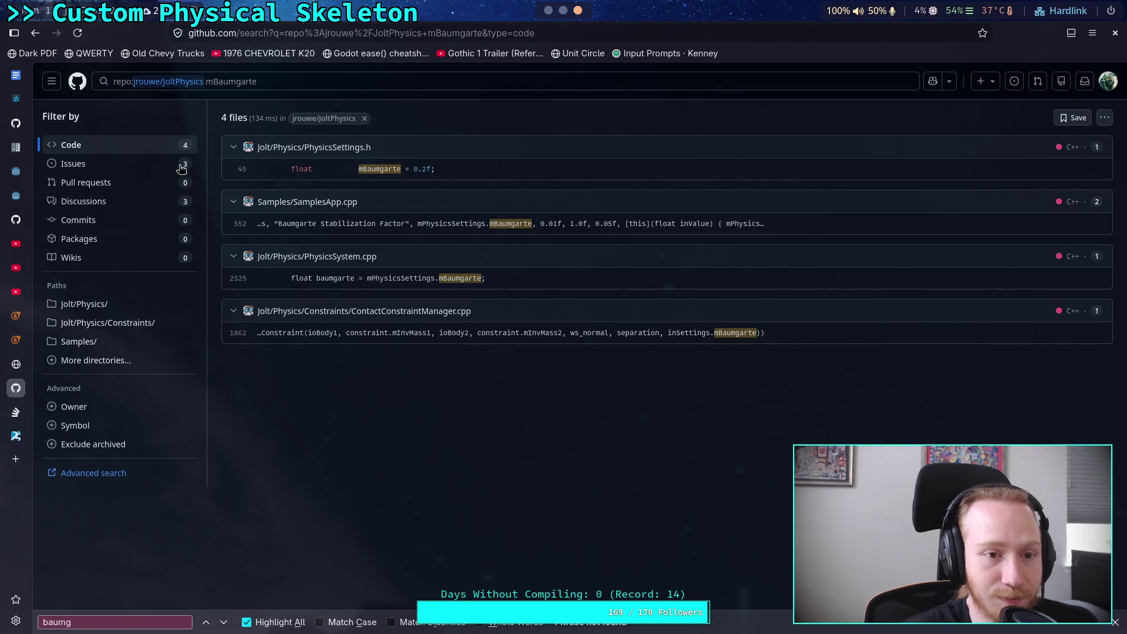
click(16, 436)
click(383, 33)
text(https://github.com/pac-ac/osakaOS)
key(Return)
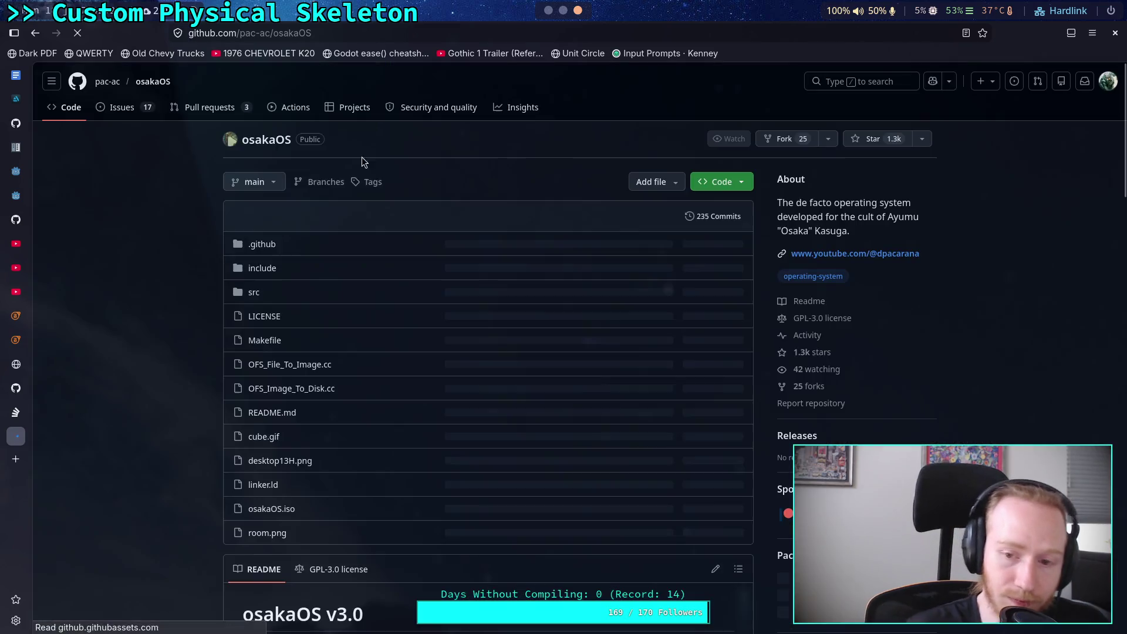
Read through the osakaOS README, view the Stack Overflow git answer, then return to Godot
scroll(158, 314, down, 6)
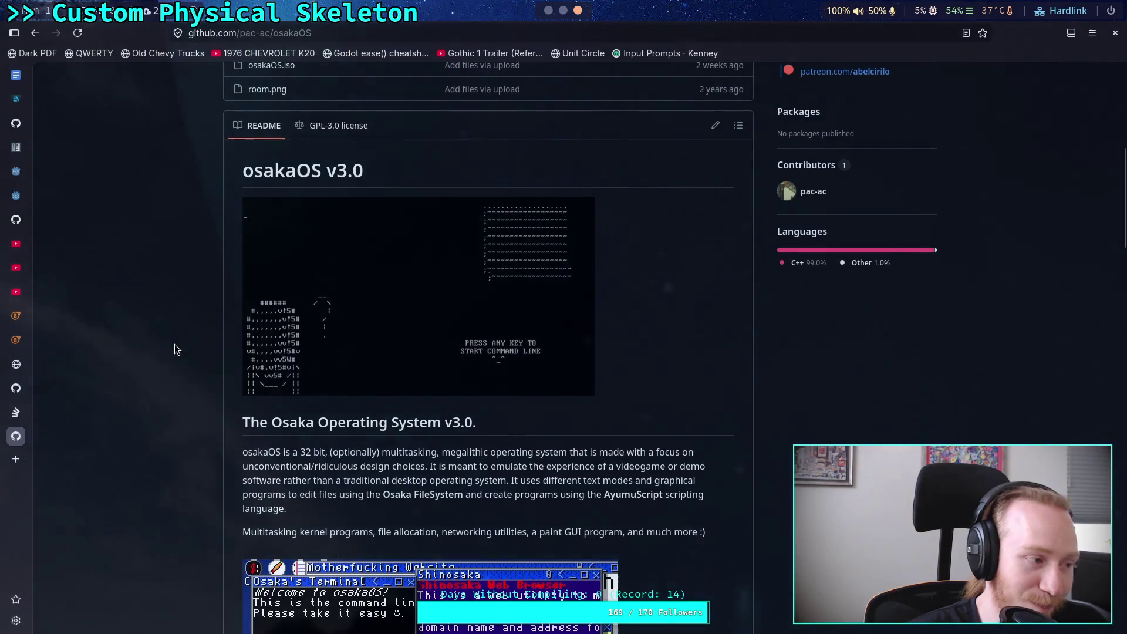
scroll(228, 363, down, 2)
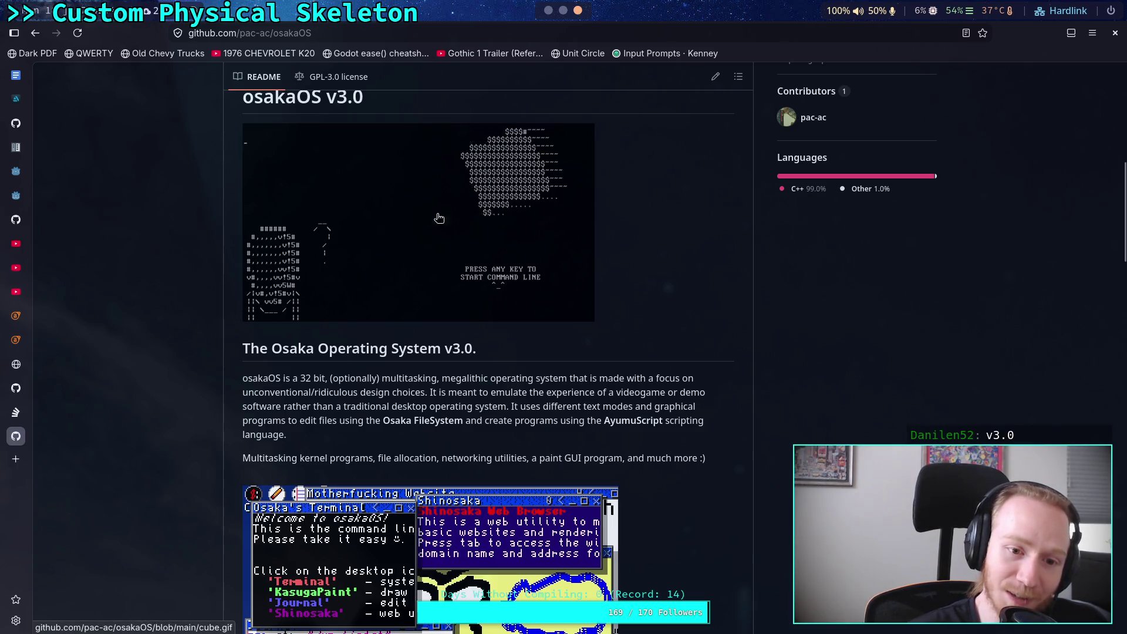
scroll(217, 382, down, 8)
scroll(216, 382, down, 8)
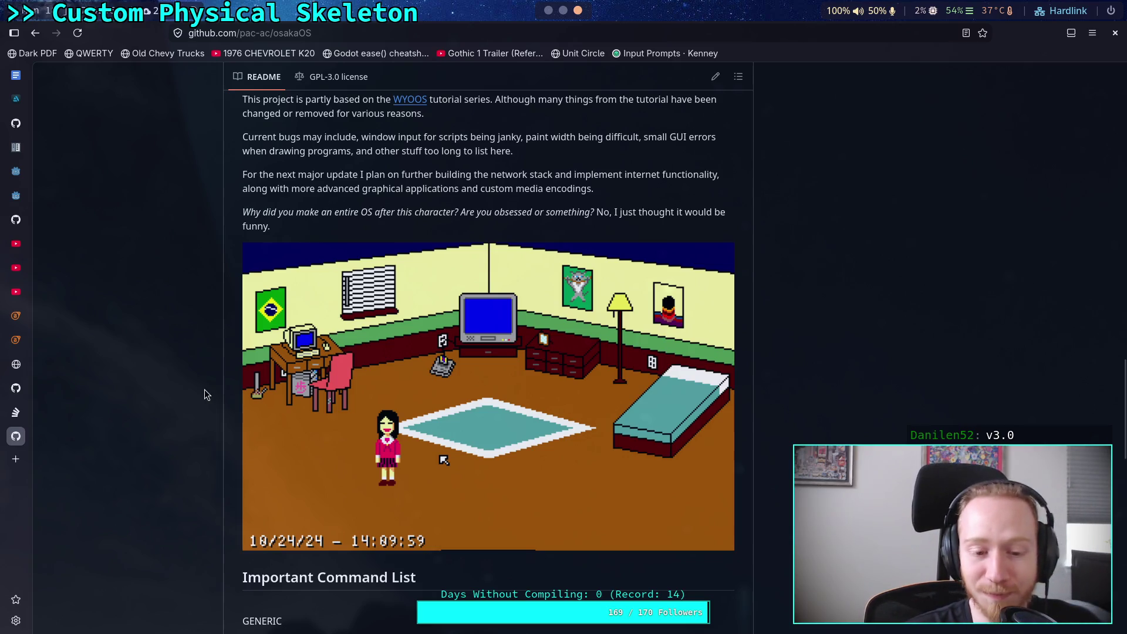
scroll(204, 389, down, 9)
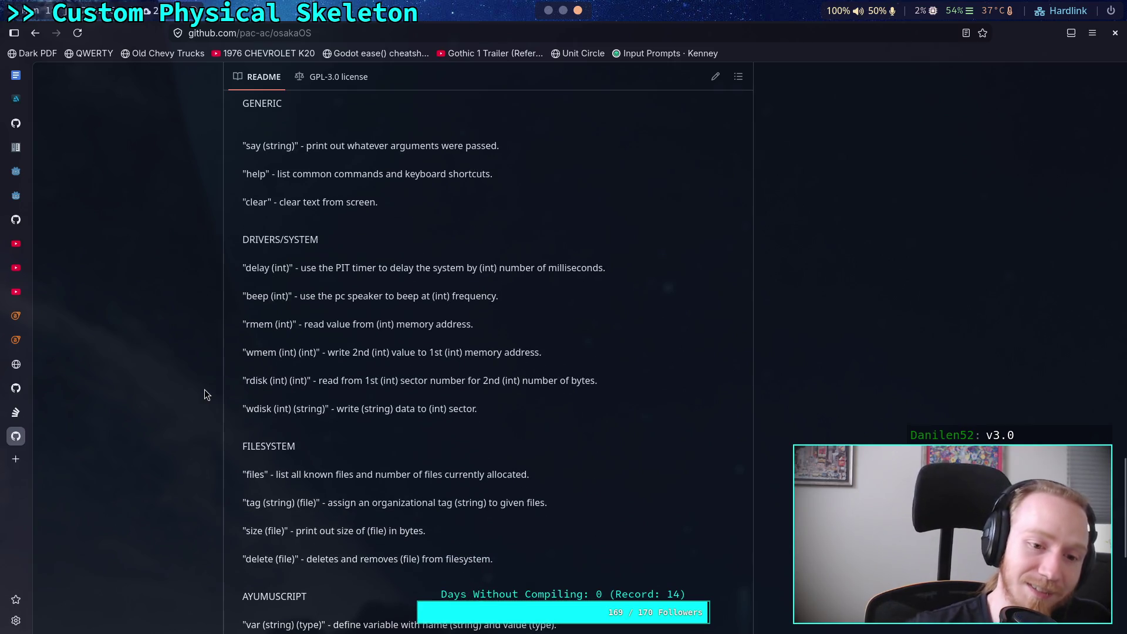
scroll(209, 394, down, 7)
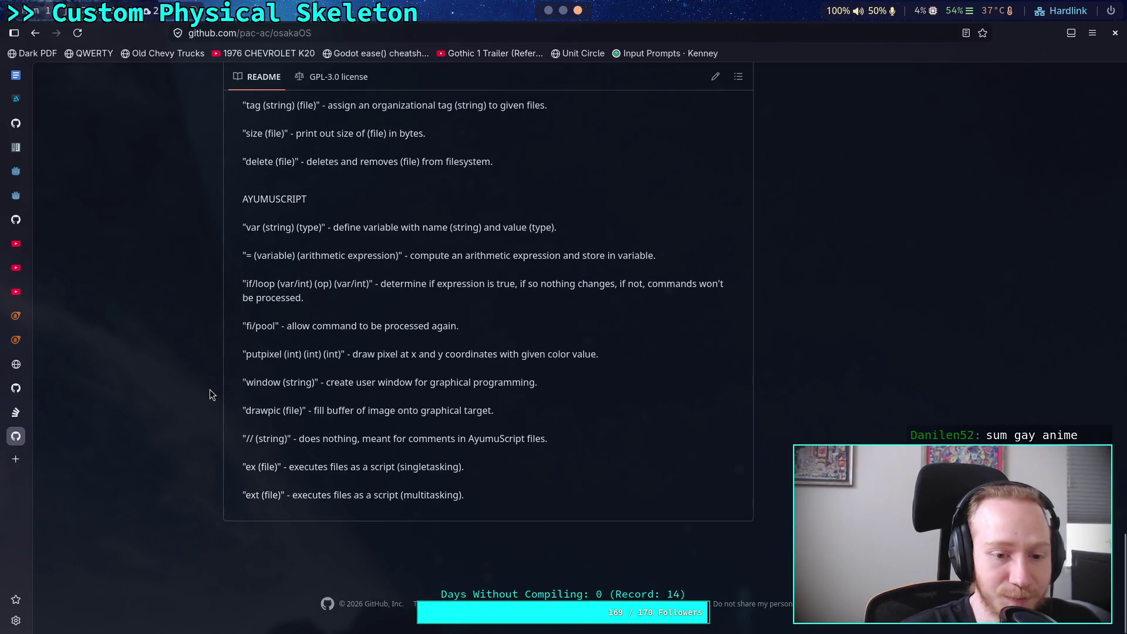
scroll(210, 395, up, 15)
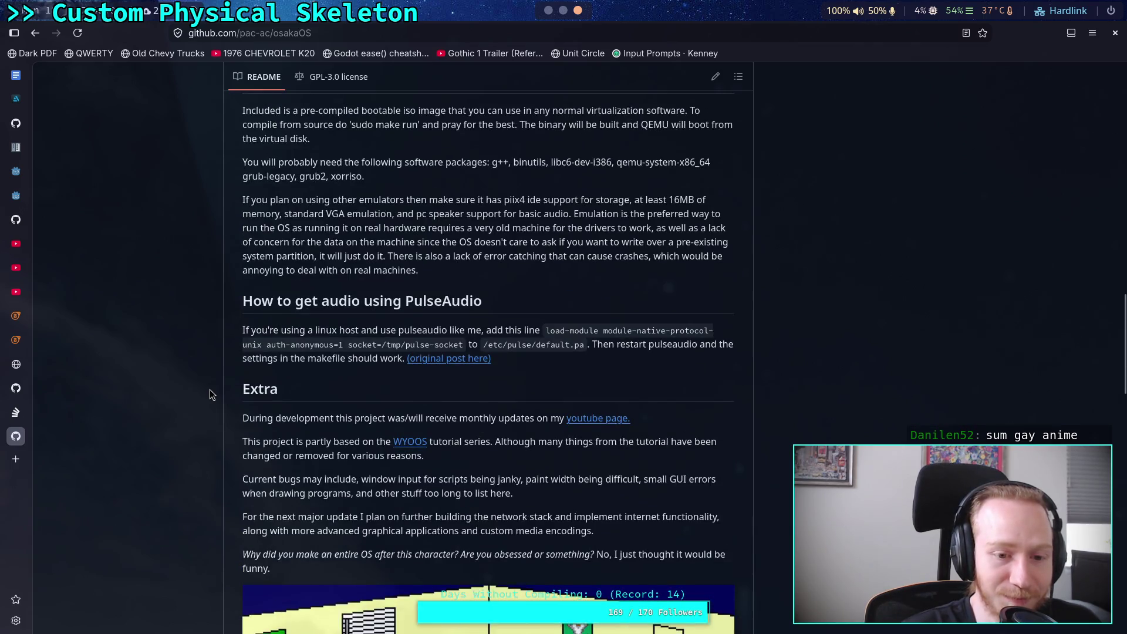
scroll(212, 394, up, 3)
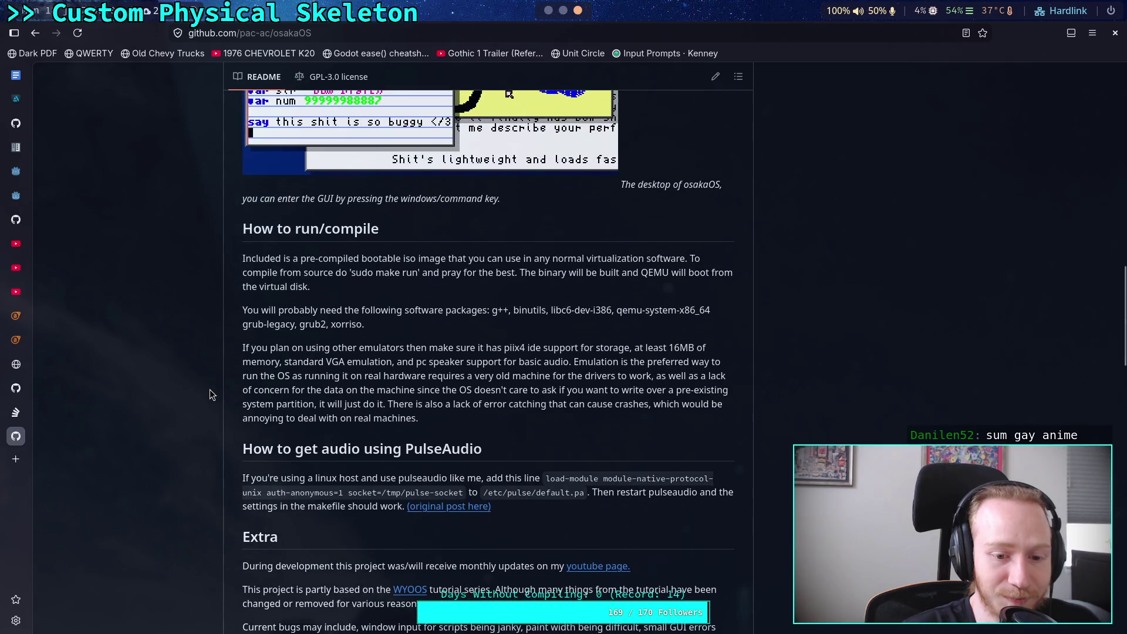
scroll(212, 395, down, 2)
mouse_move(269, 405)
mouse_down()
mouse_move(588, 425)
mouse_move(593, 447)
mouse_up()
click(593, 448)
scroll(587, 450, up, 4)
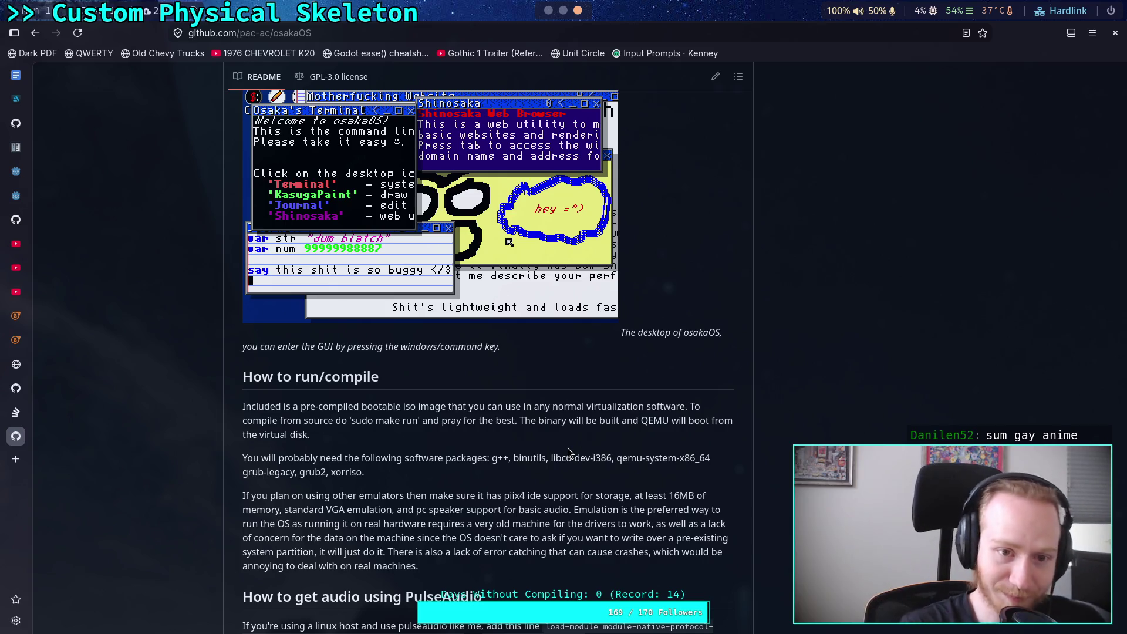
scroll(568, 452, up, 4)
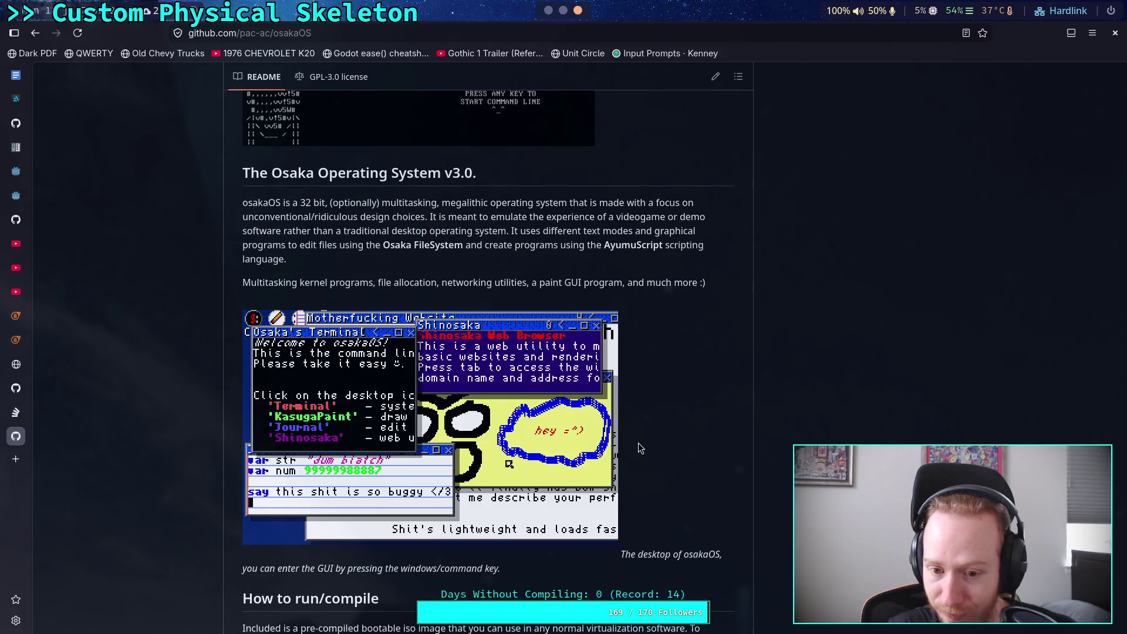
scroll(639, 447, up, 10)
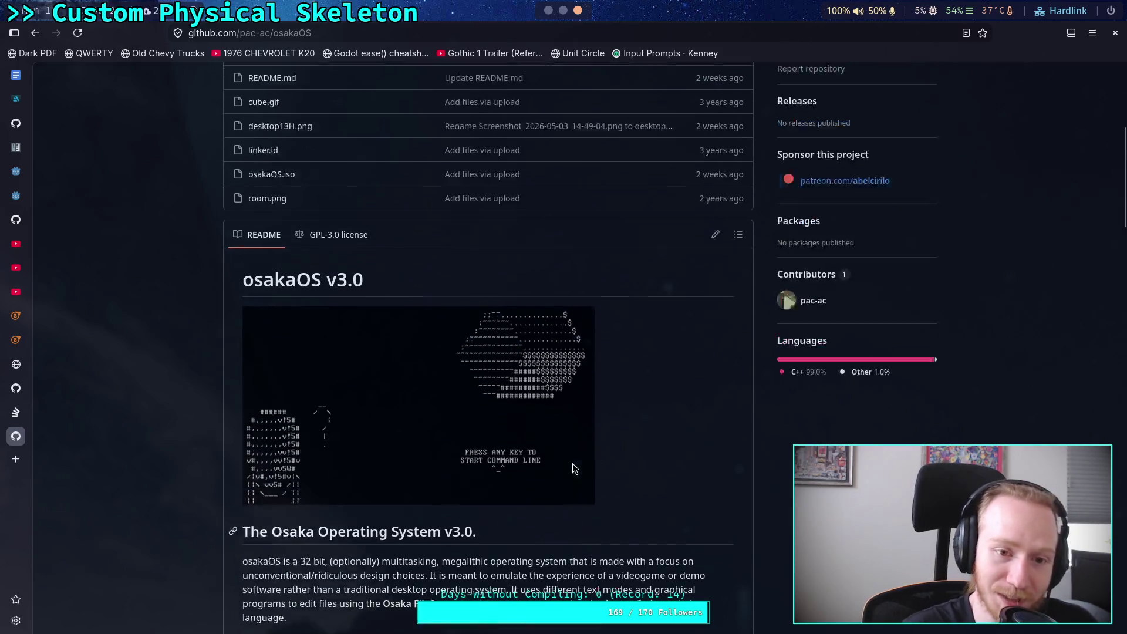
click(16, 412)
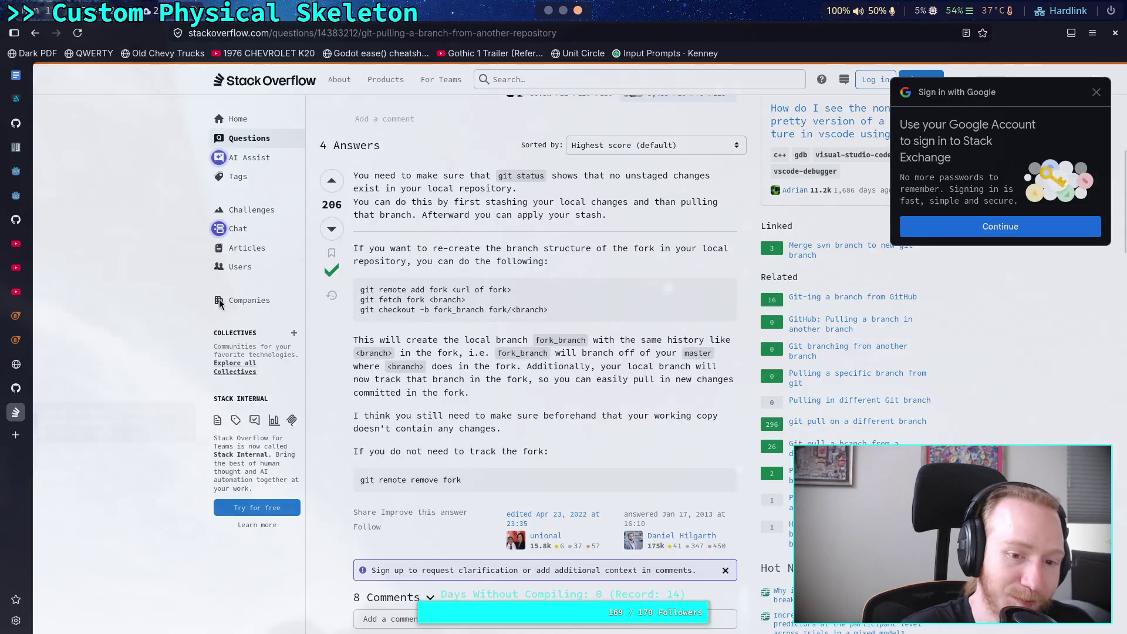
click(549, 10)
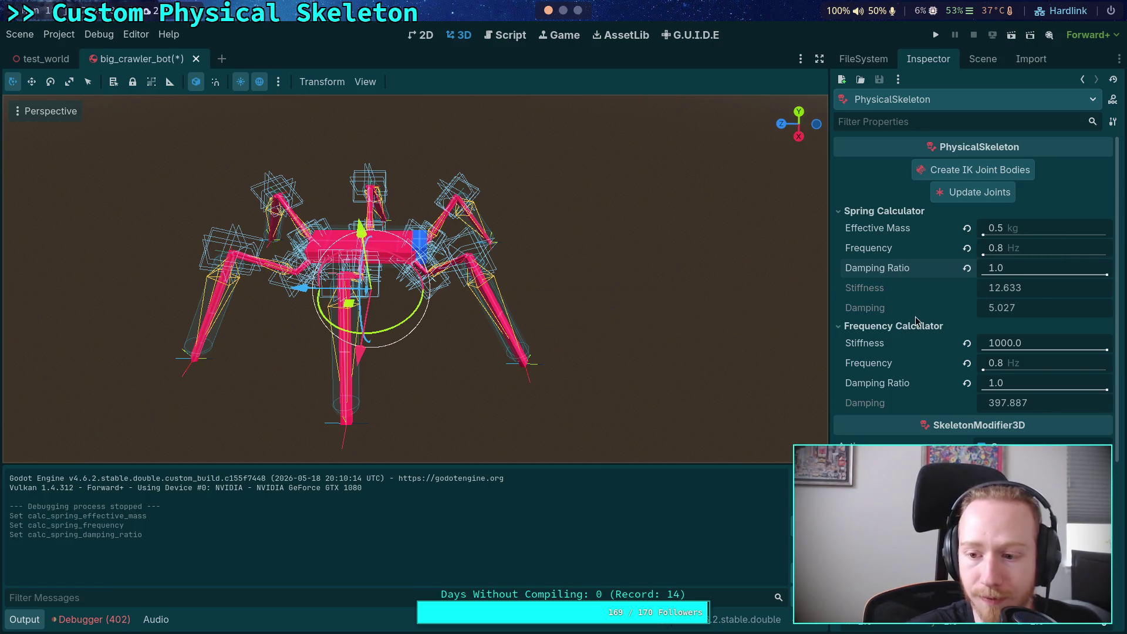
Set the frequency calculator's Stiffness to 100, giving Damping 39.789
click(1028, 347)
text(100)
key(Return)
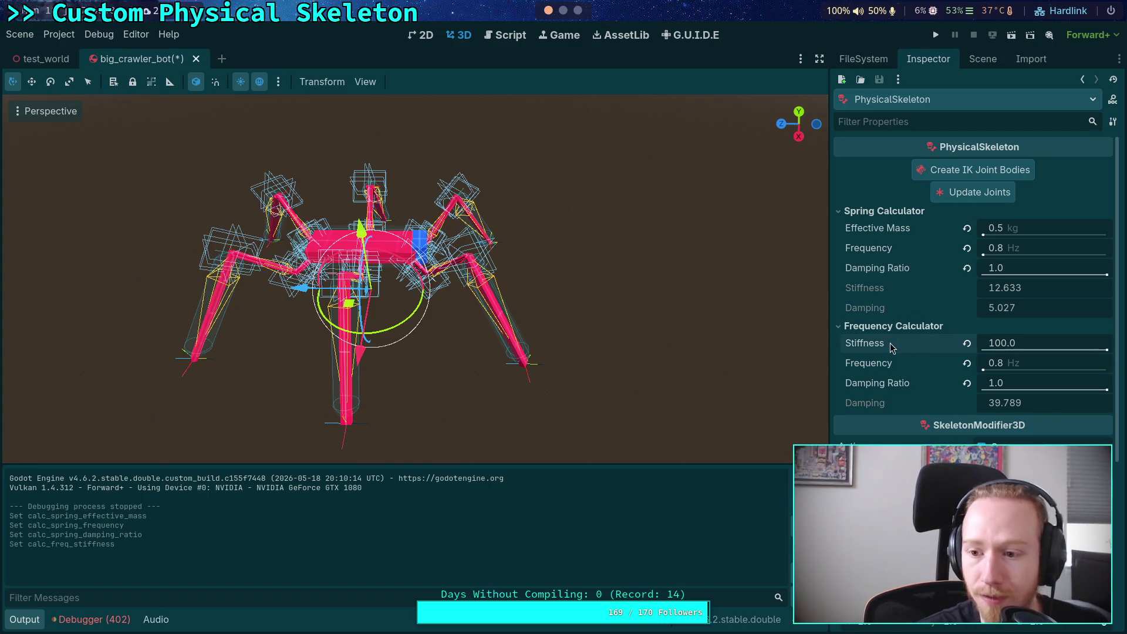
right_click(893, 348)
click(831, 357)
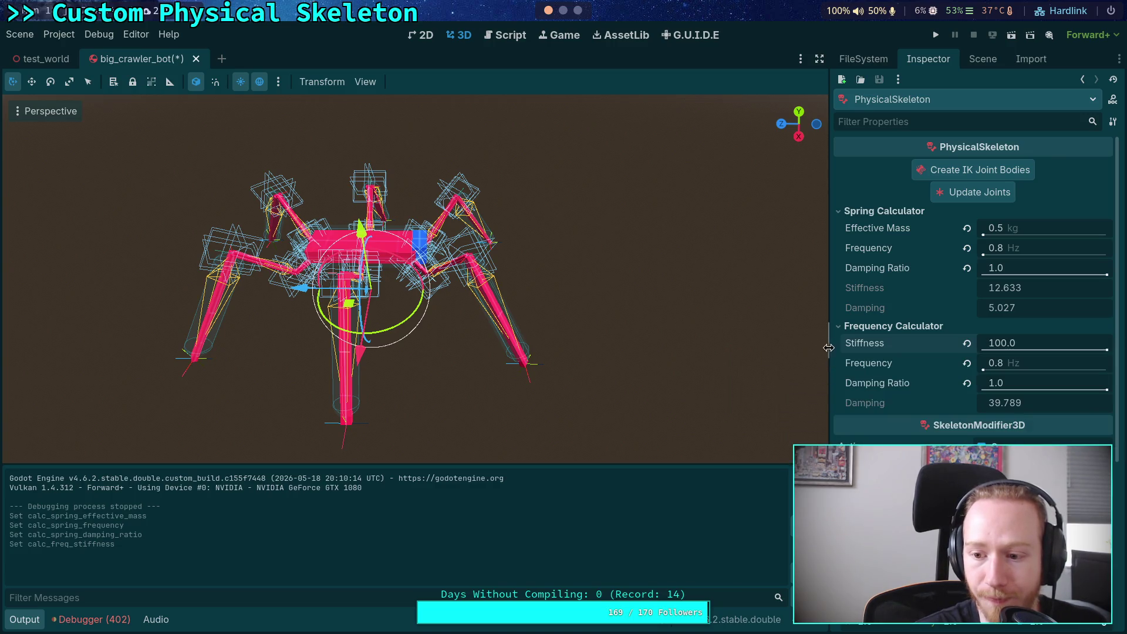
Select FR_Femur_Joint and show its properties
click(980, 61)
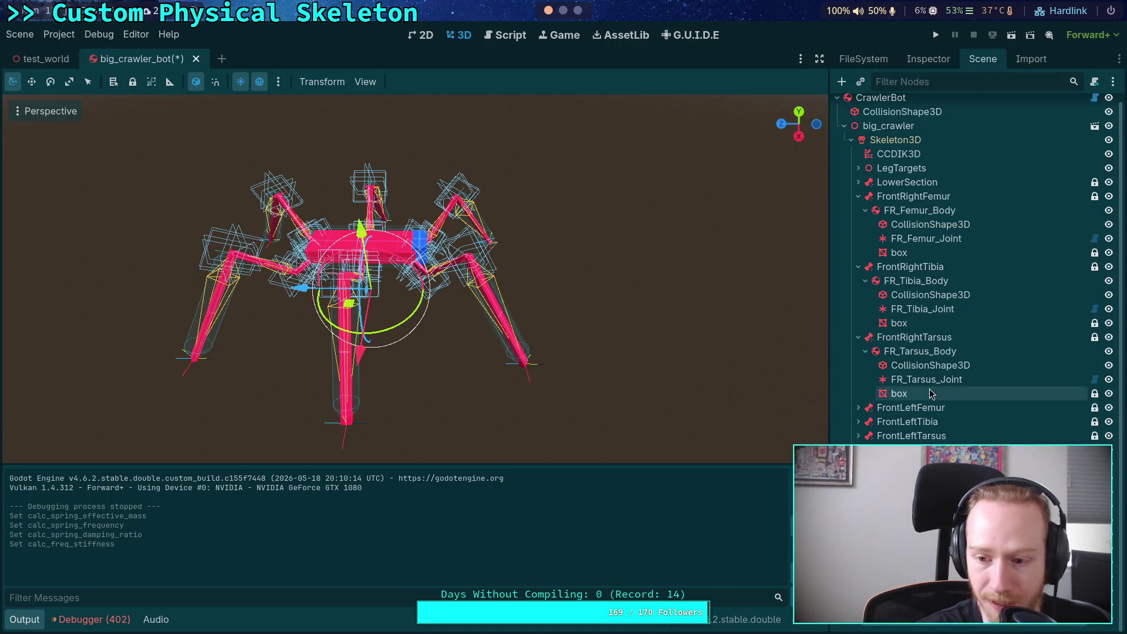
click(928, 239)
click(914, 64)
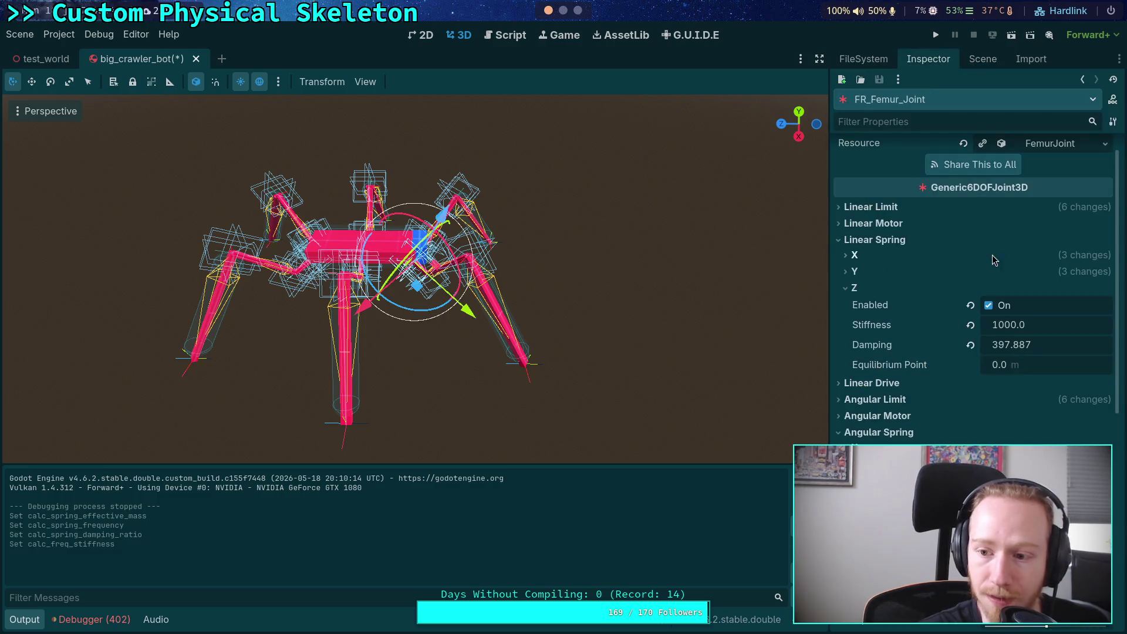
Expand FR_Femur_Joint's linear X and Y springs and paste 100.0 into linear X damping
click(873, 271)
click(863, 255)
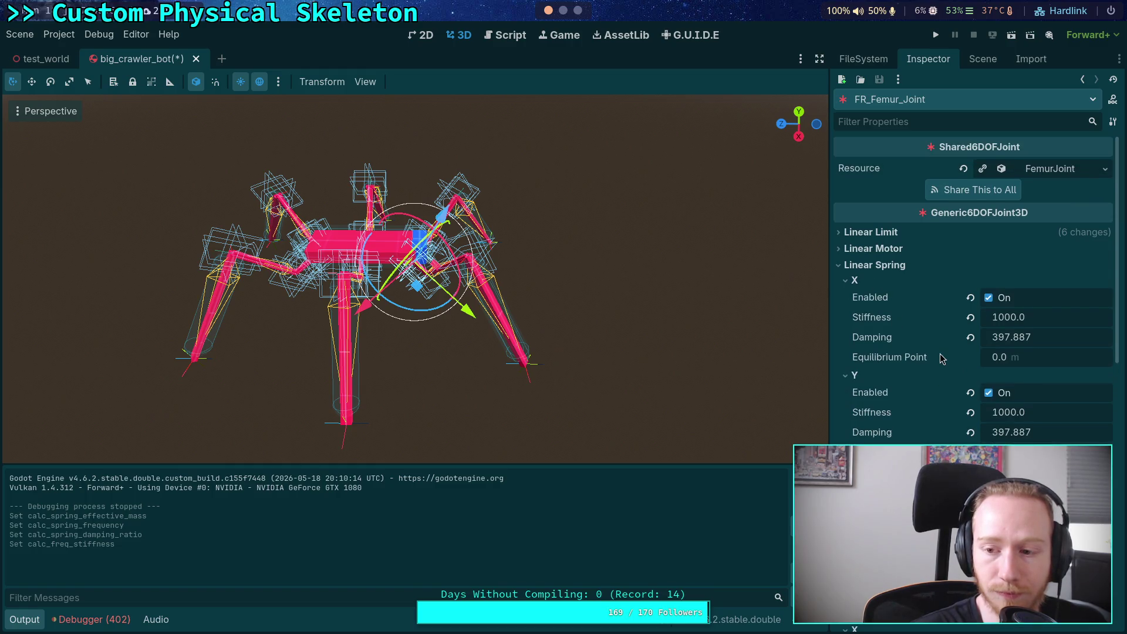
scroll(917, 355, down, 4)
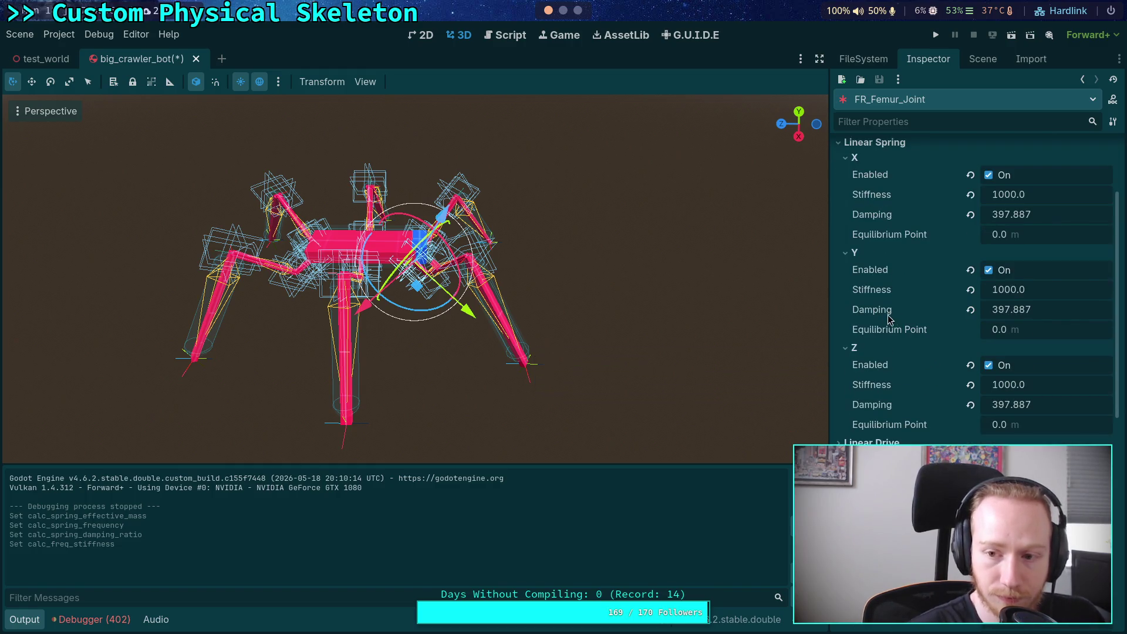
scroll(887, 292, up, 2)
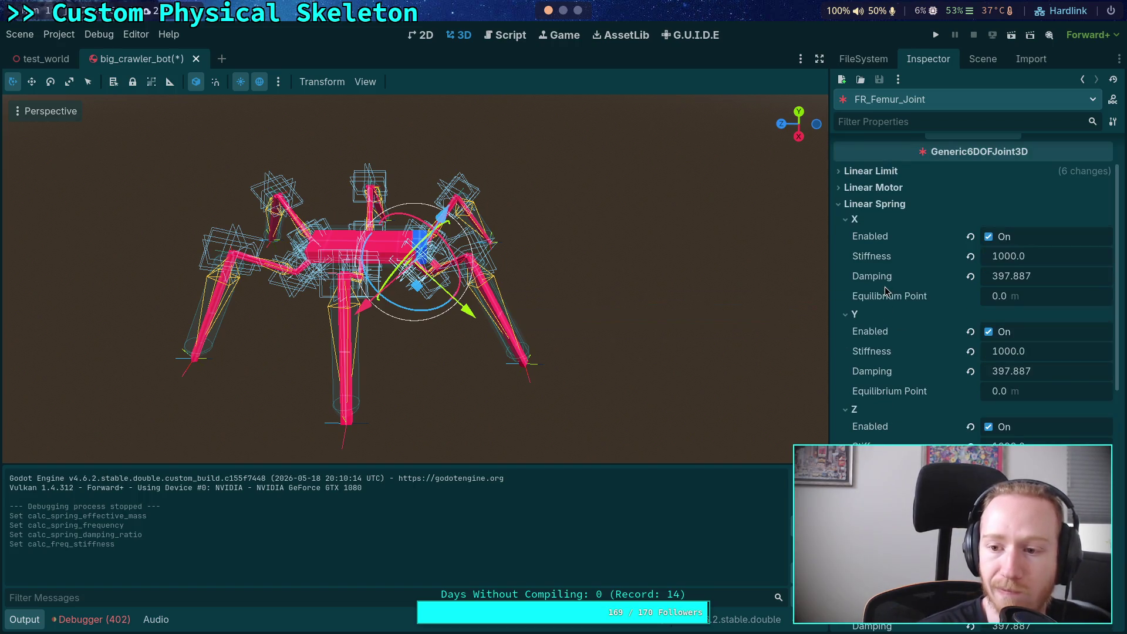
click(975, 59)
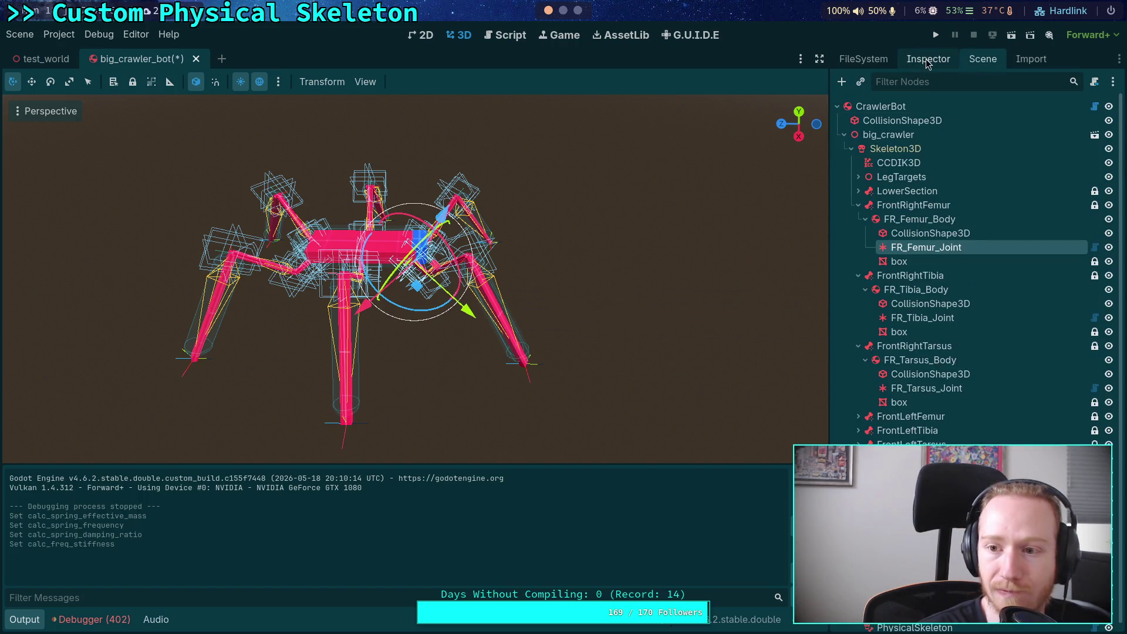
click(928, 59)
scroll(929, 250, up, 1)
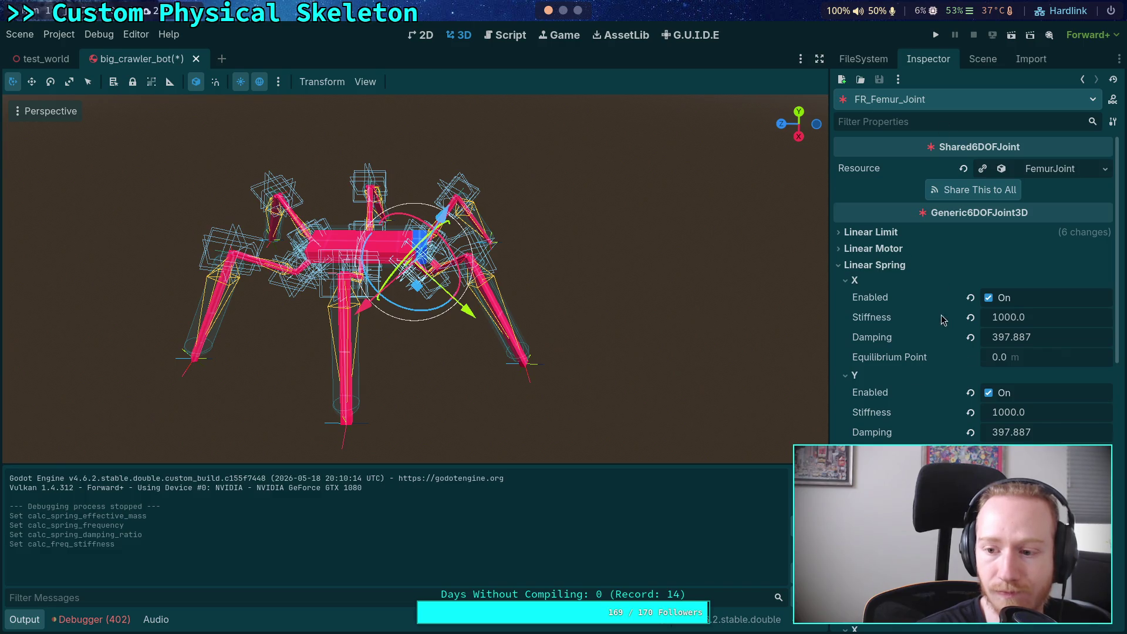
scroll(940, 314, down, 4)
click(977, 59)
click(935, 61)
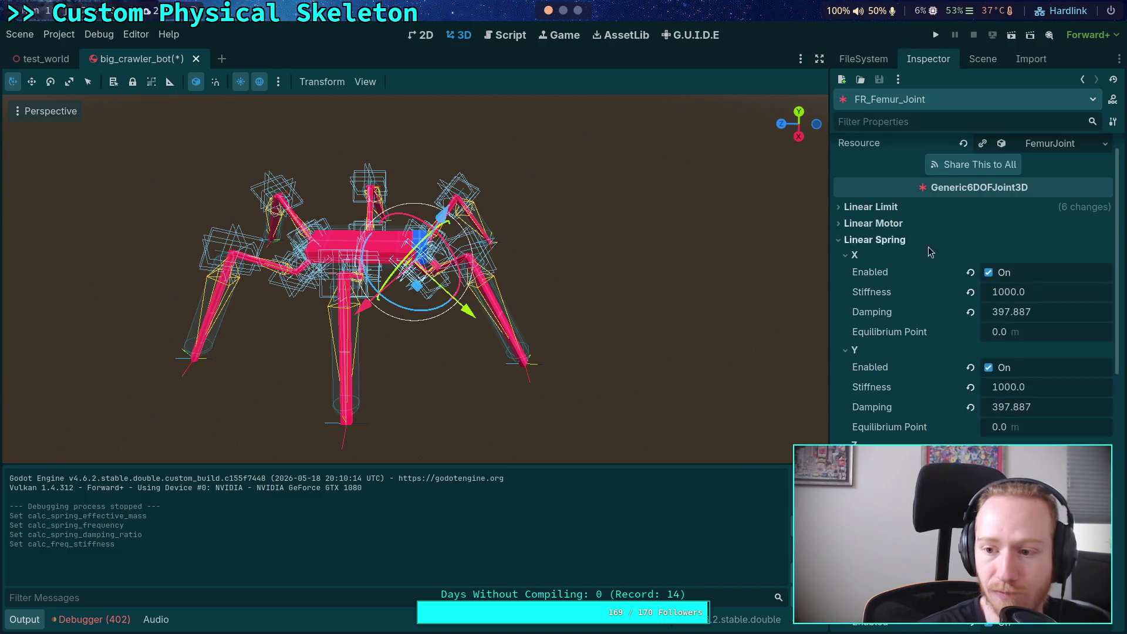
right_click(899, 310)
click(890, 340)
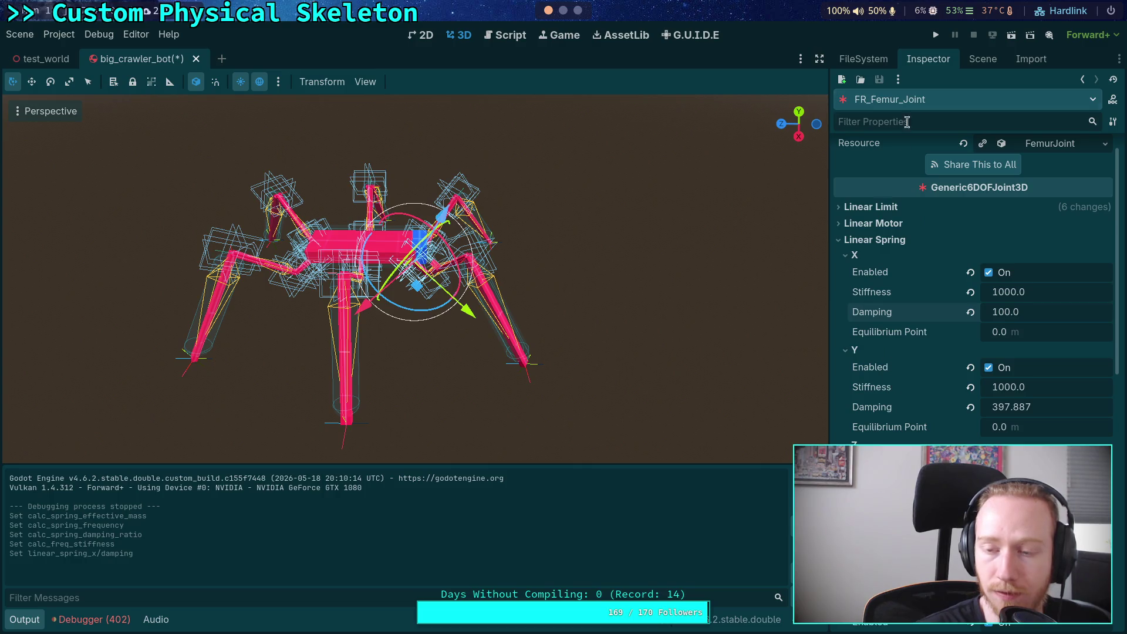
click(983, 59)
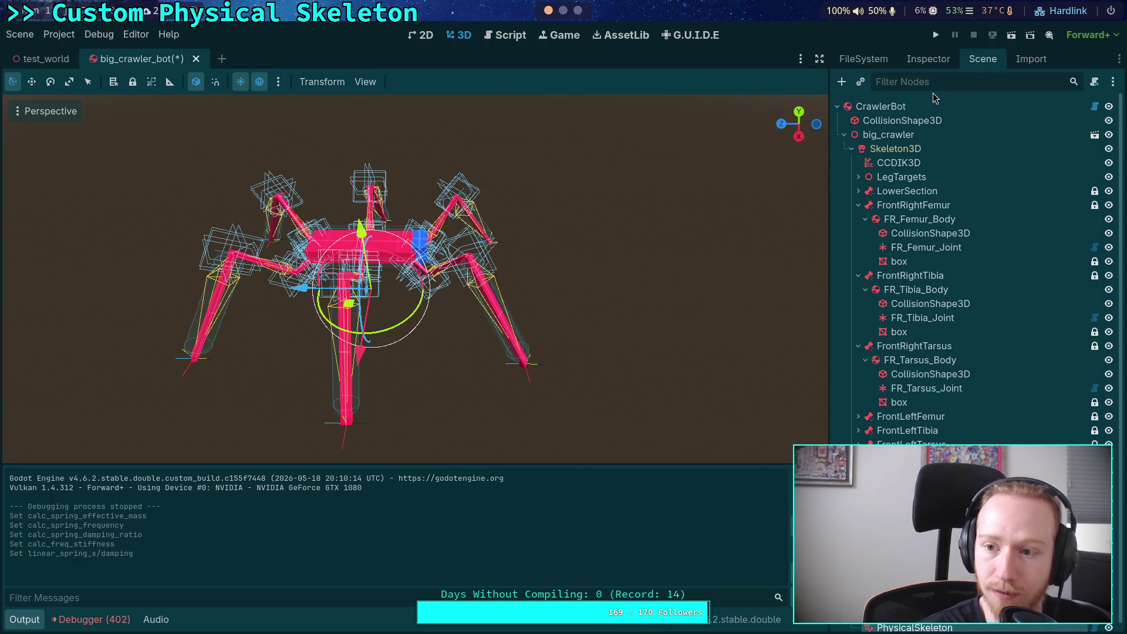
Copy the calculated damping of 39.789 from PhysicalSkeleton's calculator
click(928, 59)
click(881, 211)
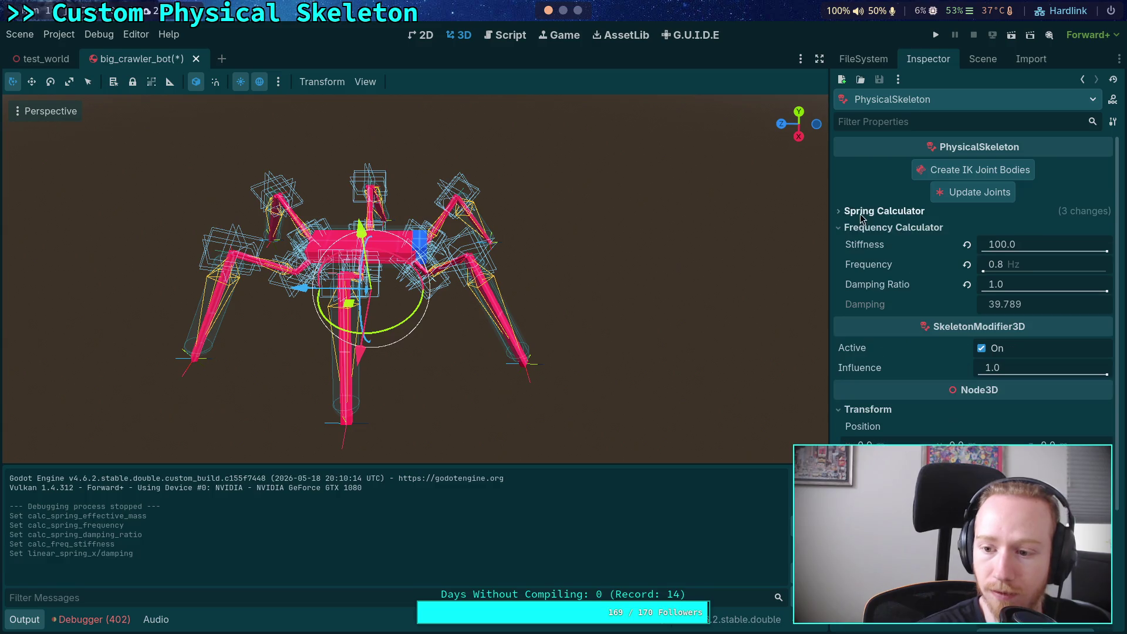
right_click(862, 310)
click(892, 322)
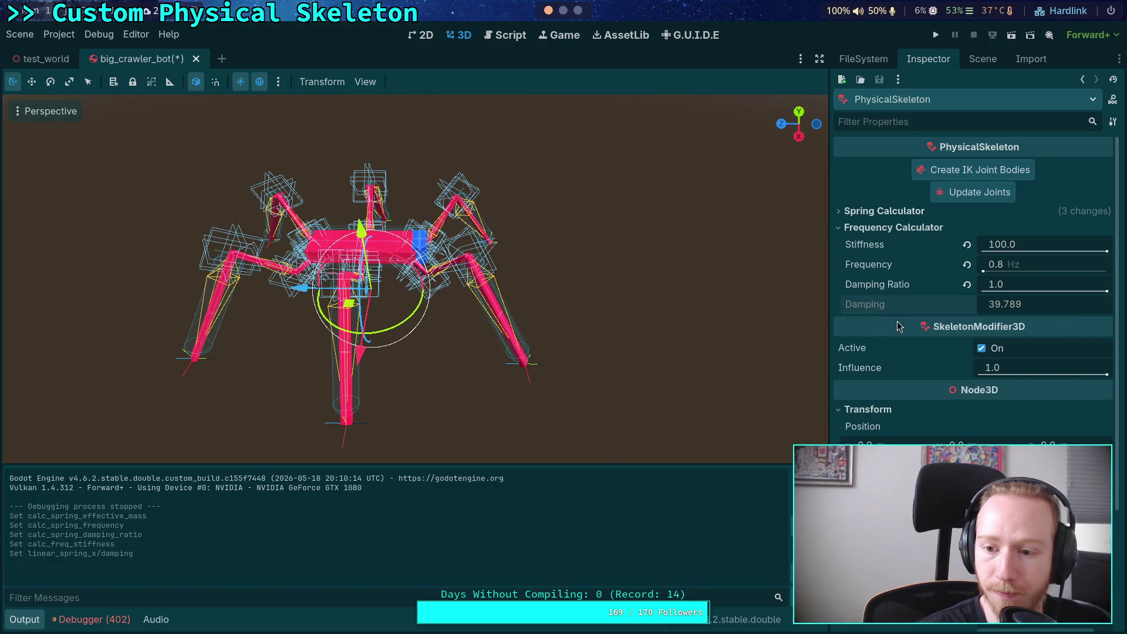
Paste damping 39.789 into FR_Femur_Joint's linear X, Y and Z springs
click(983, 59)
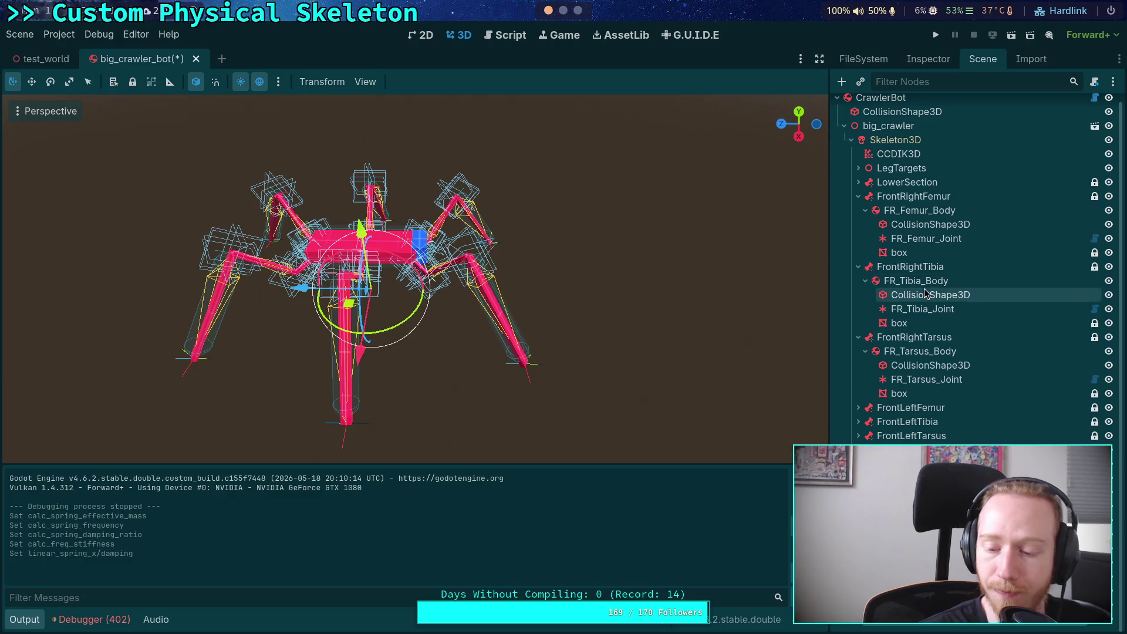
click(909, 239)
click(928, 59)
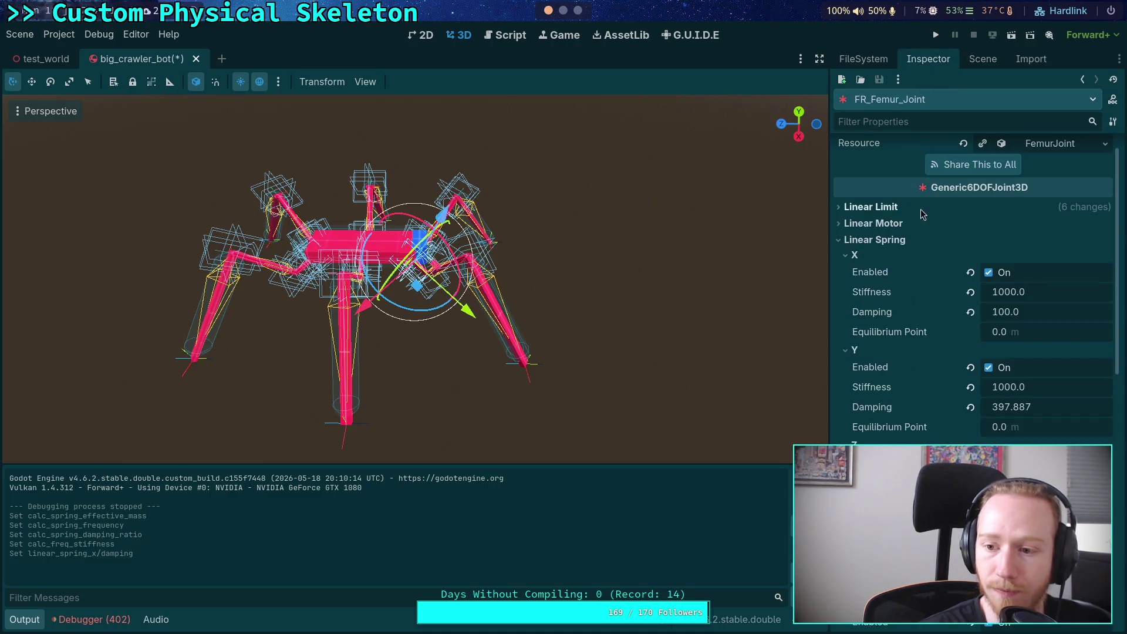
right_click(873, 316)
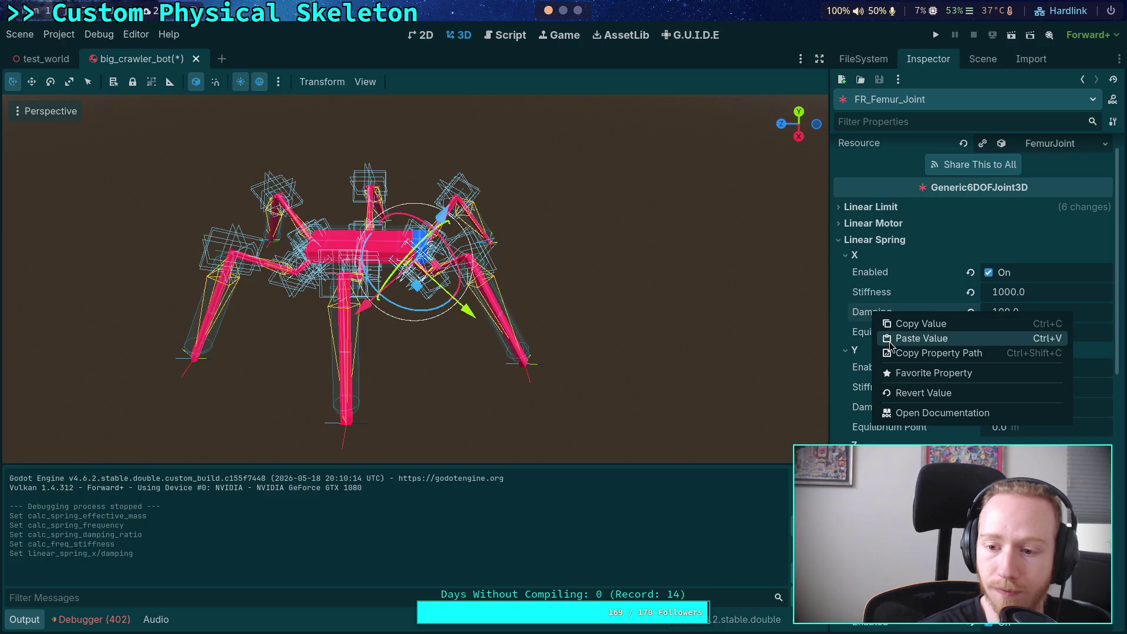
click(890, 339)
right_click(870, 411)
click(916, 434)
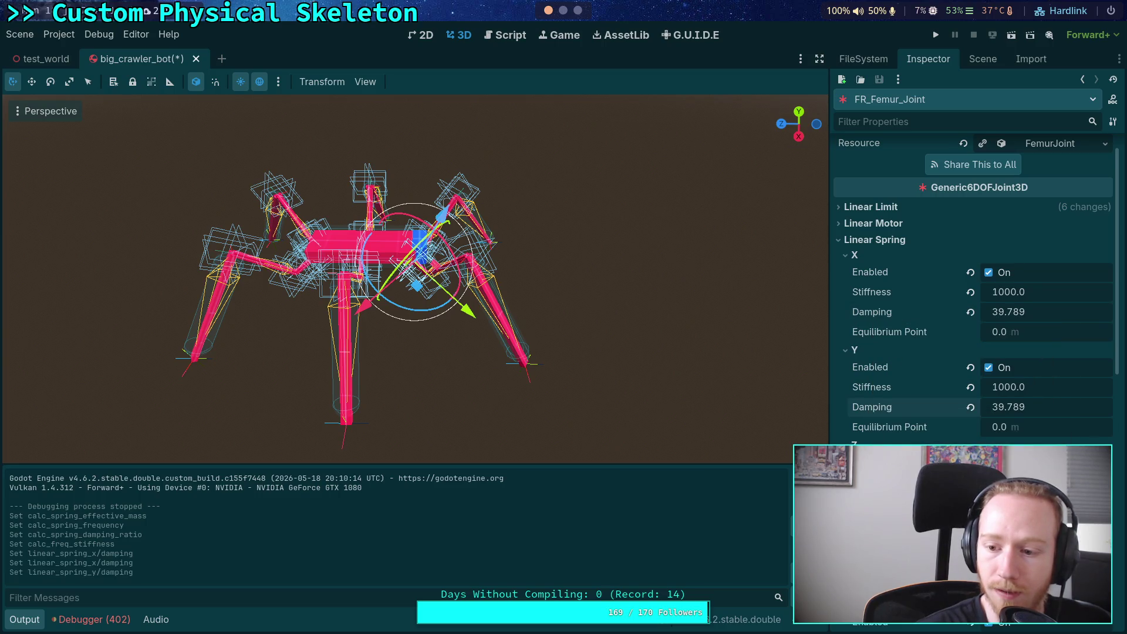
key(ctrl+v)
Paste damping 39.789 into the angular X, Y and Z springs, setting angular Z stiffness to 100
scroll(880, 318, down, 3)
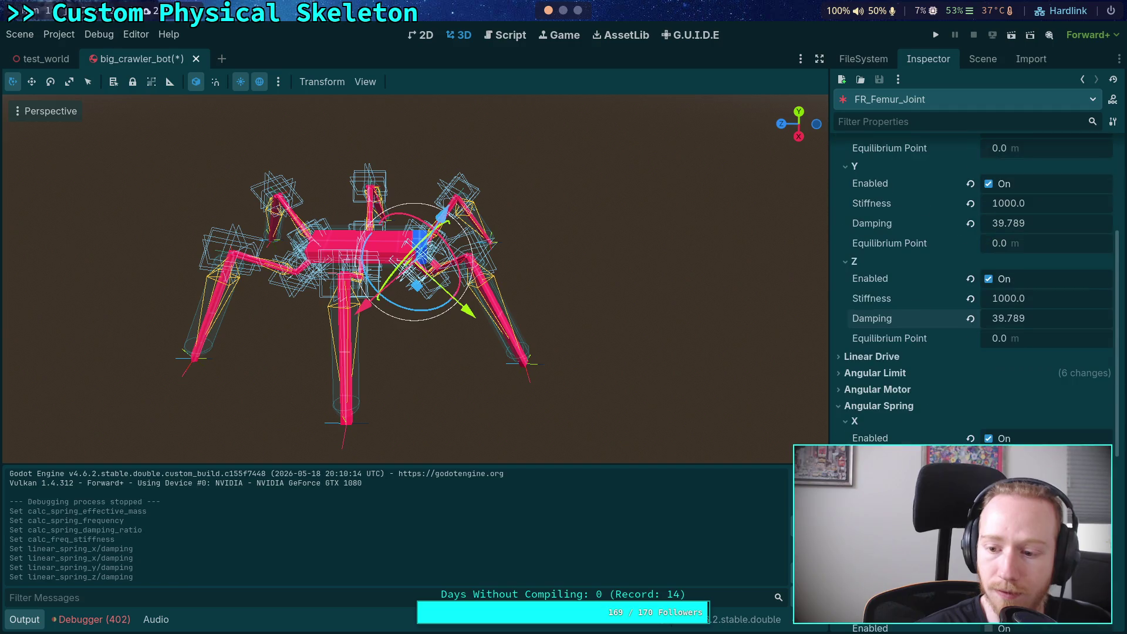
scroll(873, 318, down, 3)
text(39.789)
right_click(882, 384)
click(894, 412)
key(ctrl+v)
key(ctrl+v)
key(ctrl+v)
key(ctrl+v)
text(100)
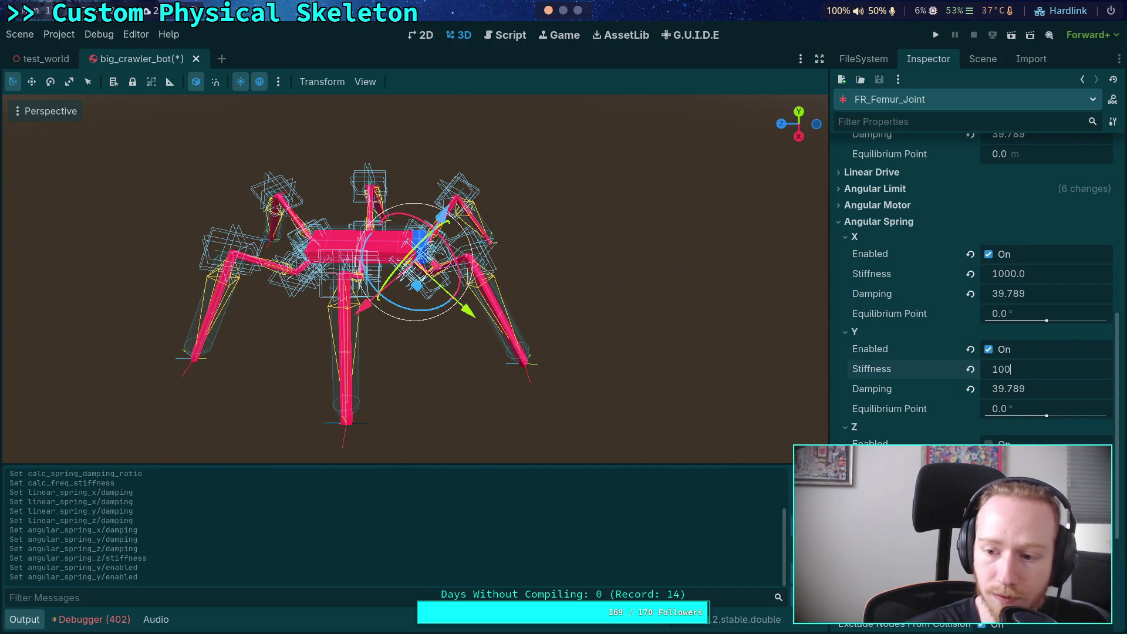
key(ctrl+v)
Set the linear X, Y and Z spring stiffness to 100
scroll(902, 290, up, 4)
click(1017, 354)
text(1)
click(1016, 265)
text(10)
click(1013, 170)
key(BackSpace)
key(Return)
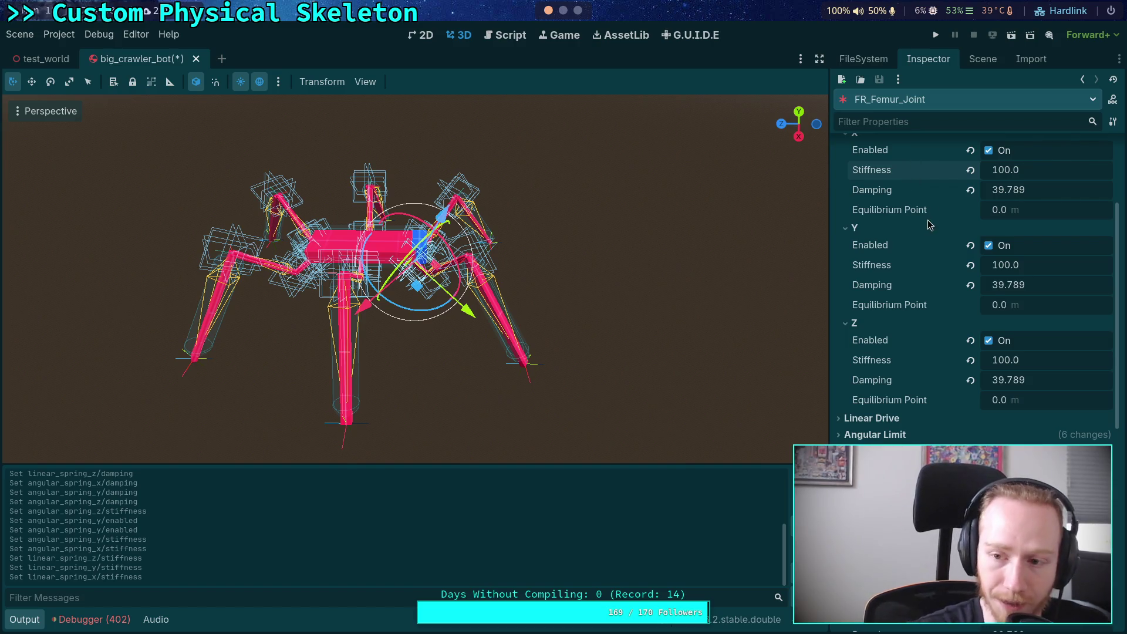
Review FR_Femur_Joint's updated springs, then select FR_Tibia_Joint
scroll(929, 235, up, 3)
scroll(933, 277, down, 10)
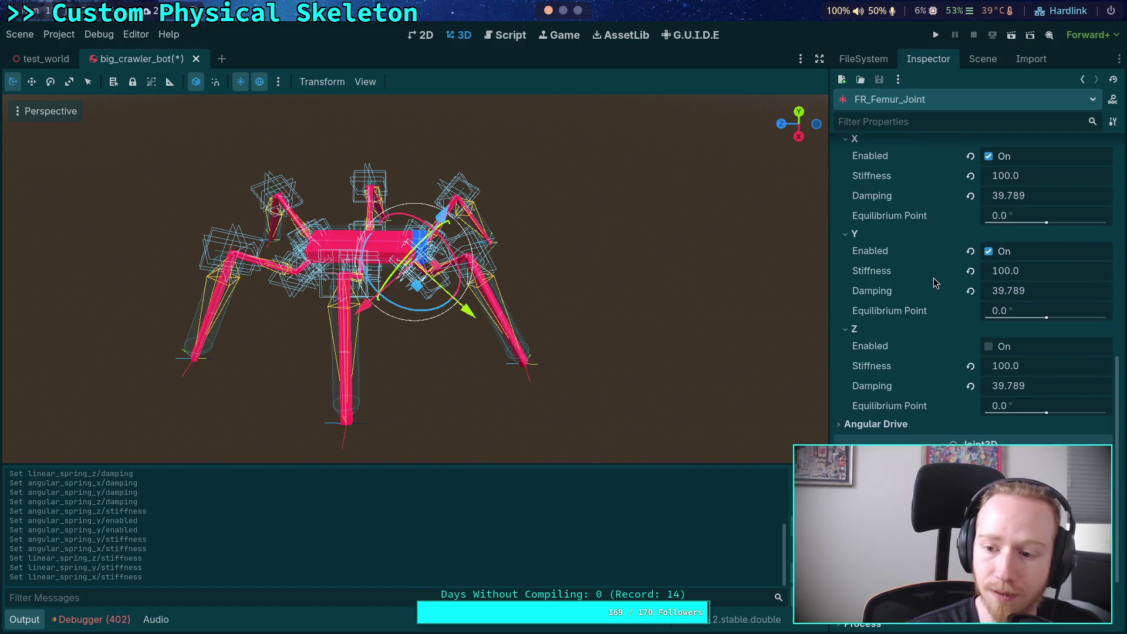
scroll(937, 330, up, 4)
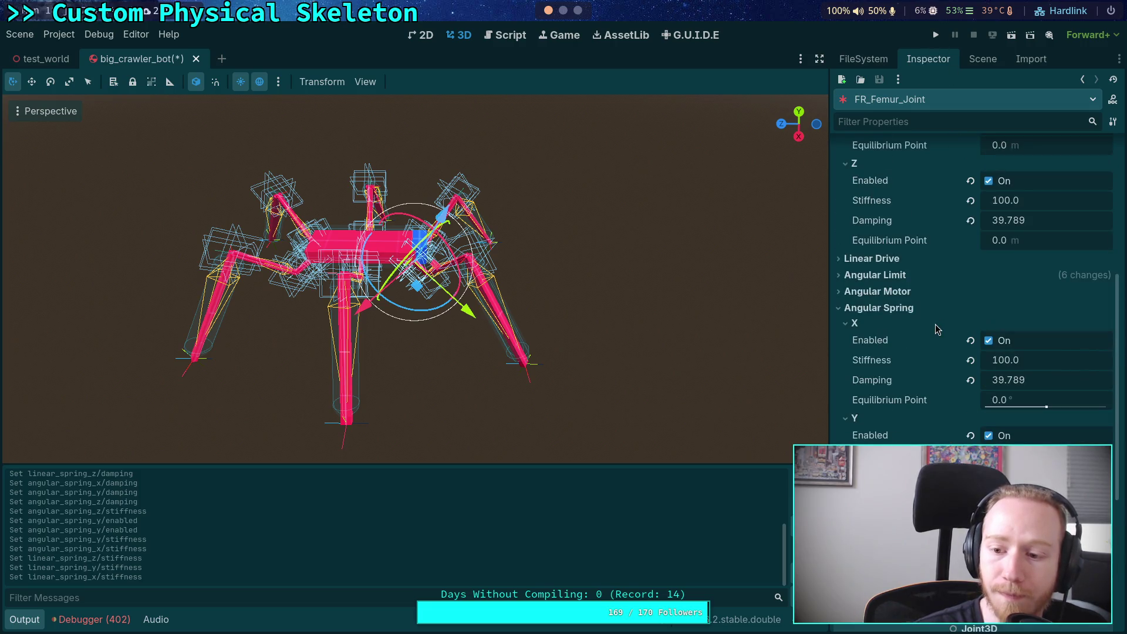
click(982, 59)
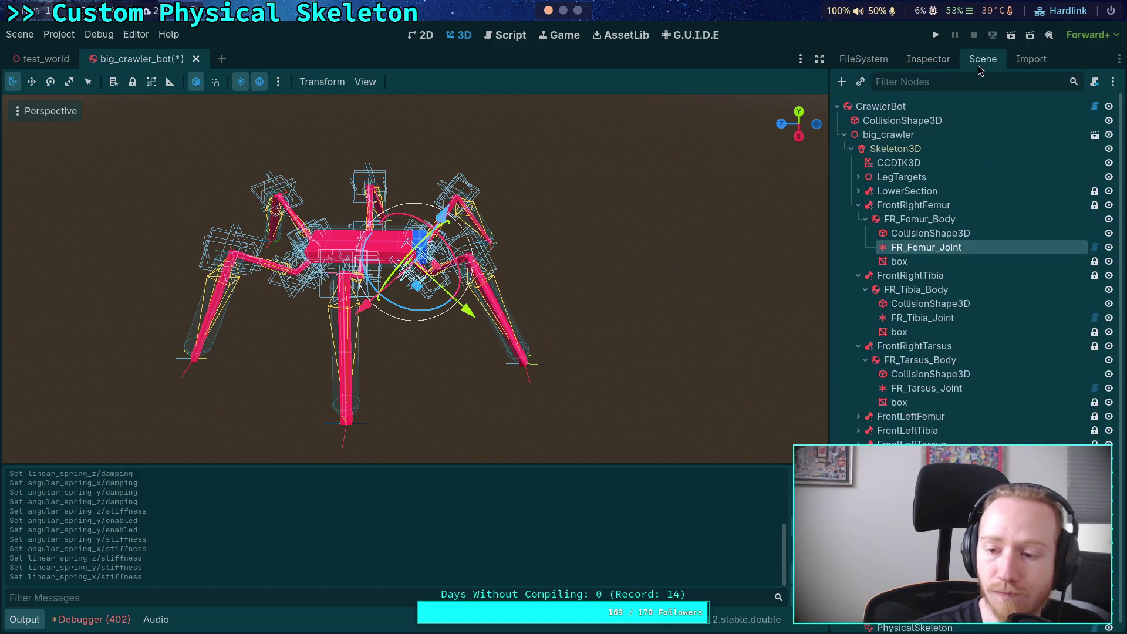
click(928, 59)
scroll(957, 209, down, 7)
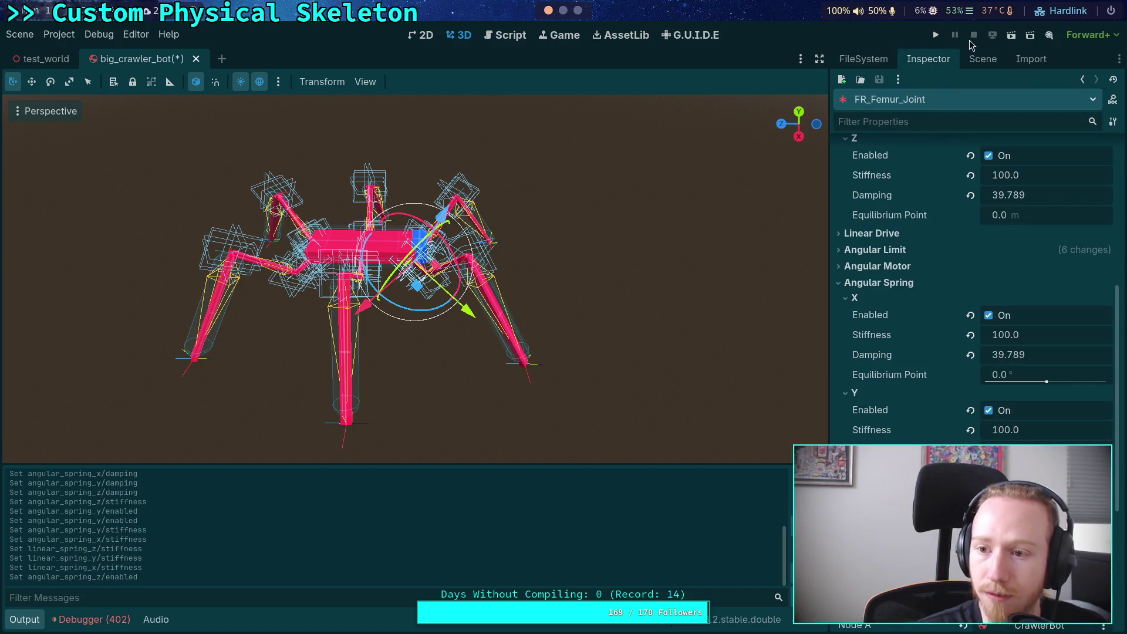
click(982, 59)
click(902, 317)
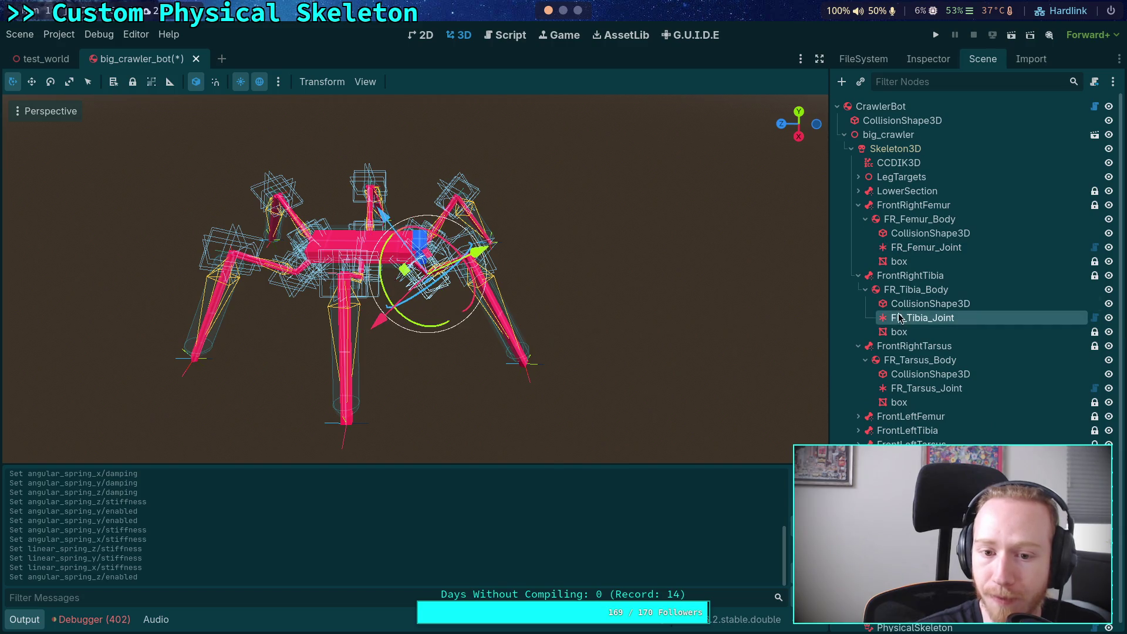
Show FR_Tibia_Joint's properties, with springs still at stiffness 1000 and damping 397.887
click(909, 61)
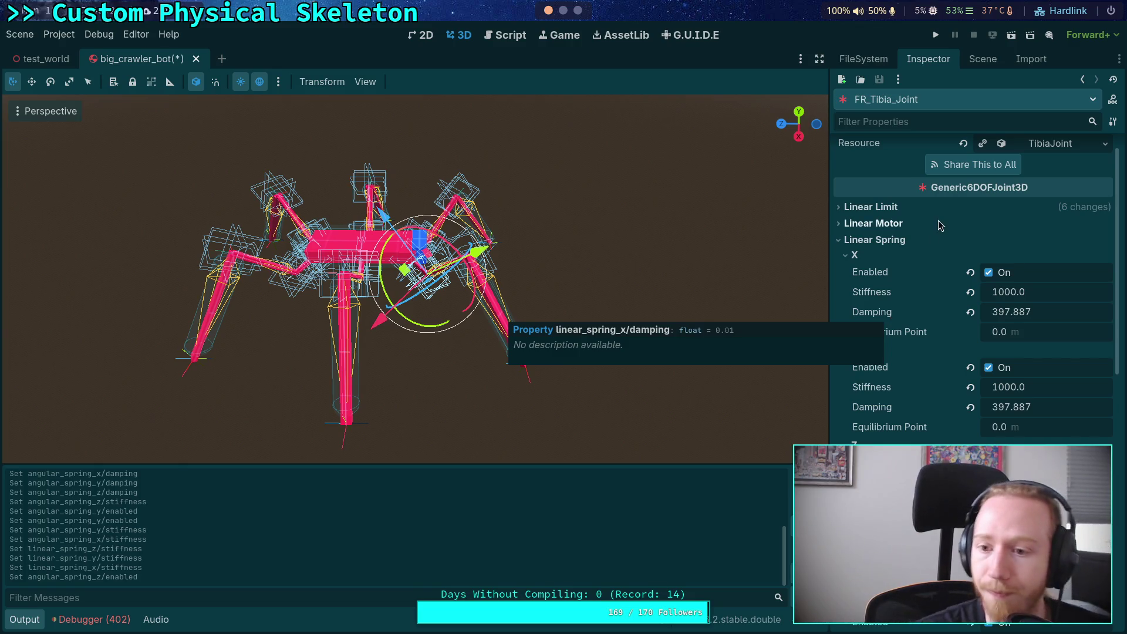
Look over FR_Tibia_Joint's Linear Motor X settings, then collapse them again
click(908, 227)
click(860, 244)
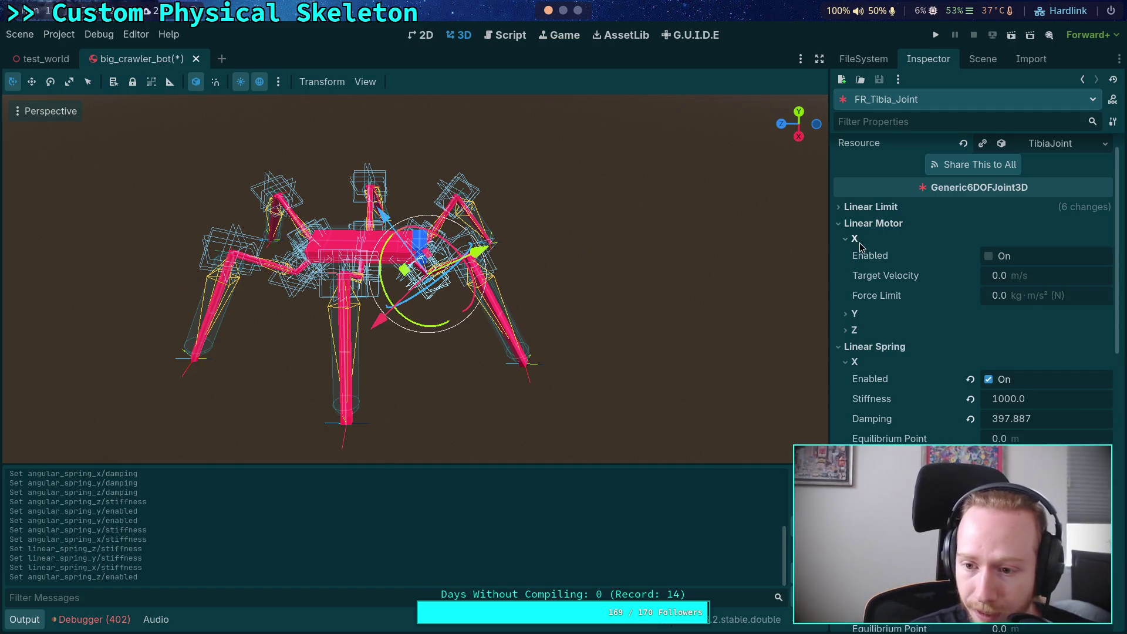
mouse_move(891, 282)
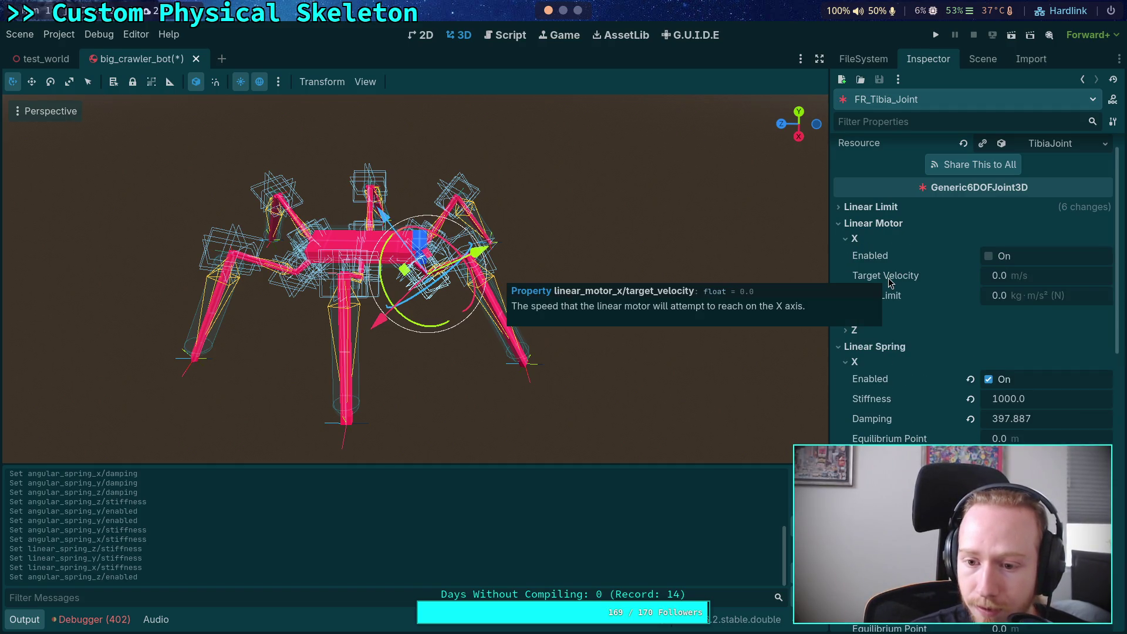
click(865, 238)
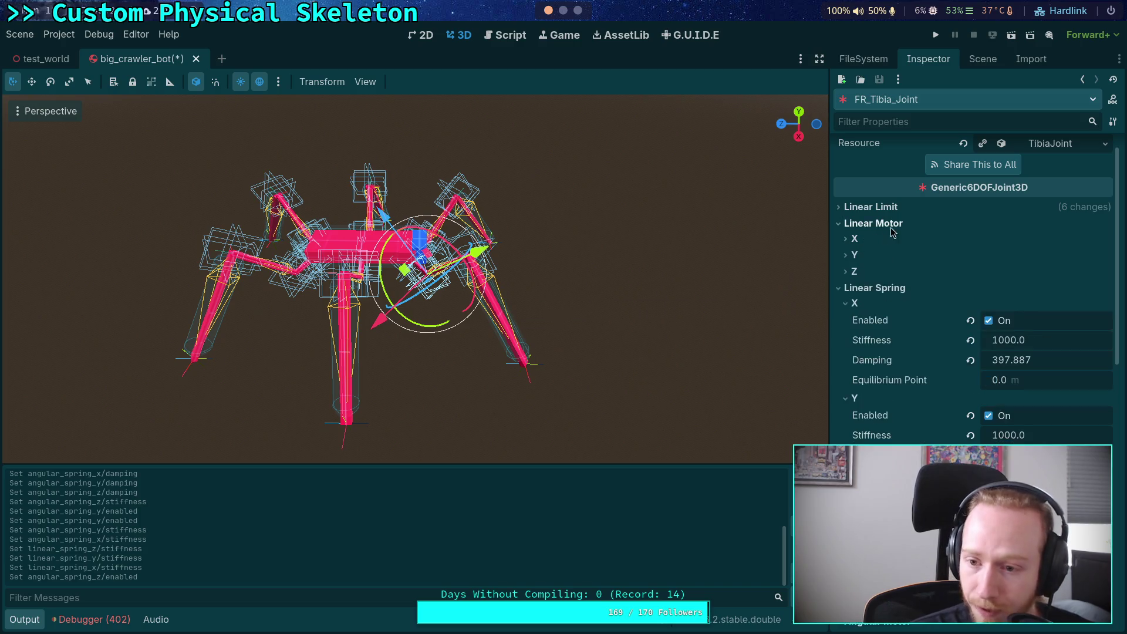
click(890, 225)
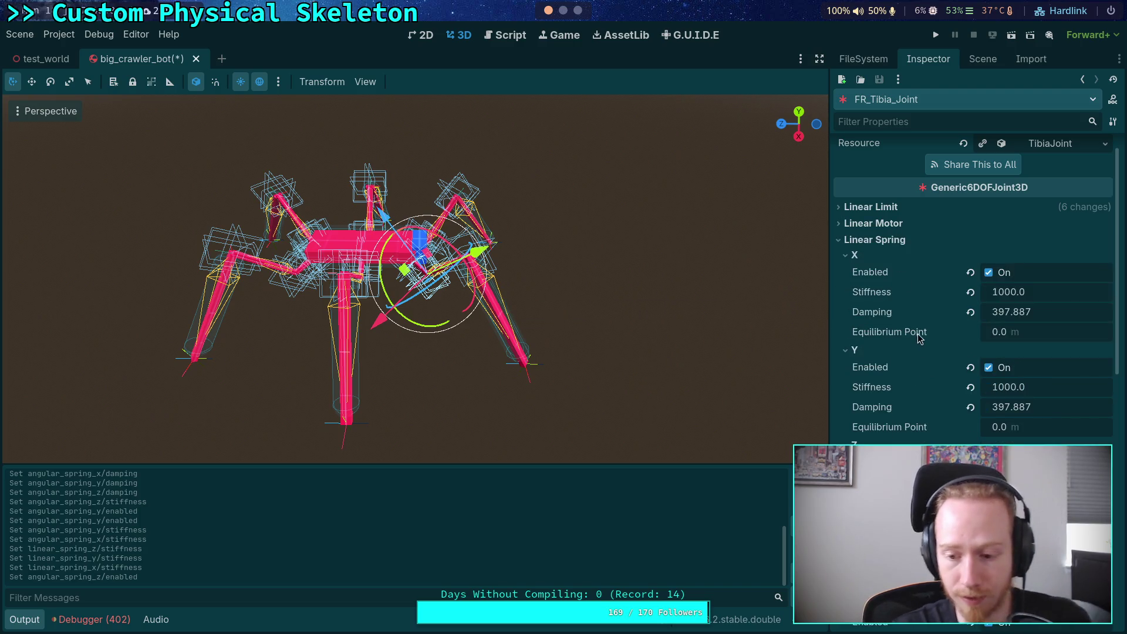
scroll(907, 370, up, 1)
scroll(904, 378, down, 5)
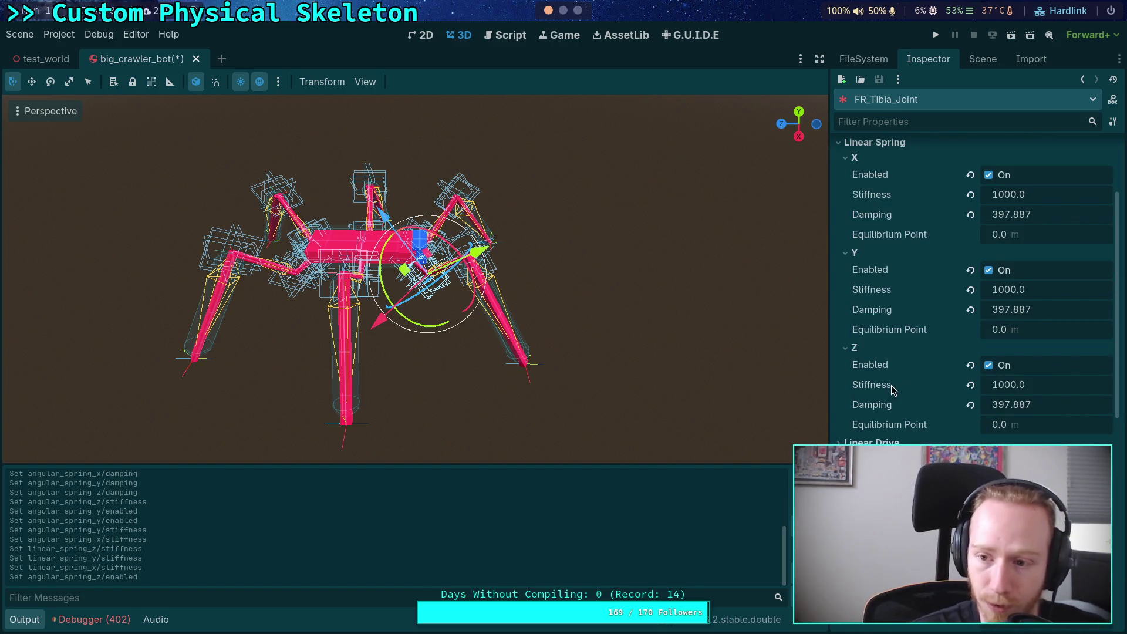
scroll(891, 385, up, 2)
Set the linear spring X and Y stiffness to 100
click(1015, 256)
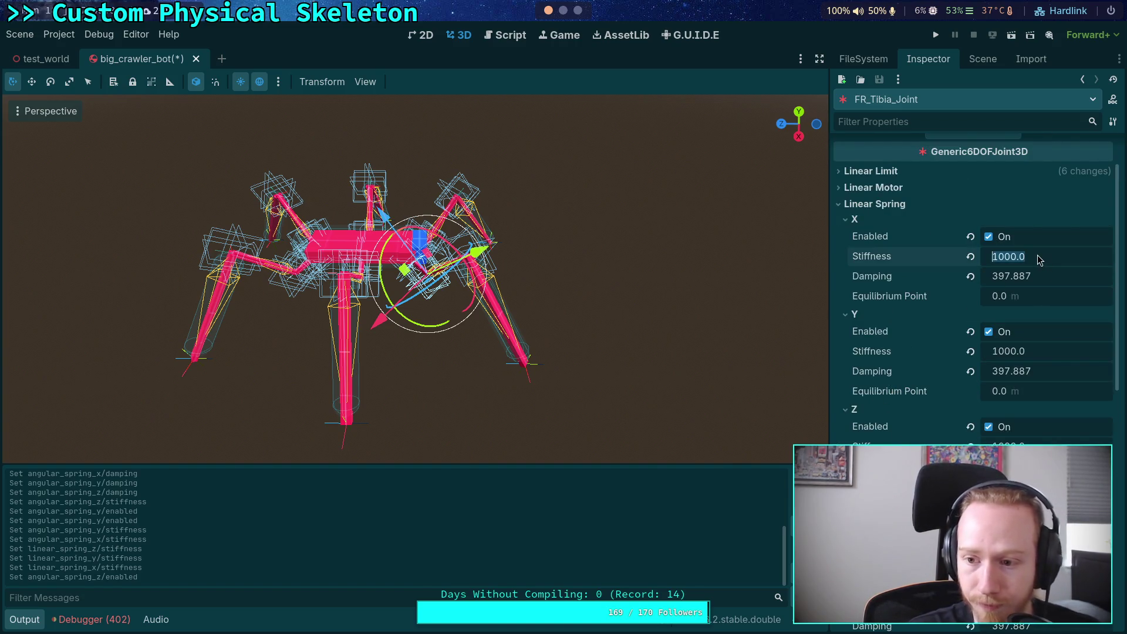
text(199)
key(BackSpace)
key(BackSpace)
text(00)
click(1014, 351)
text(100)
key(Return)
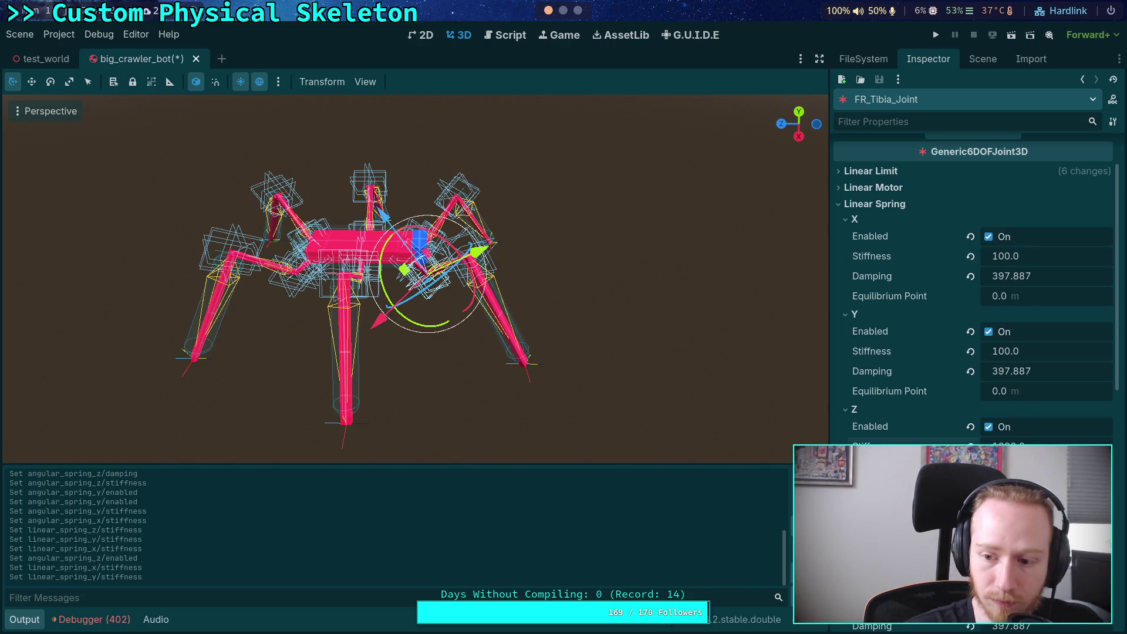
Paste 39.789 into the linear spring X, Y and Z damping
right_click(872, 283)
click(892, 305)
right_click(873, 378)
click(921, 397)
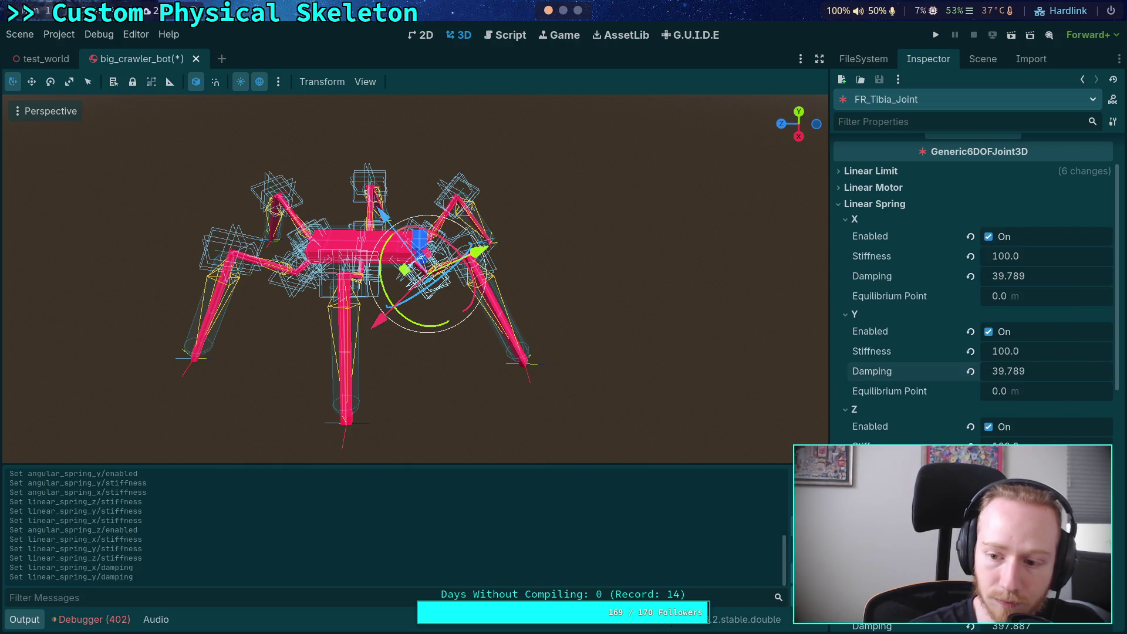
text(39.789)
Paste 39.789 into the angular damping, set angular stiffness to 100, then select FR_Tarsus_Joint
scroll(890, 427, down, 5)
click(872, 440)
key(ctrl+v)
scroll(885, 411, down, 3)
right_click(887, 411)
click(904, 440)
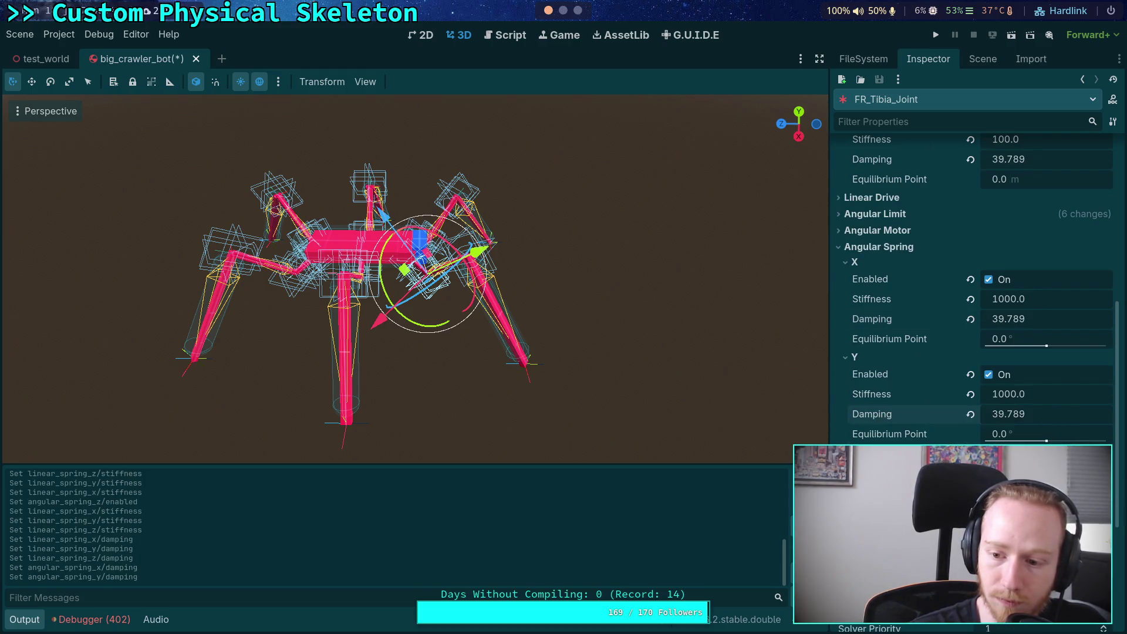
key(ctrl+v)
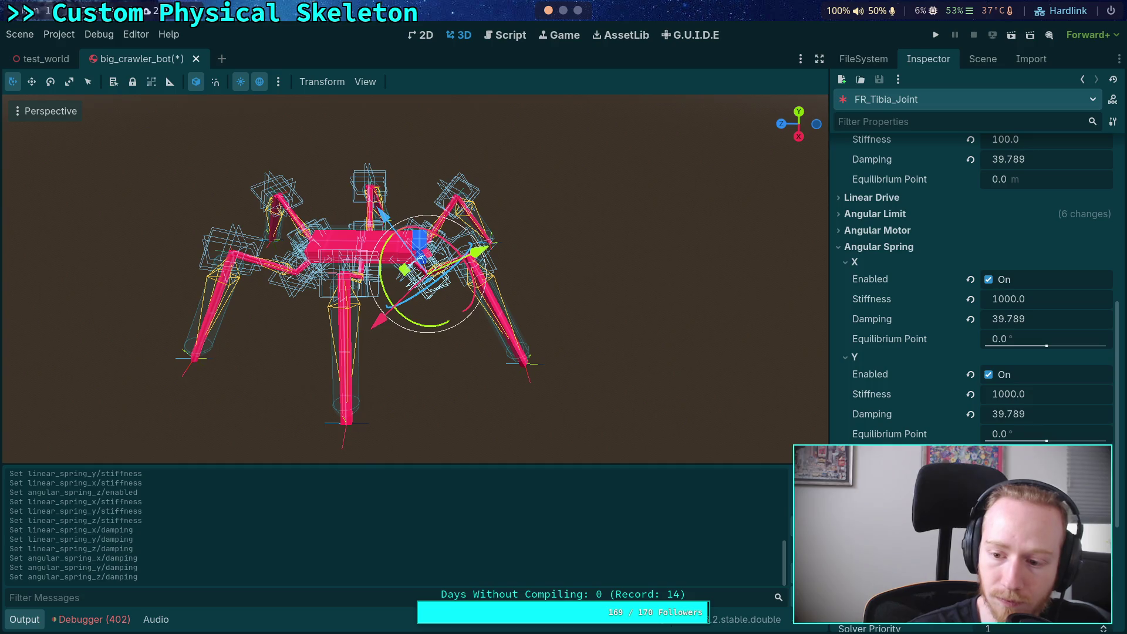
text(100)
text(100)
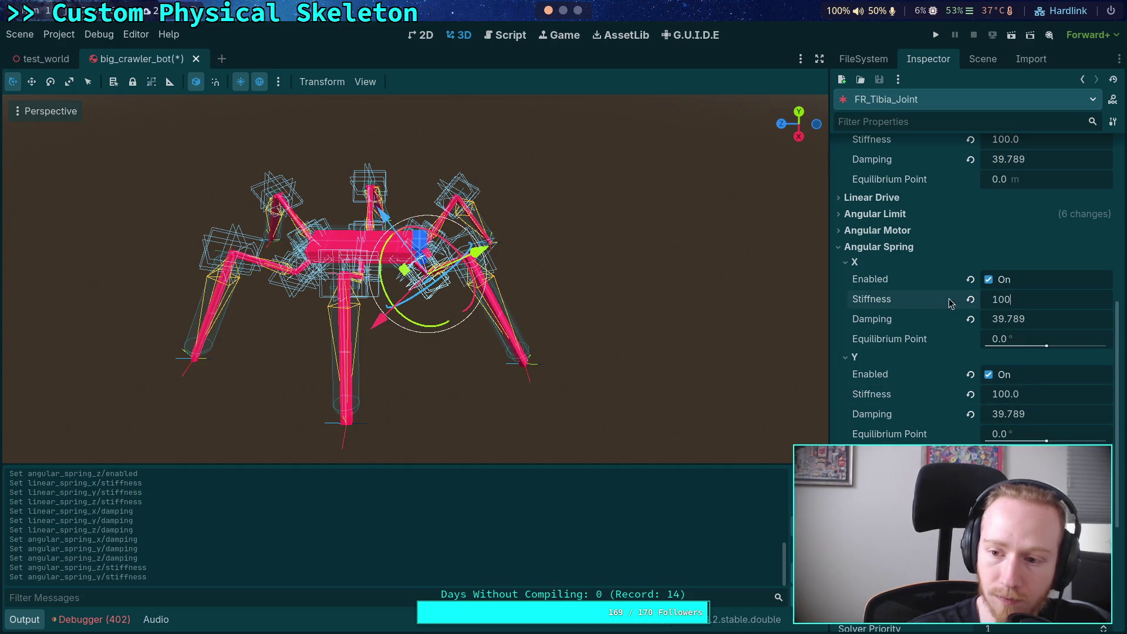
click(983, 58)
click(926, 388)
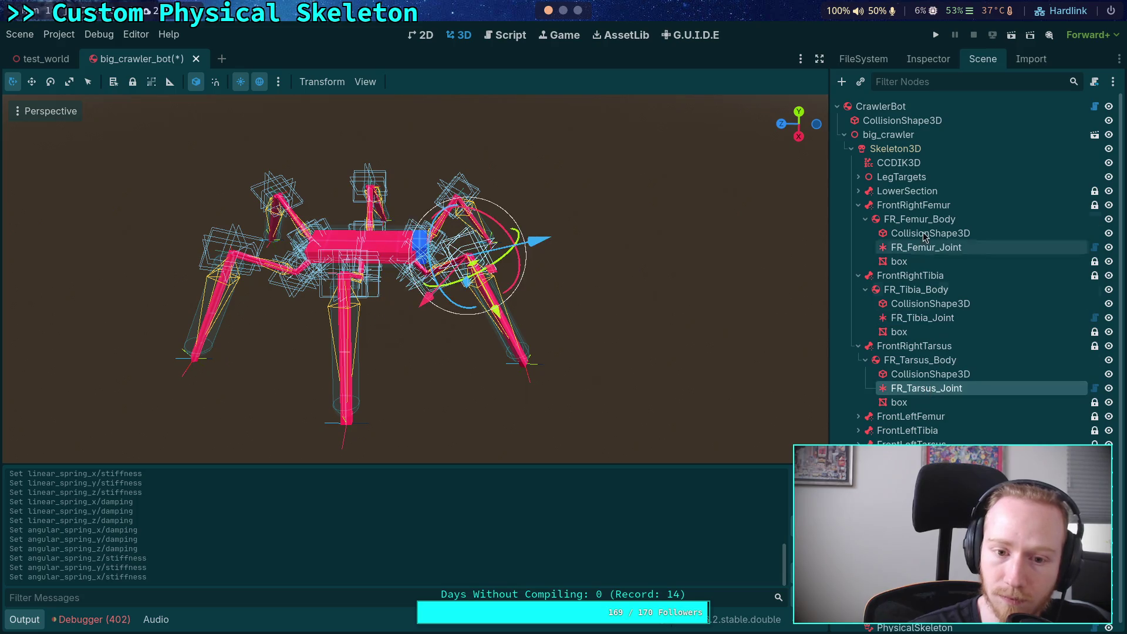
Set FR_Tarsus_Joint's linear spring X and Y stiffness to 100
click(927, 59)
click(1010, 292)
text(100)
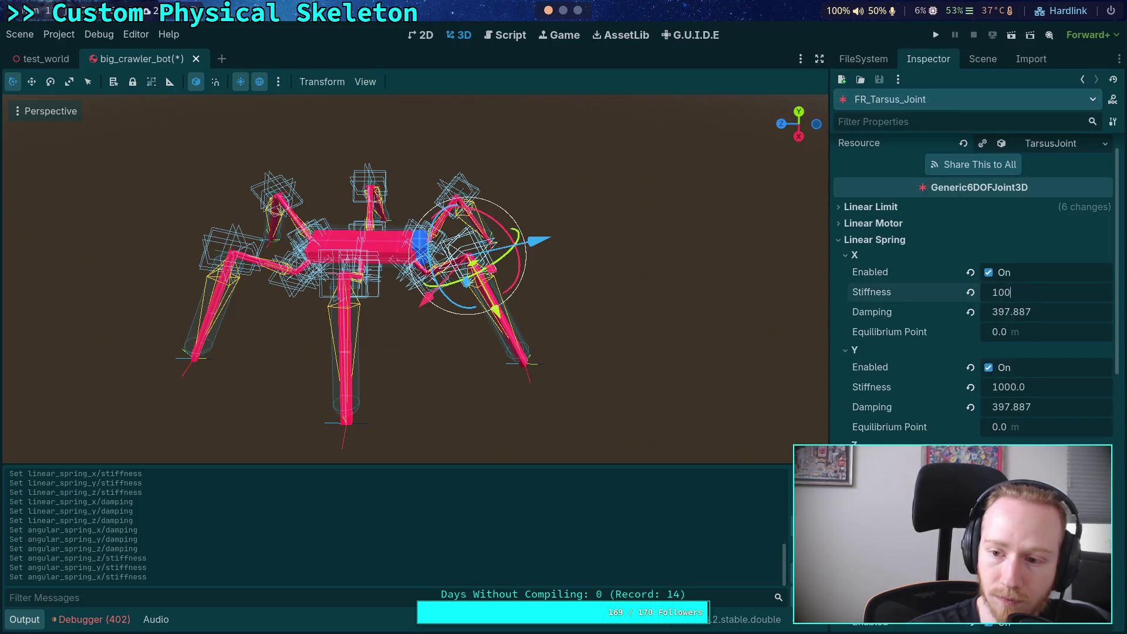
click(1007, 388)
text(10)
key(Return)
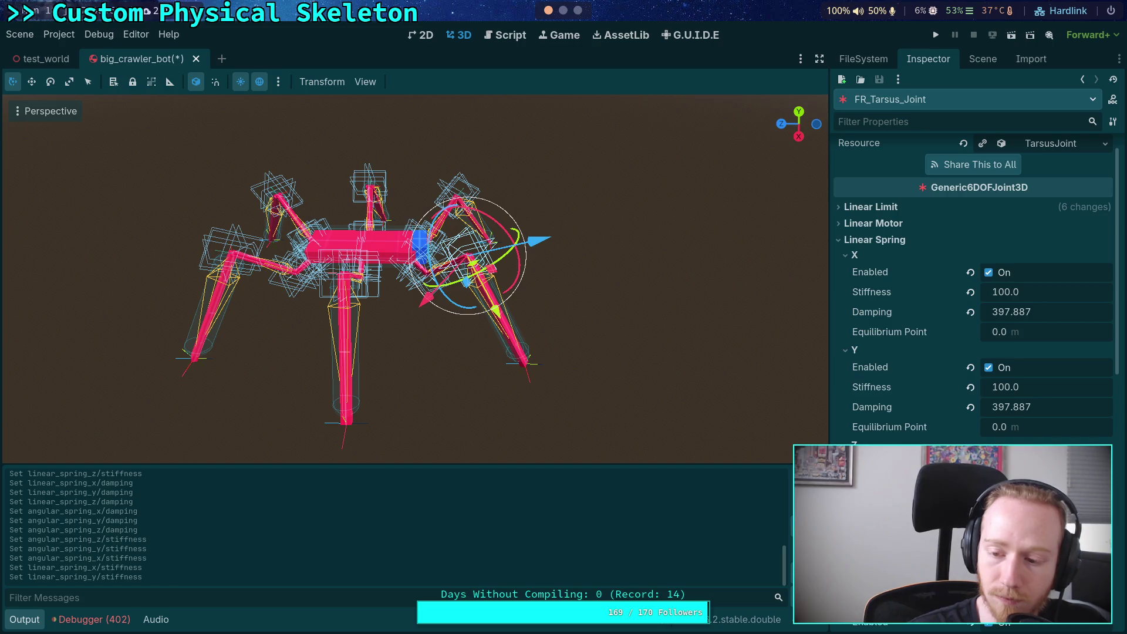
Paste 39.789 into the linear spring X, Y and Z damping
right_click(869, 315)
click(898, 337)
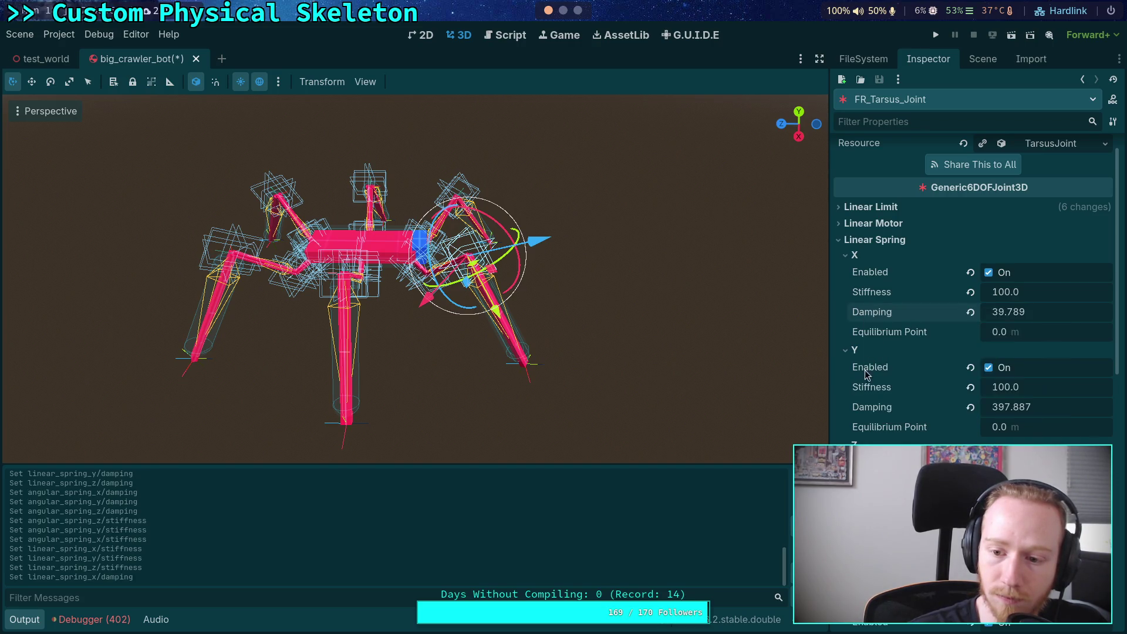
right_click(870, 398)
click(858, 409)
right_click(867, 408)
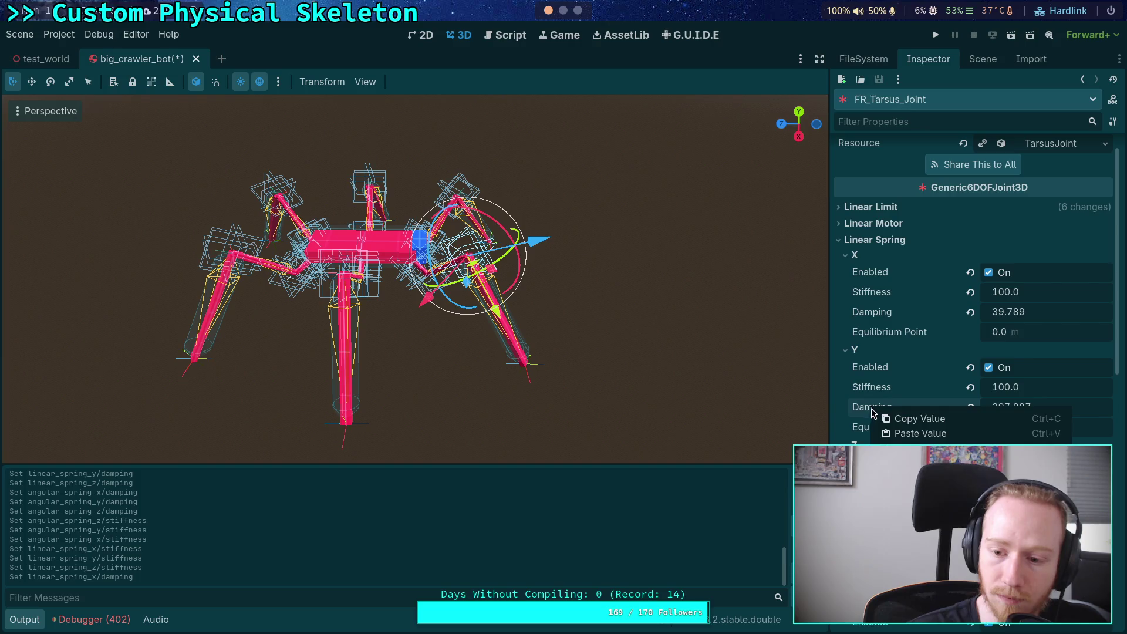
click(918, 431)
right_click(868, 501)
click(919, 524)
Paste 39.789 into the angular damping, set angular stiffness to 100, and launch a test run
scroll(875, 505, down, 5)
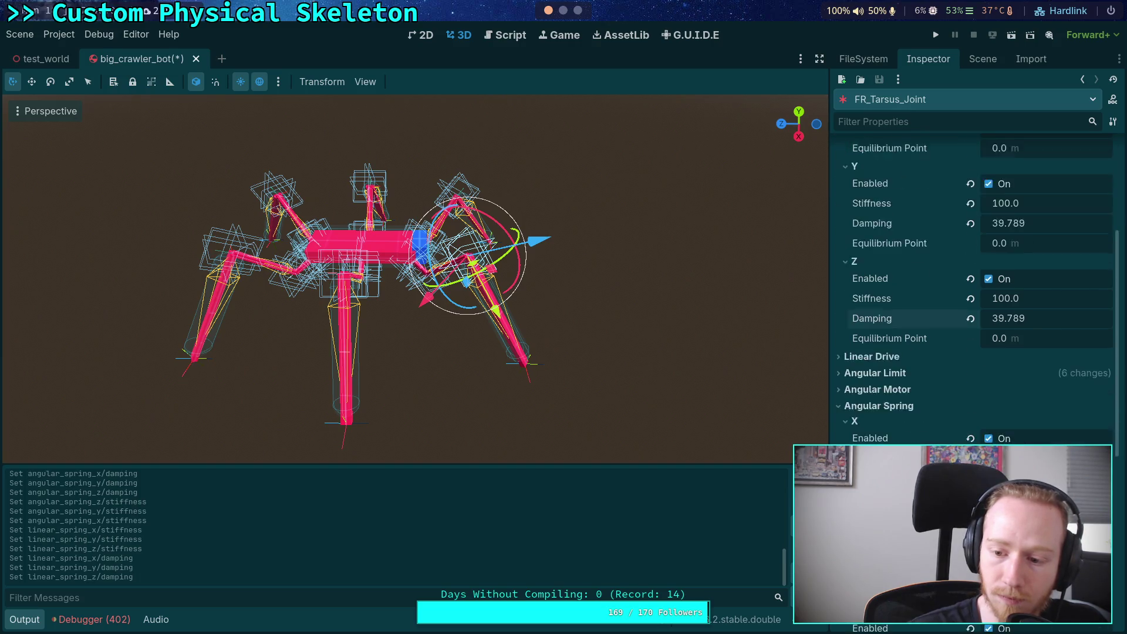
right_click(882, 418)
click(931, 443)
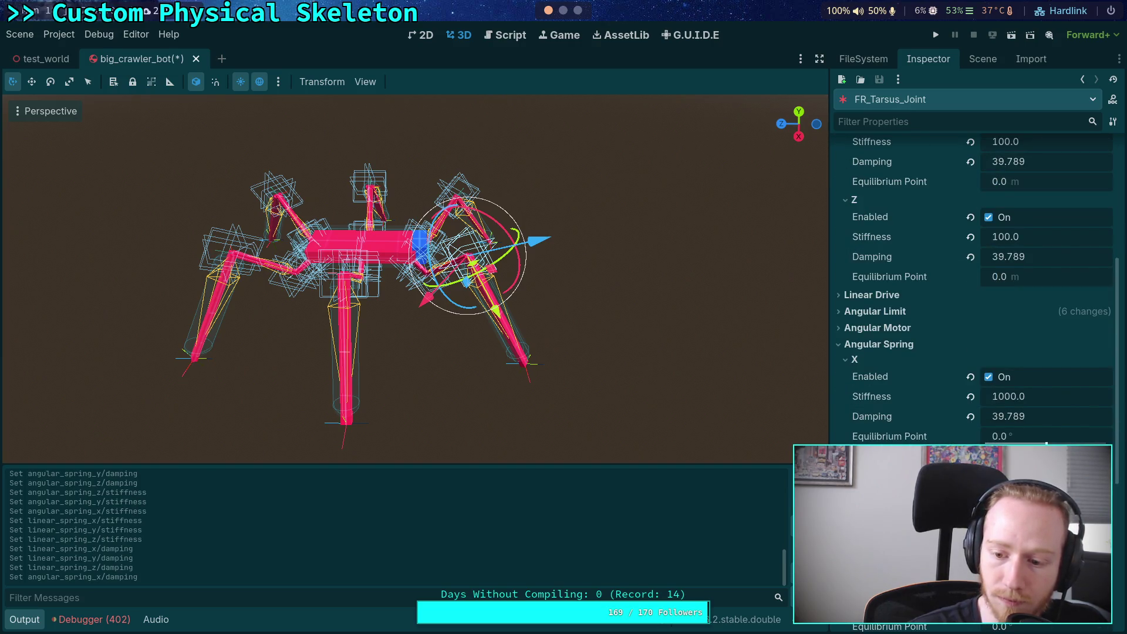
scroll(873, 399, down, 3)
key(ctrl+v)
key(ctrl+v)
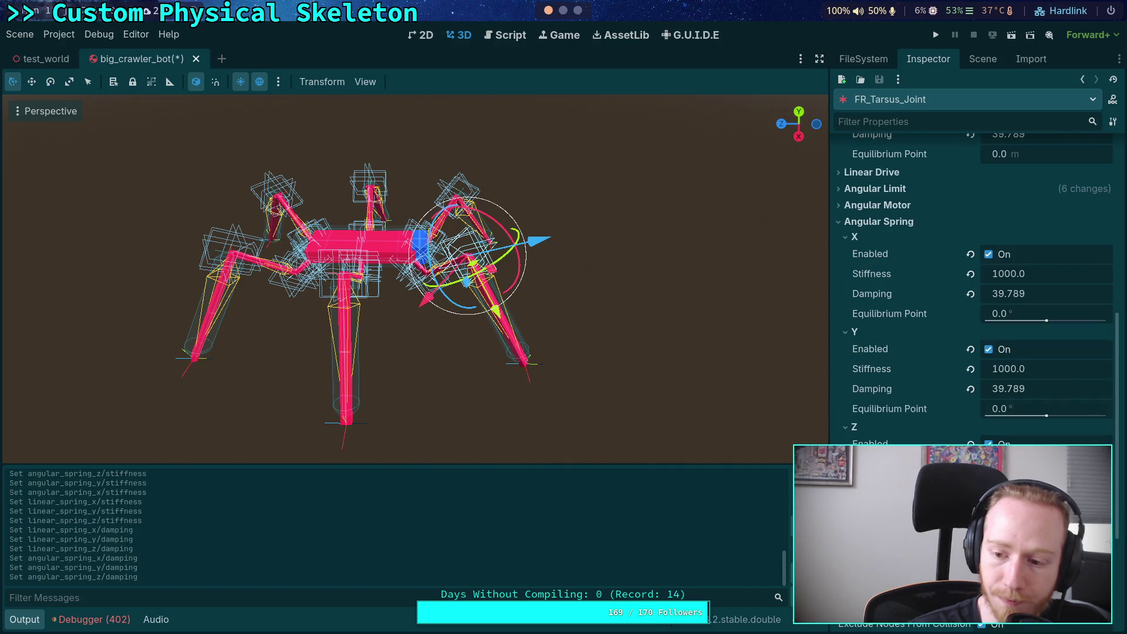
click(1022, 370)
text(10)
click(1021, 282)
text(100)
key(Return)
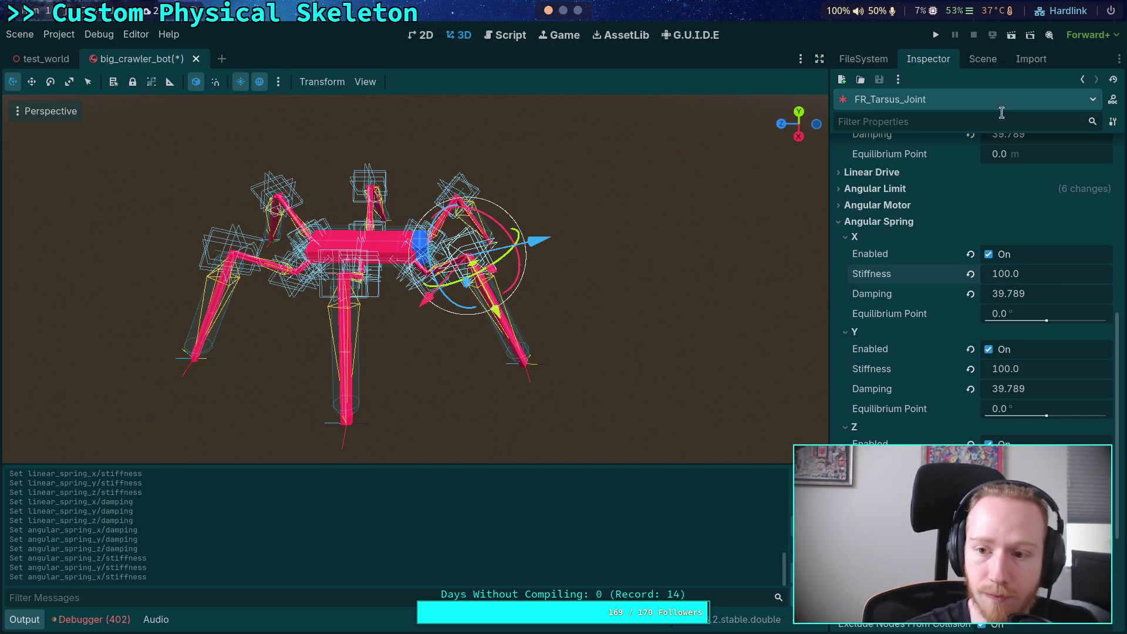
click(983, 59)
click(936, 35)
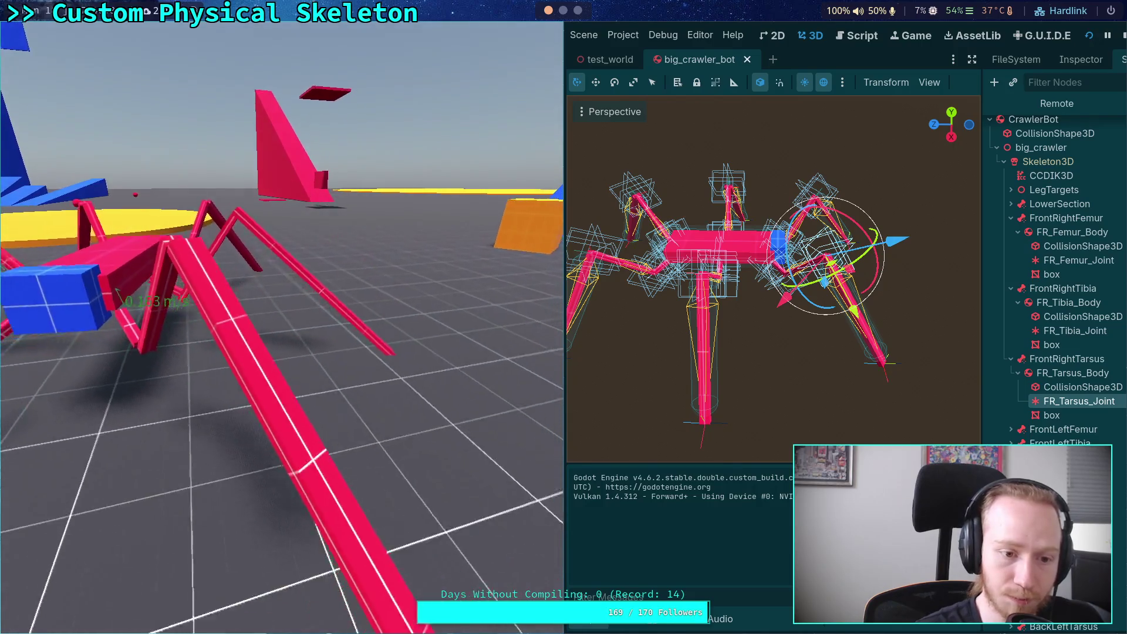
Stop the running test and bring up the PhysicalSkeleton node's properties
click(1123, 37)
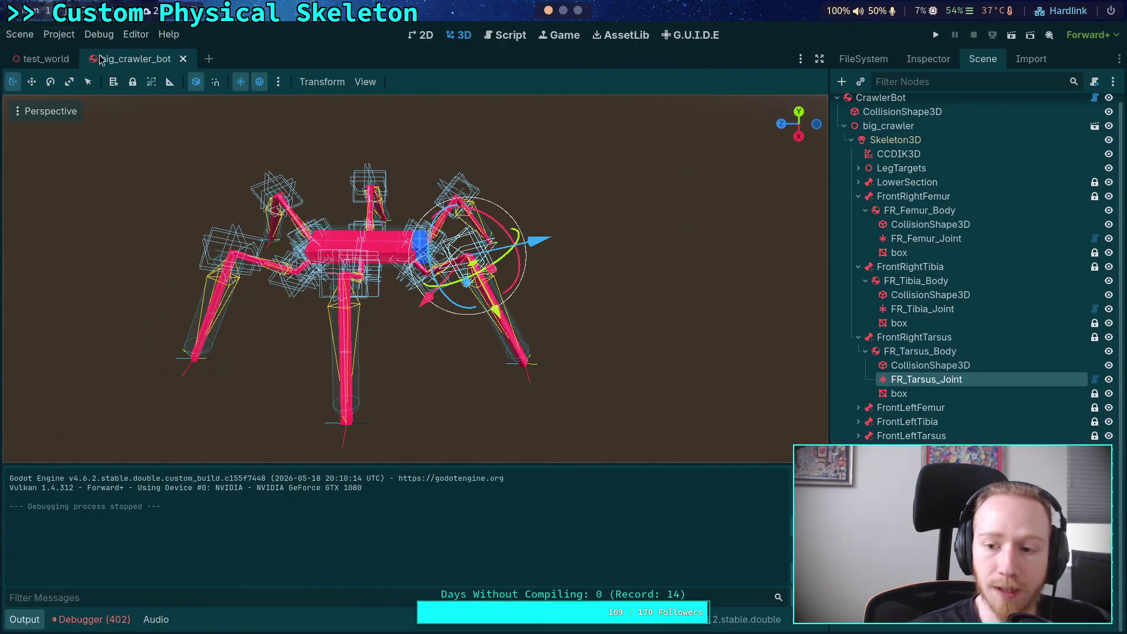
click(361, 246)
click(928, 59)
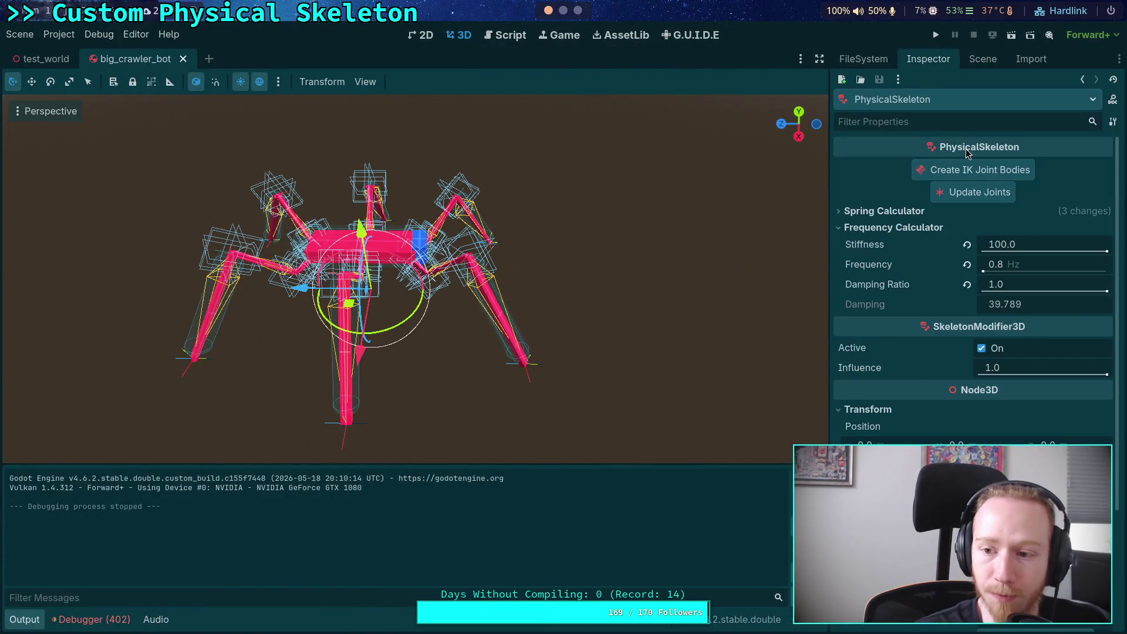
Set the frequency calculator stiffness to 500 and copy the calculated damping 198.944
click(1048, 246)
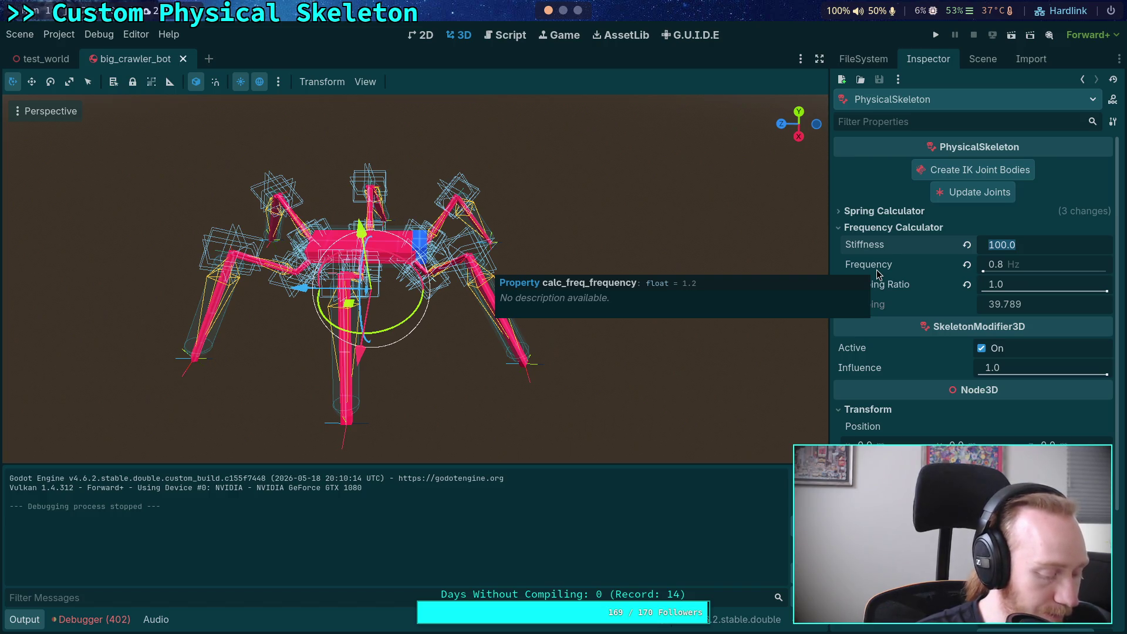
text(500)
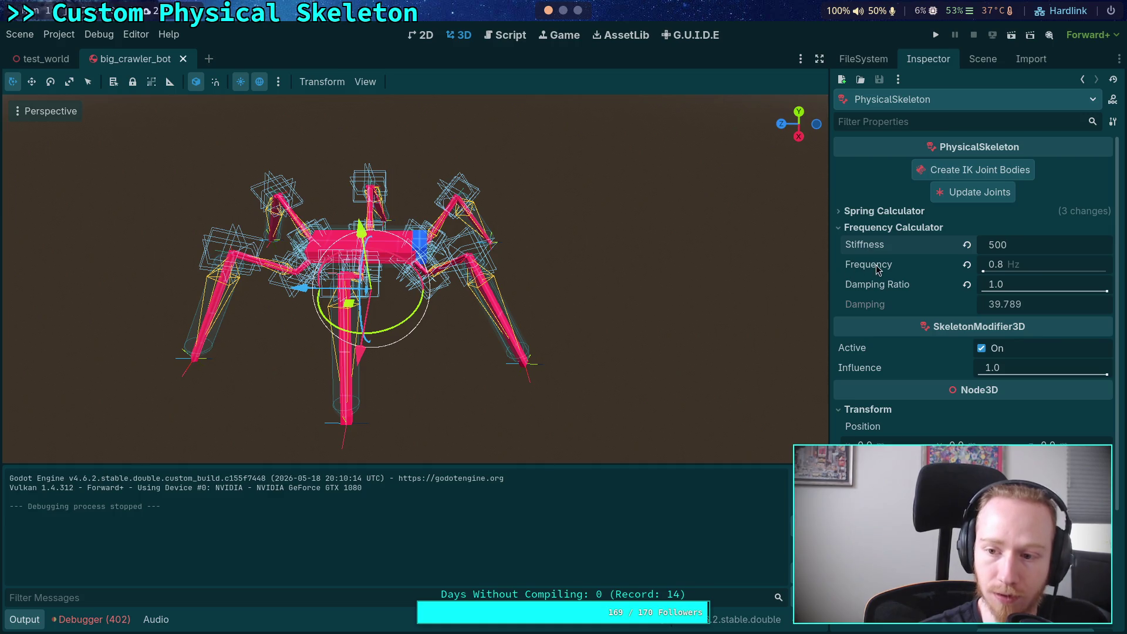
key(Return)
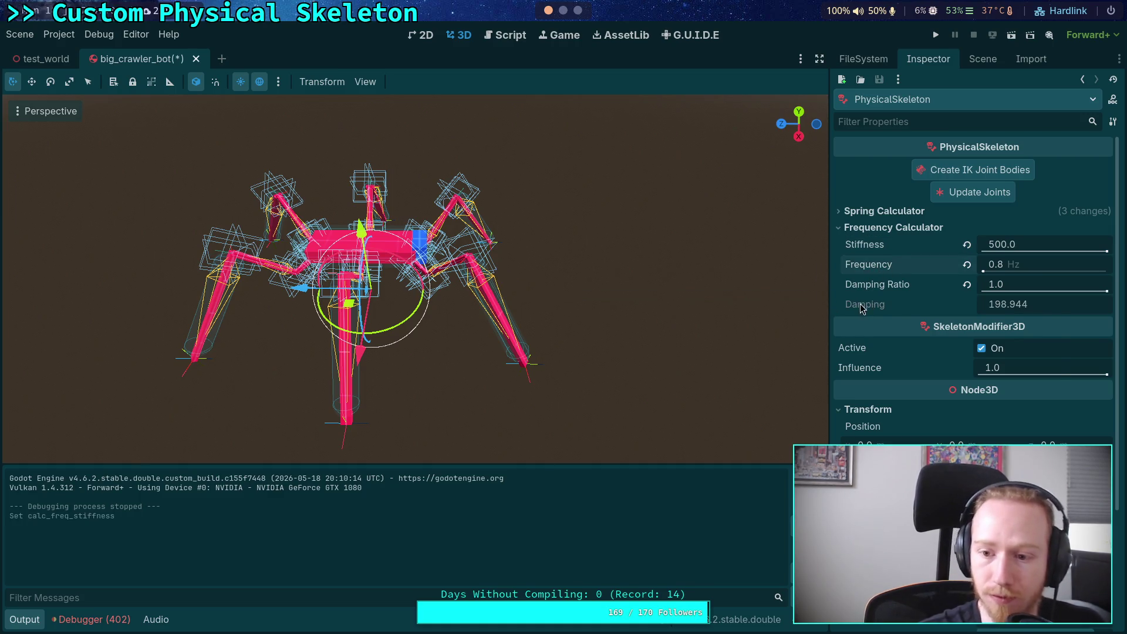
right_click(862, 309)
click(895, 316)
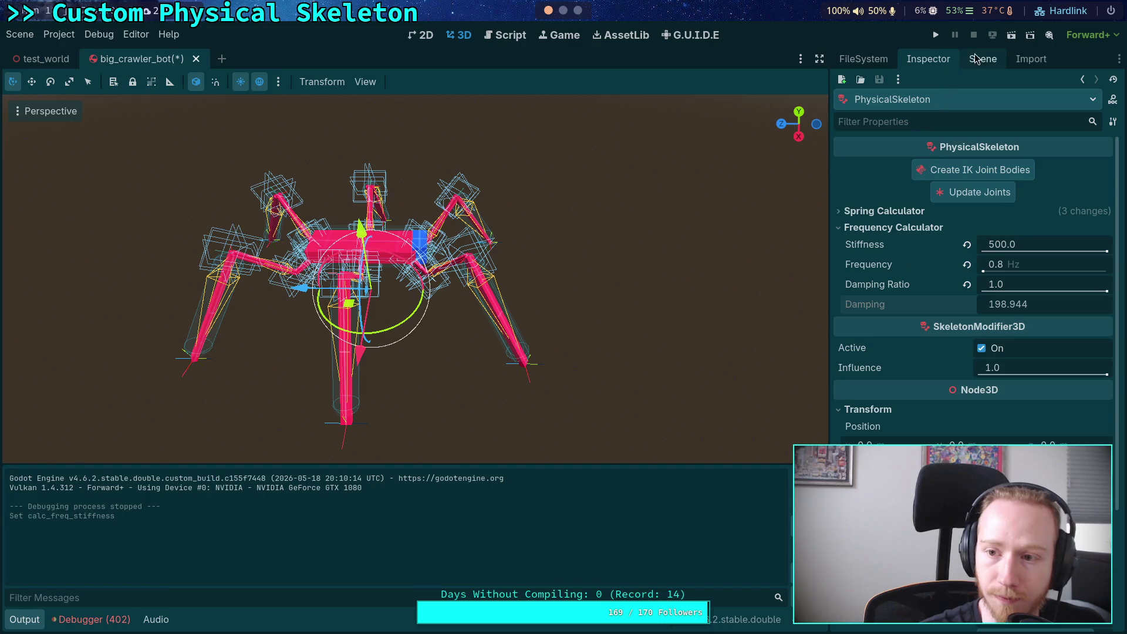
click(975, 59)
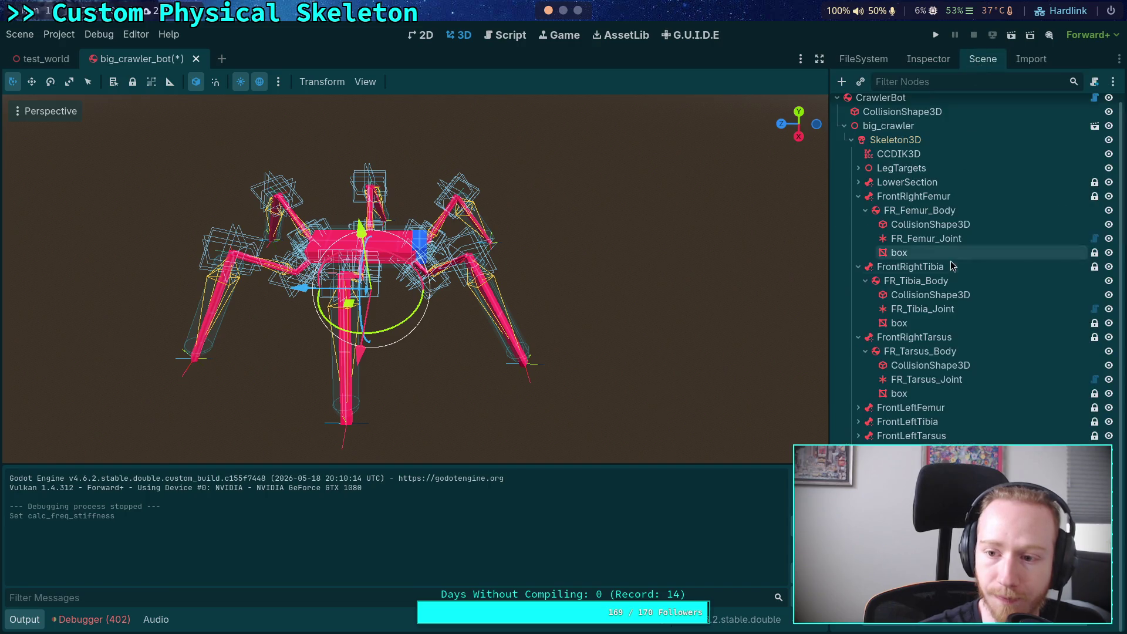
Paste 198.944 into FR_Tarsus_Joint's linear spring X, Y and Z damping
click(916, 379)
click(928, 59)
right_click(880, 312)
click(908, 337)
right_click(878, 411)
click(904, 436)
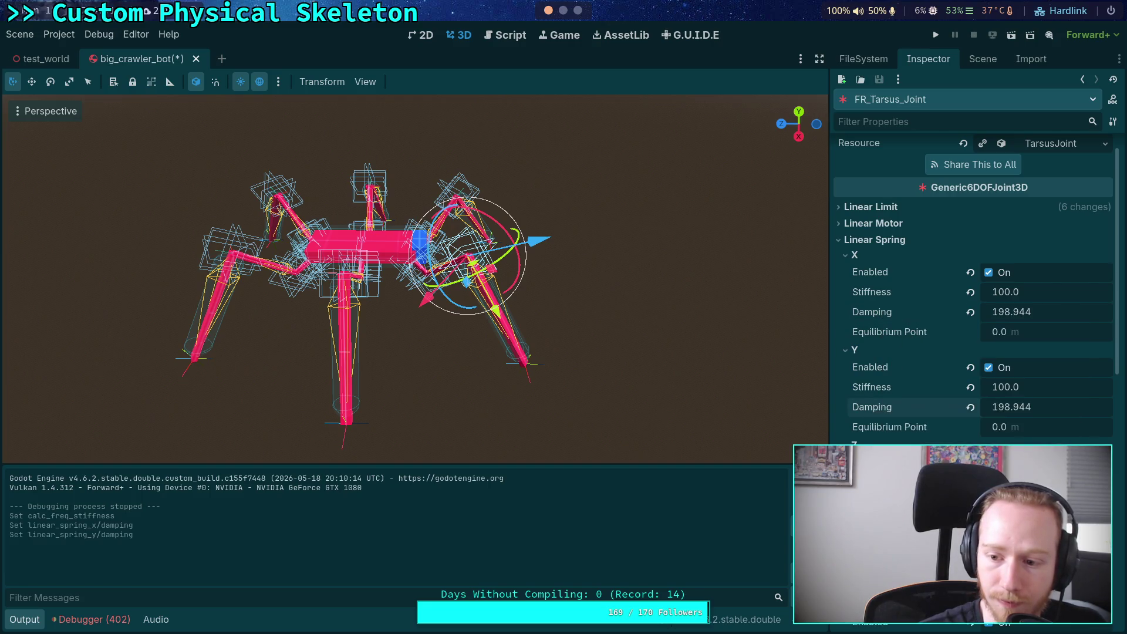
right_click(877, 506)
click(904, 531)
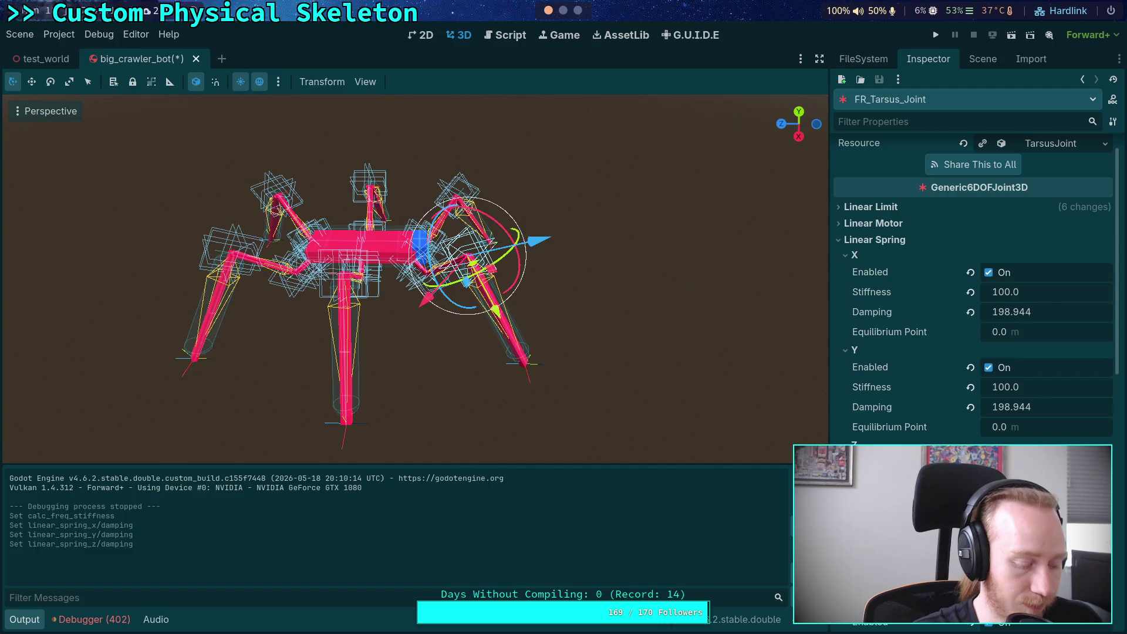
key(ctrl+v)
key(ctrl+v)
Set the angular spring X and Y stiffness to 500 and angular X damping to 198.944
scroll(886, 312, down, 5)
click(1011, 335)
text(500)
click(1016, 431)
text(50)
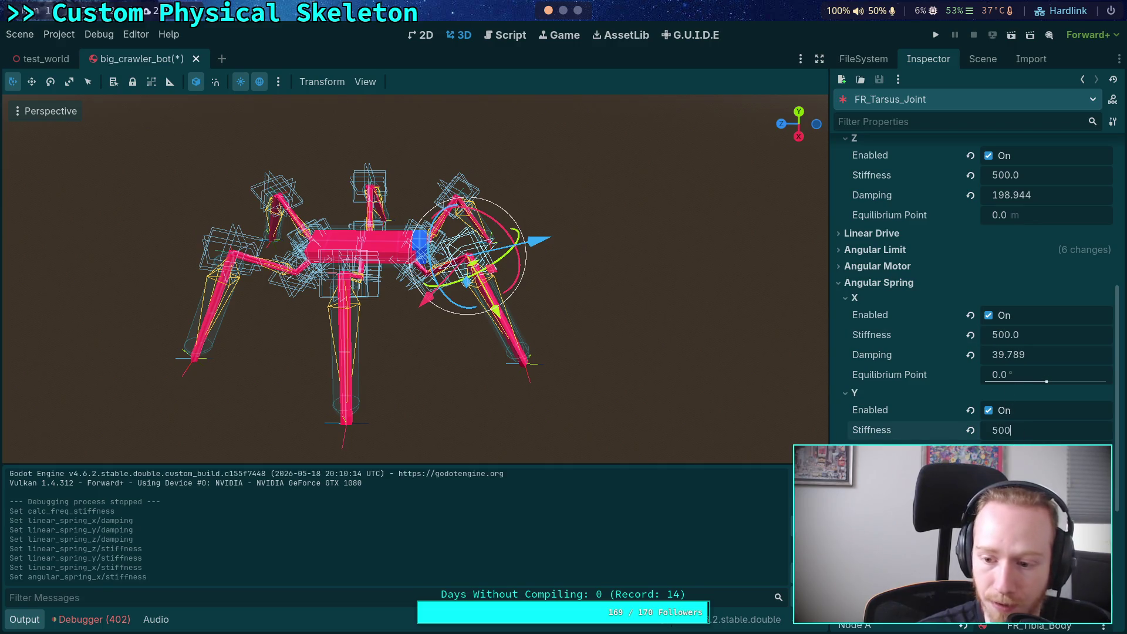
key(Return)
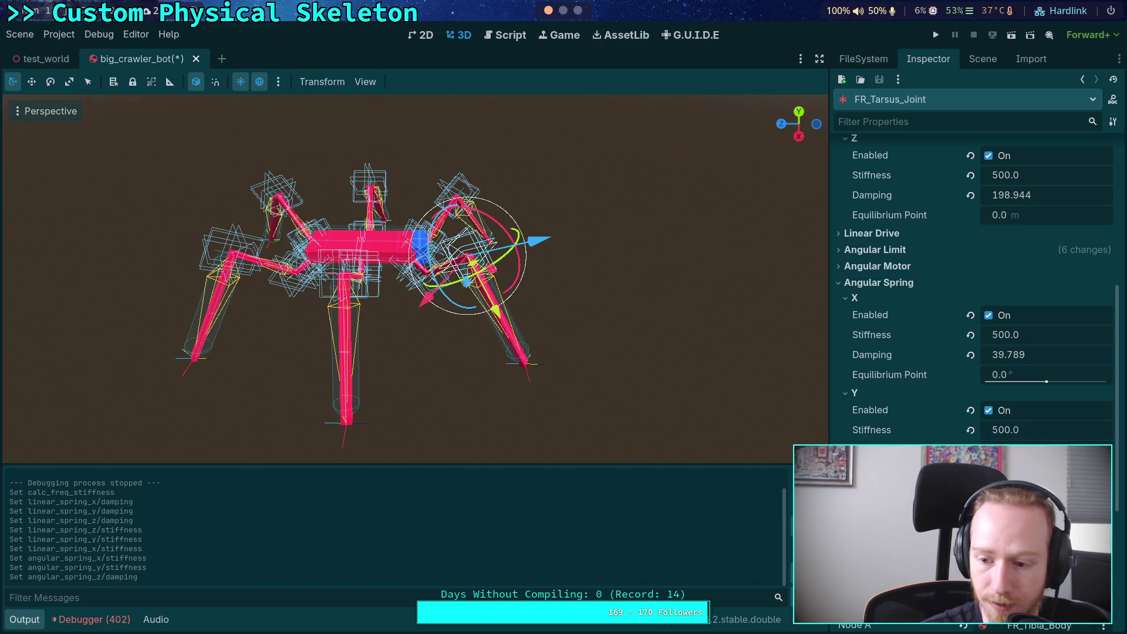
right_click(853, 350)
click(876, 368)
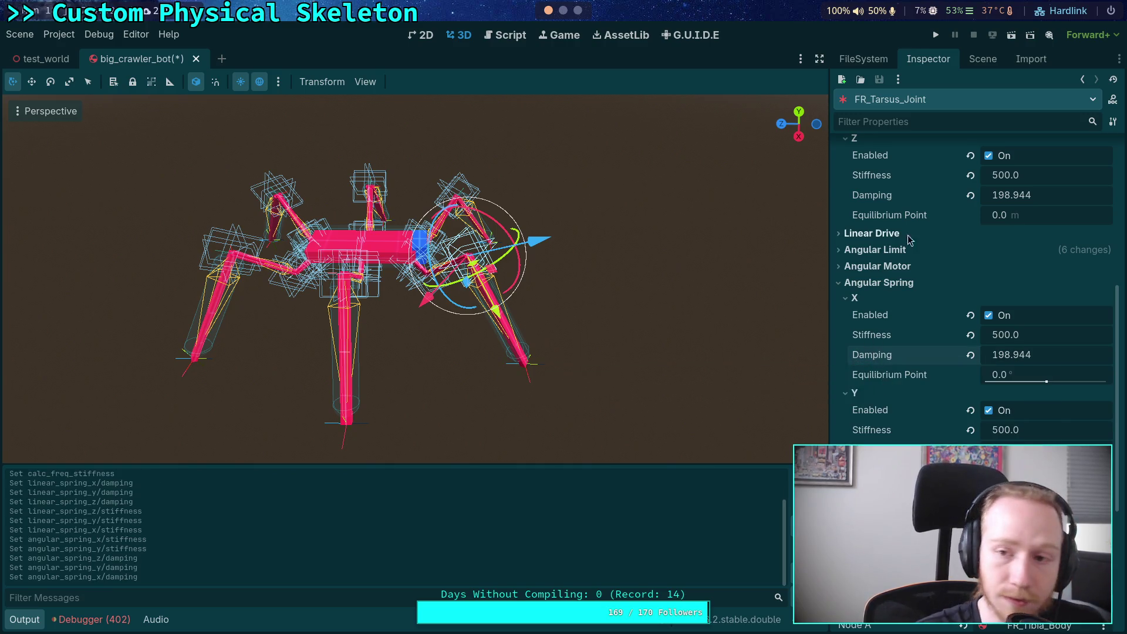
Run a brief crawler test, stop it, and return to the Scene tree
click(936, 35)
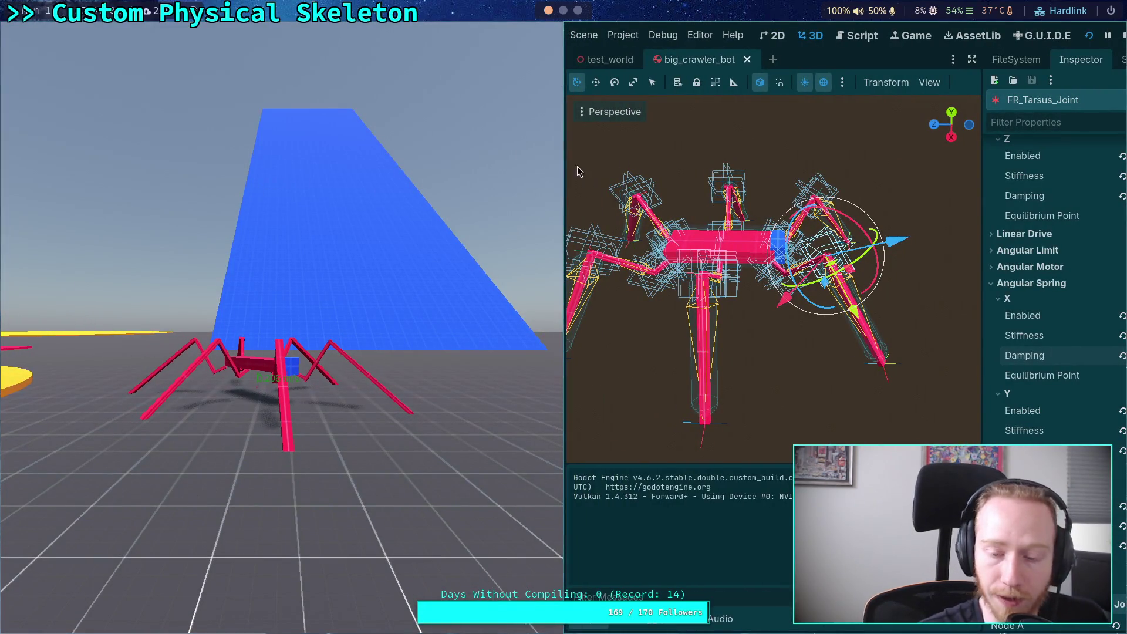
click(1124, 36)
click(980, 58)
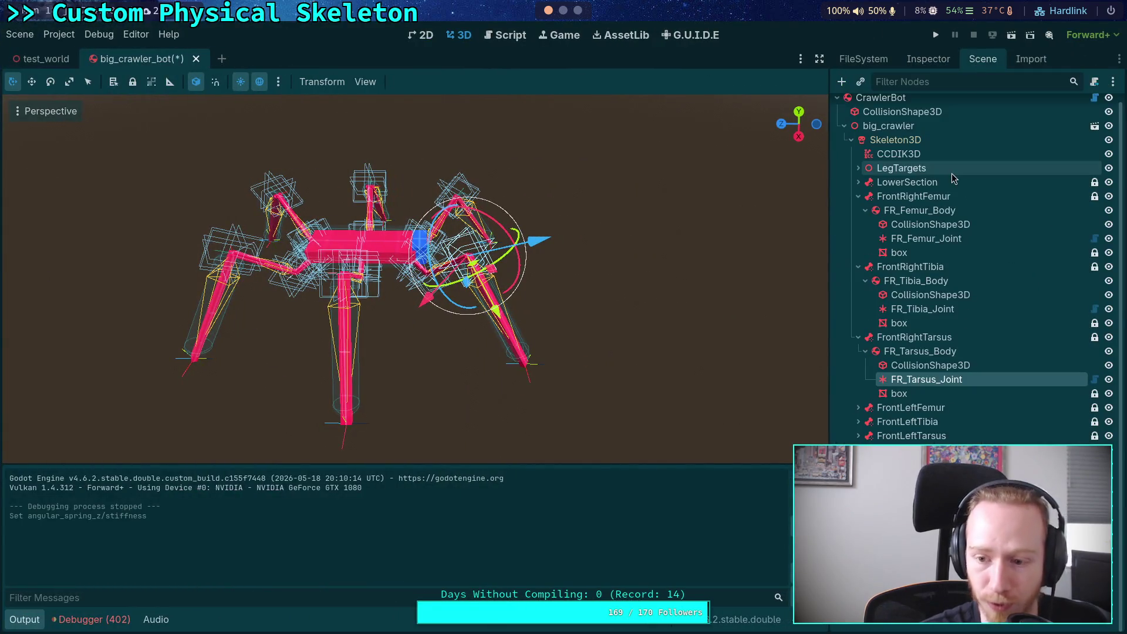
Give FR_Tibia_Joint linear stiffness 500 and paste 198.944 into its linear X and Y damping
click(919, 309)
click(926, 60)
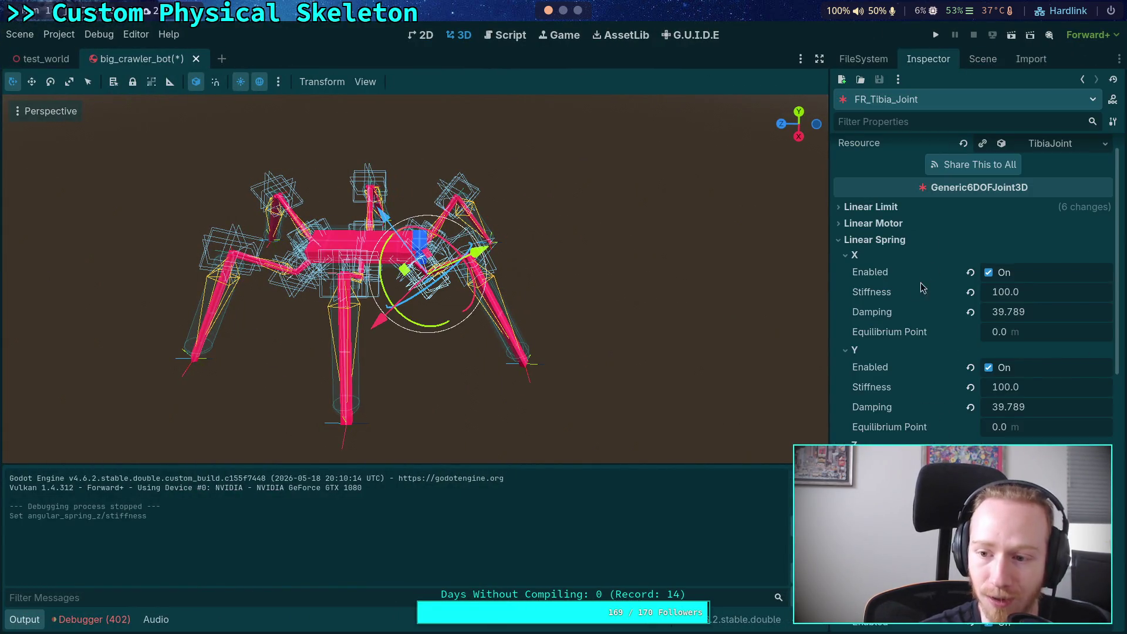
text(500)
click(1020, 390)
key(Return)
right_click(881, 411)
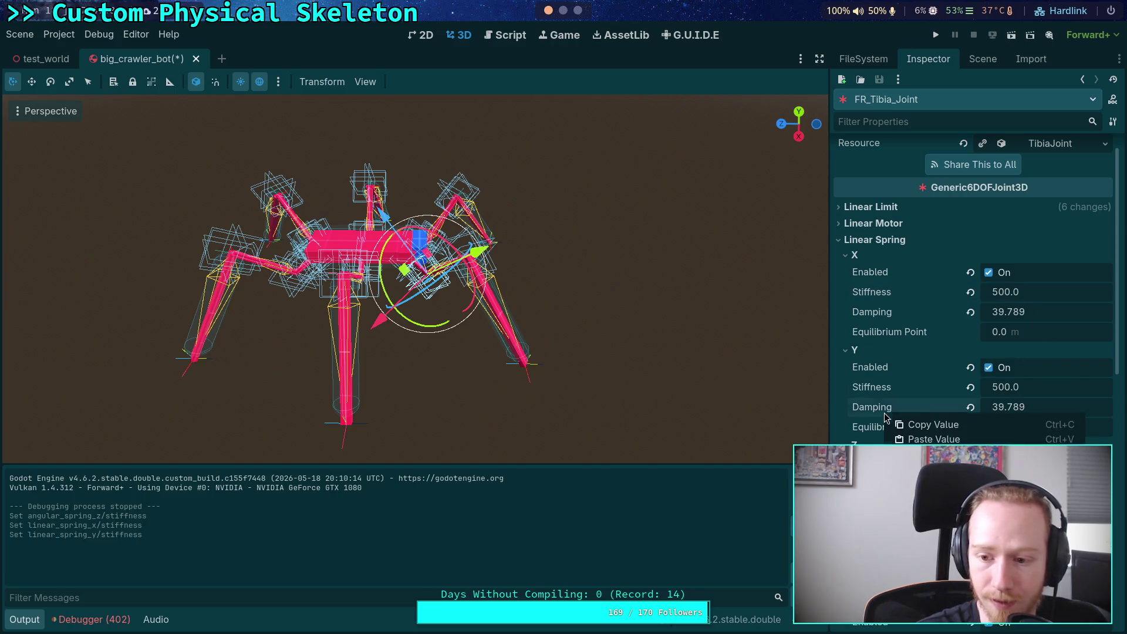
click(907, 440)
right_click(870, 317)
click(899, 338)
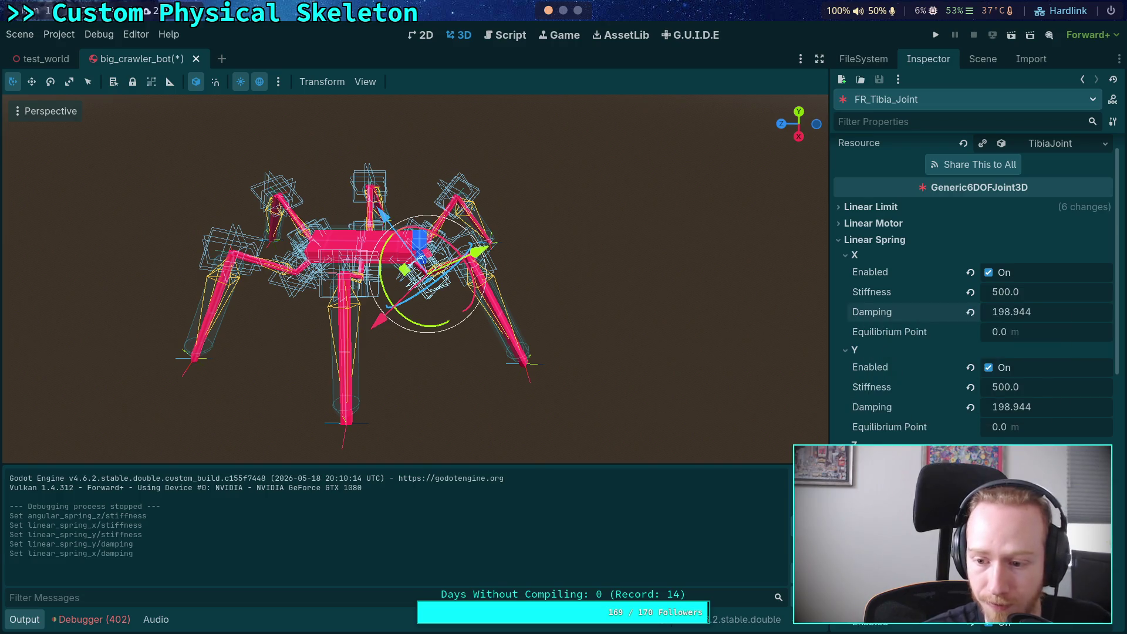
Apply 198.944 angular damping and set the linear Z and angular X stiffness to 500
scroll(880, 318, down, 5)
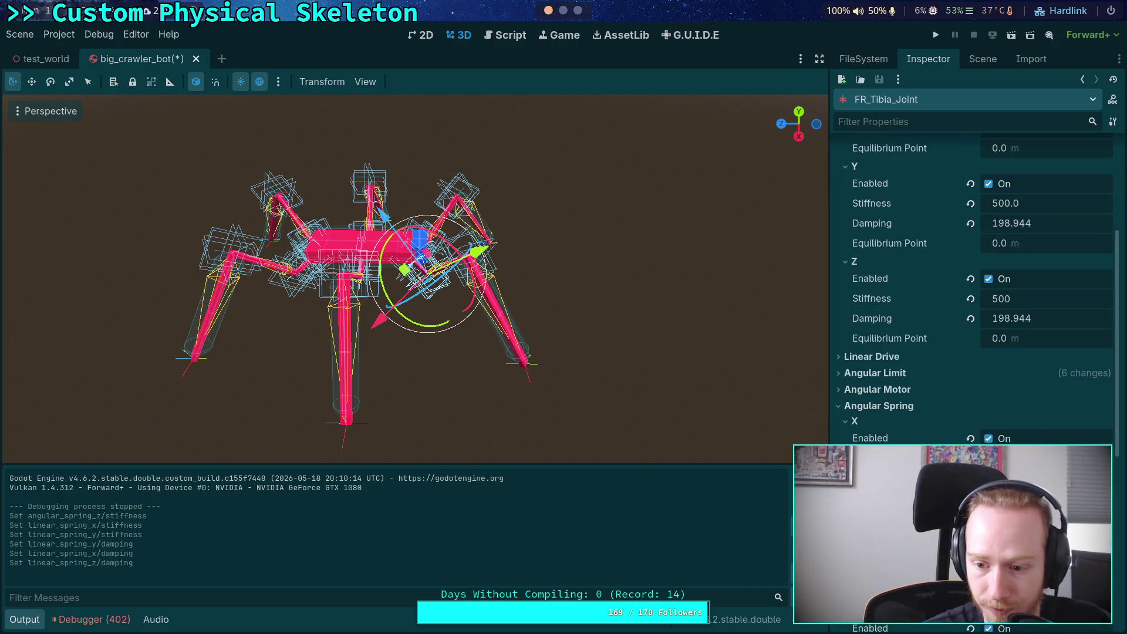
scroll(905, 411, down, 3)
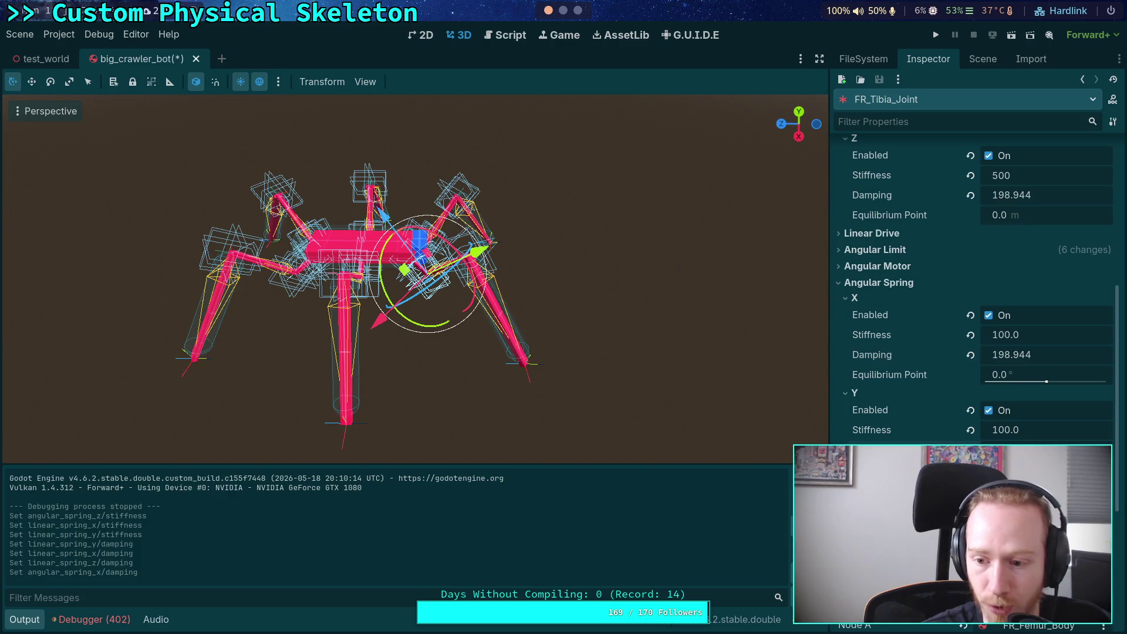
click(898, 469)
key(Return)
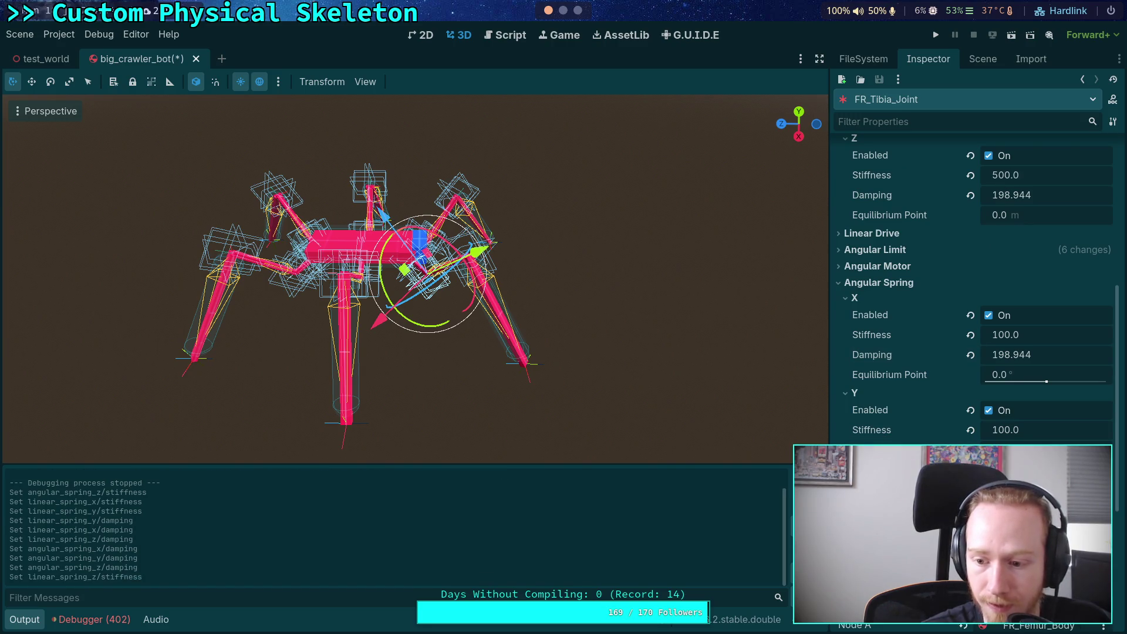
click(1006, 335)
text(500)
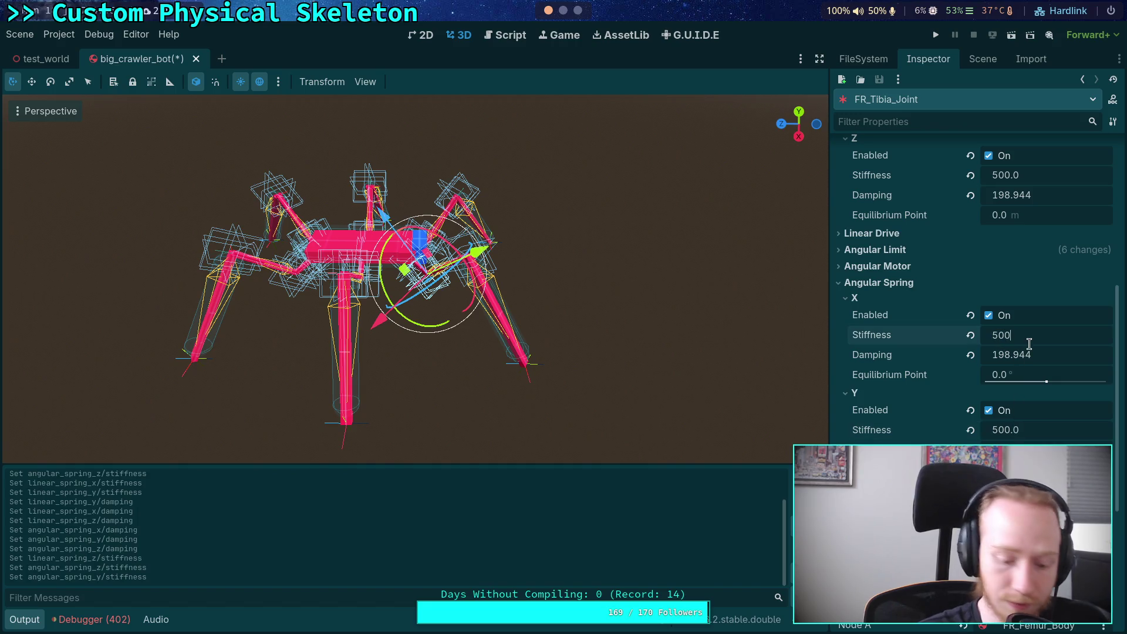
key(Return)
Select FR_Femur_Joint and set its linear spring X and Y stiffness to 500
click(983, 58)
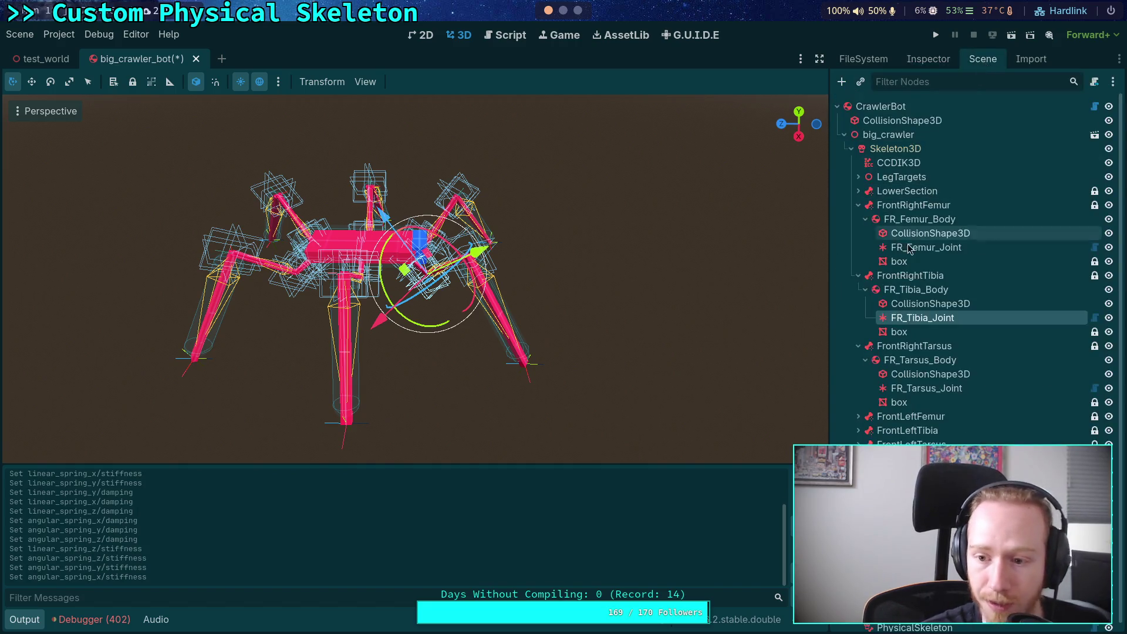
click(926, 388)
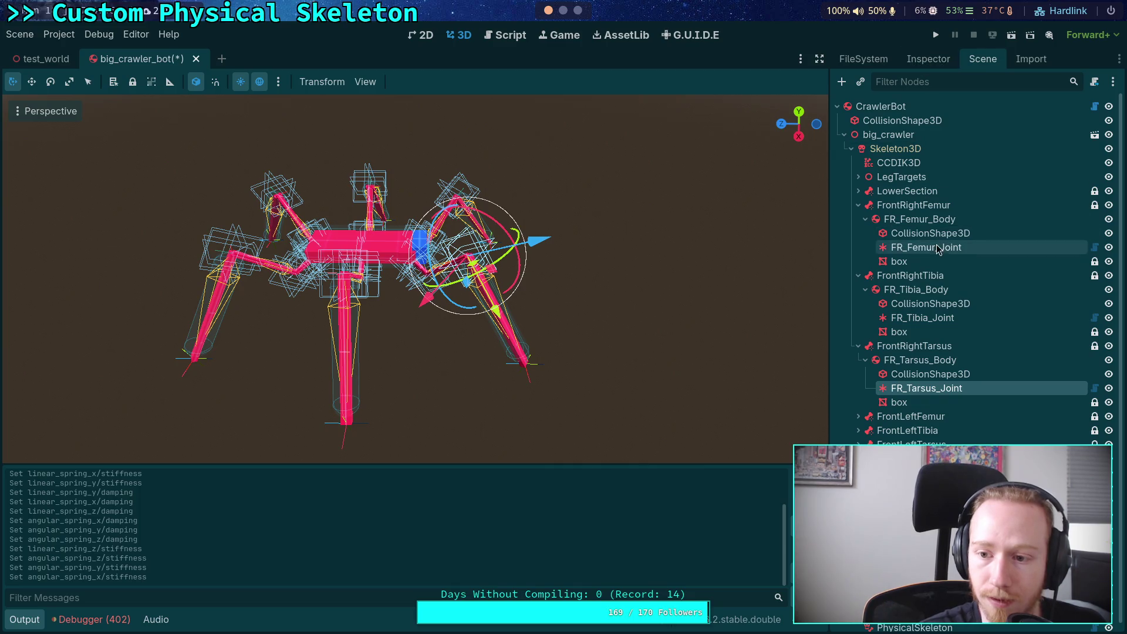
click(927, 247)
click(926, 58)
click(1024, 292)
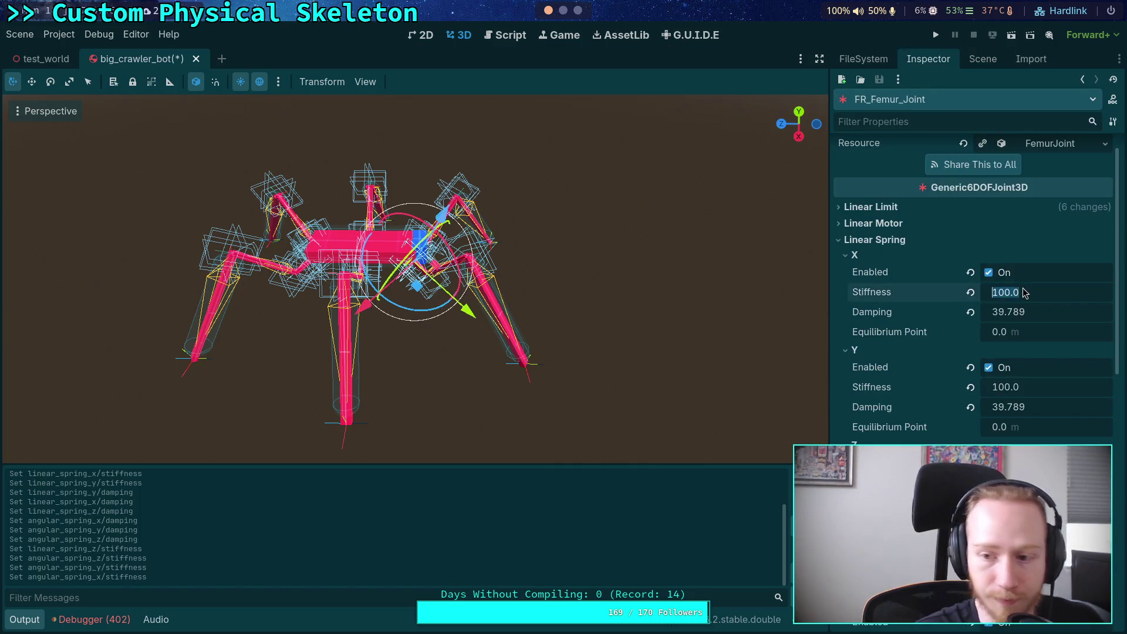
click(998, 388)
text(500)
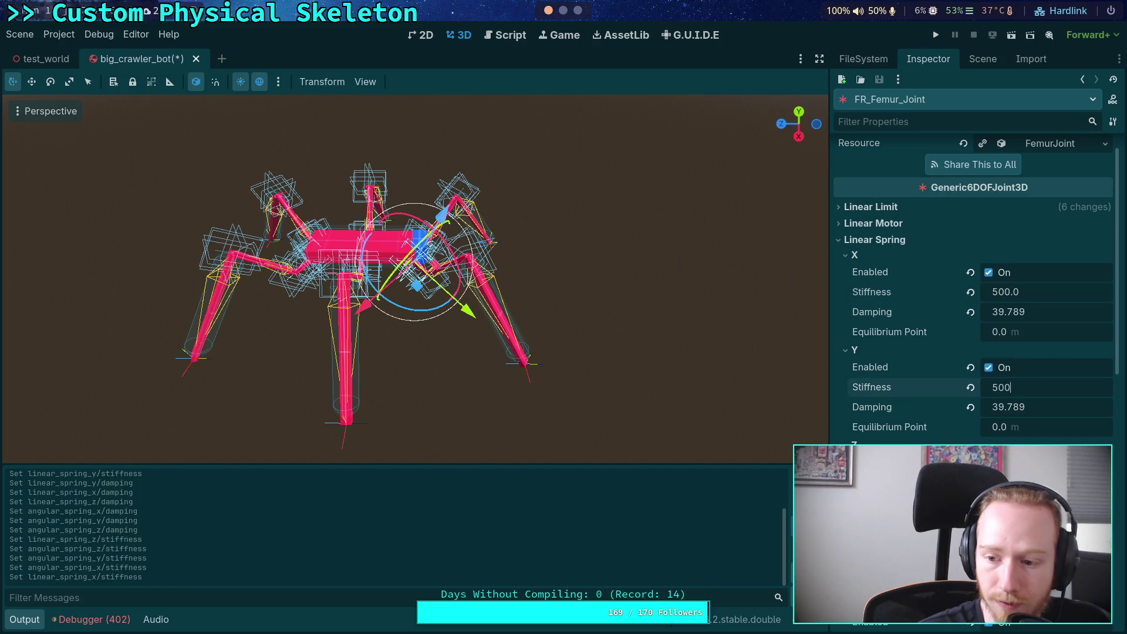
key(Return)
Set the femur's linear Z and angular Y stiffness to 500
scroll(975, 294, down, 3)
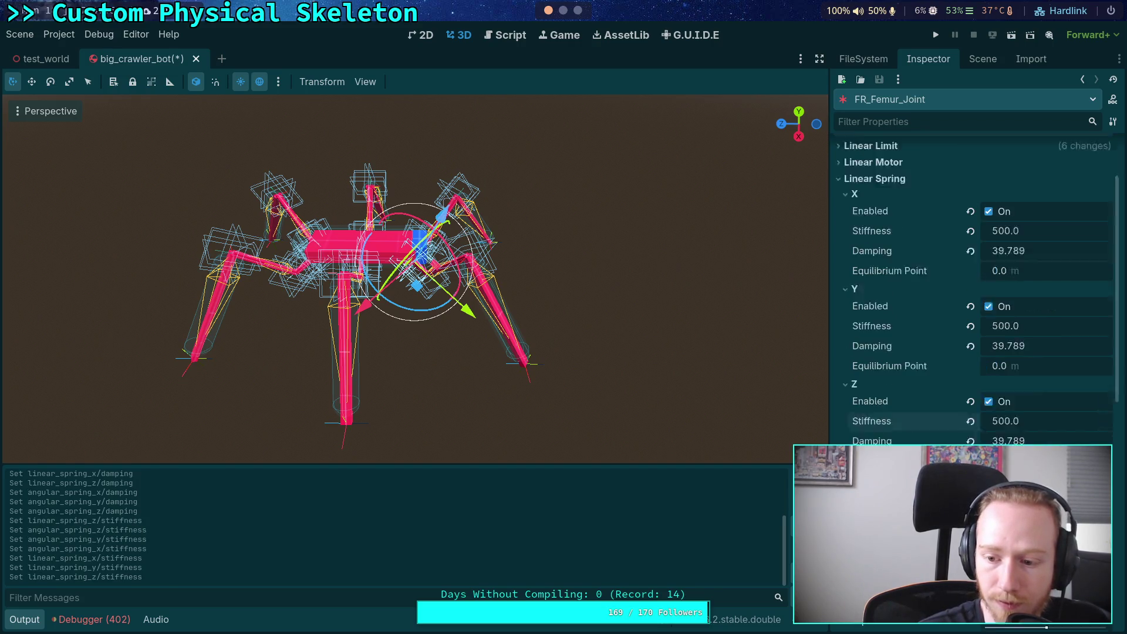
click(1025, 298)
text(500)
key(Return)
scroll(974, 293, down, 3)
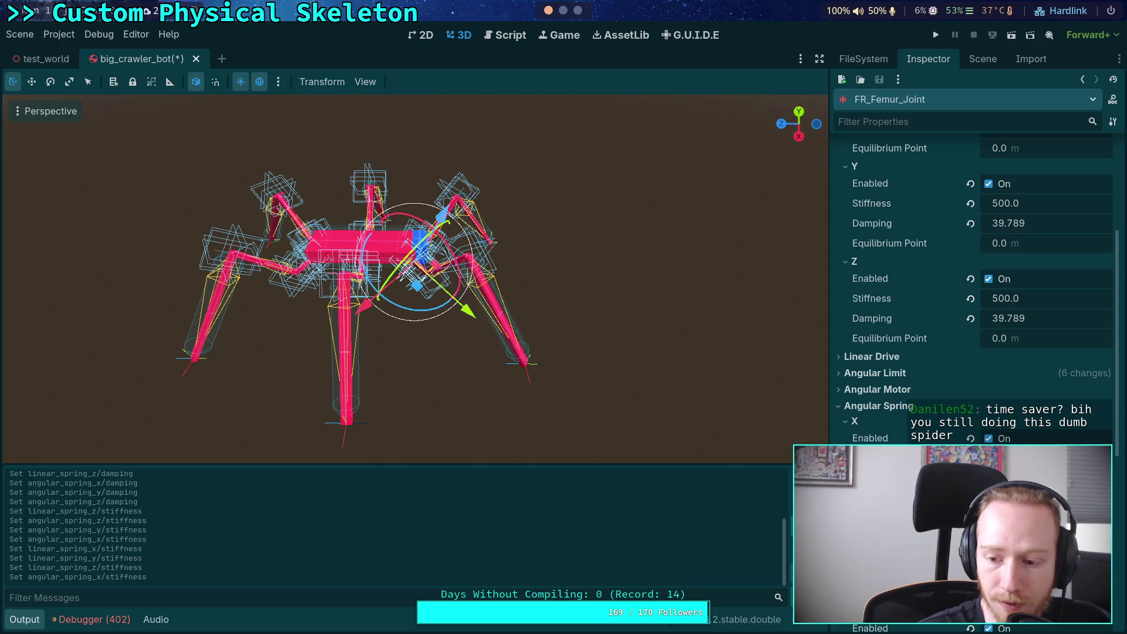
click(1025, 369)
text(500)
key(Return)
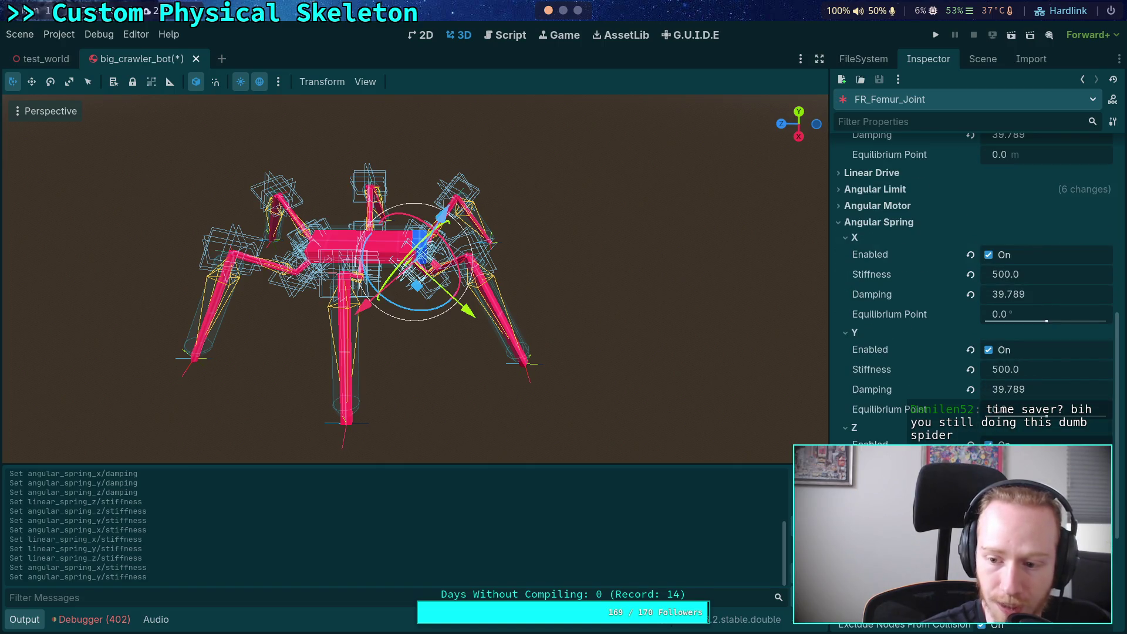
Paste 198.944 into the femur's angular Y and X damping
right_click(871, 380)
click(885, 417)
right_click(870, 292)
click(885, 319)
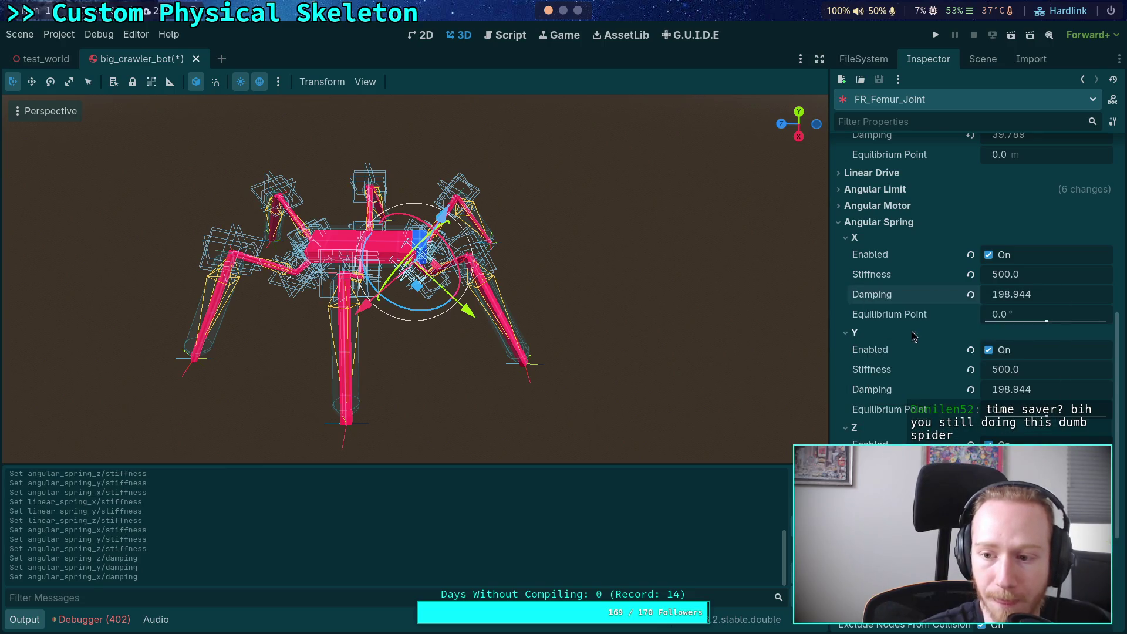
scroll(887, 305, up, 2)
scroll(887, 308, down, 4)
Paste 198.944 into the linear Z, Y and X damping, then launch a test run
right_click(881, 389)
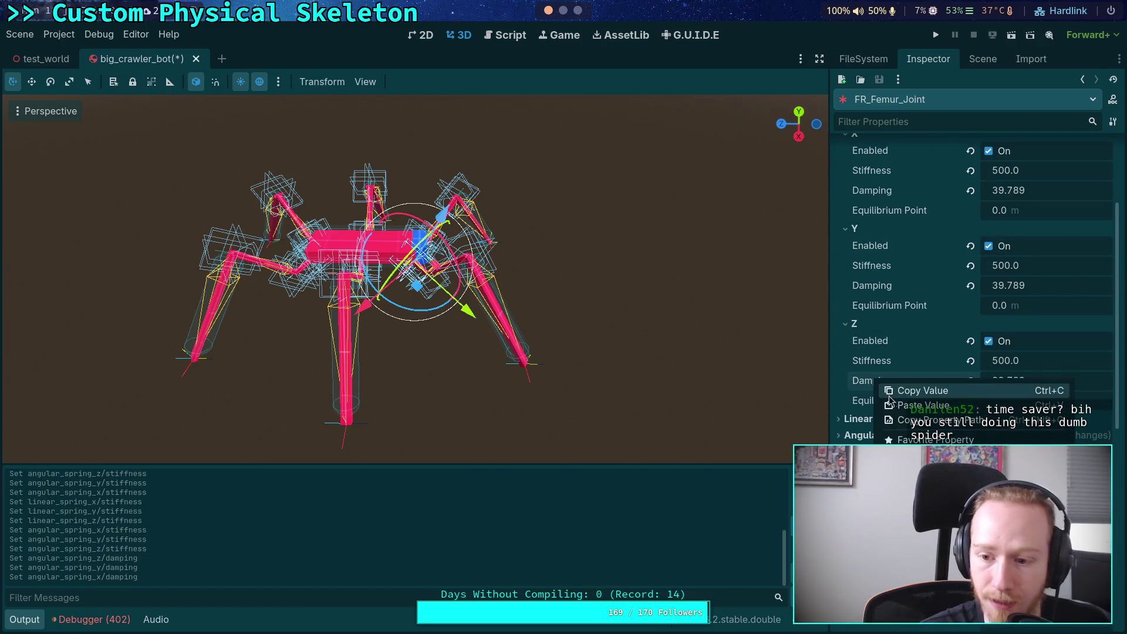
click(894, 409)
right_click(872, 292)
click(898, 313)
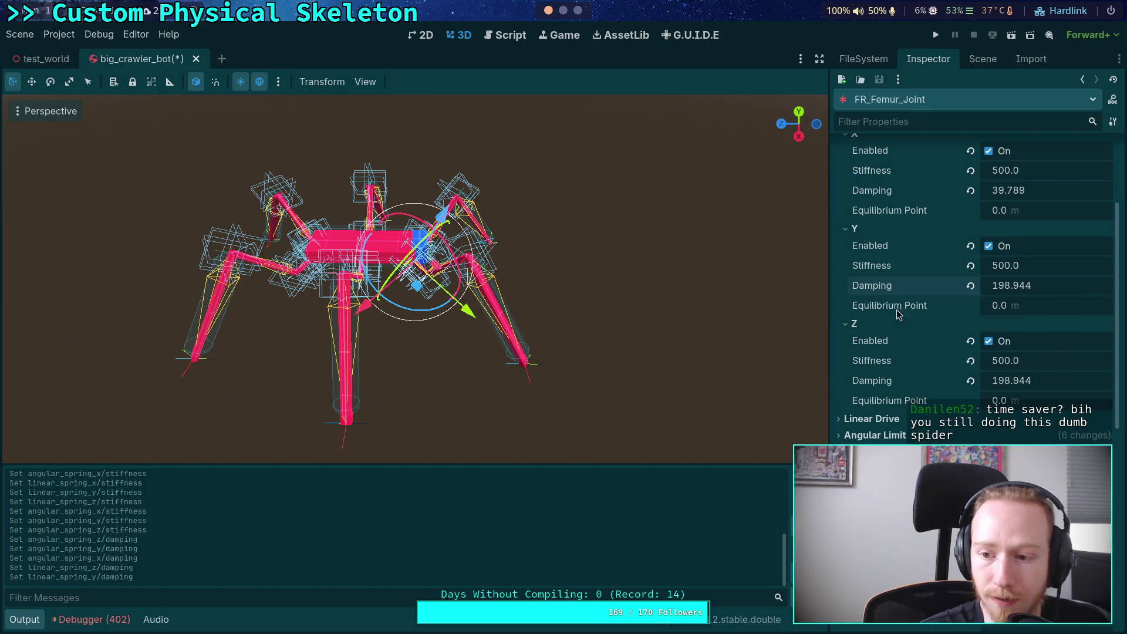
right_click(886, 195)
click(913, 216)
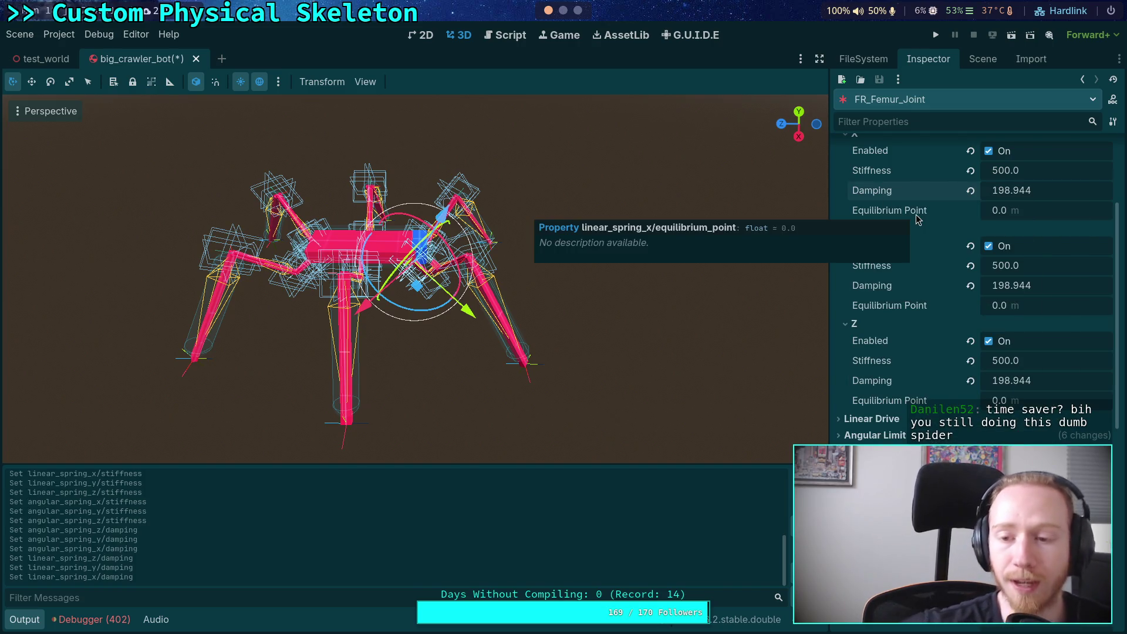
scroll(945, 294, up, 3)
click(936, 35)
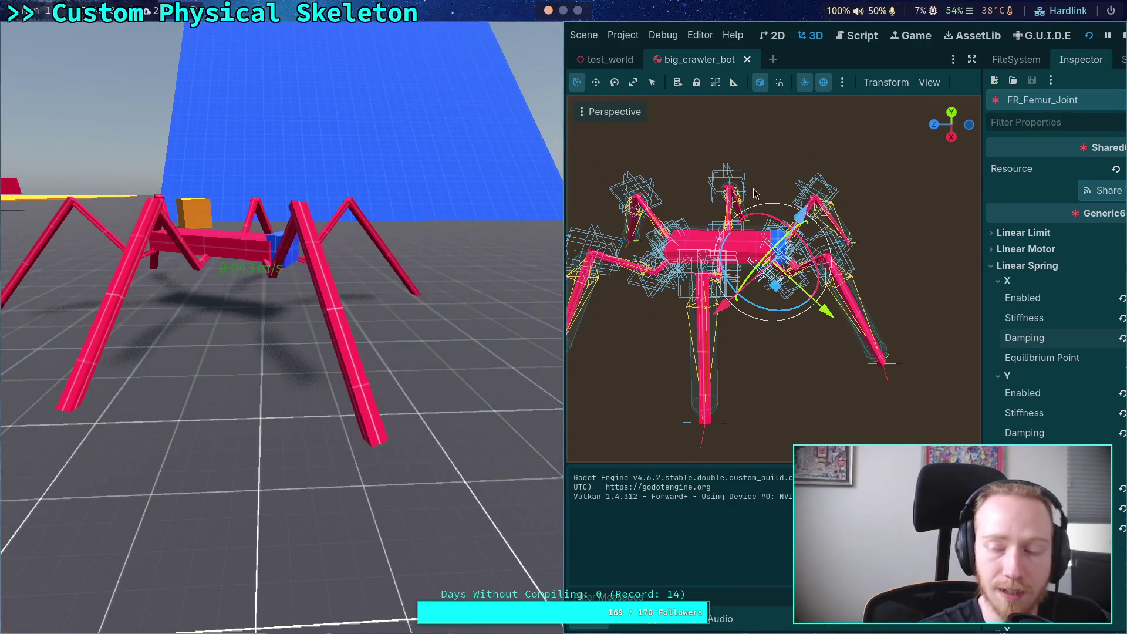
Stop the crawler test, look over Project Settings without changes, and run the test again
click(1123, 36)
click(59, 34)
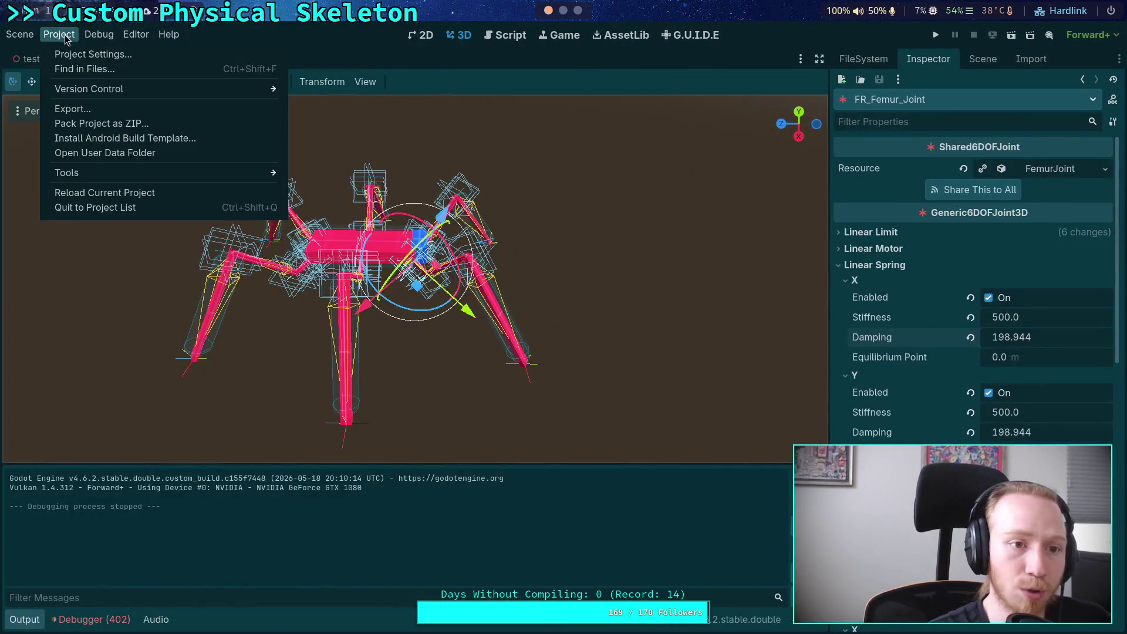
click(70, 51)
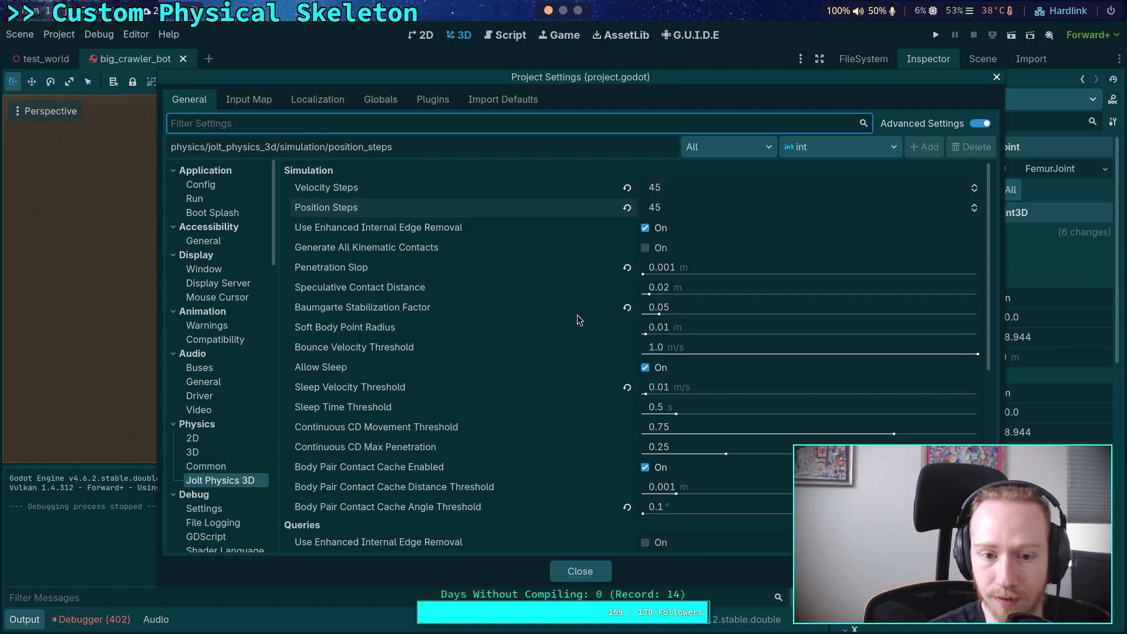
mouse_move(578, 319)
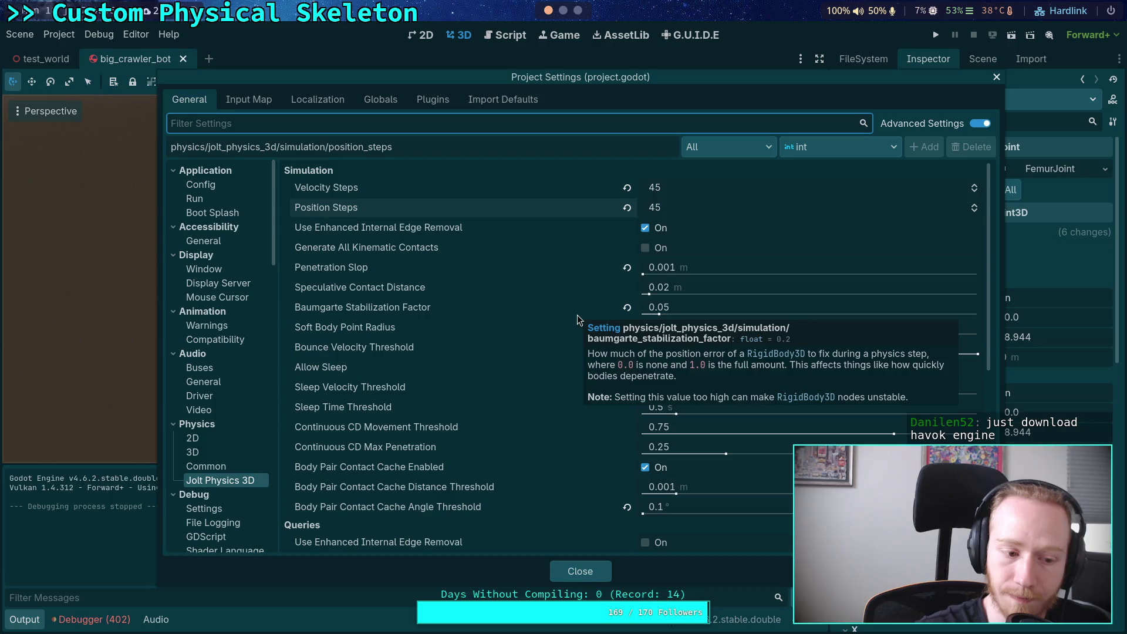
click(589, 569)
click(936, 37)
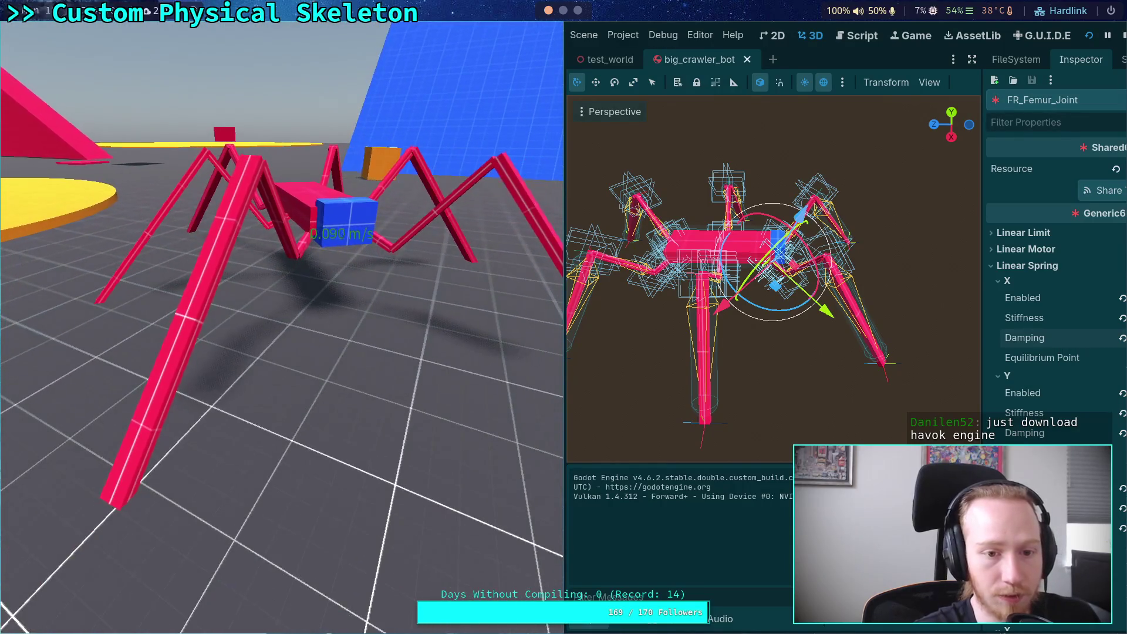
Stop the test and set the Jolt Physics 3D Baumgarte Stabilization Factor to 0.2
click(1123, 37)
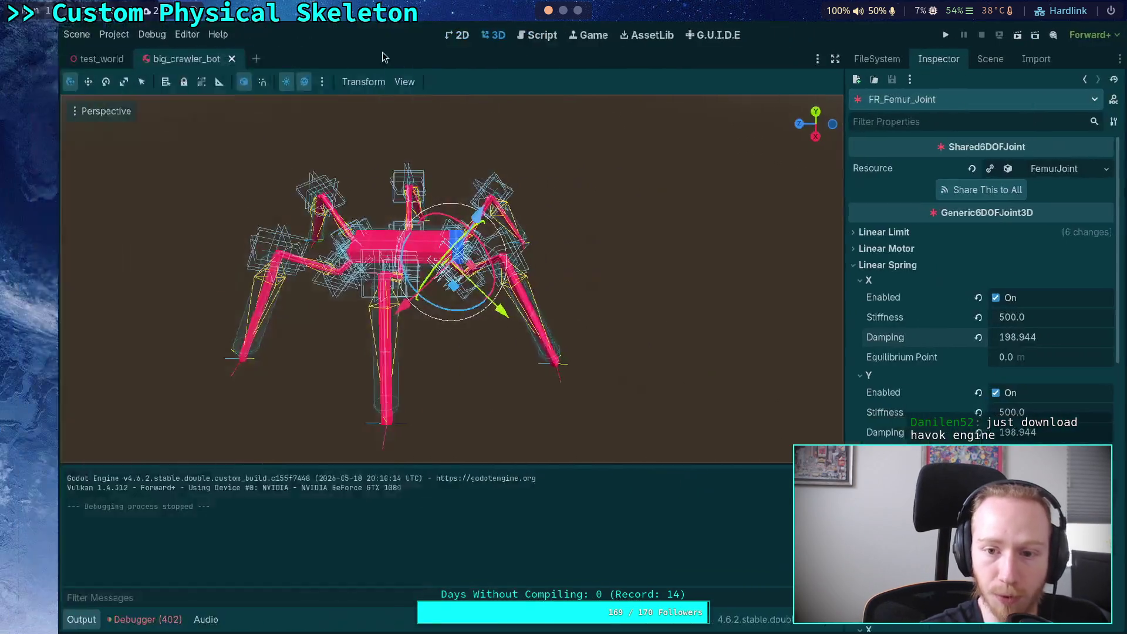
click(59, 34)
click(71, 48)
click(706, 310)
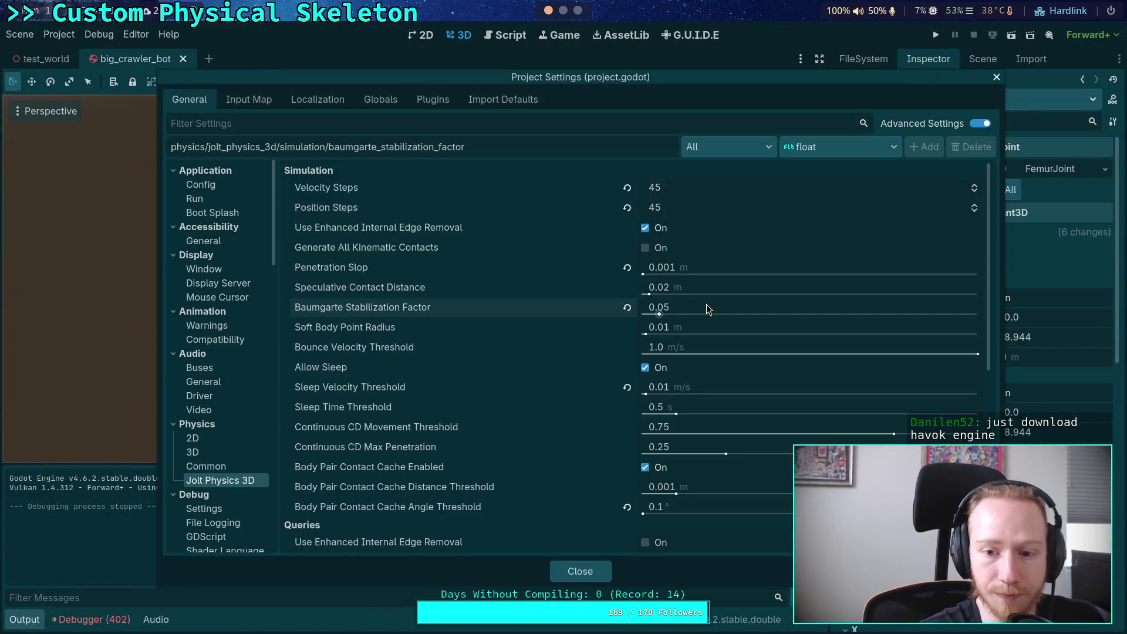
text(0.2)
key(Return)
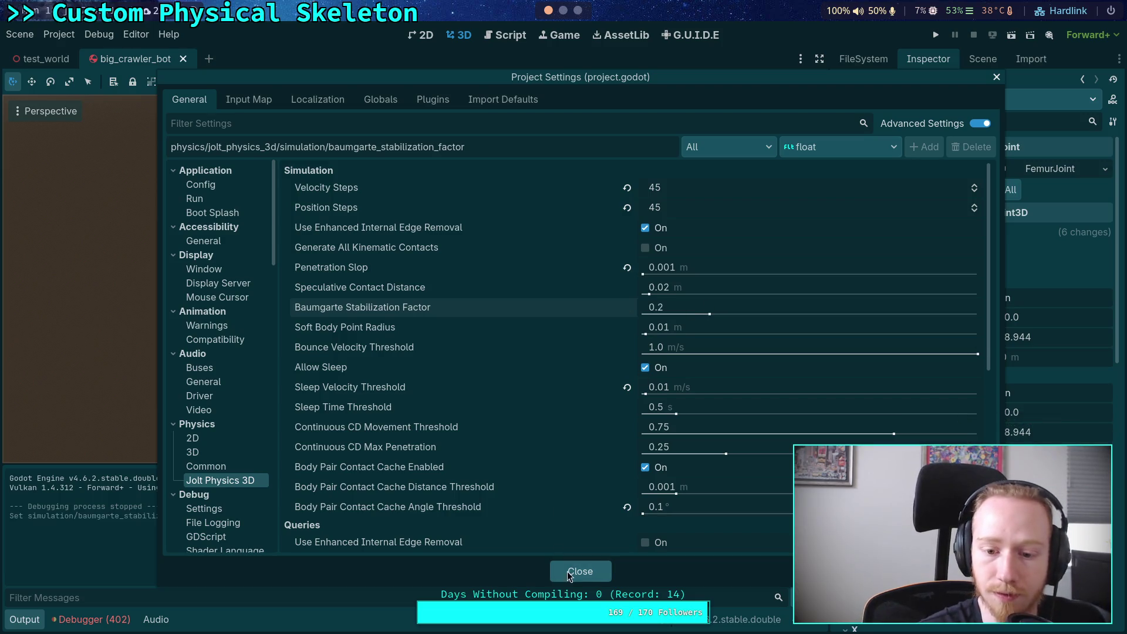
click(569, 573)
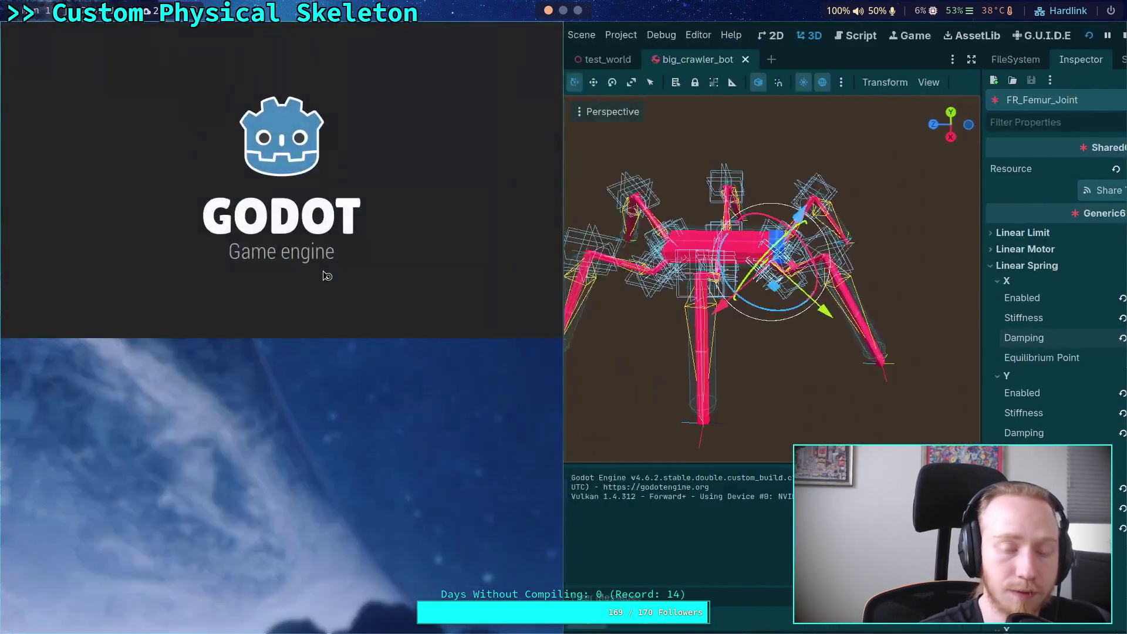